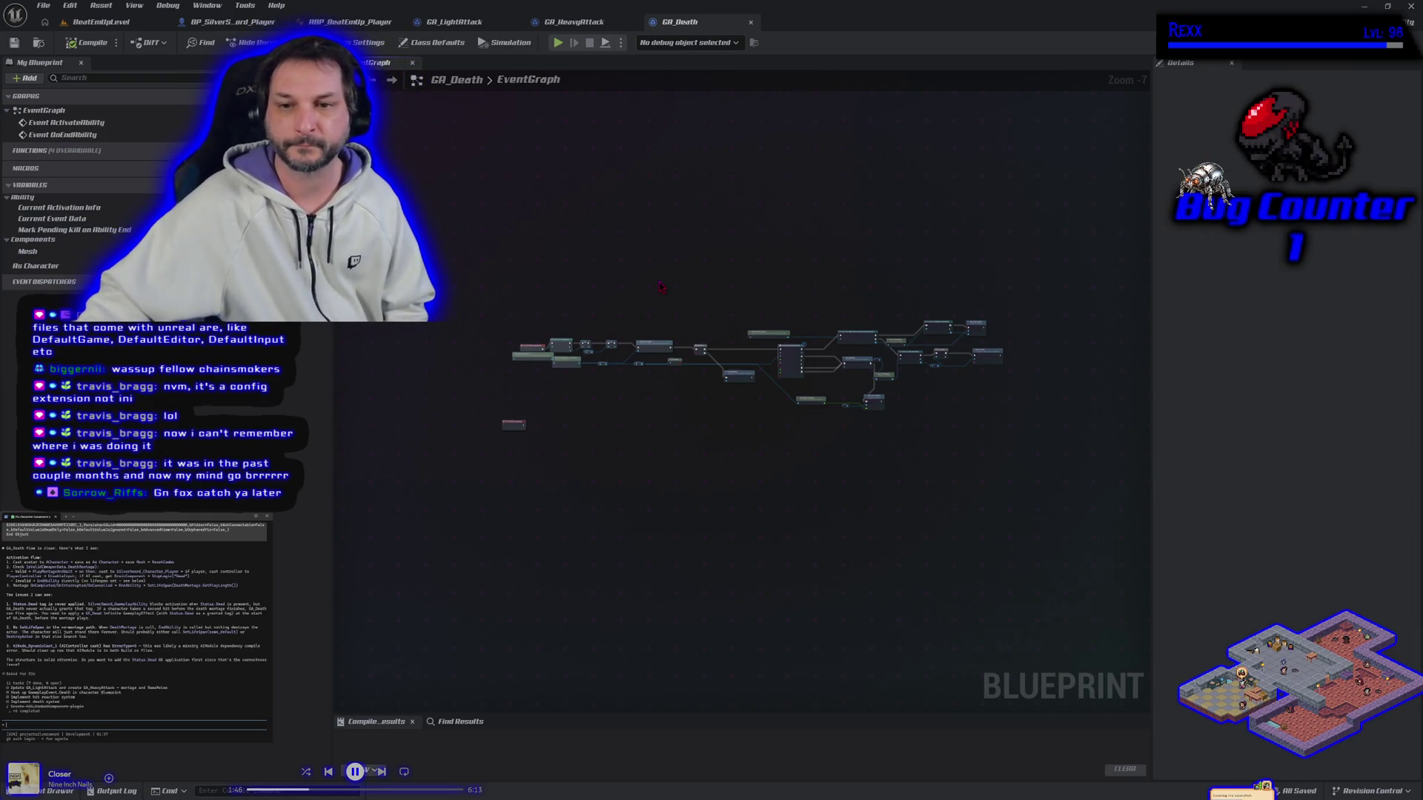
# Look through the player, animation and attack ability tabs, then frame GA_Death's right-hand nodes.
pyautogui.scroll(3, 584, 311)
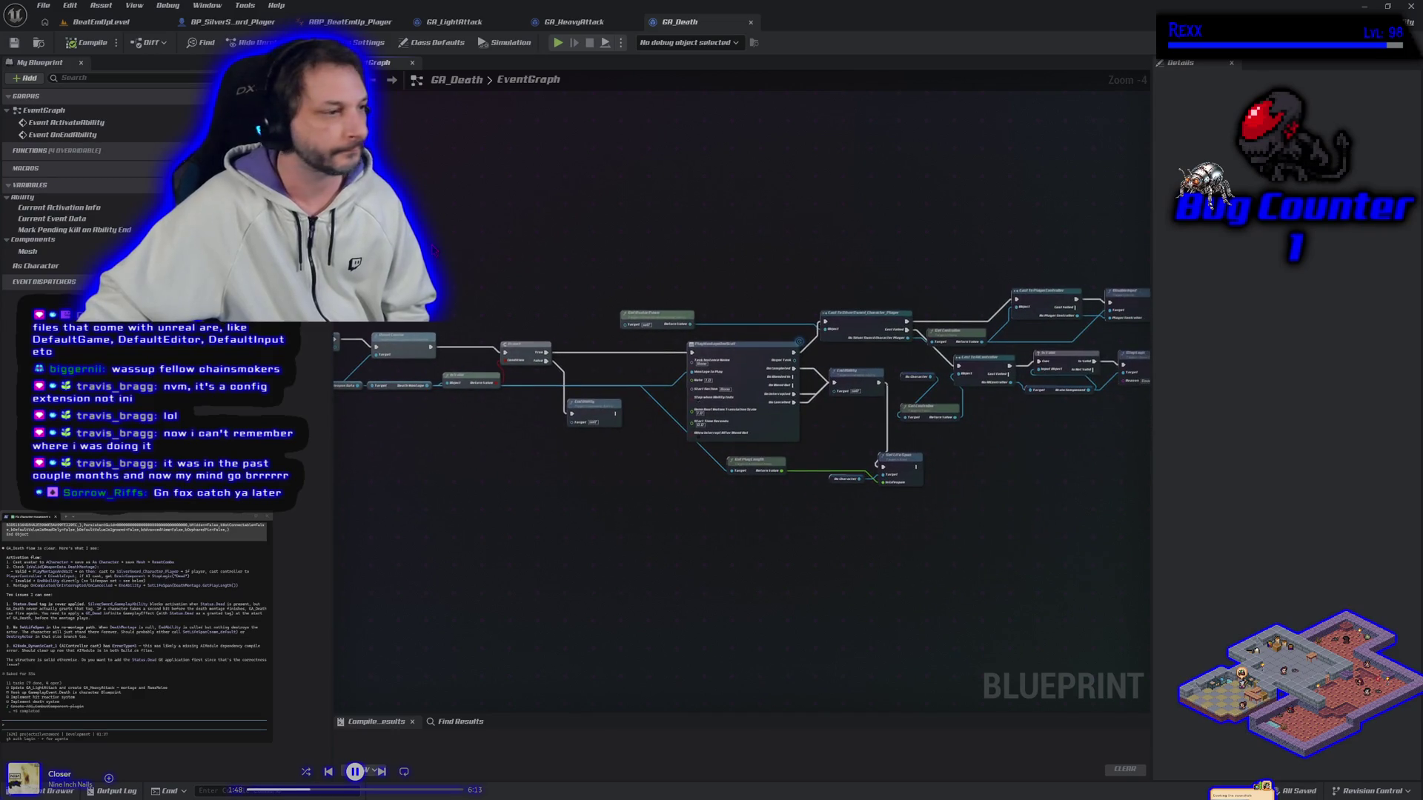
pyautogui.moveTo(882, 586); pyautogui.dragTo(711, 541)
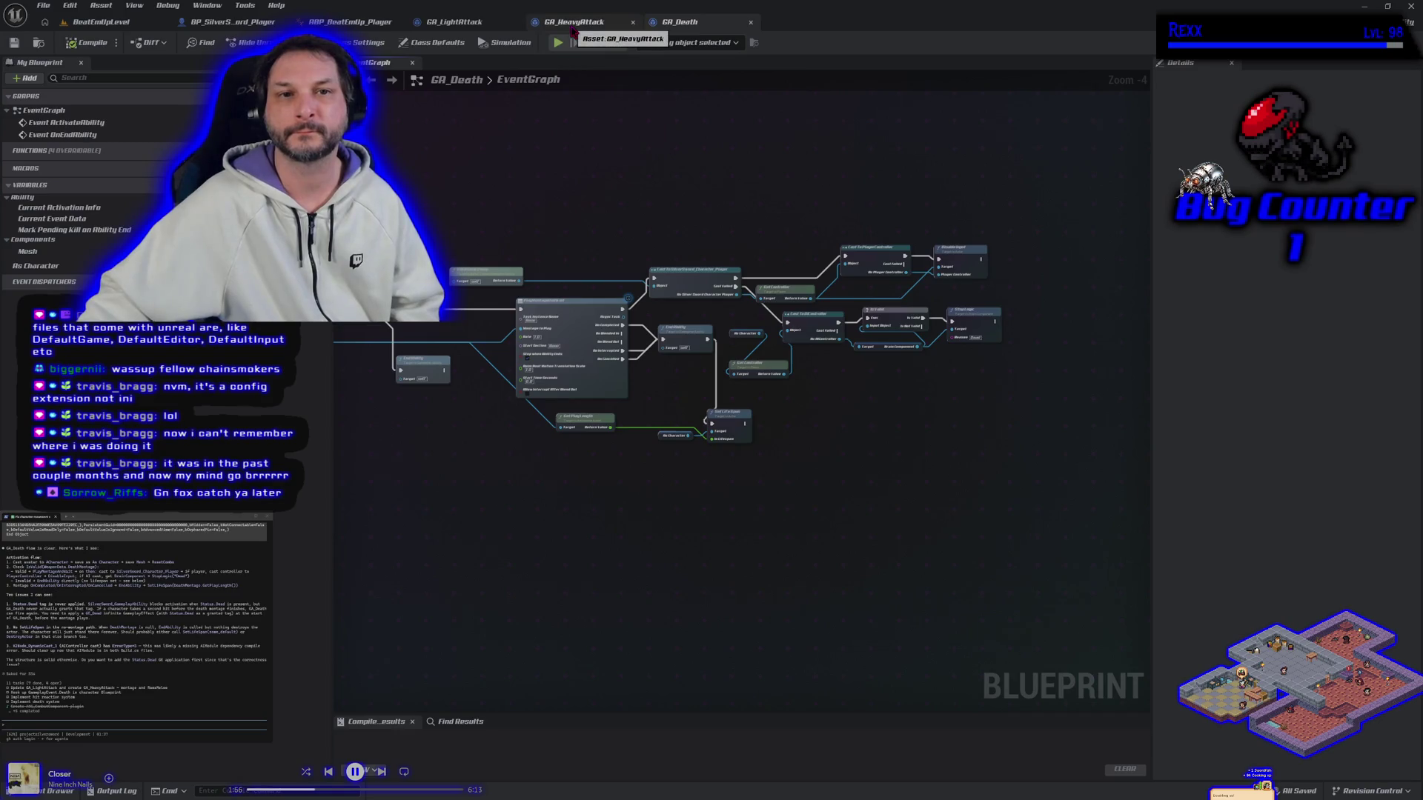
pyautogui.click(235, 21)
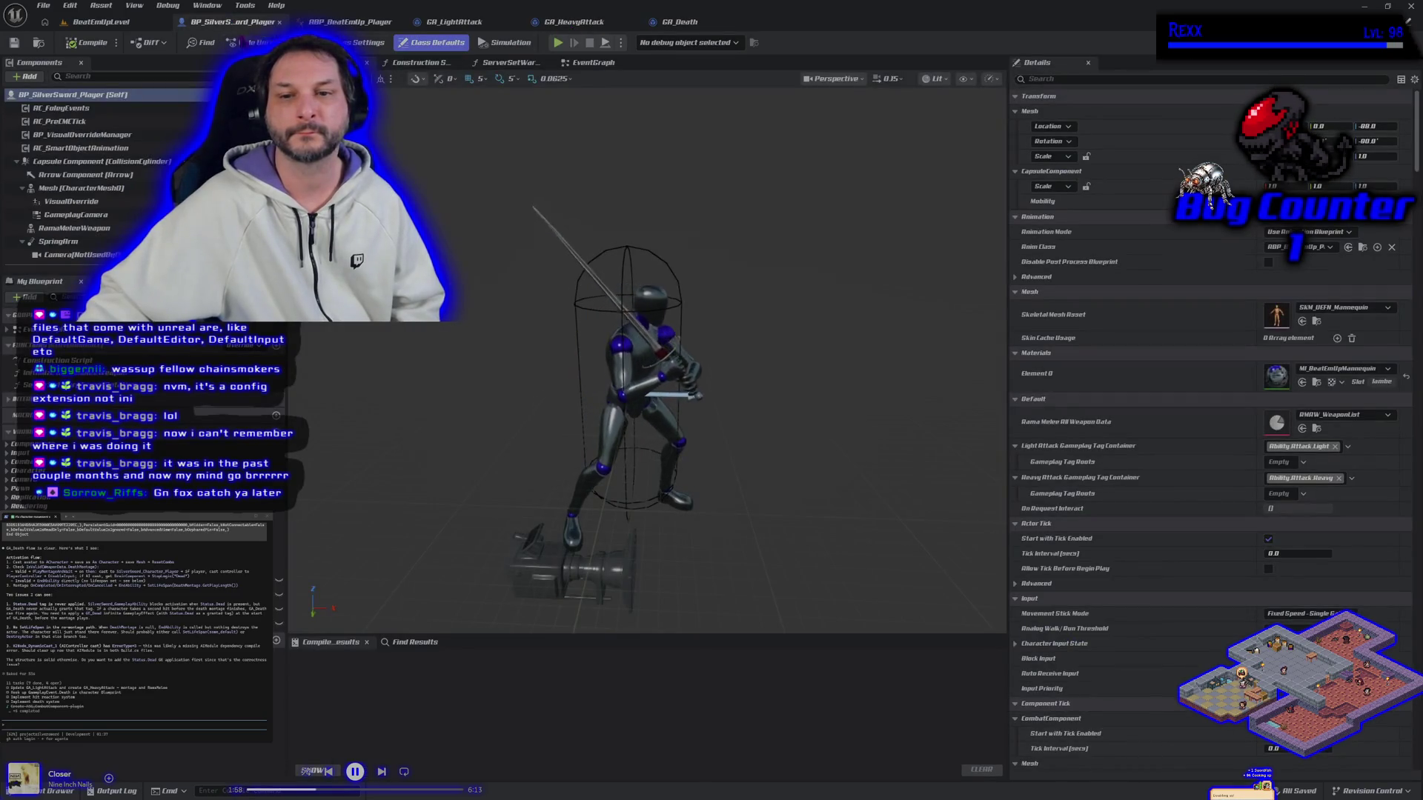
pyautogui.click(363, 21)
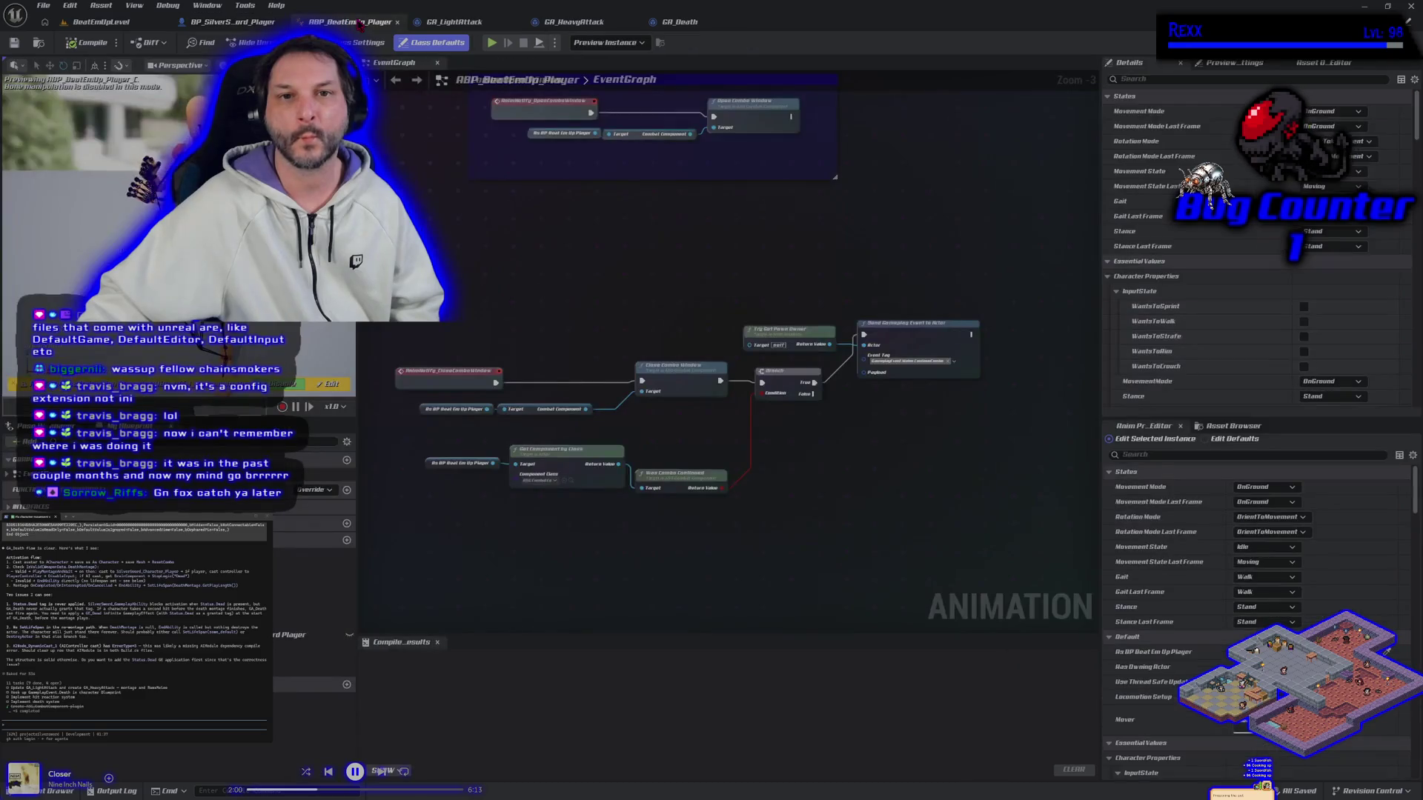
pyautogui.click(439, 30)
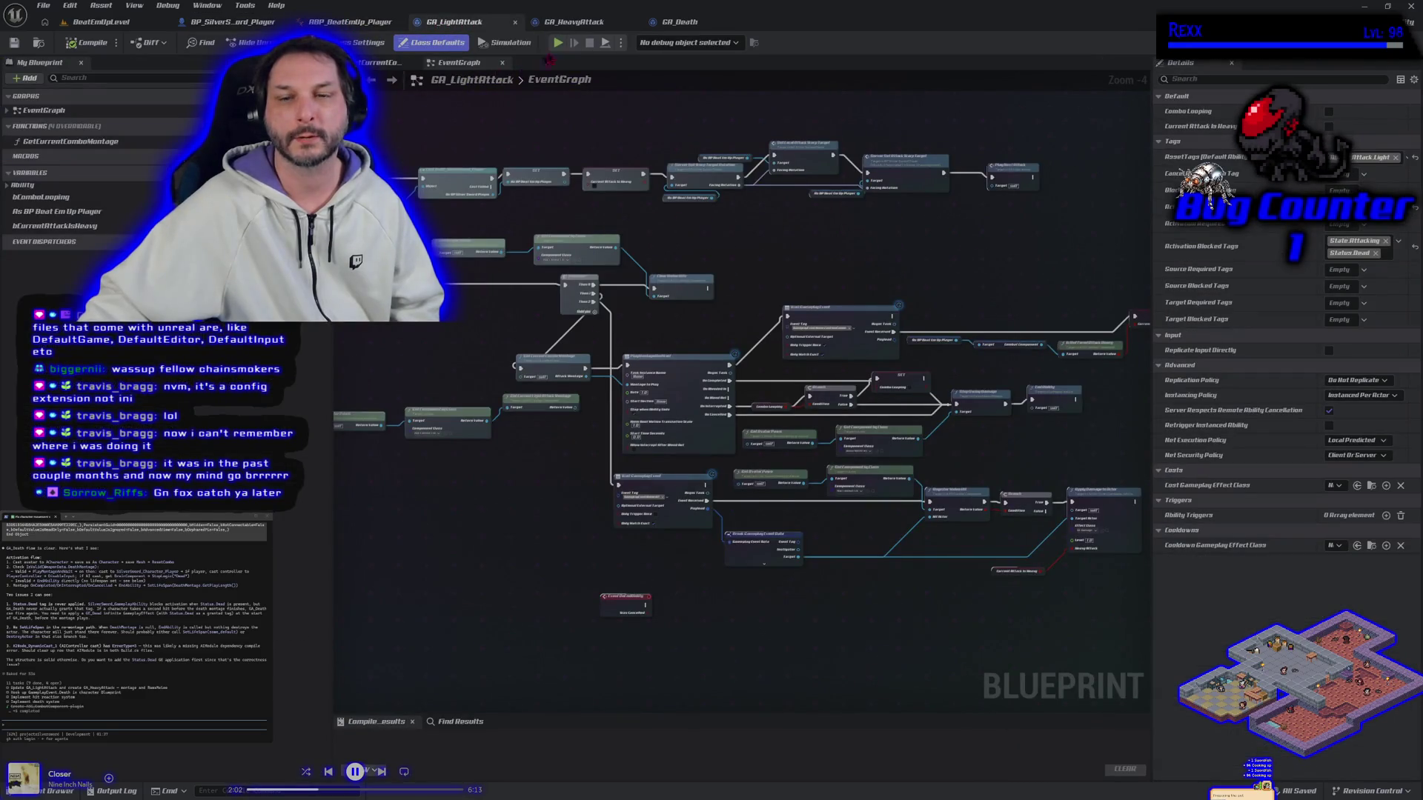
pyautogui.click(570, 30)
pyautogui.click(668, 28)
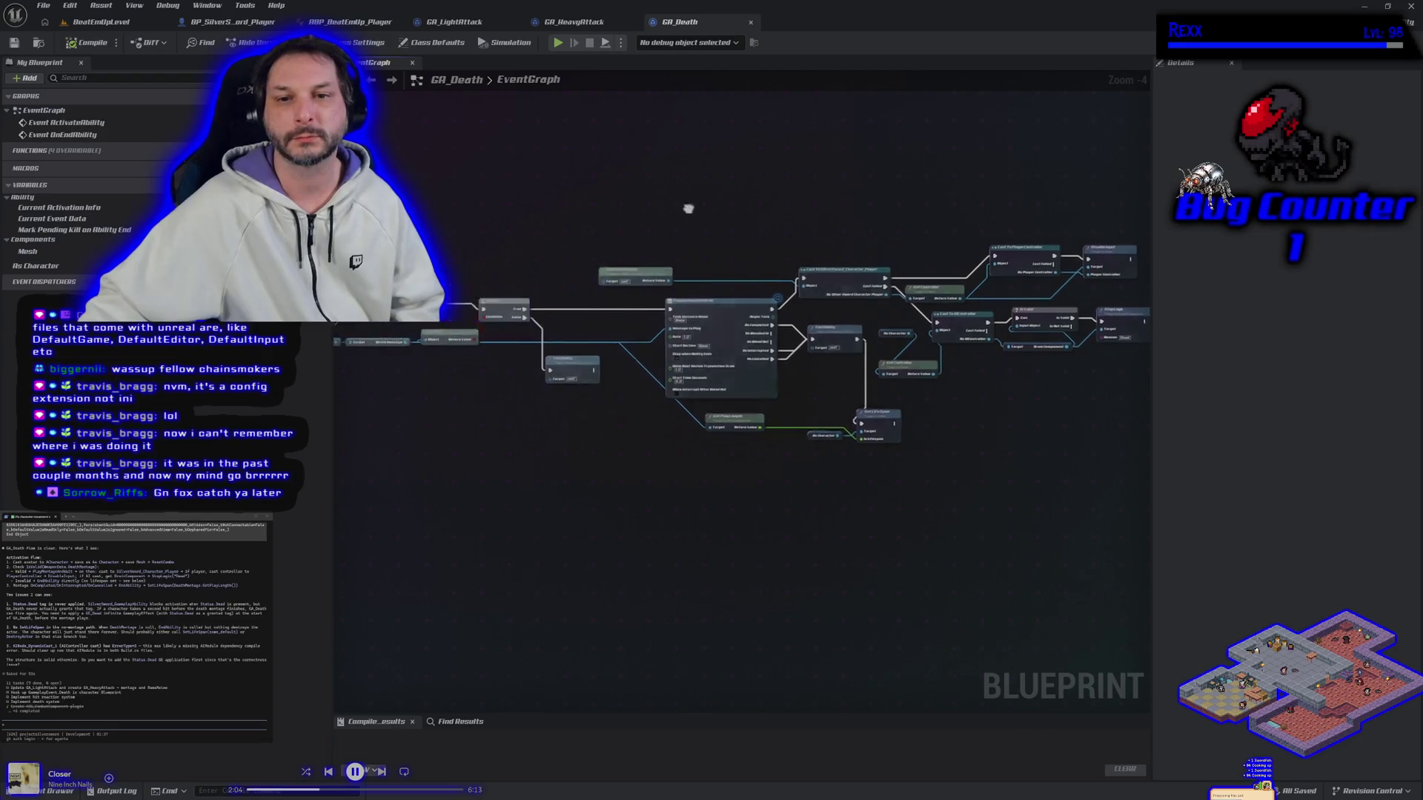
pyautogui.moveTo(957, 211)
pyautogui.mouseDown()
pyautogui.moveTo(655, 193)
pyautogui.moveTo(659, 221)
pyautogui.moveTo(581, 260)
pyautogui.moveTo(525, 225)
pyautogui.mouseUp()
pyautogui.scroll(1, 659, 220)
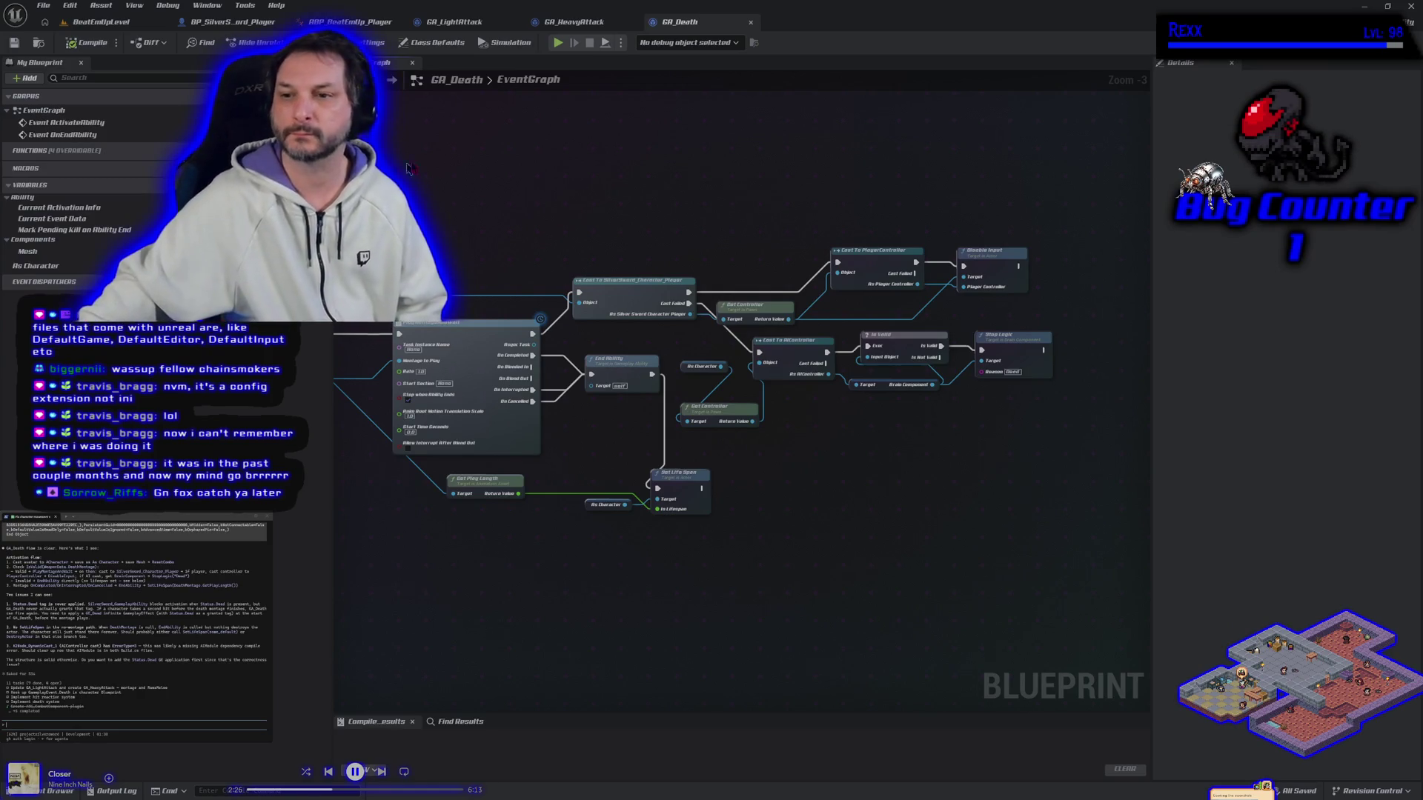
# Move the Is Valid and Stop Logic nodes about 90 px right and save GA_Death.
pyautogui.click(895, 331)
pyautogui.keyDown('ctrl'); pyautogui.click(1011, 337); pyautogui.keyUp('ctrl')
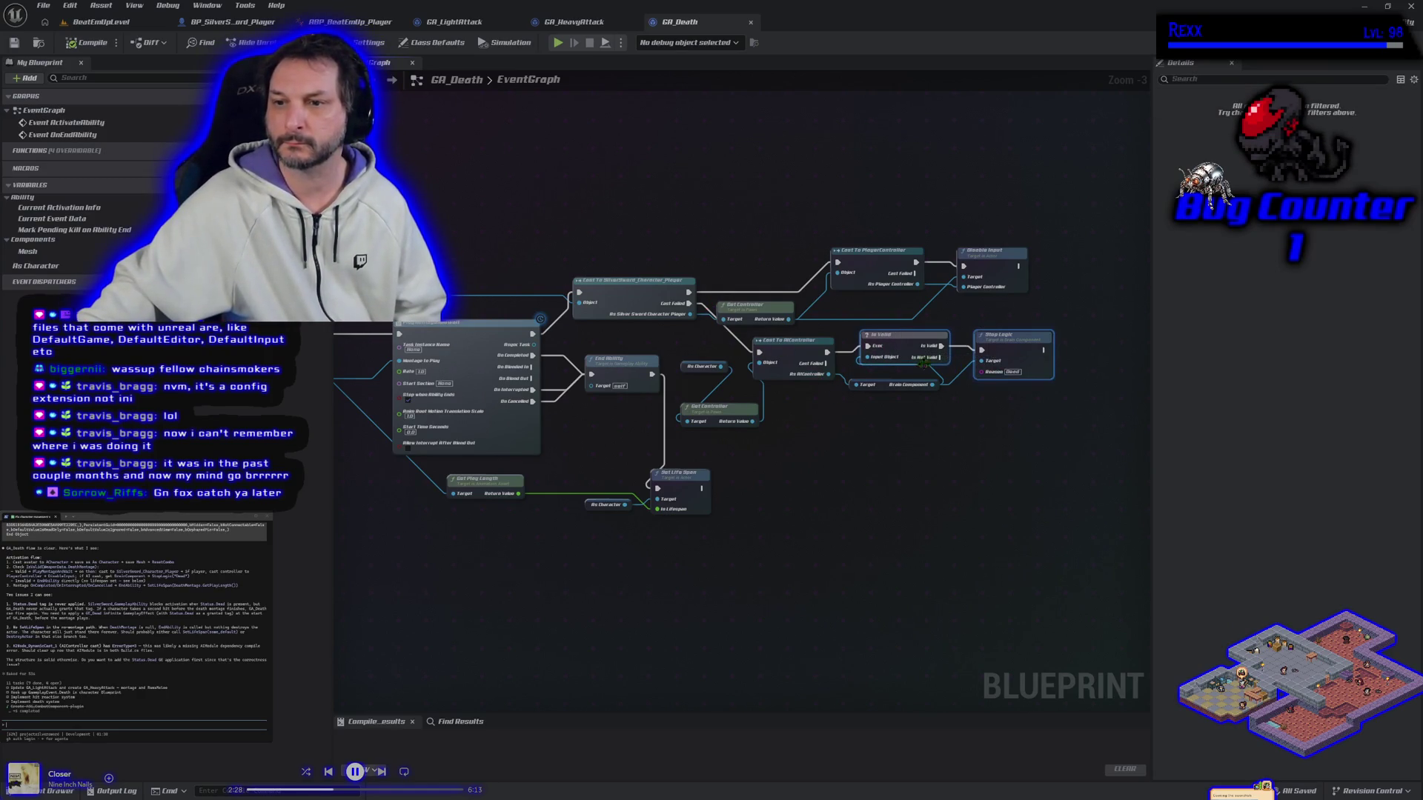
pyautogui.moveTo(909, 345); pyautogui.dragTo(1002, 357)
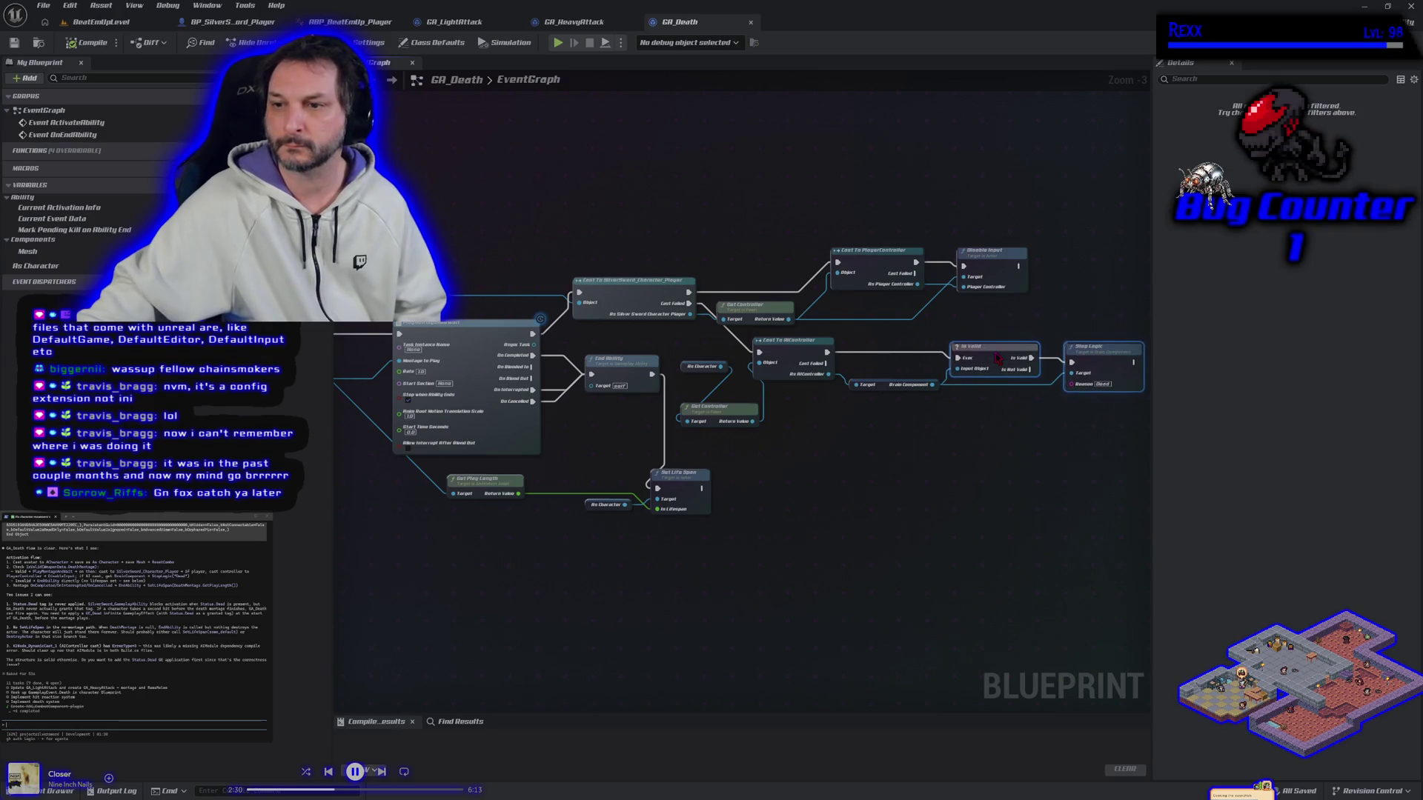
pyautogui.click(43, 6)
pyautogui.click(87, 87)
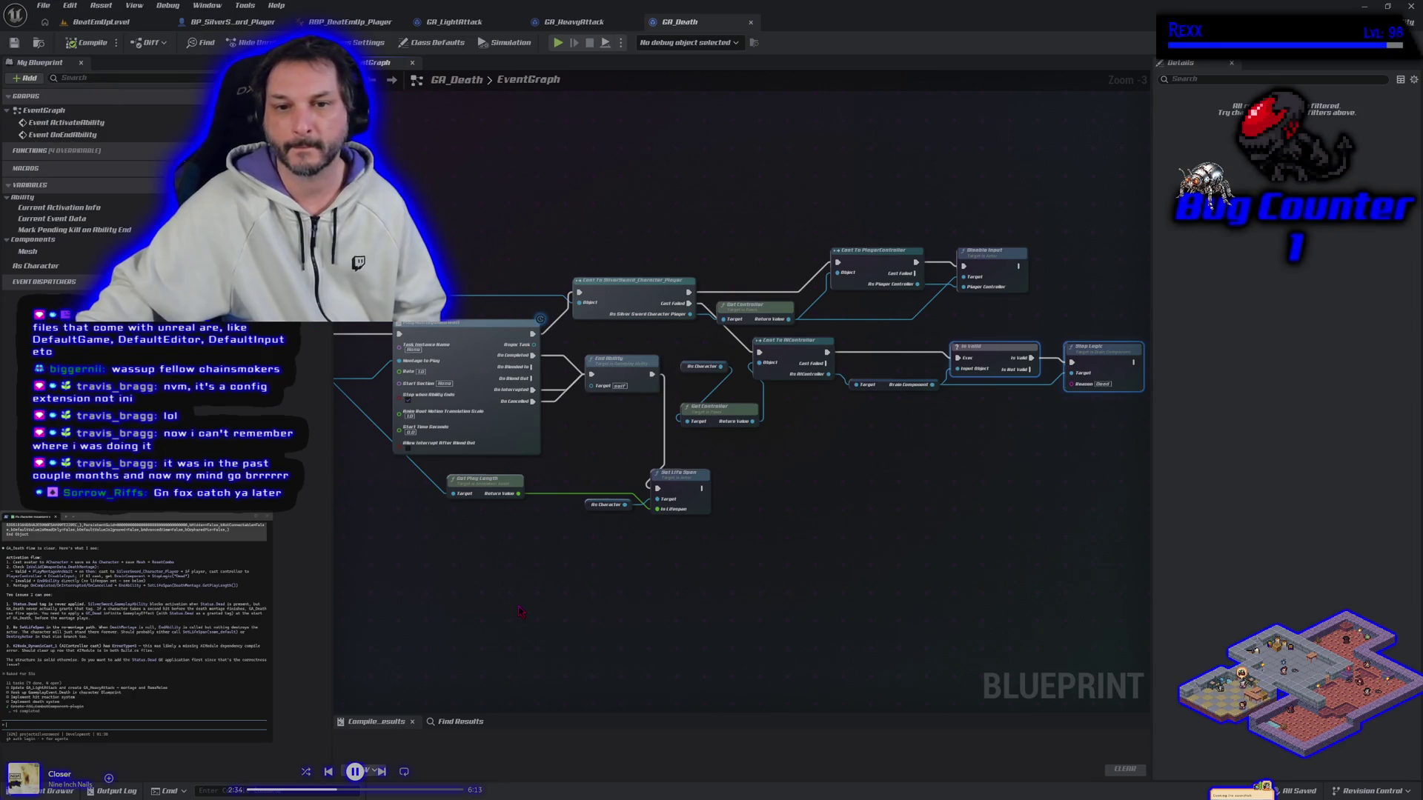
# Pan the GA_Death graph to frame the montage nodes.
pyautogui.moveTo(520, 611)
pyautogui.mouseDown()
pyautogui.moveTo(616, 616)
pyautogui.moveTo(552, 600)
pyautogui.mouseUp()
pyautogui.scroll(1, 575, 604)
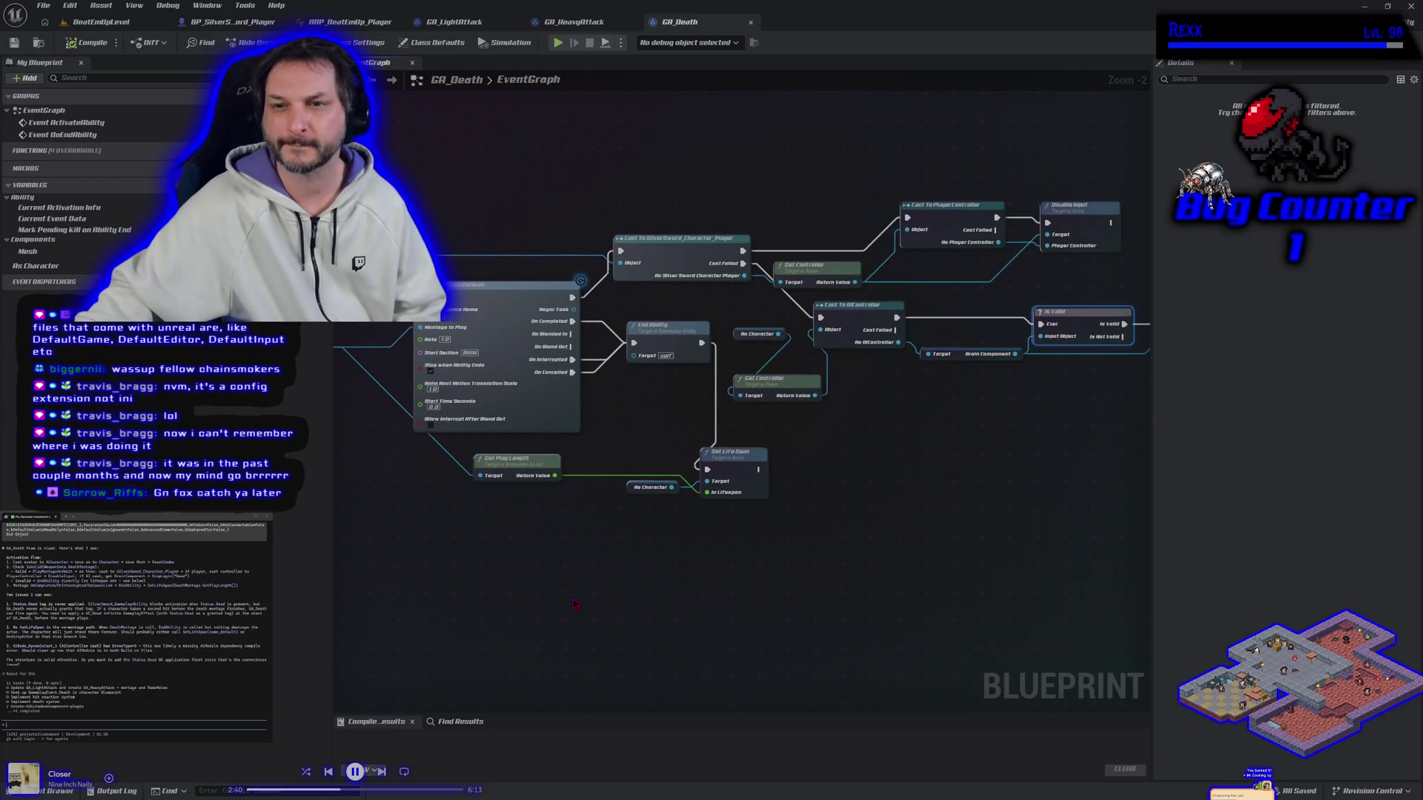
pyautogui.moveTo(574, 605)
pyautogui.mouseDown()
pyautogui.moveTo(820, 644)
pyautogui.moveTo(1016, 632)
pyautogui.mouseUp()
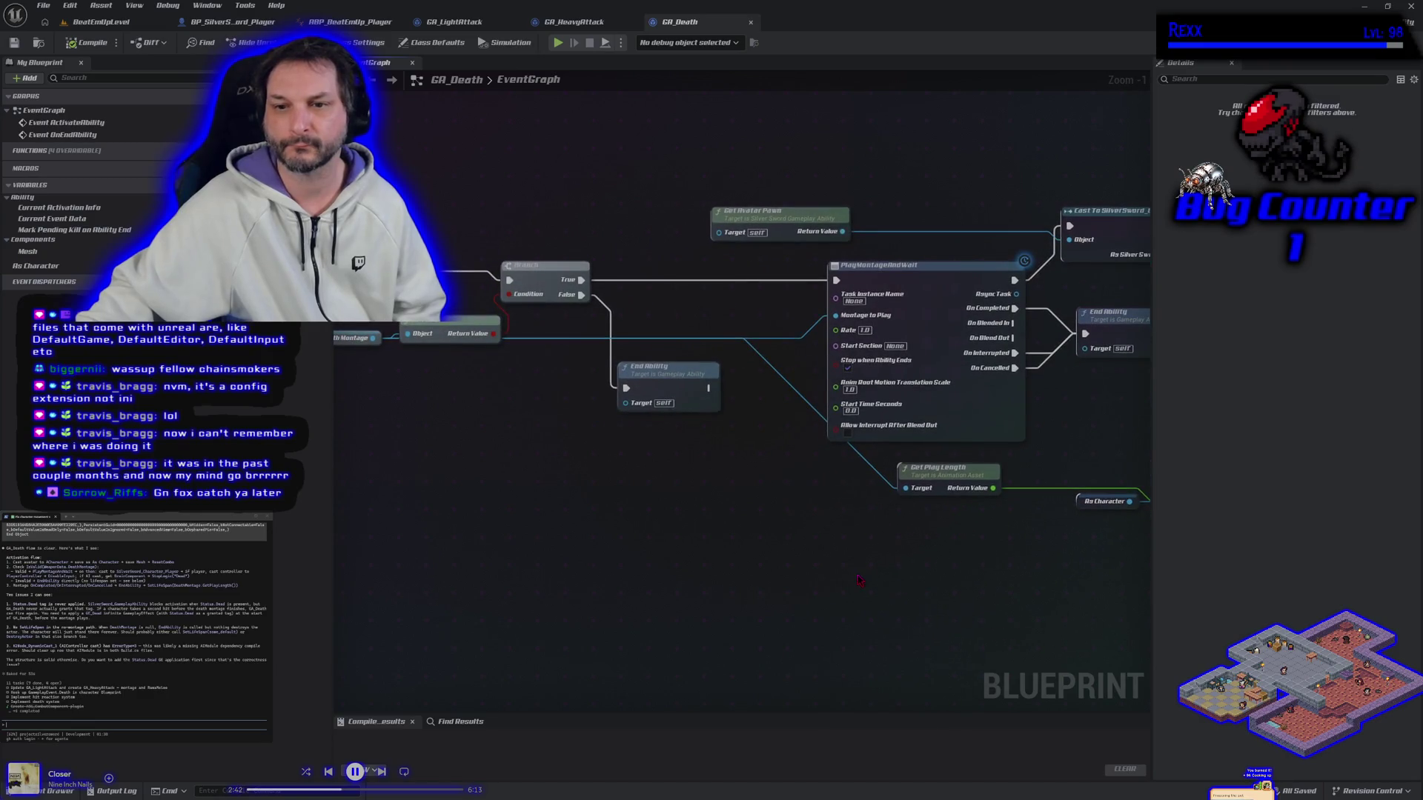
pyautogui.moveTo(855, 581); pyautogui.dragTo(746, 570)
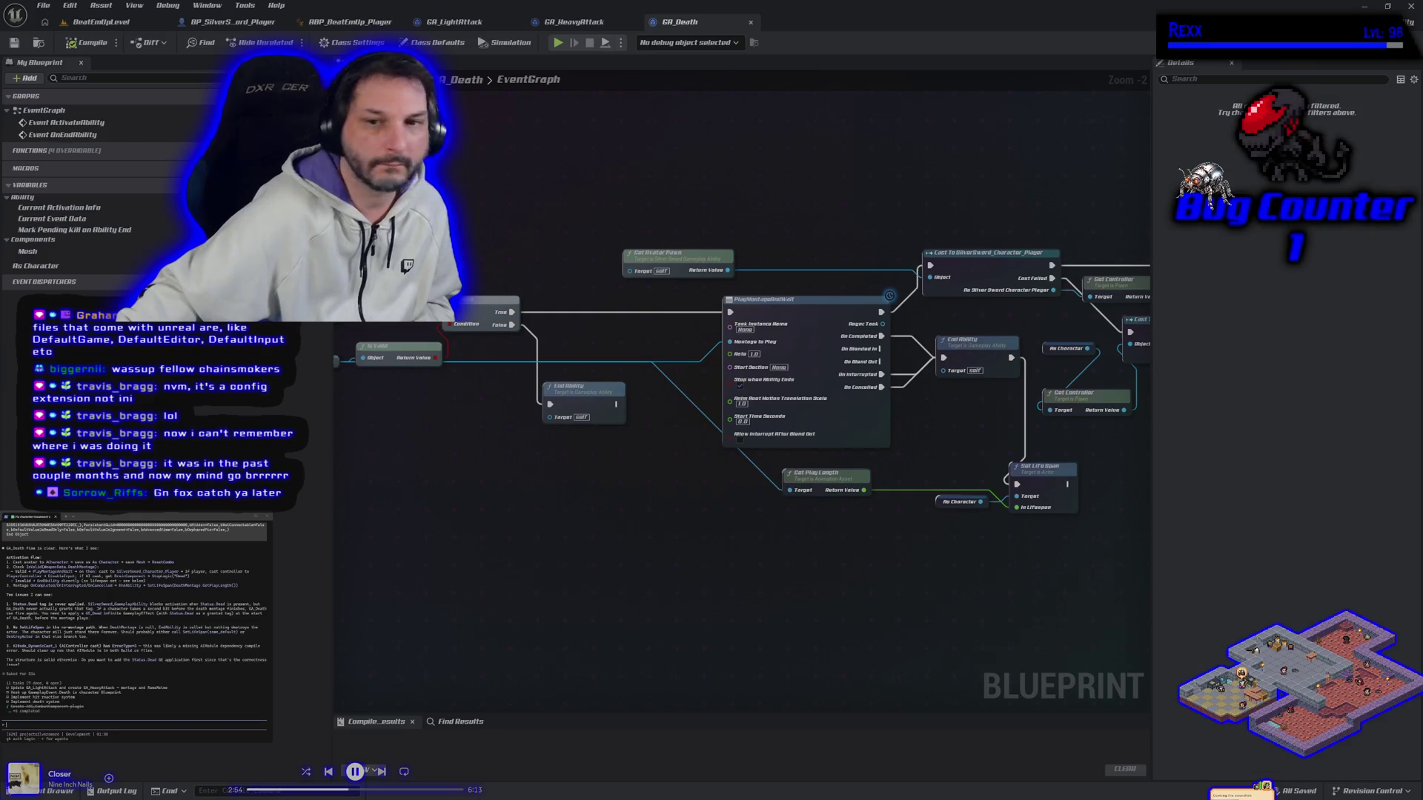
pyautogui.moveTo(788, 579); pyautogui.dragTo(653, 582)
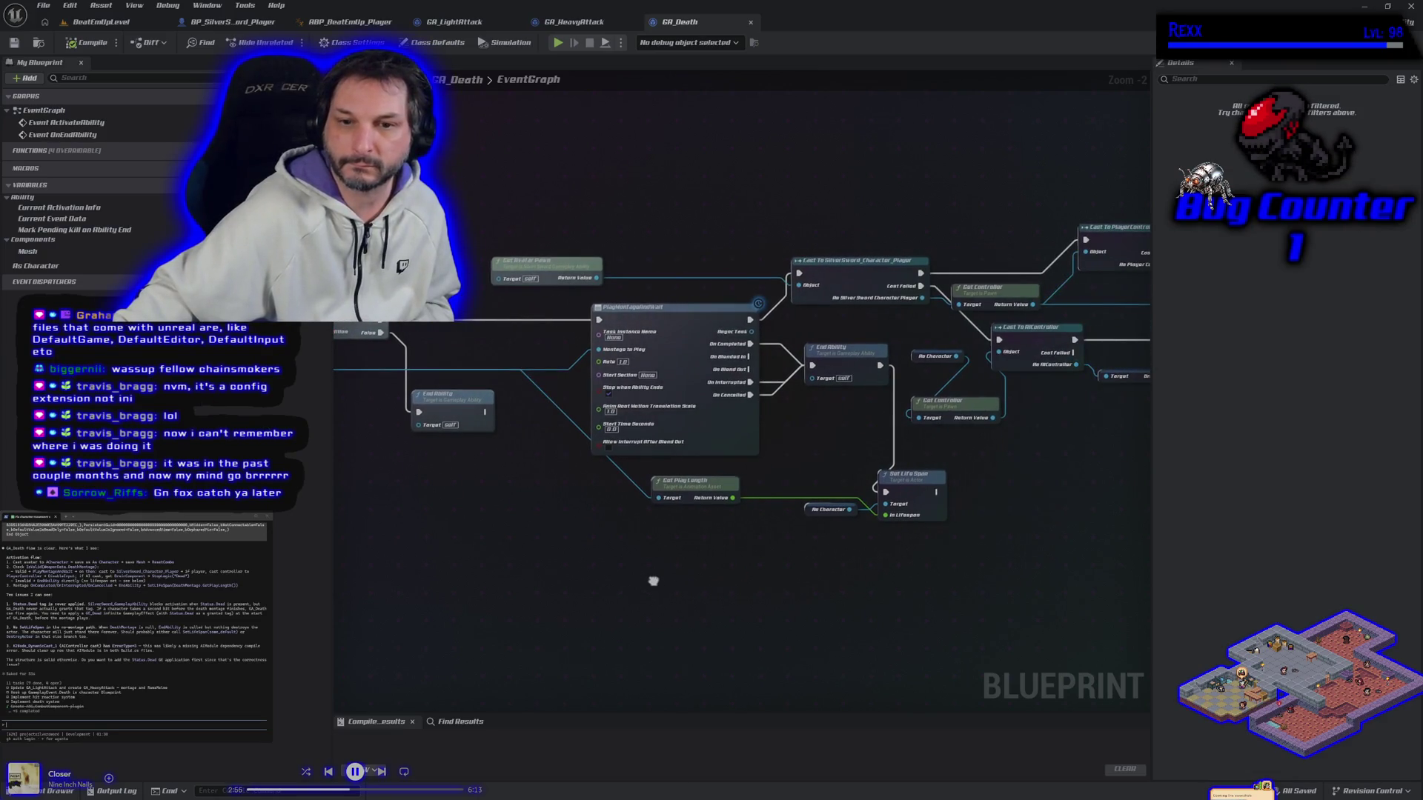
pyautogui.moveTo(519, 593); pyautogui.dragTo(595, 575)
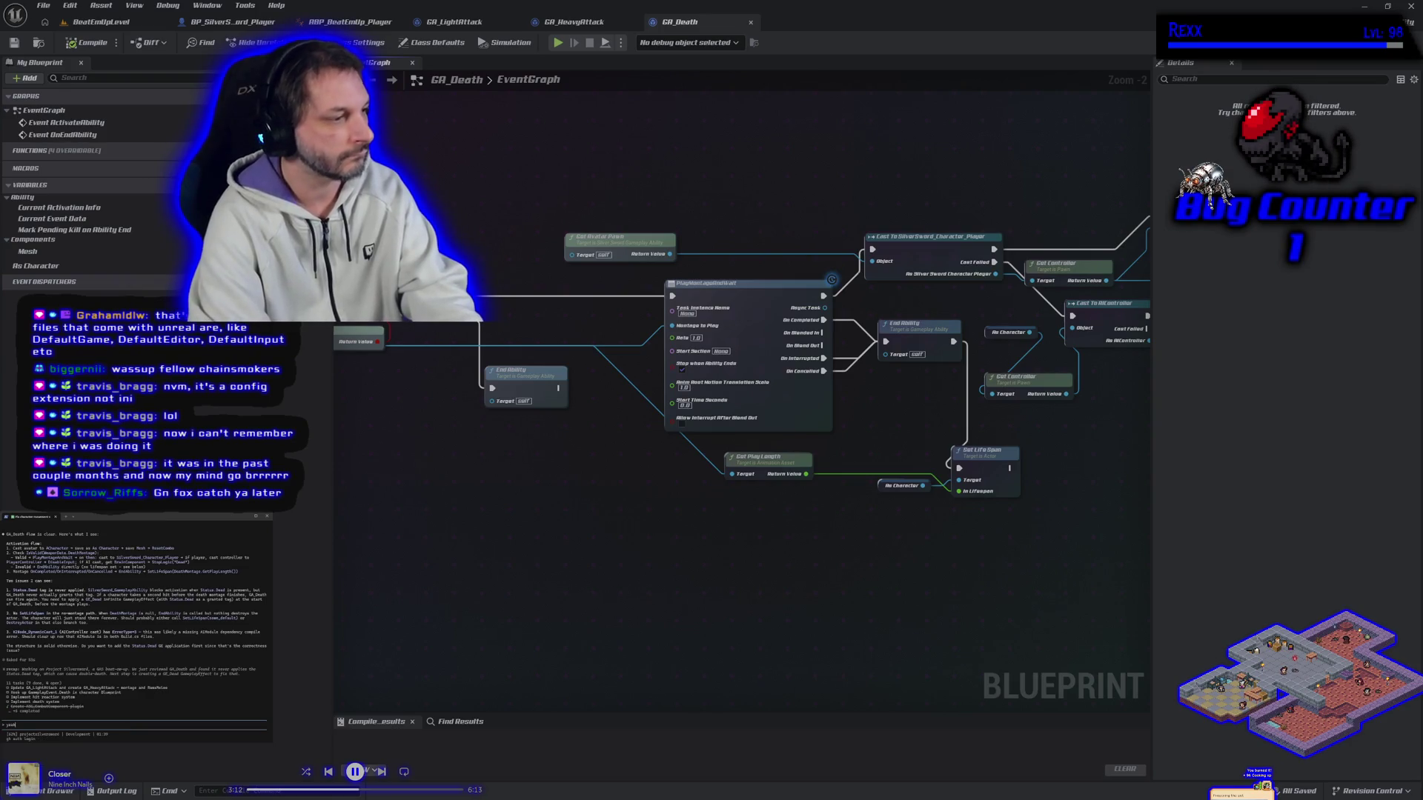
# Send the coding assistant a reply and a short follow-up message.
pyautogui.press('Return')
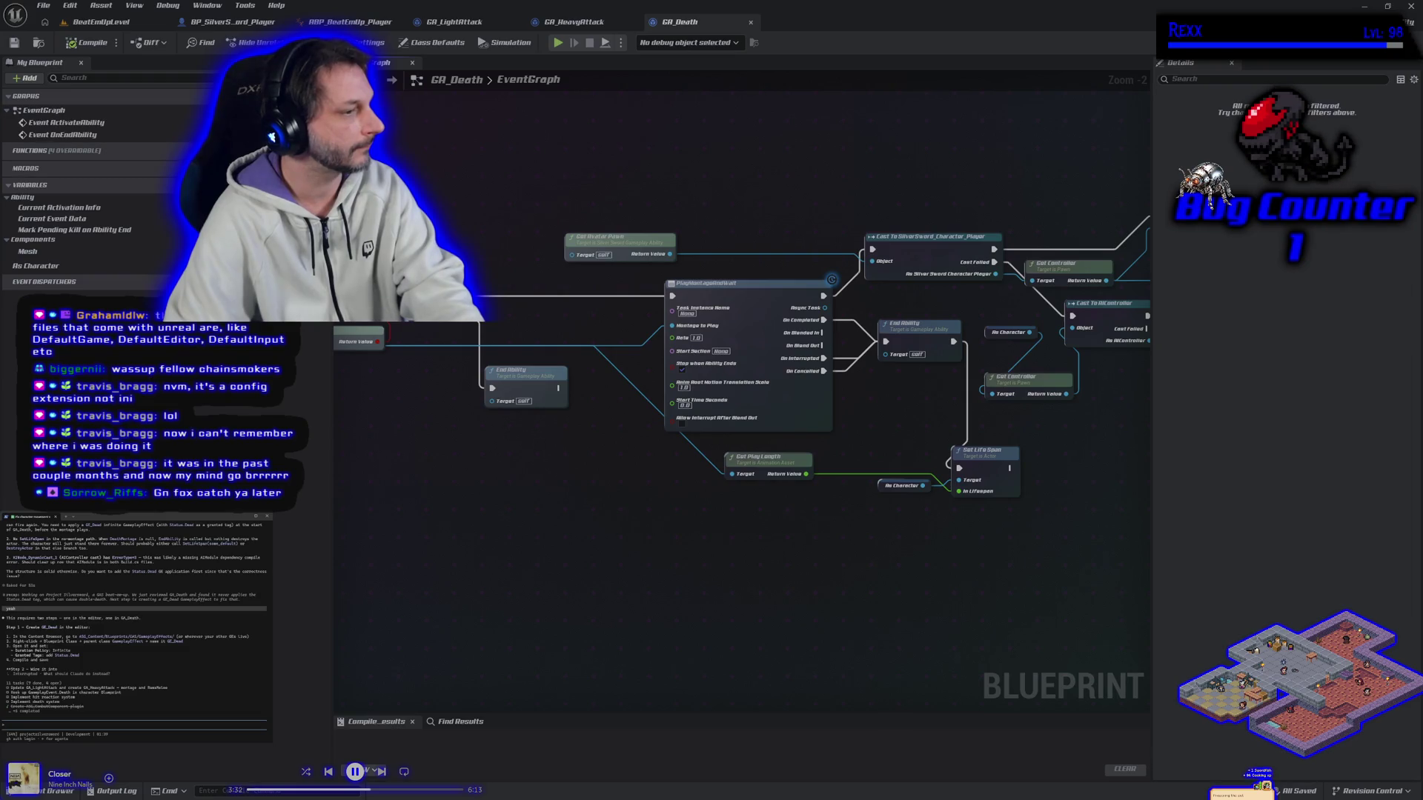
pyautogui.write('st make sure we didnt')
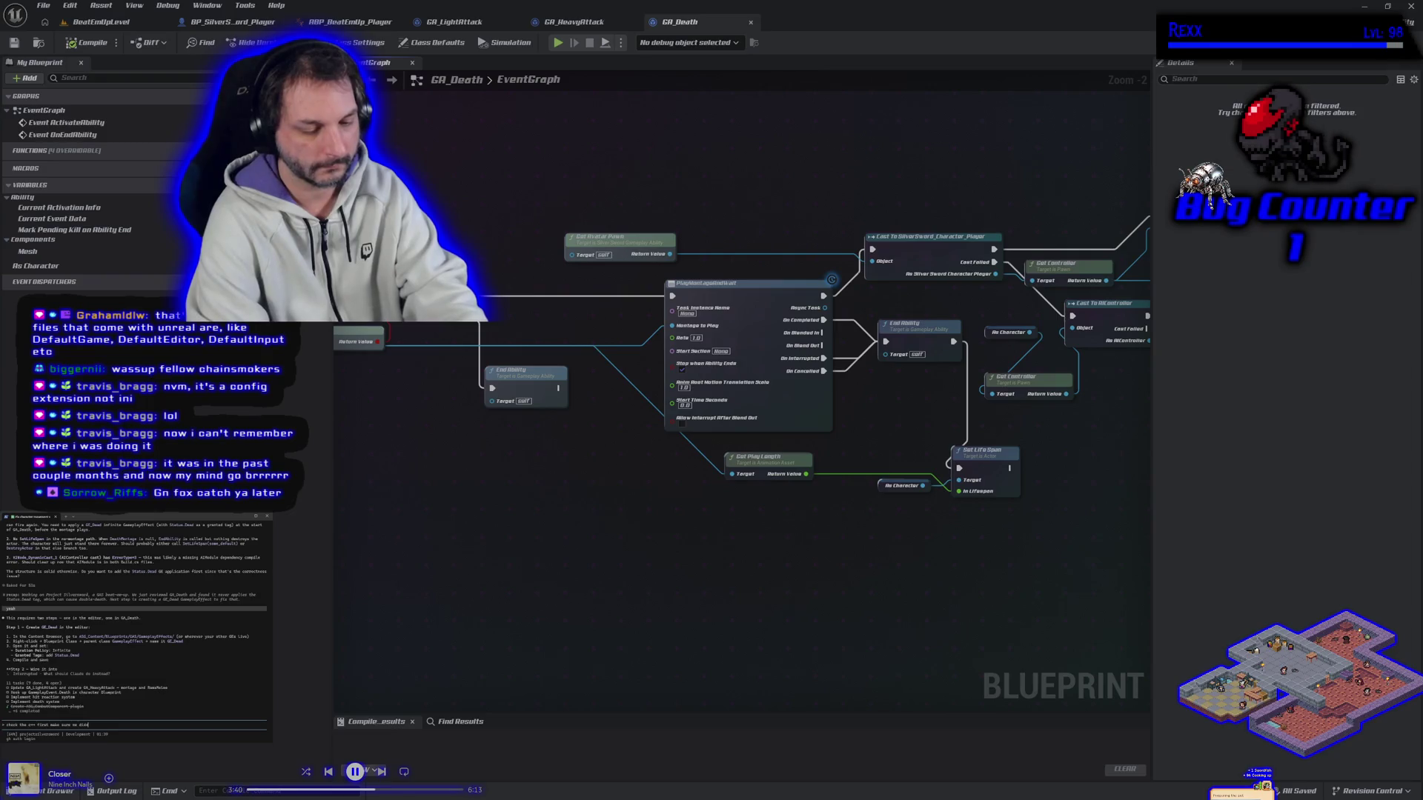
pyautogui.write('stuff there')
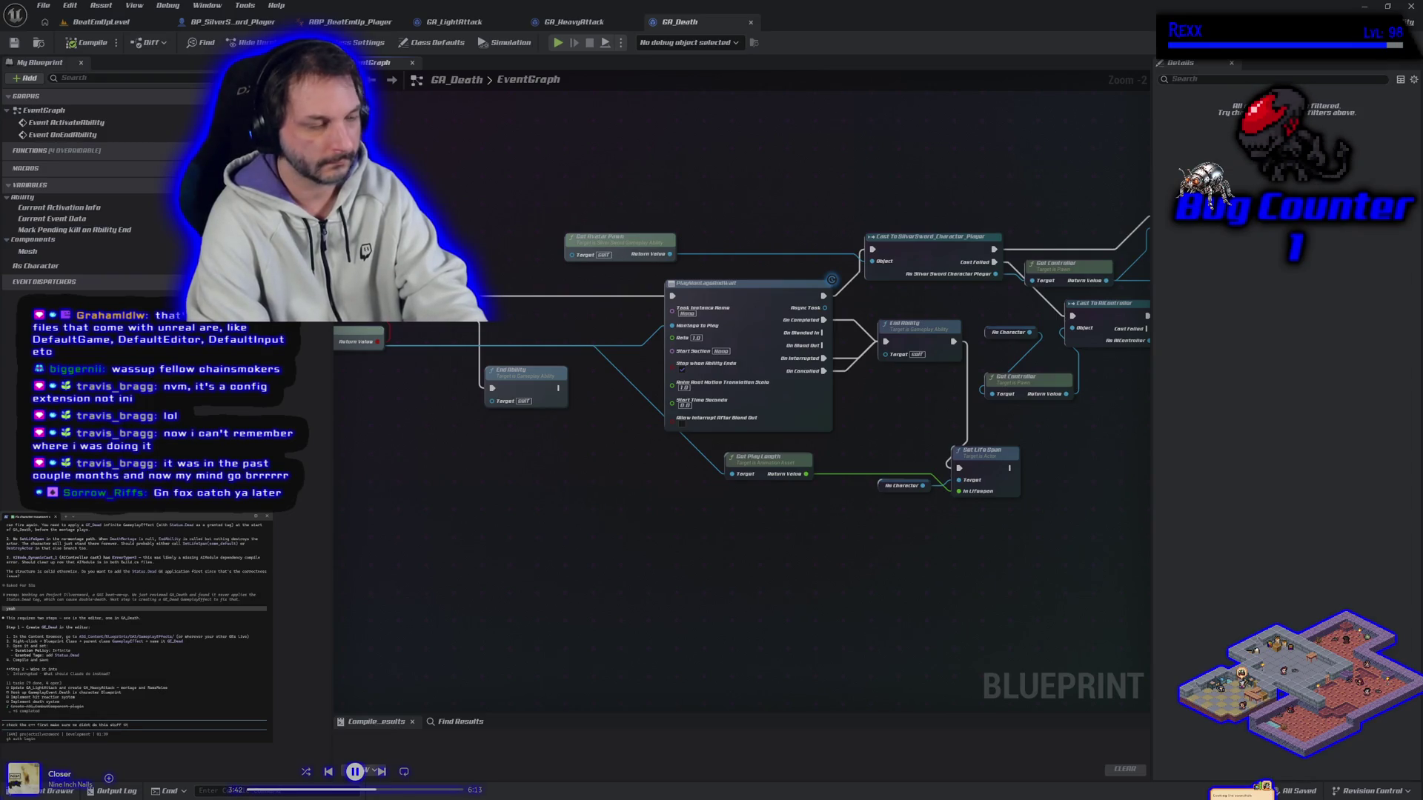
pyautogui.press('Return')
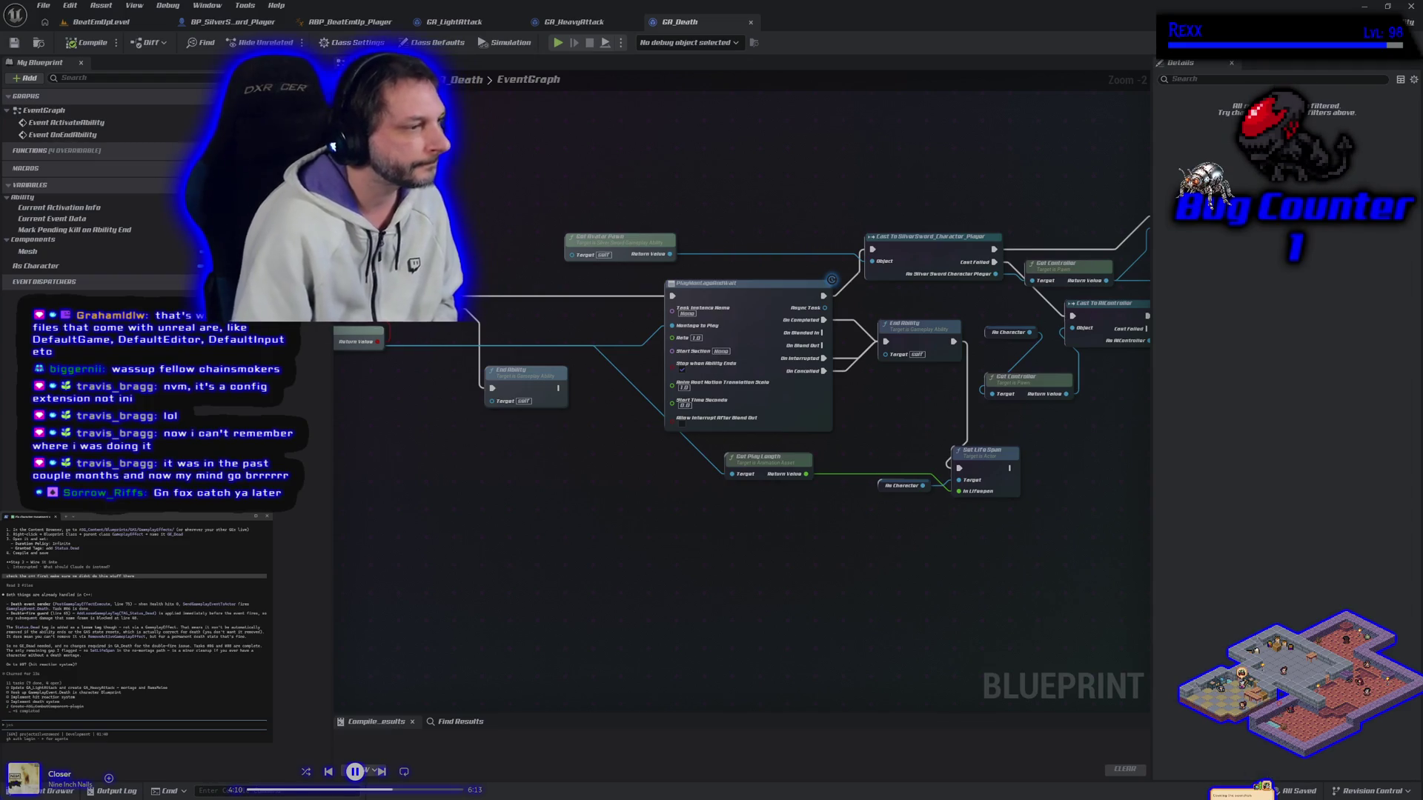
# Ask the assistant 'so what actually needs to be done with death then?'.
pyautogui.write('so what actually needs to be done')
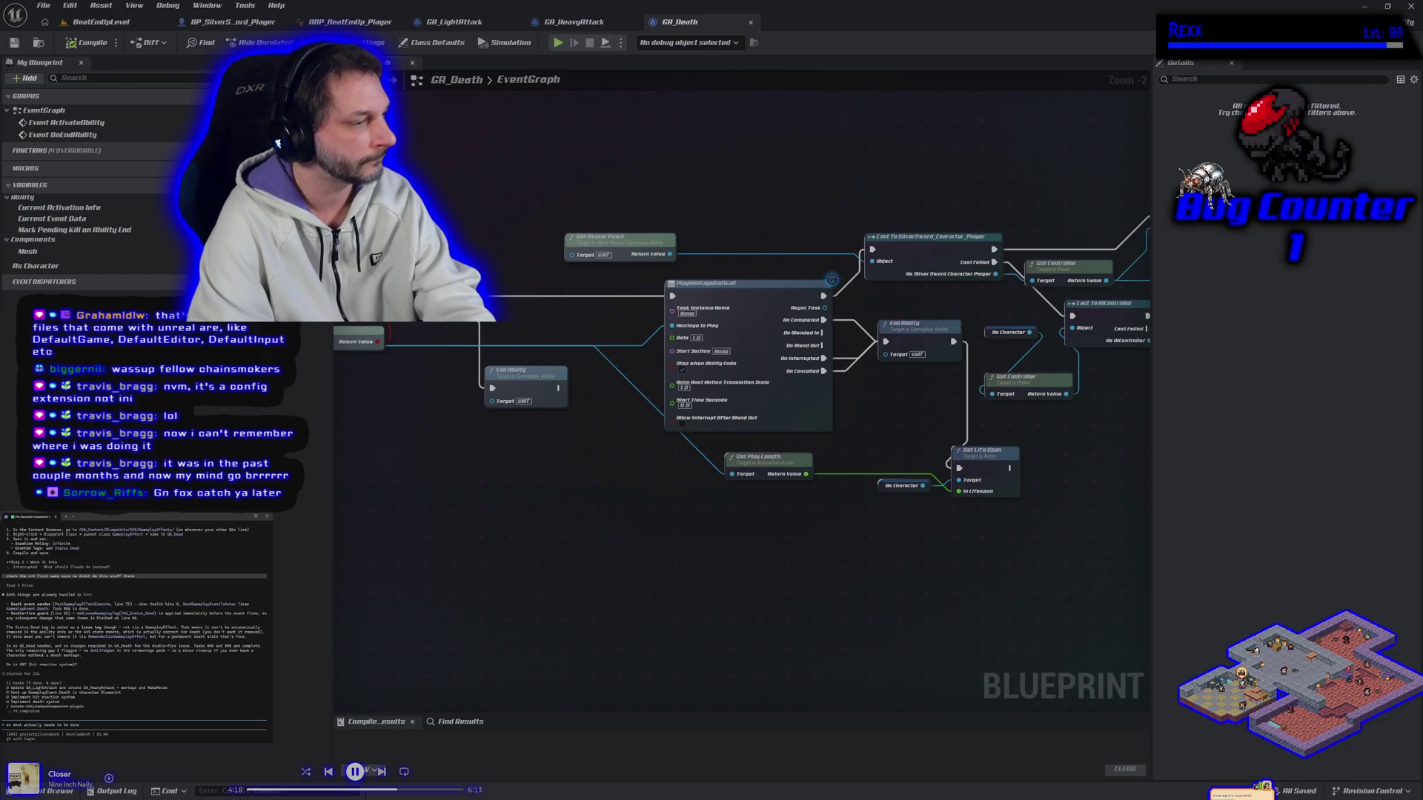
pyautogui.write('then?')
pyautogui.press('Return')
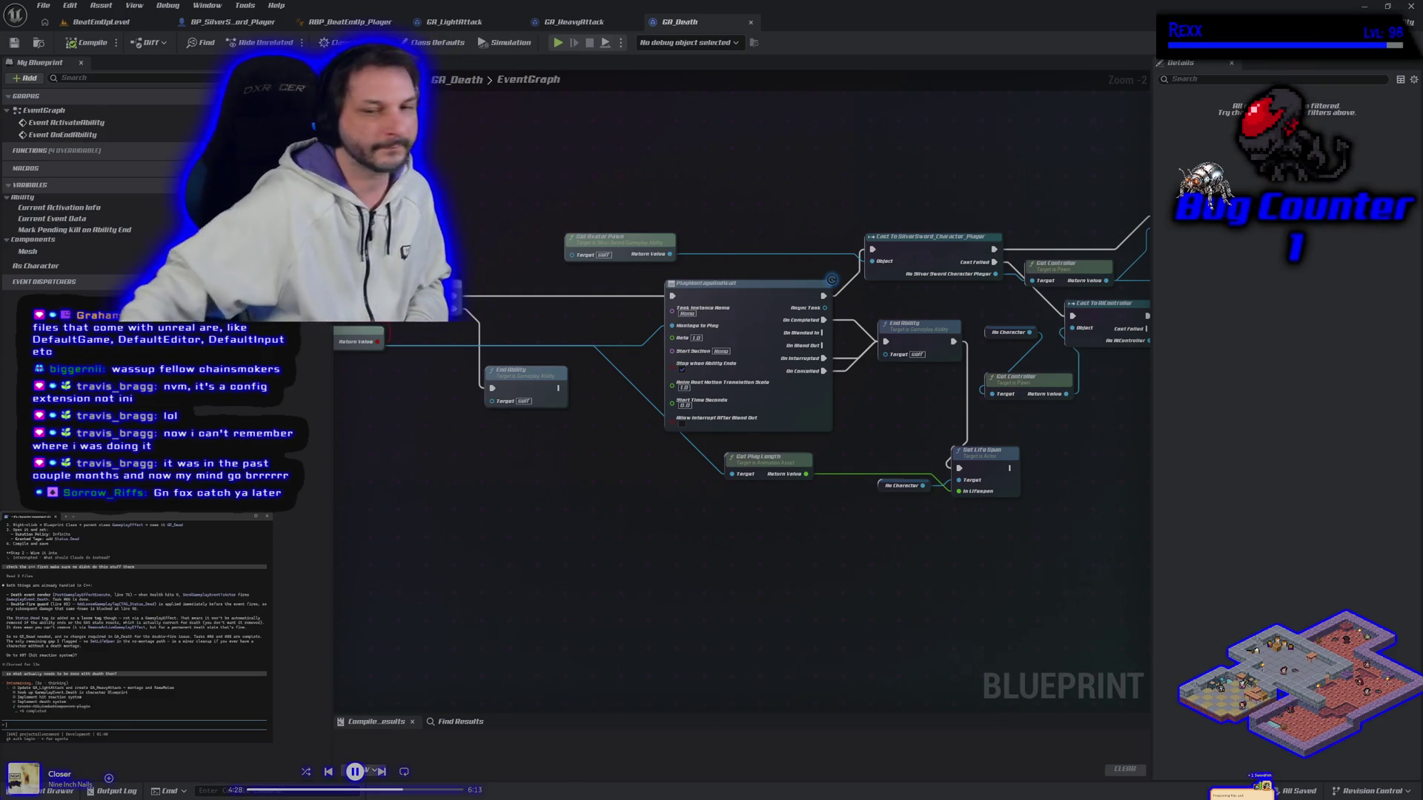
# Wire End Ability's exec output into Set Life Span, undoing the stray reroute node.
pyautogui.moveTo(986, 451); pyautogui.dragTo(1012, 444)
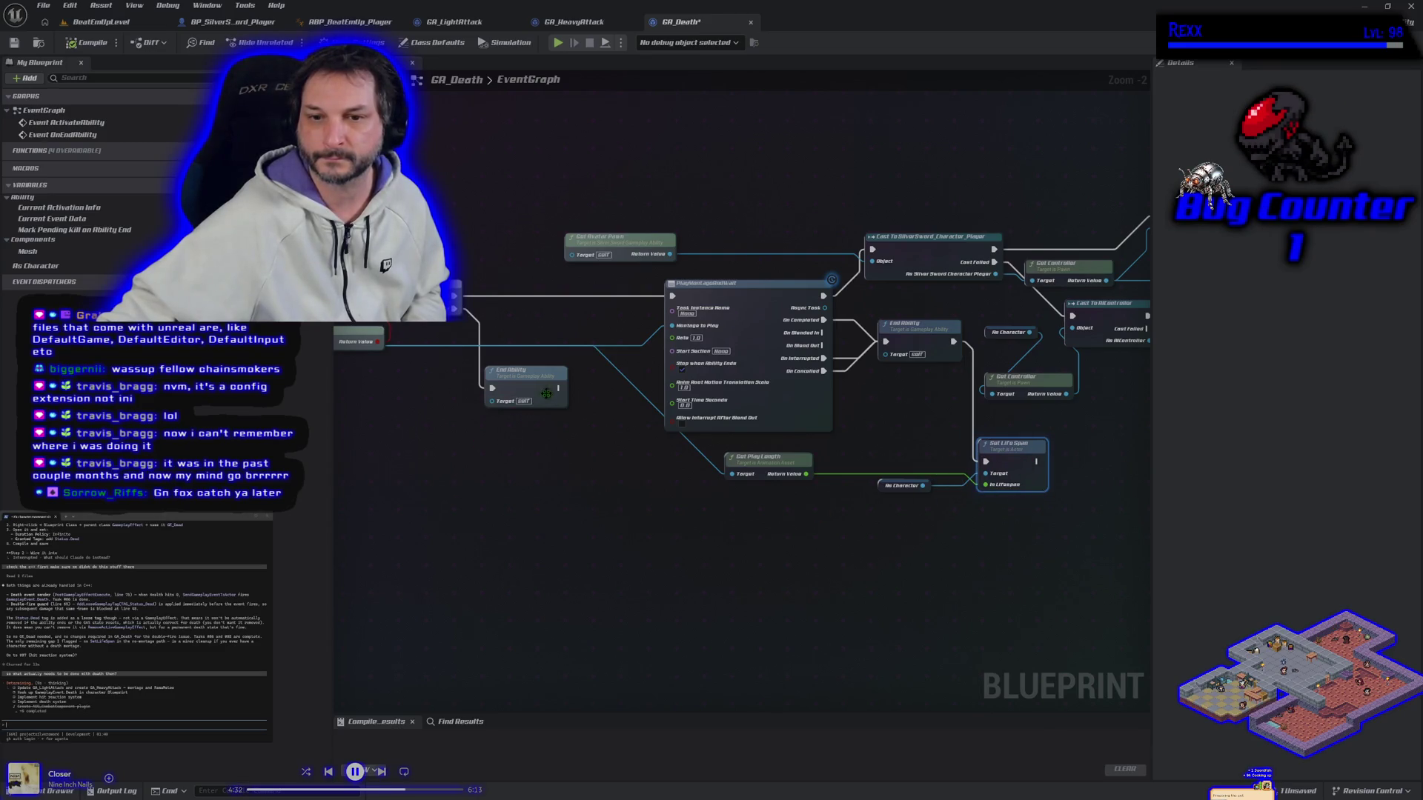
pyautogui.moveTo(559, 387)
pyautogui.mouseDown()
pyautogui.moveTo(585, 481)
pyautogui.moveTo(815, 571)
pyautogui.moveTo(675, 564)
pyautogui.mouseUp()
pyautogui.moveTo(438, 485)
pyautogui.mouseDown()
pyautogui.moveTo(602, 498)
pyautogui.moveTo(565, 509)
pyautogui.moveTo(556, 467)
pyautogui.moveTo(537, 474)
pyautogui.mouseUp()
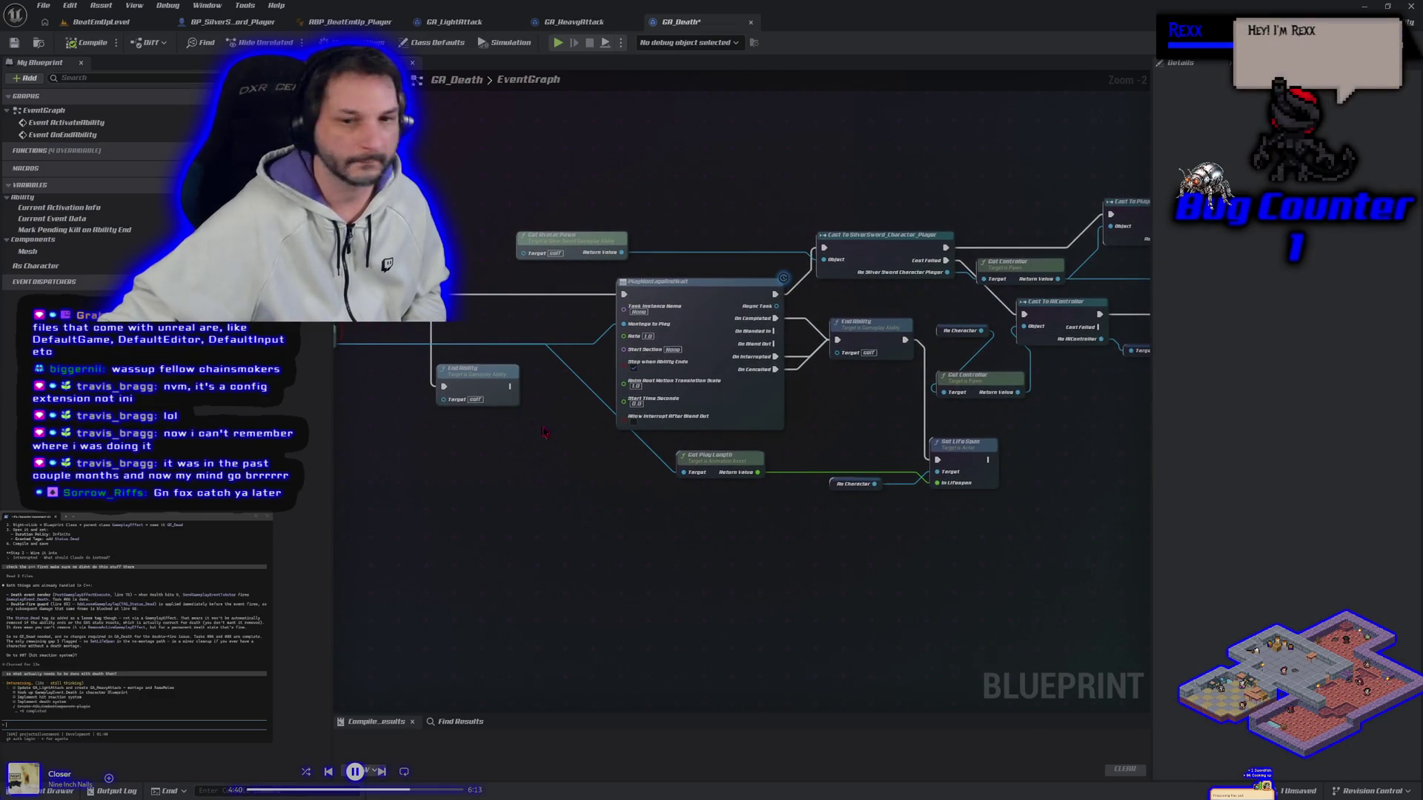
pyautogui.moveTo(515, 387); pyautogui.dragTo(938, 461)
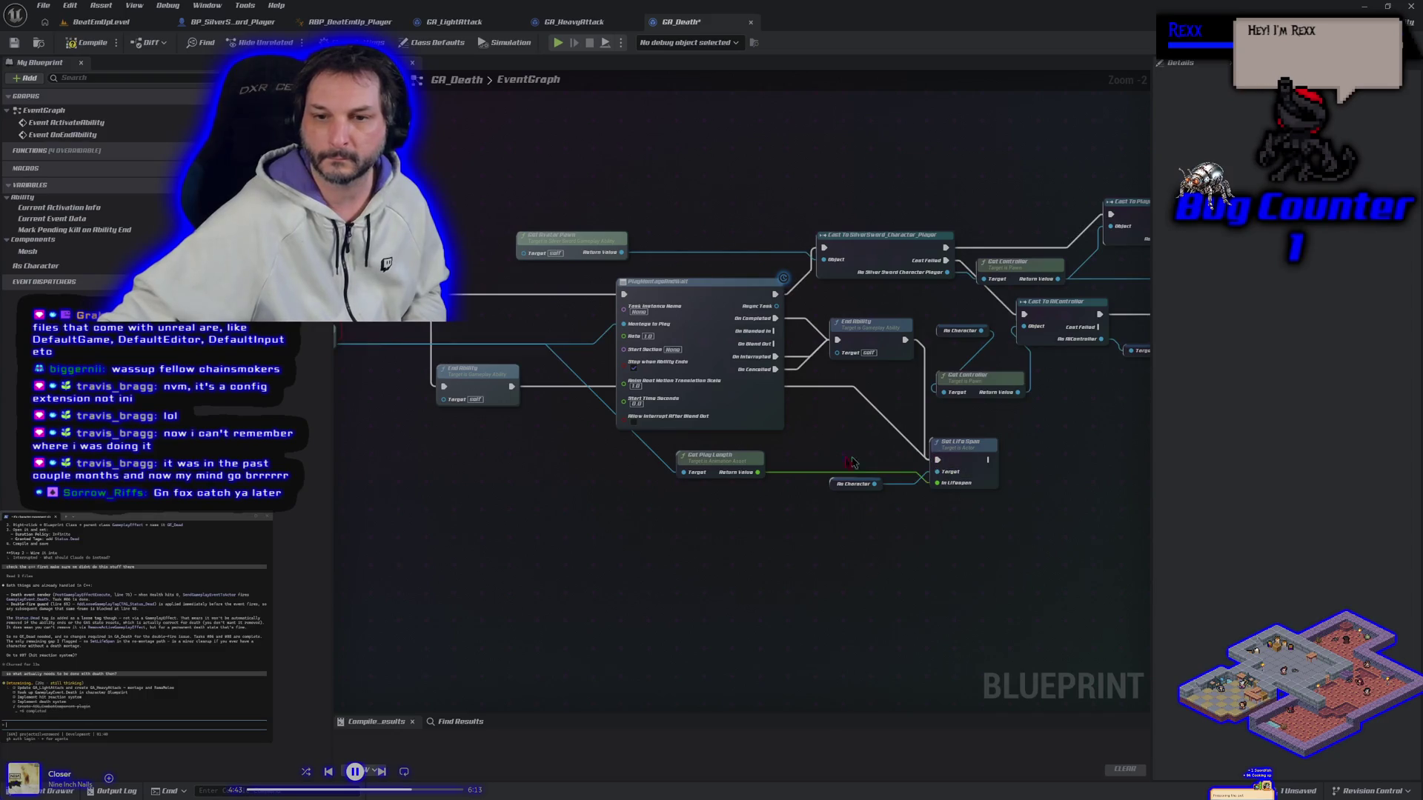
pyautogui.doubleClick(551, 383)
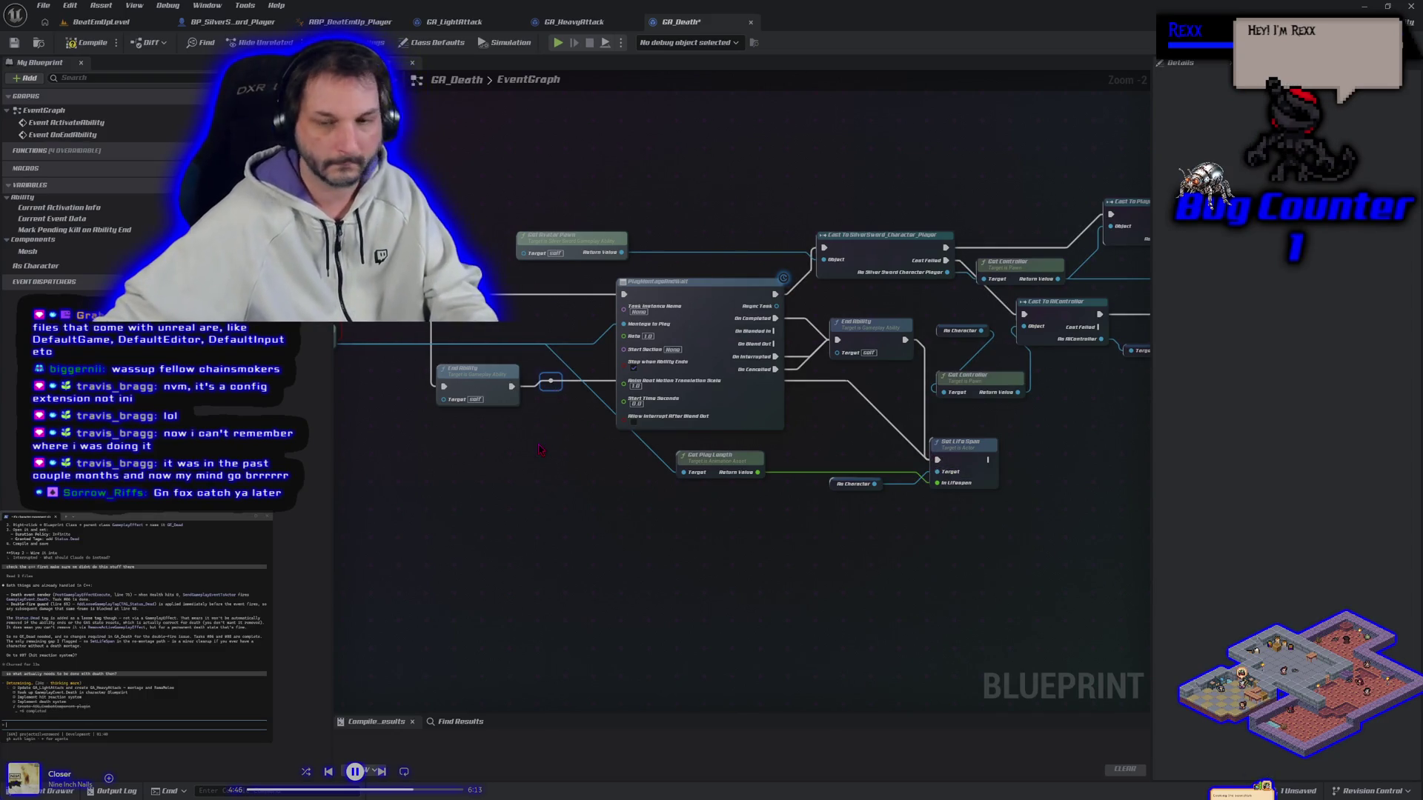
pyautogui.hotkey('ctrl', 'z')
# Move End Ability and Get Play Length lower, then start a 'lets fix th' message.
pyautogui.moveTo(488, 388); pyautogui.dragTo(484, 461)
pyautogui.moveTo(733, 472)
pyautogui.mouseDown()
pyautogui.moveTo(665, 512)
pyautogui.moveTo(711, 566)
pyautogui.mouseUp()
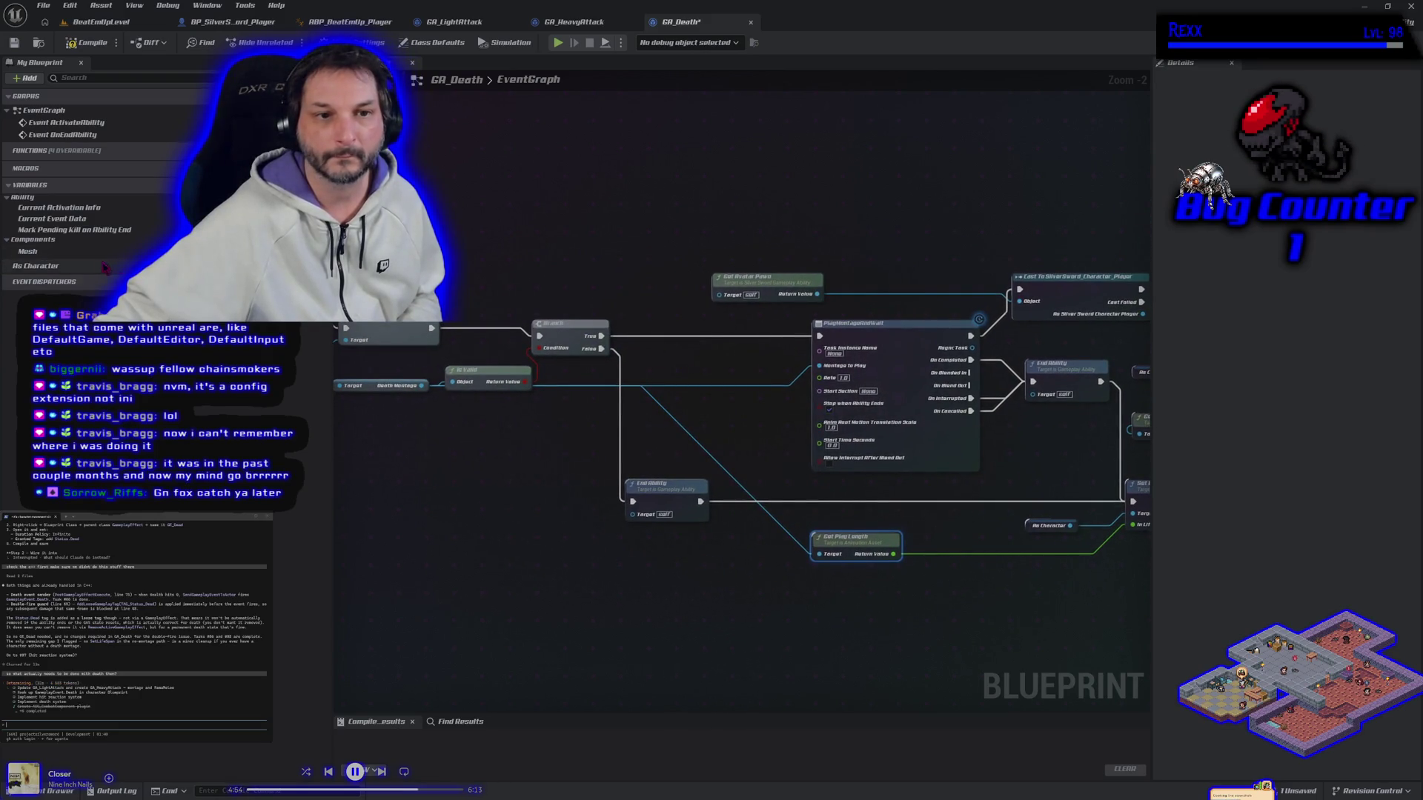
pyautogui.moveTo(393, 504)
pyautogui.mouseDown()
pyautogui.moveTo(497, 500)
pyautogui.moveTo(426, 460)
pyautogui.moveTo(578, 467)
pyautogui.moveTo(378, 382)
pyautogui.mouseUp()
pyautogui.moveTo(606, 518); pyautogui.dragTo(444, 564)
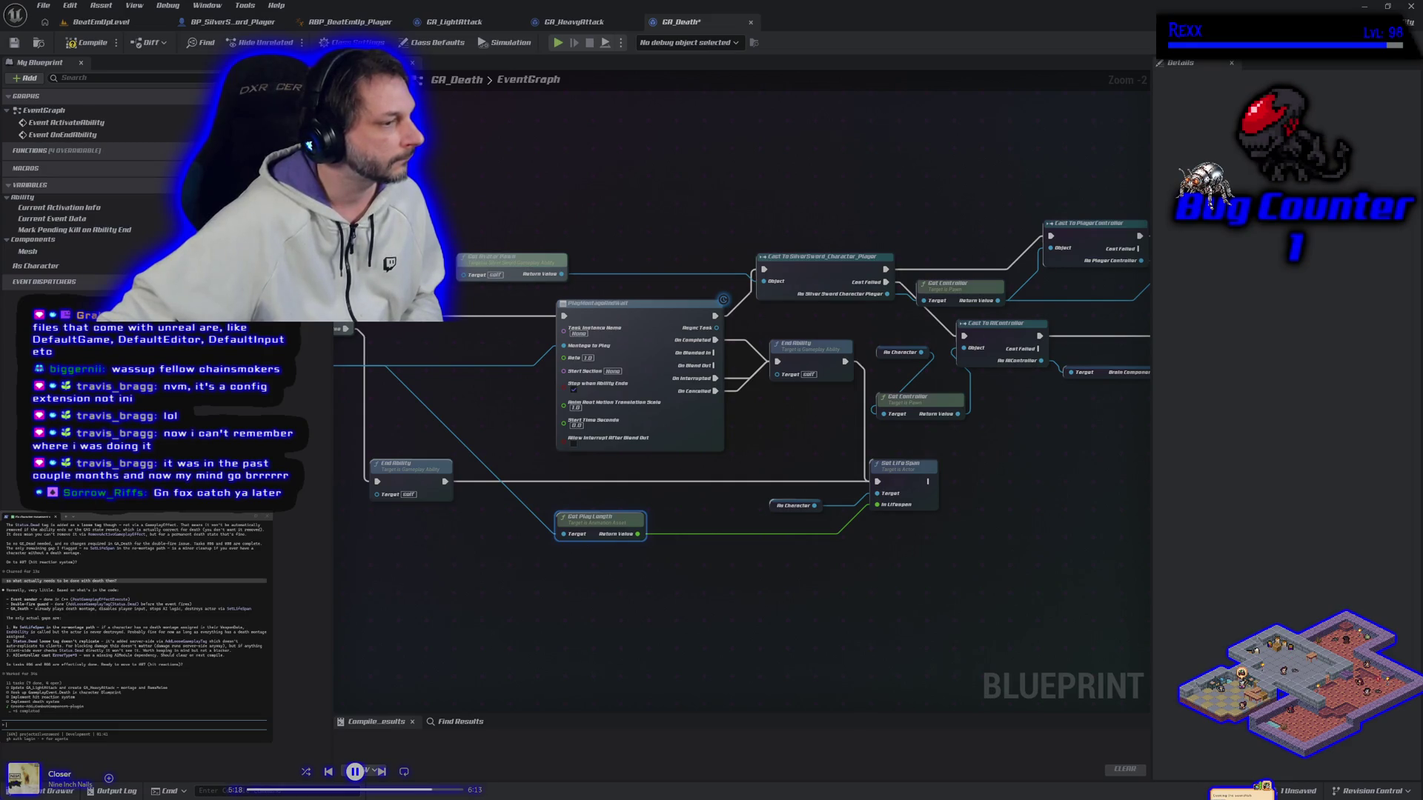
pyautogui.write('lets')
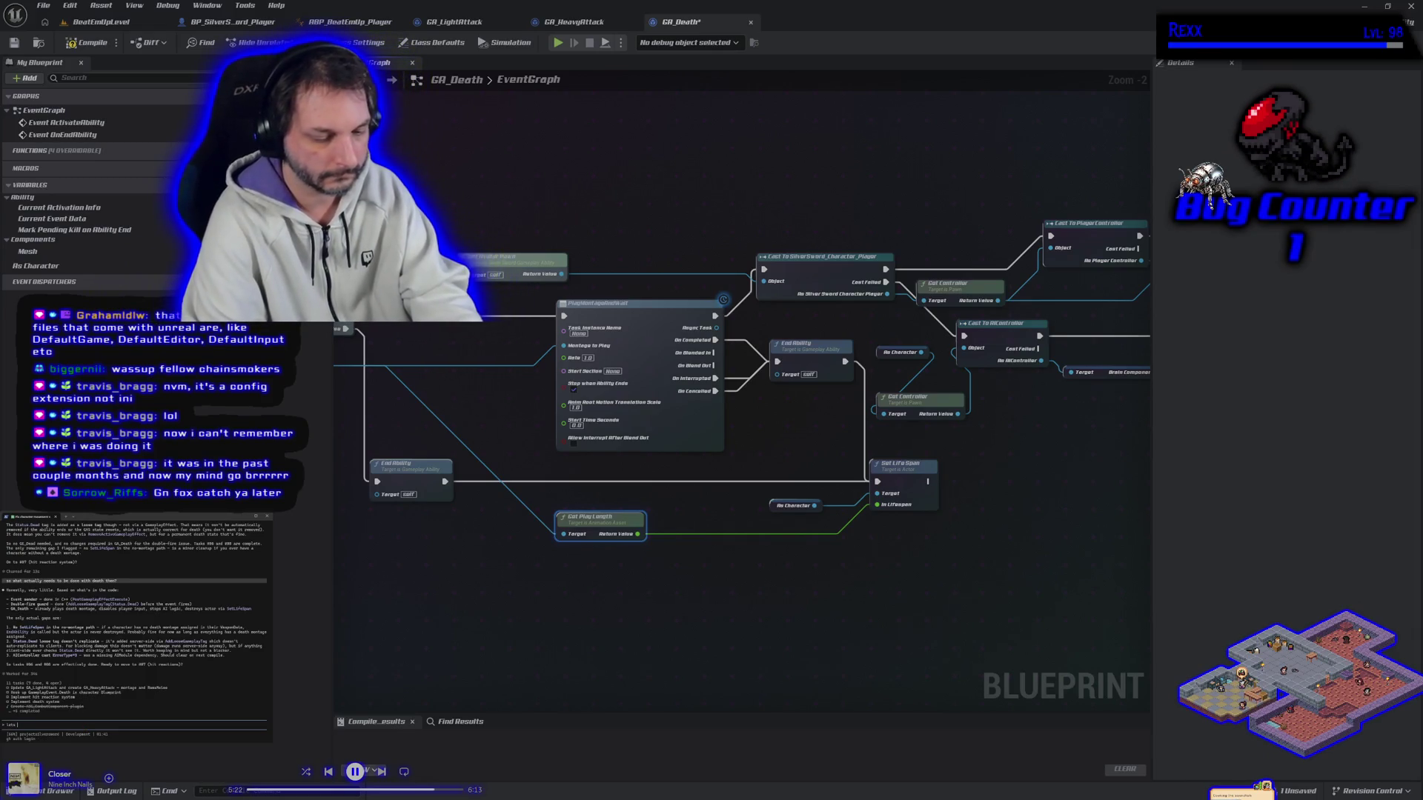
pyautogui.write(' fix these things up first')
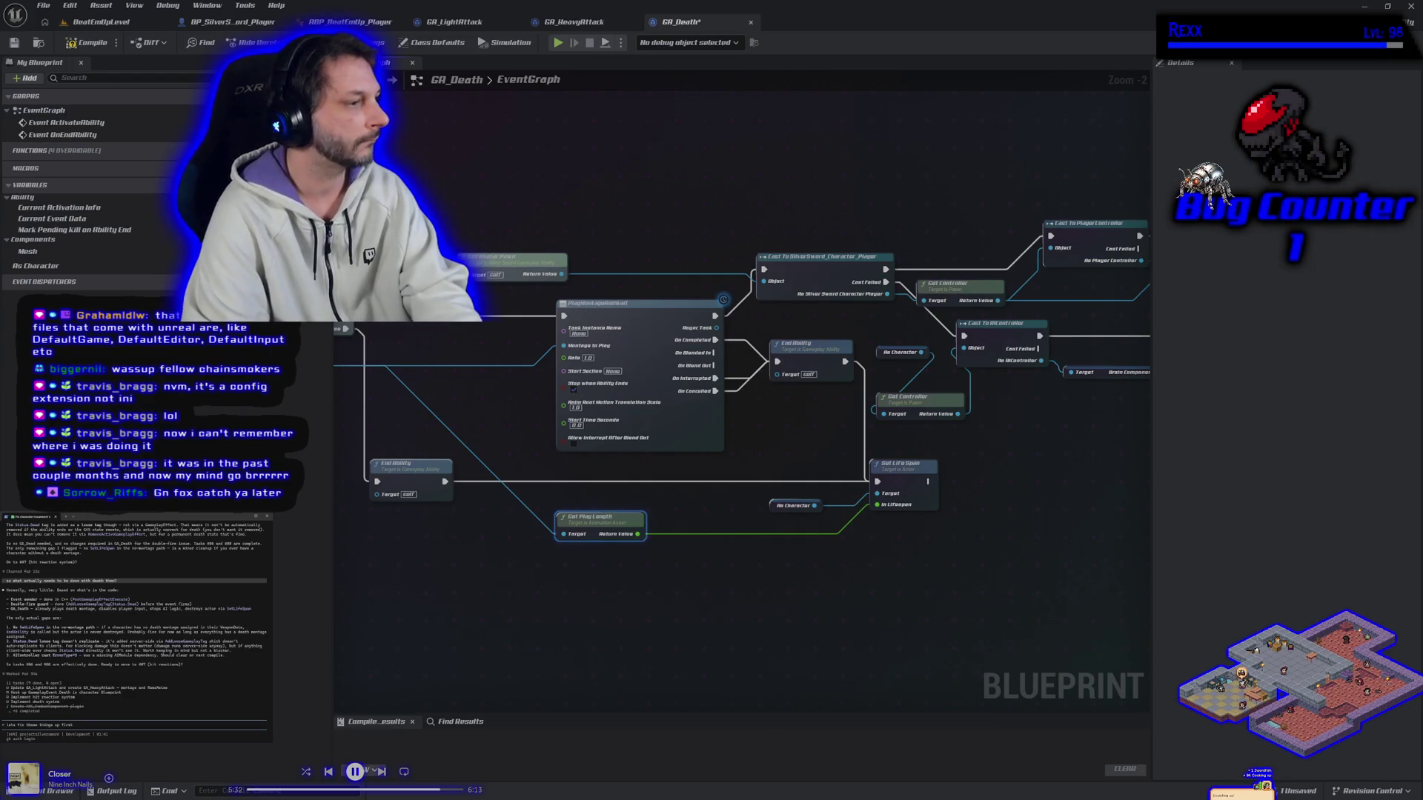
# Have the assistant fix the issues, approve its edit, then close Unreal saving GA_Death.
pyautogui.press('Return')
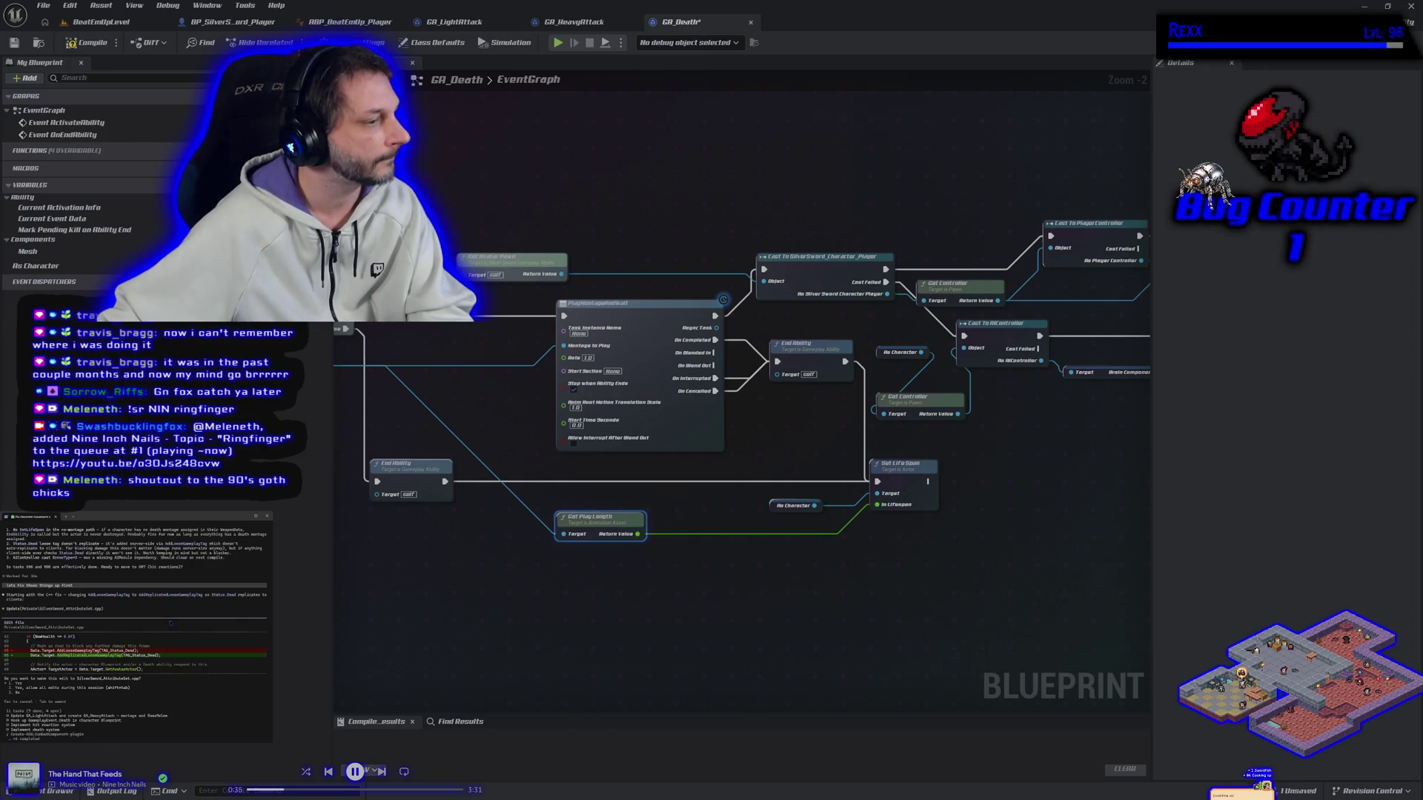
pyautogui.press('Return')
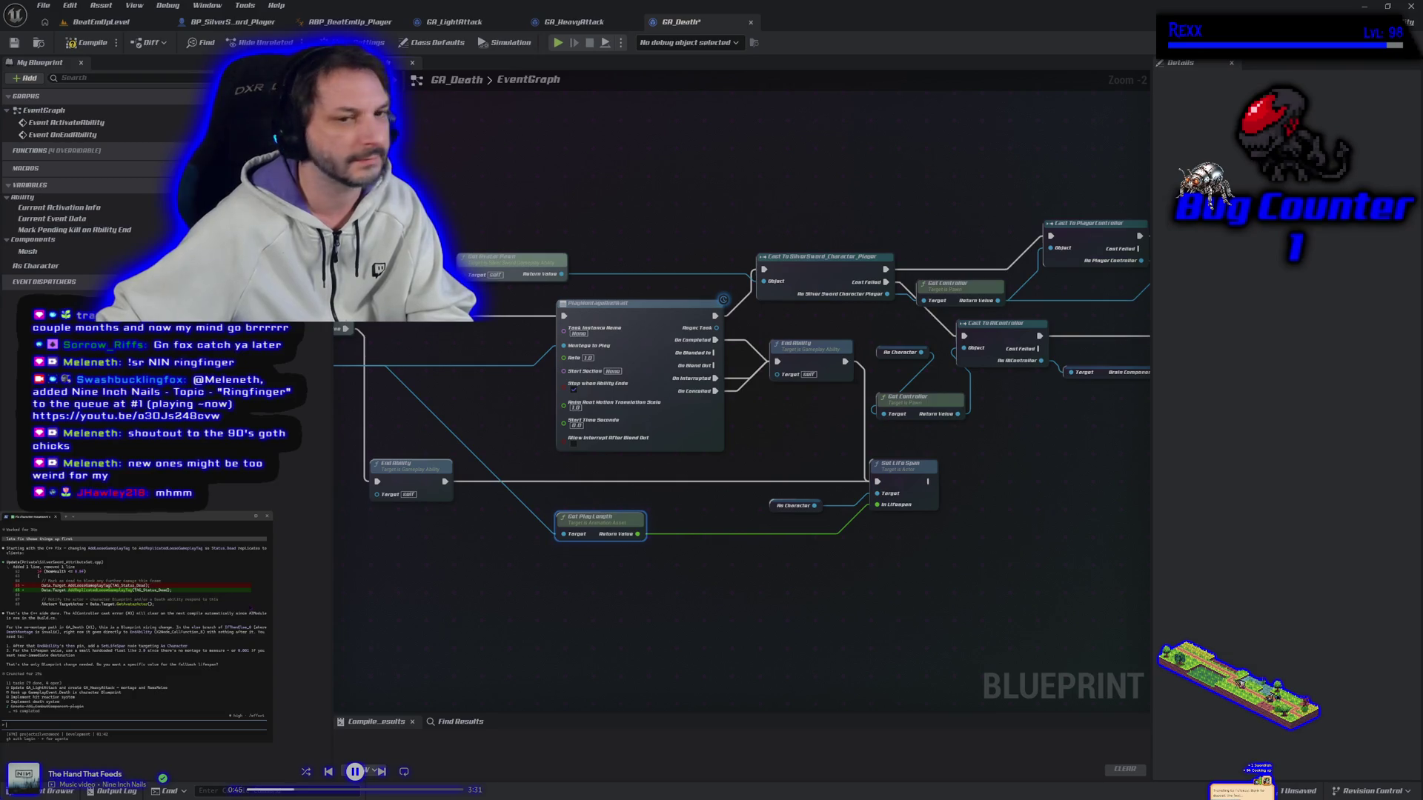
pyautogui.click(1411, 6)
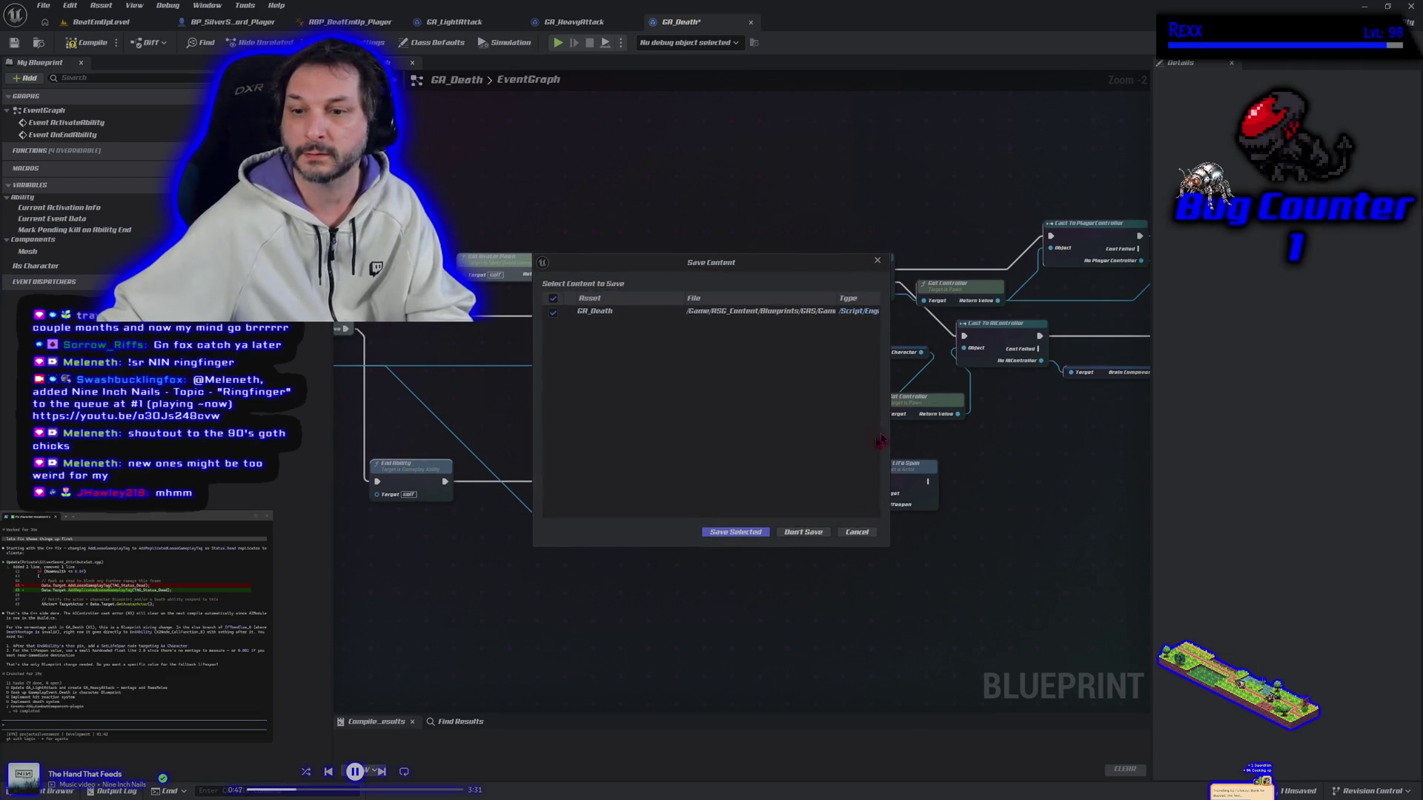
pyautogui.click(736, 533)
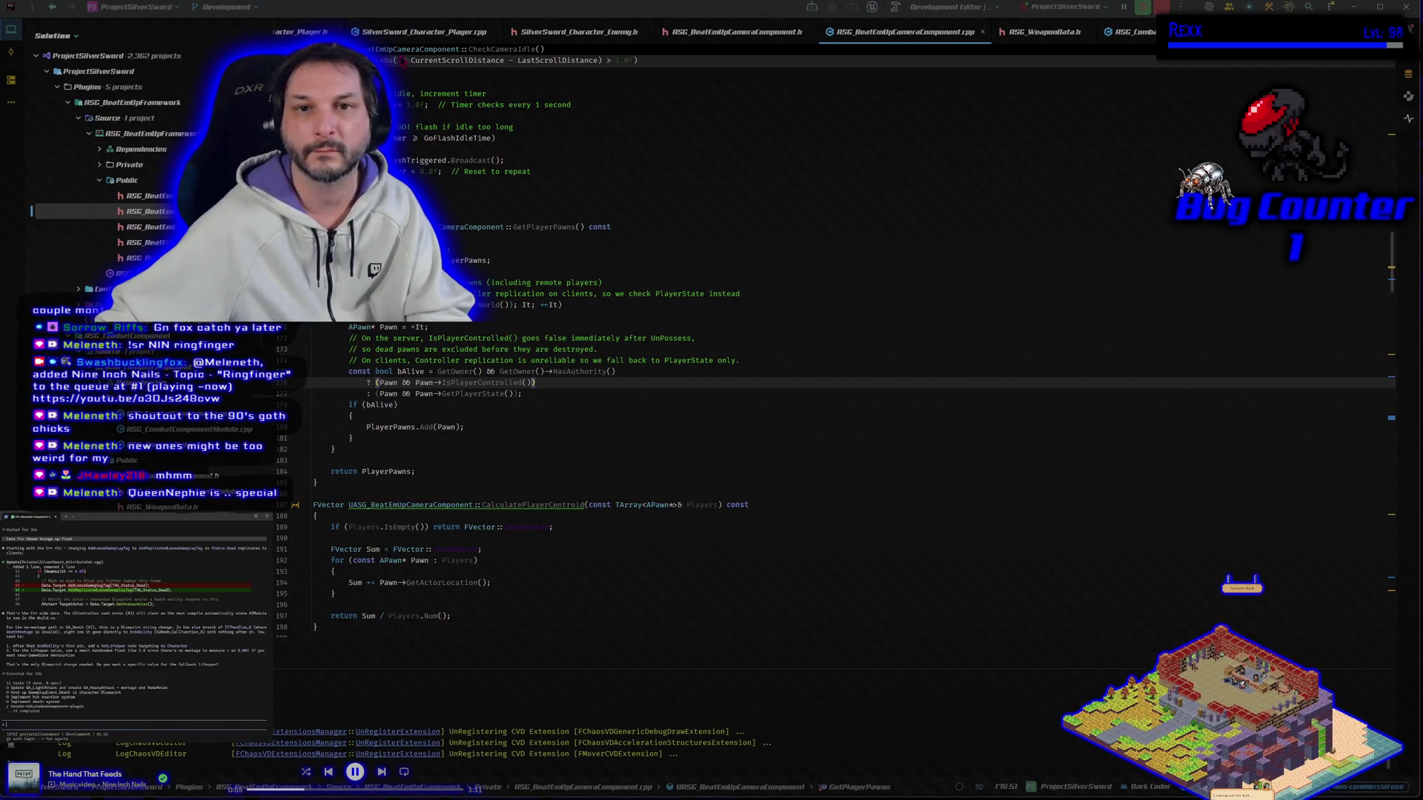
# Review the camera component code, then build the project from SilverSword_AttributeSet.cpp.
pyautogui.scroll(2, 436, 34)
pyautogui.scroll(-3, 436, 34)
pyautogui.scroll(1, 512, 325)
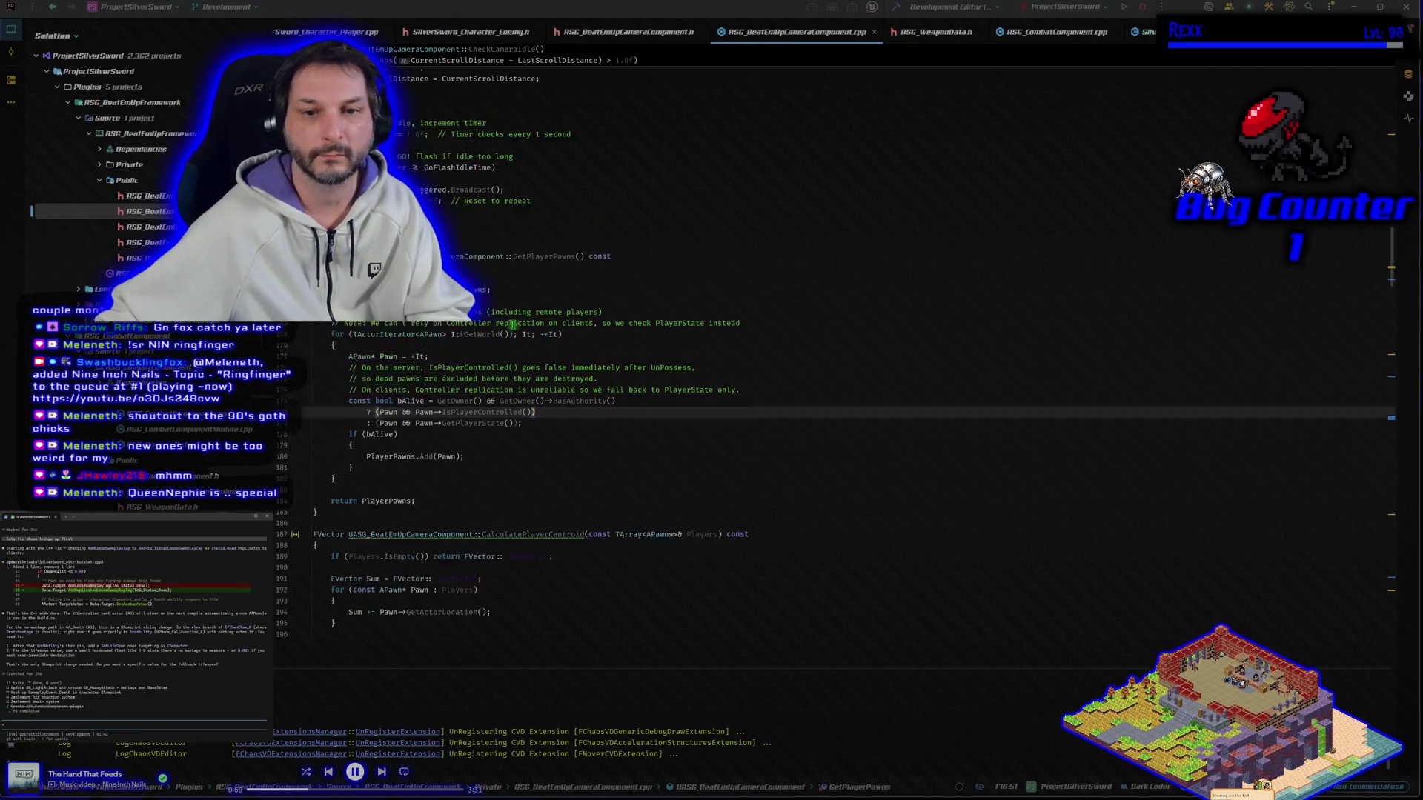
pyautogui.scroll(3, 513, 324)
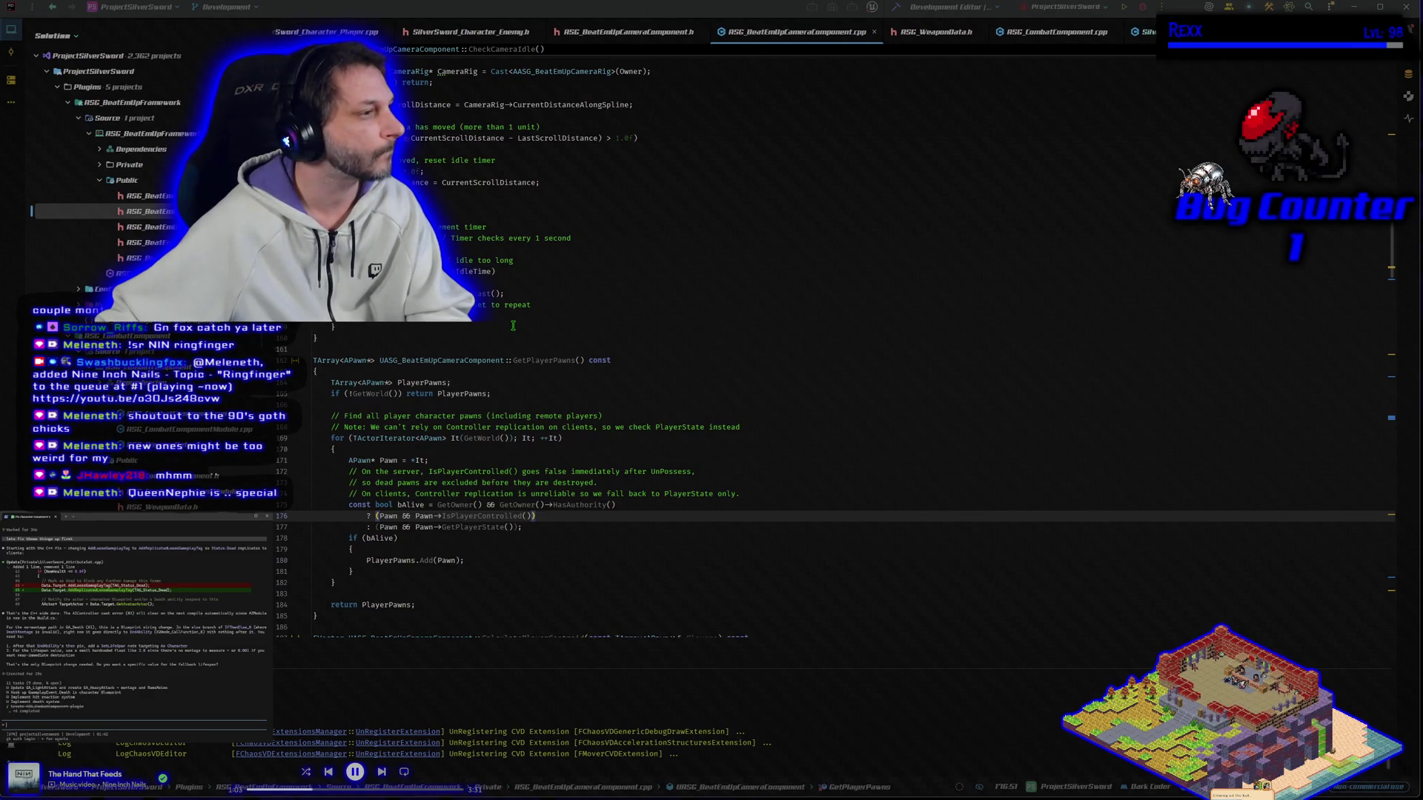
pyautogui.scroll(8, 513, 326)
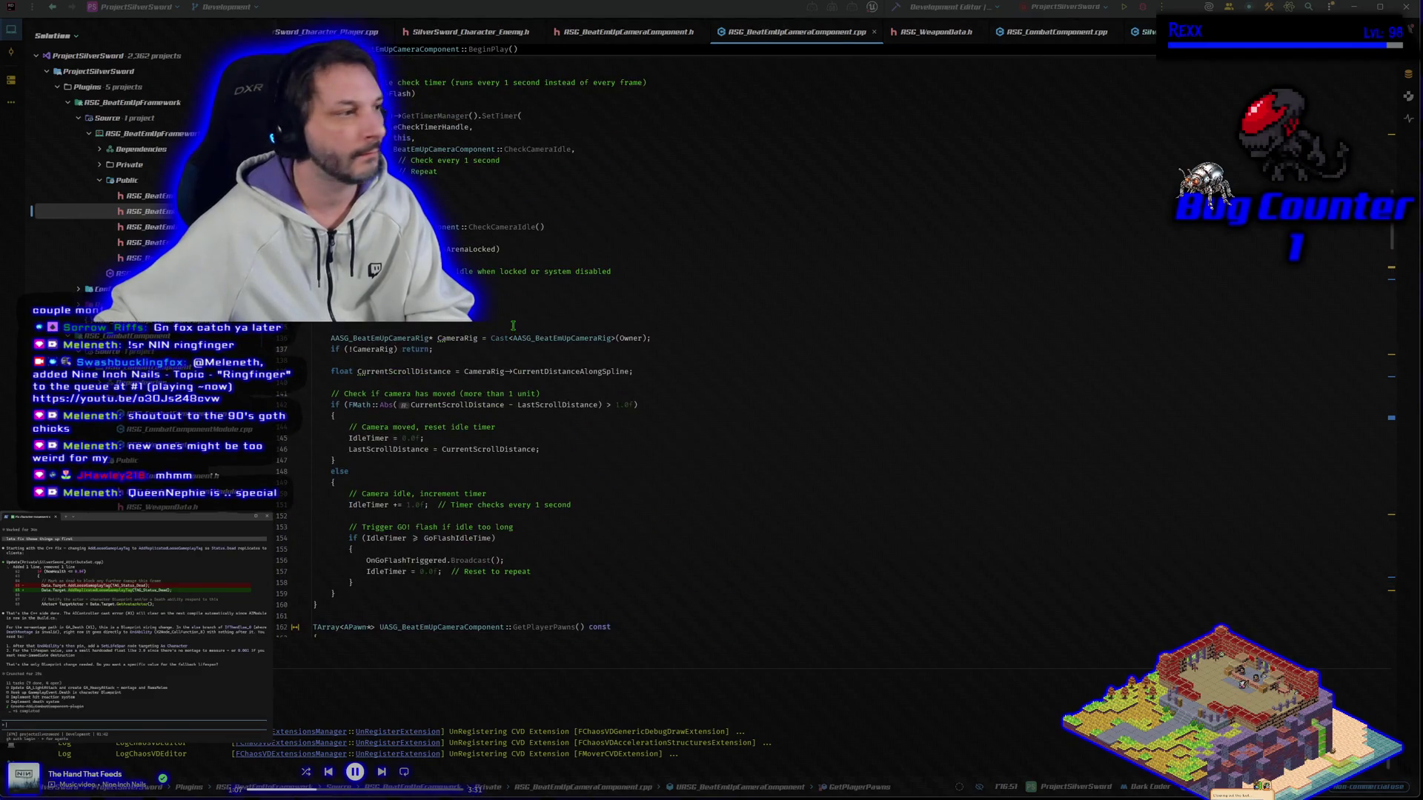
pyautogui.scroll(8, 510, 327)
pyautogui.scroll(15, 506, 330)
pyautogui.scroll(-6, 506, 330)
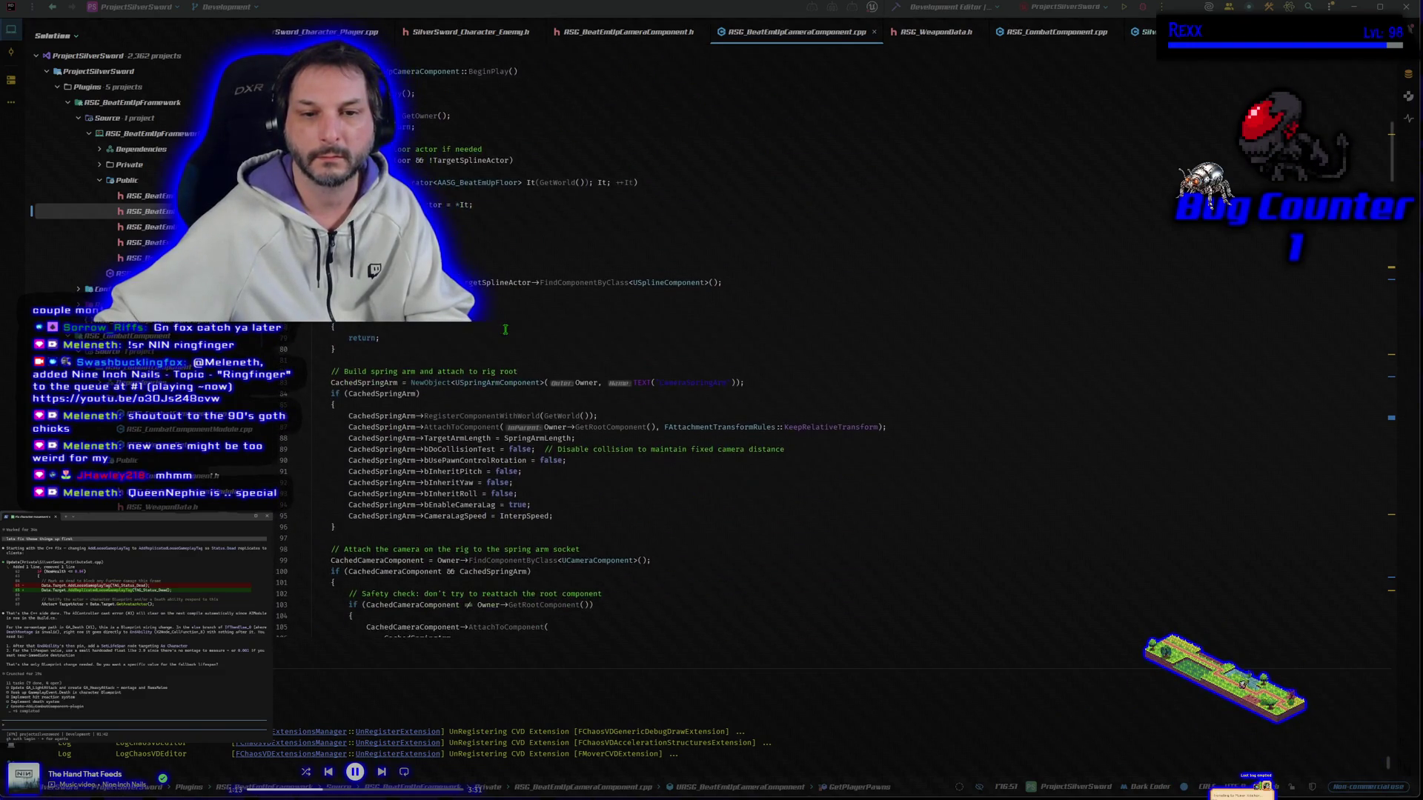
pyautogui.scroll(-1, 505, 329)
pyautogui.scroll(1, 506, 329)
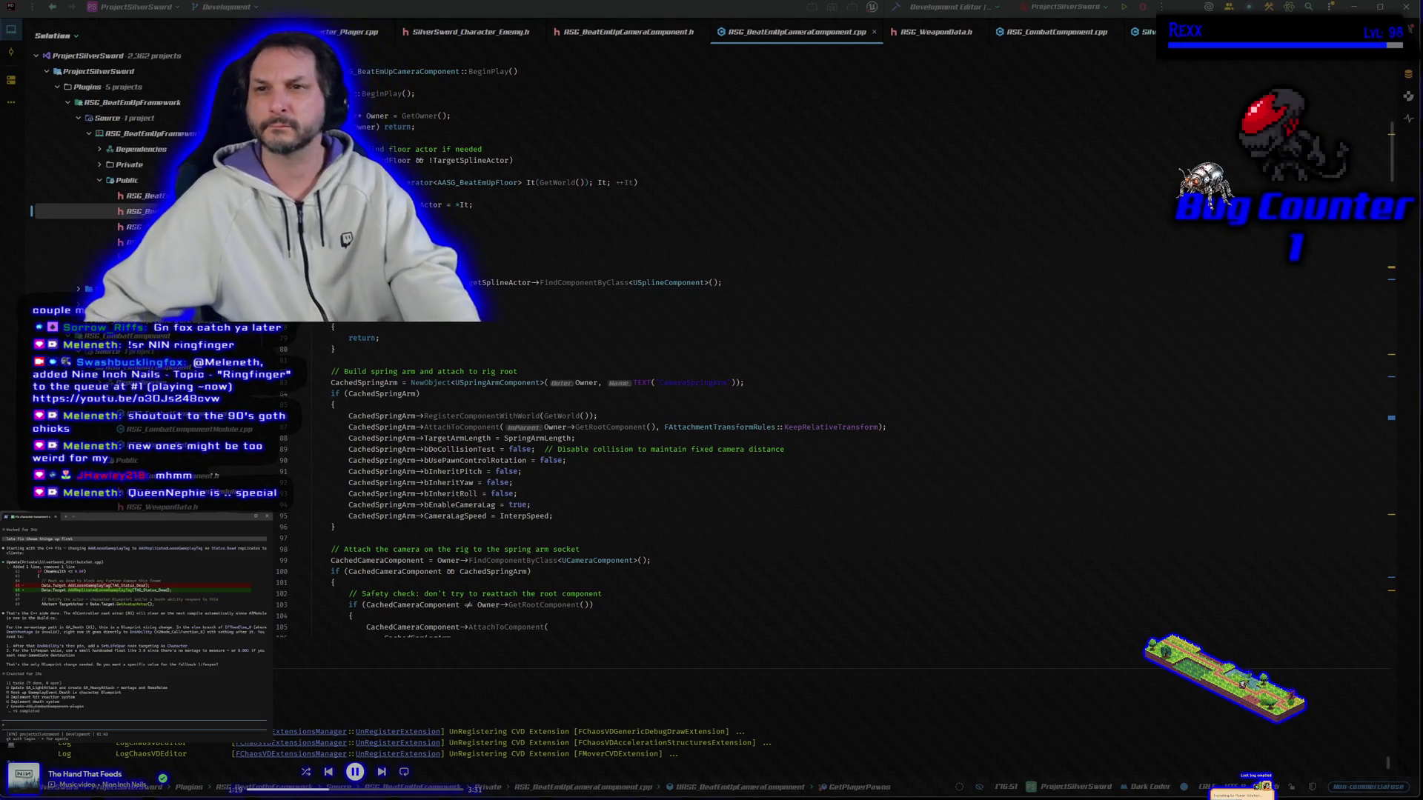
pyautogui.hotkey('ctrl', 'Tab')
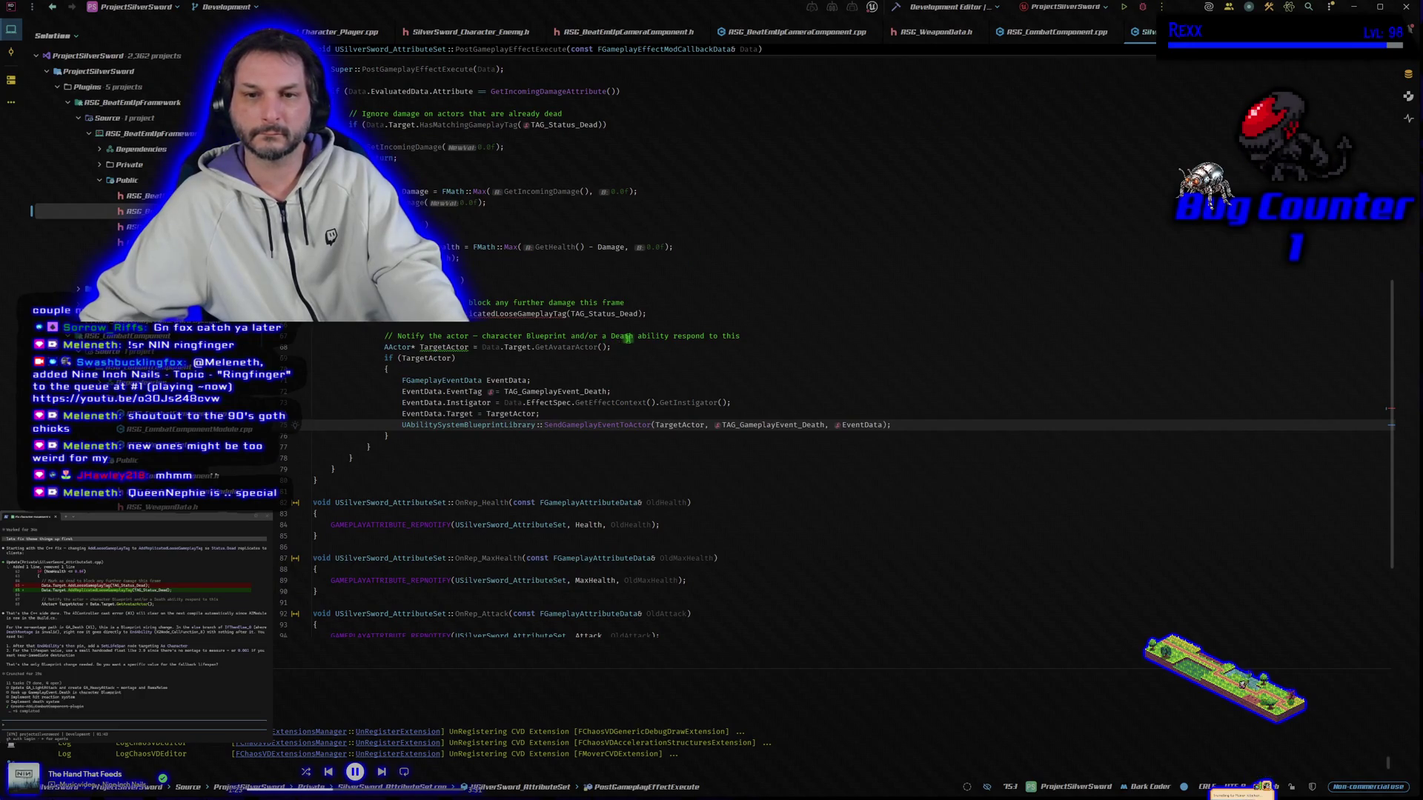
pyautogui.hotkey('ctrl', 'shift', 'b')
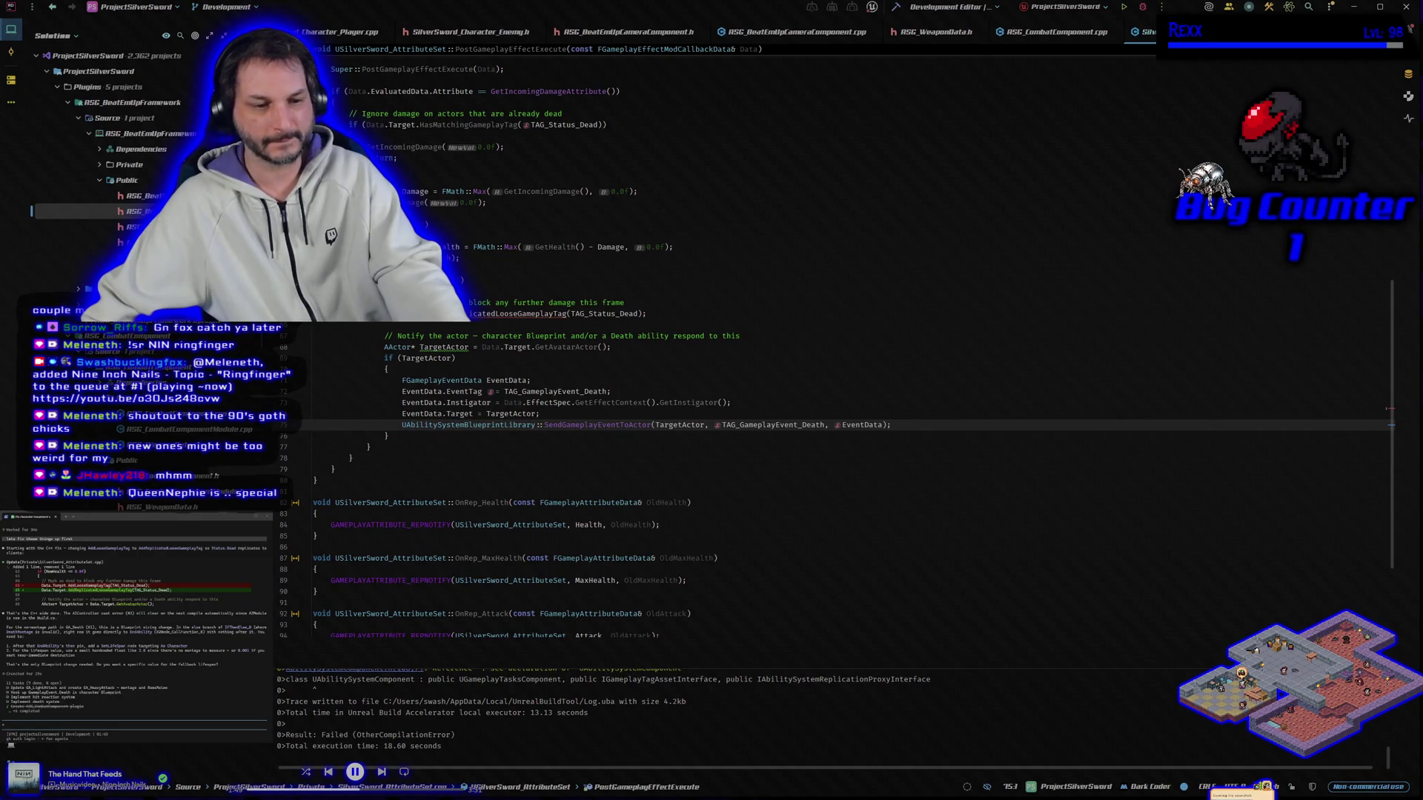
# Send the C2039 AddReplicatedLooseGameplayTag build error to the coding assistant.
pyautogui.scroll(2, 530, 696)
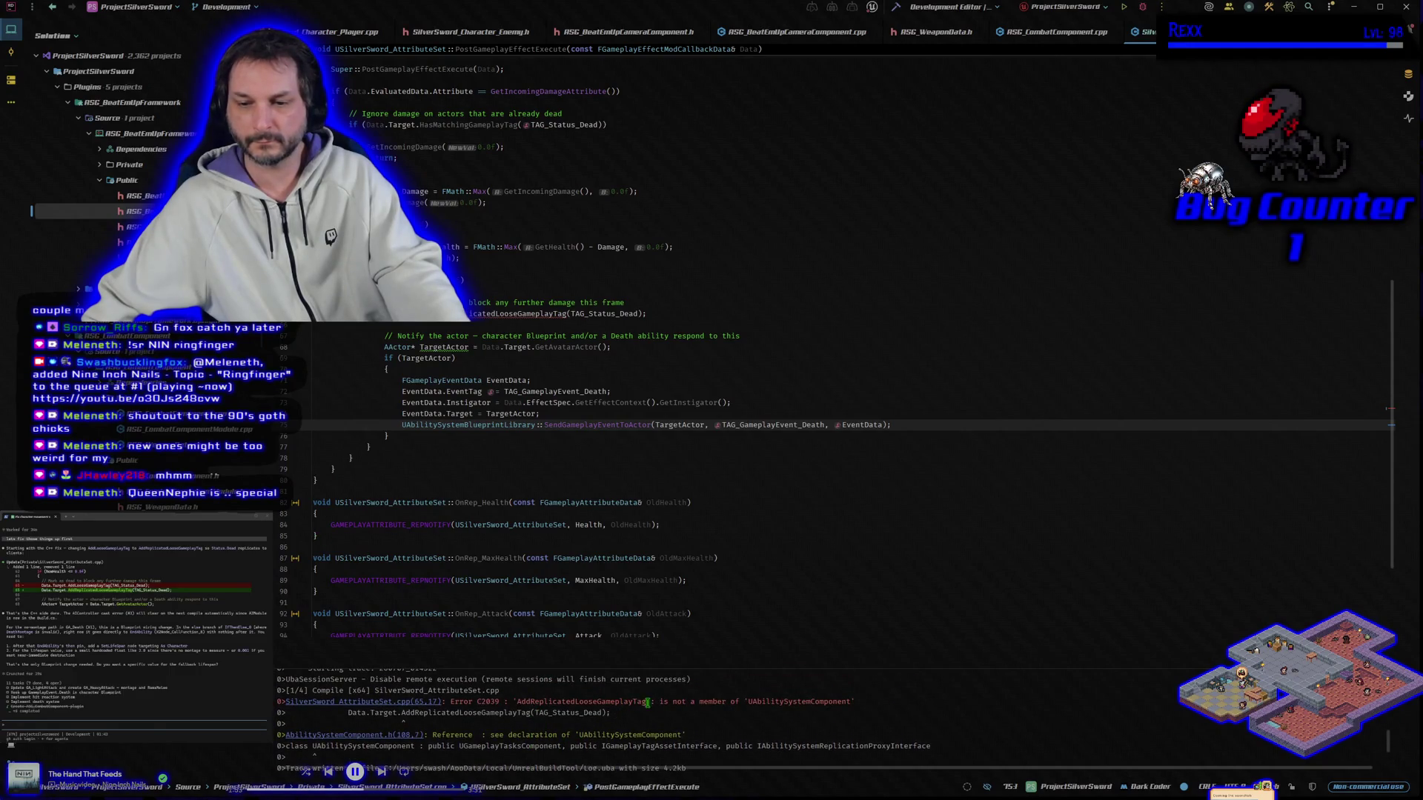
pyautogui.moveTo(857, 701)
pyautogui.mouseDown()
pyautogui.moveTo(630, 713)
pyautogui.moveTo(281, 702)
pyautogui.moveTo(695, 709)
pyautogui.mouseUp()
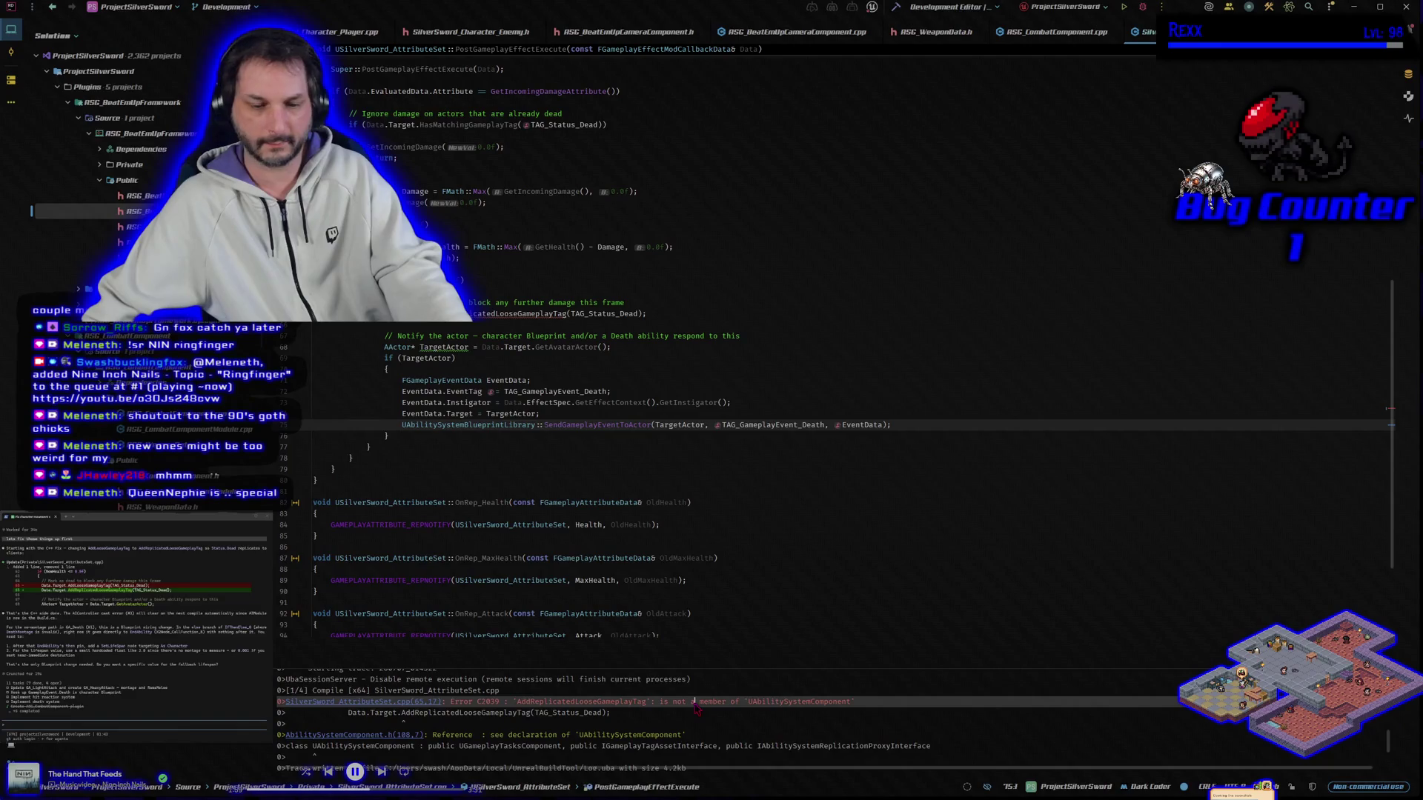
pyautogui.click(6, 725)
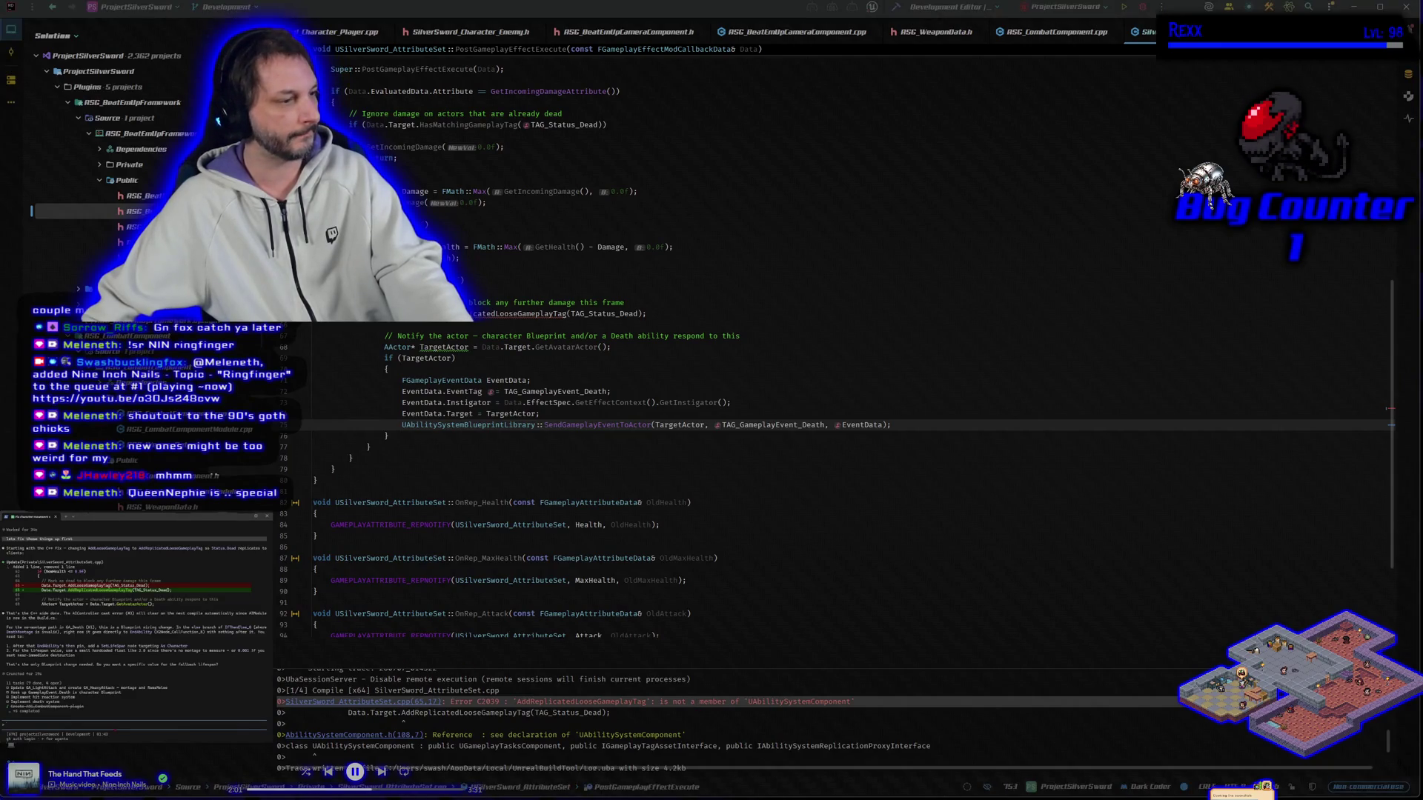
pyautogui.hotkey('ctrl', 'v')
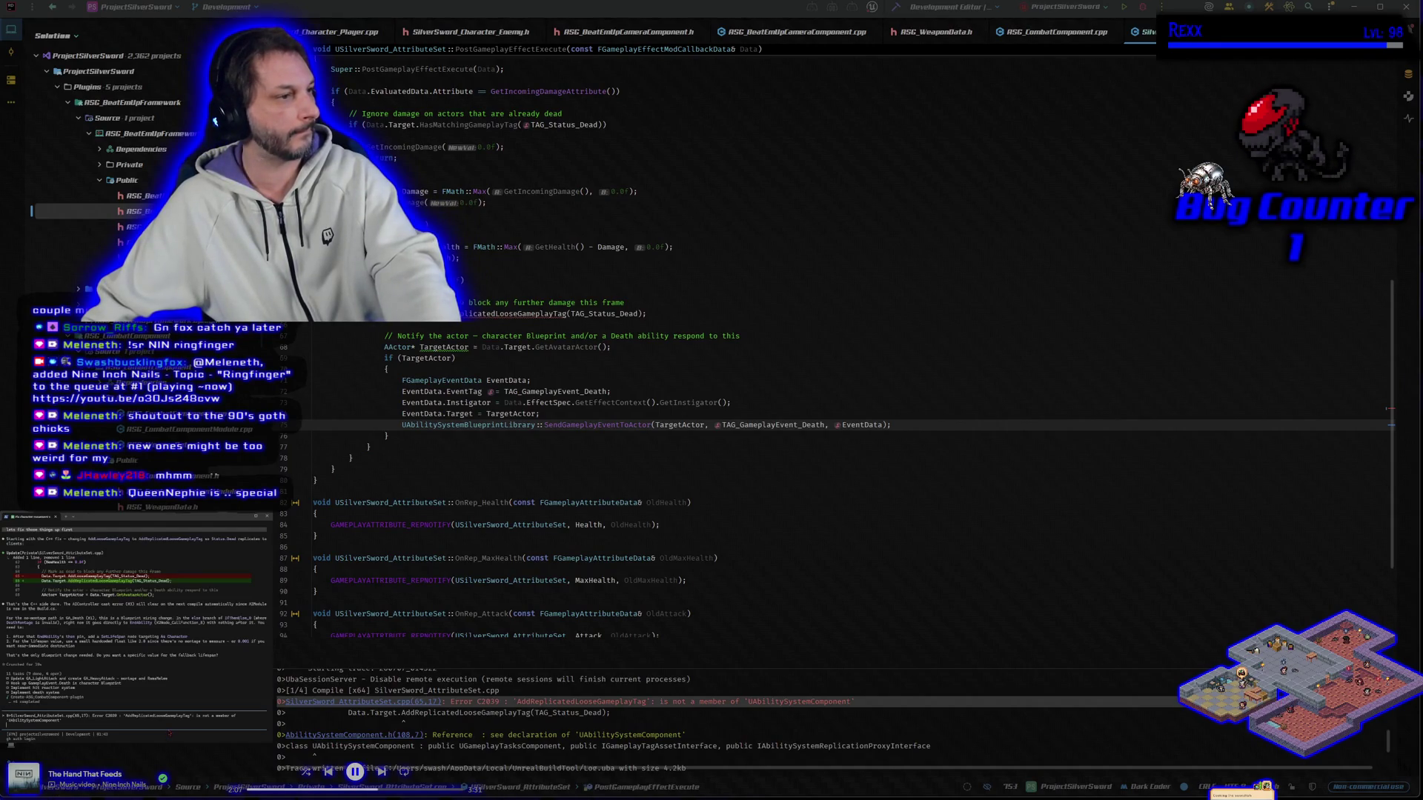
pyautogui.press('Return')
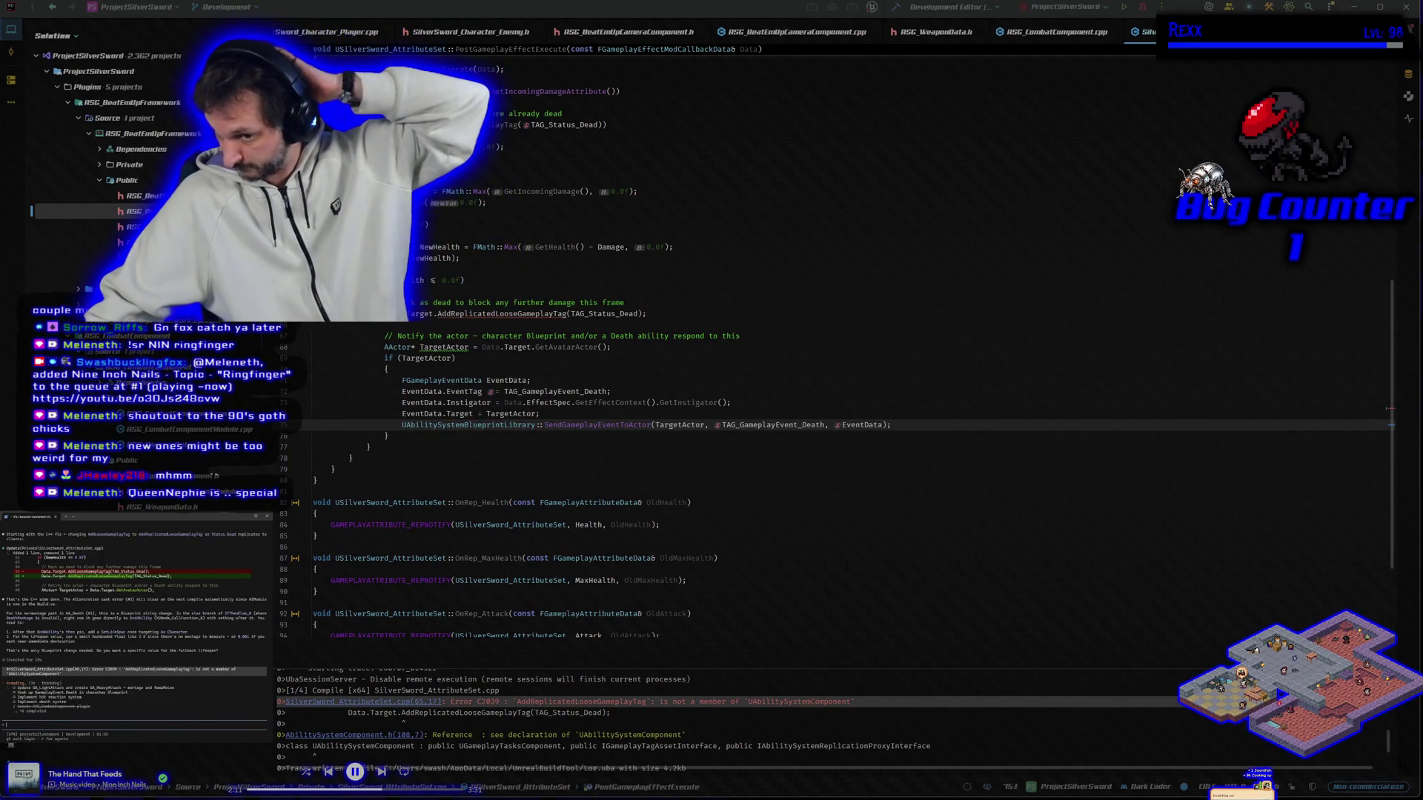
# Place the cursor before Loose in the AddReplicatedLooseGameplayTag call on line 66.
pyautogui.click(659, 727)
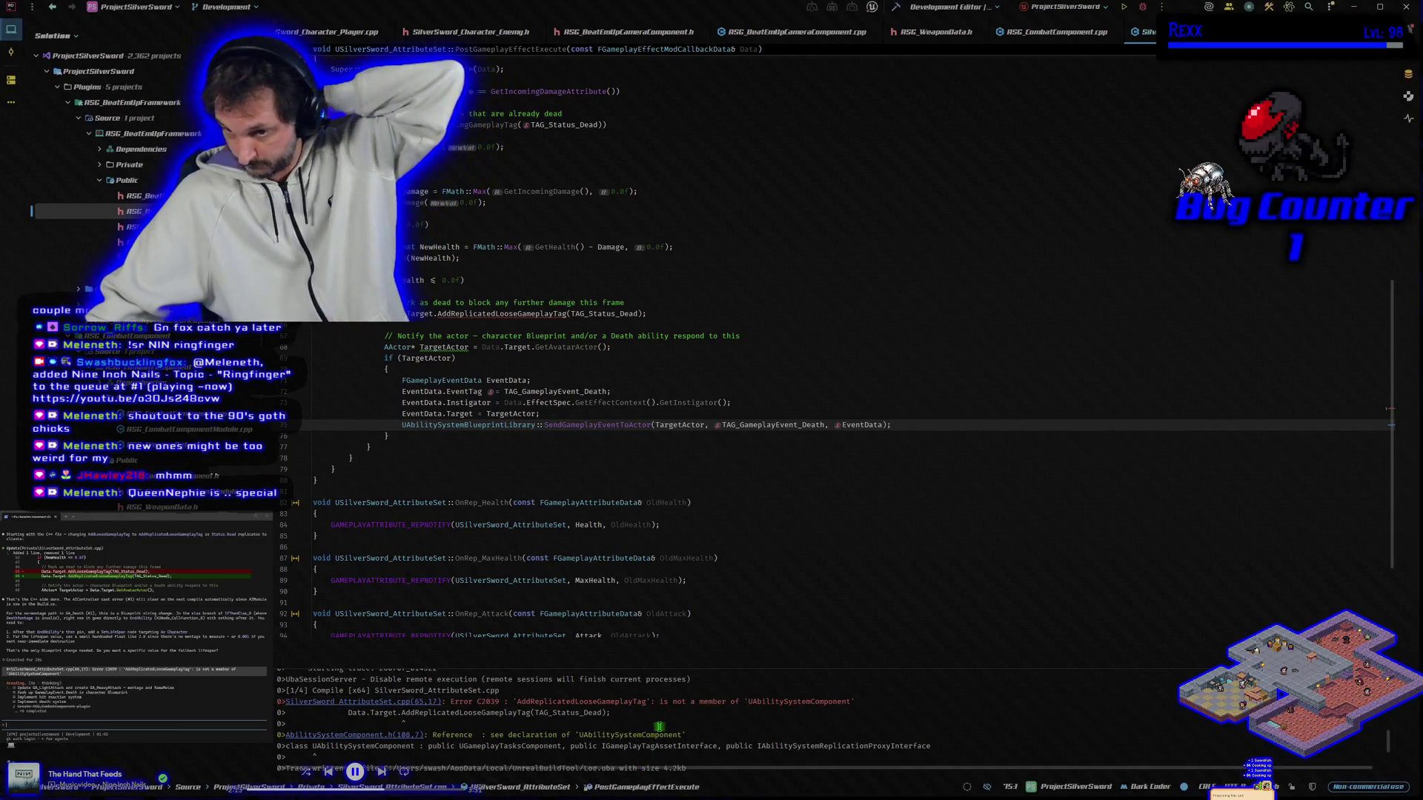
pyautogui.scroll(-2, 659, 727)
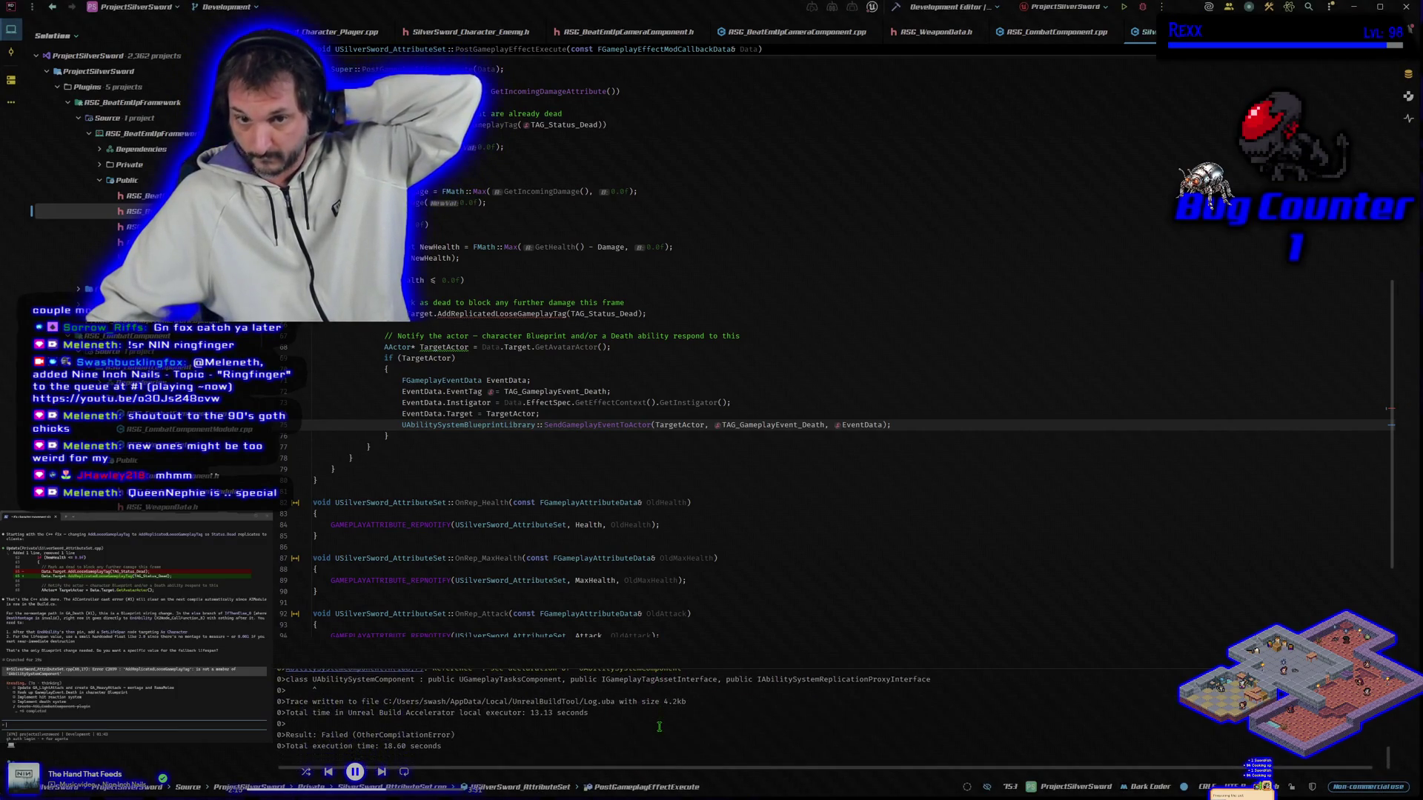
pyautogui.click(531, 313)
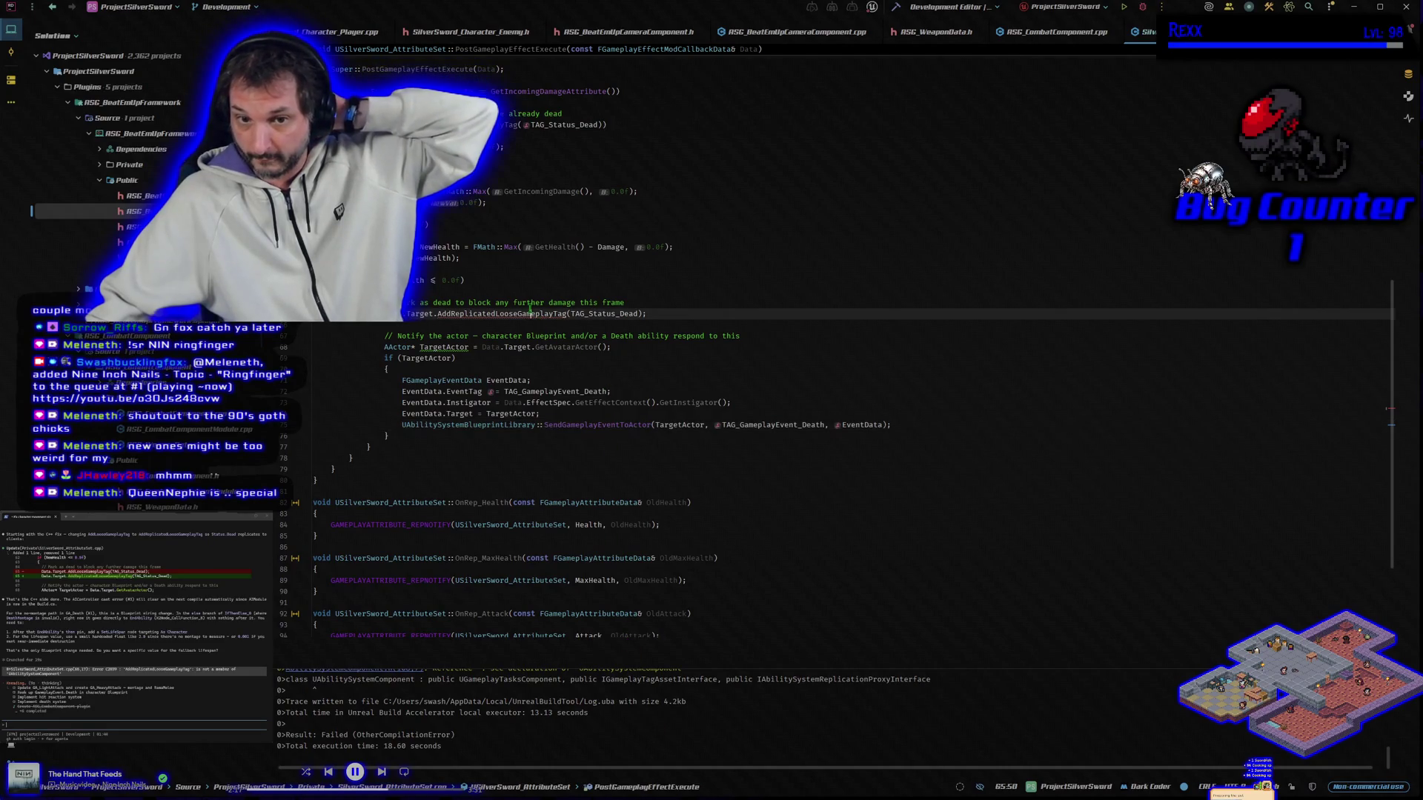
pyautogui.moveTo(496, 313)
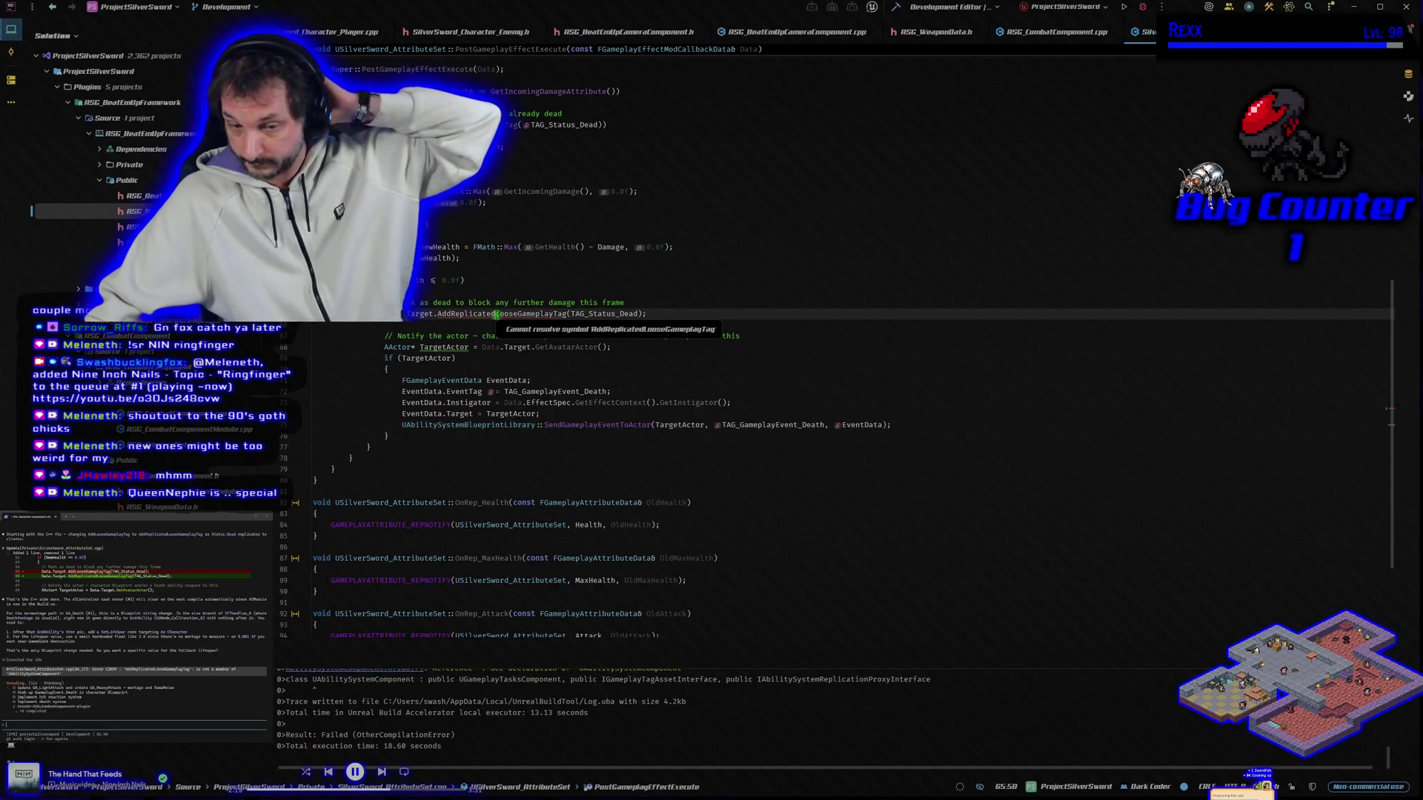
pyautogui.click(496, 314)
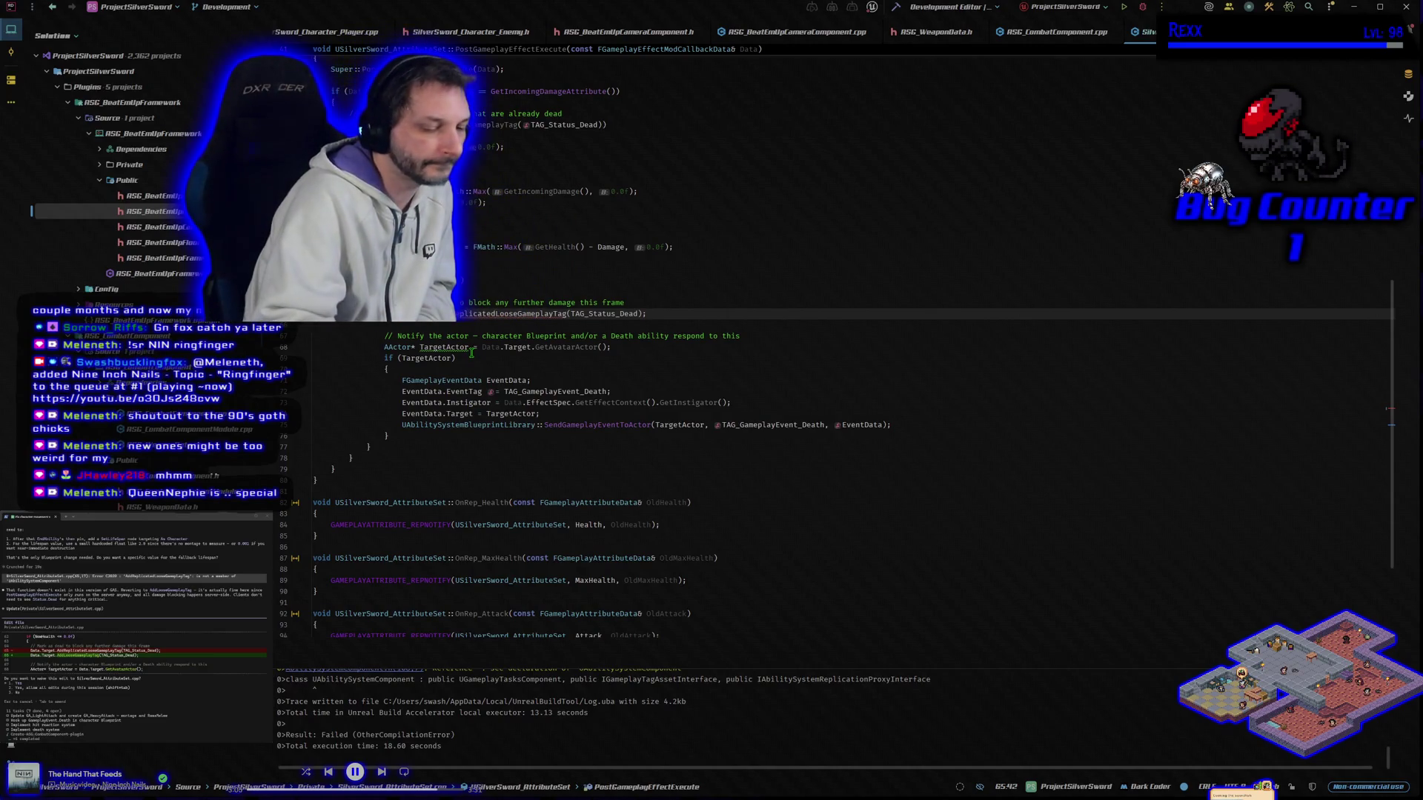
# Remove the stray '1' and approve the assistant's one-line fix to the dead-status tag line.
pyautogui.write('1')
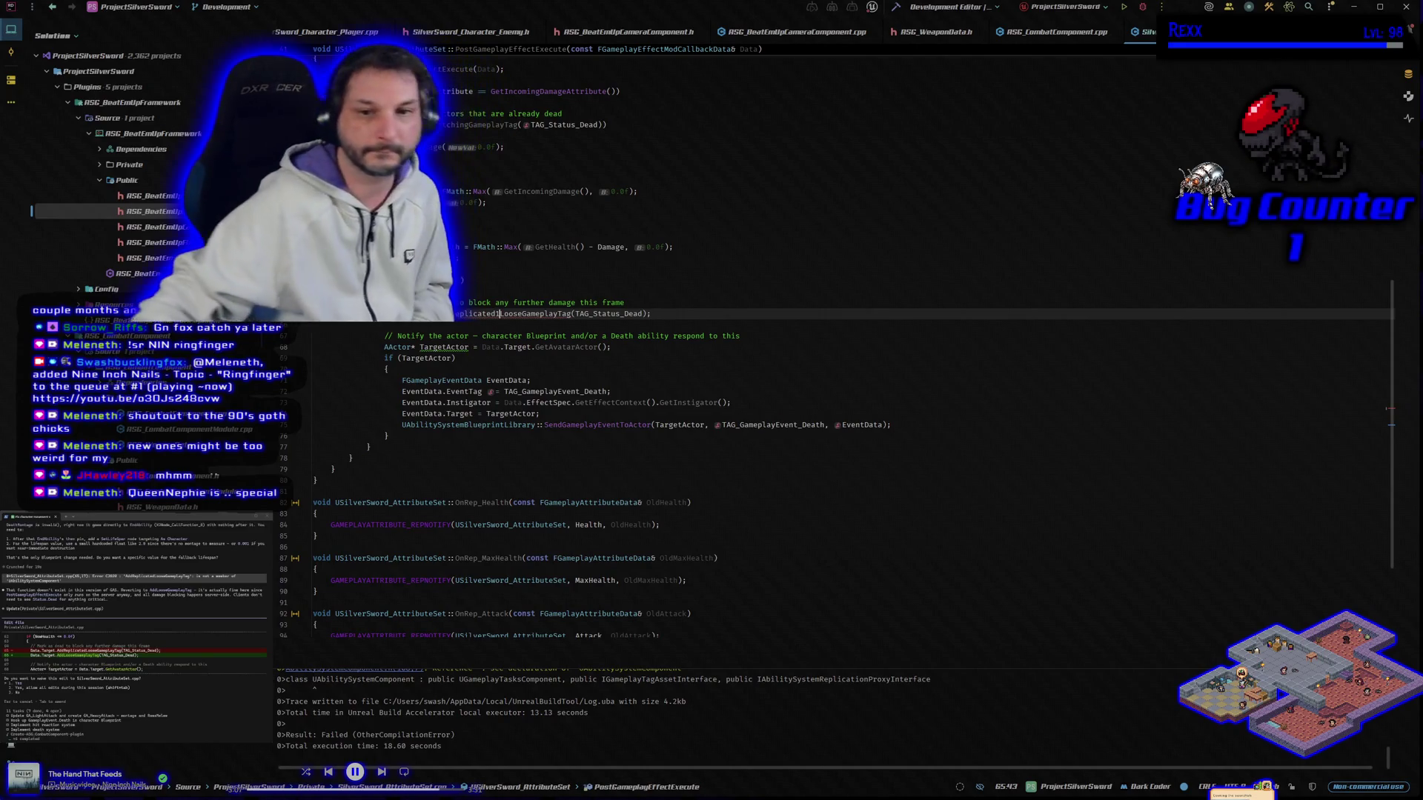
pyautogui.press('BackSpace')
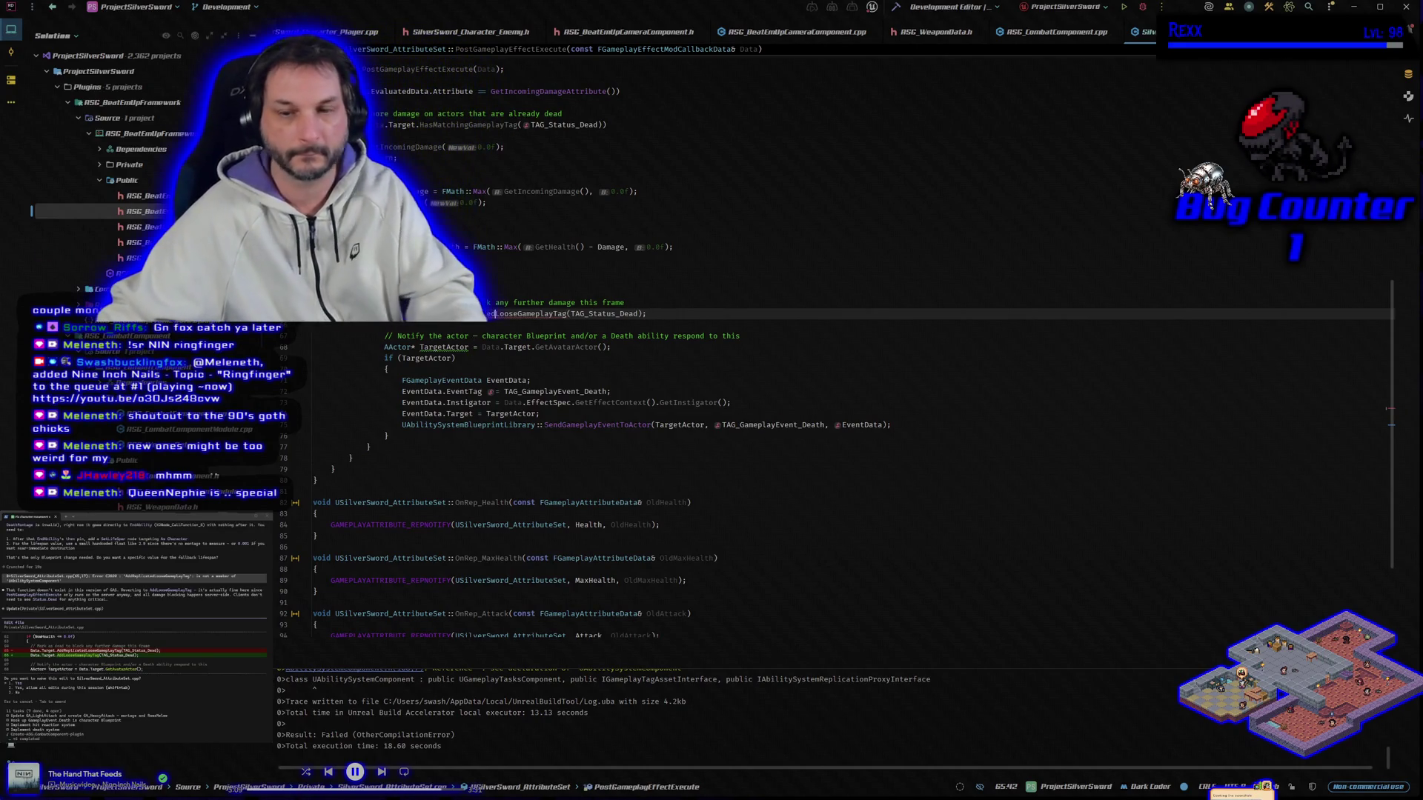
pyautogui.hotkey('alt', 'Tab')
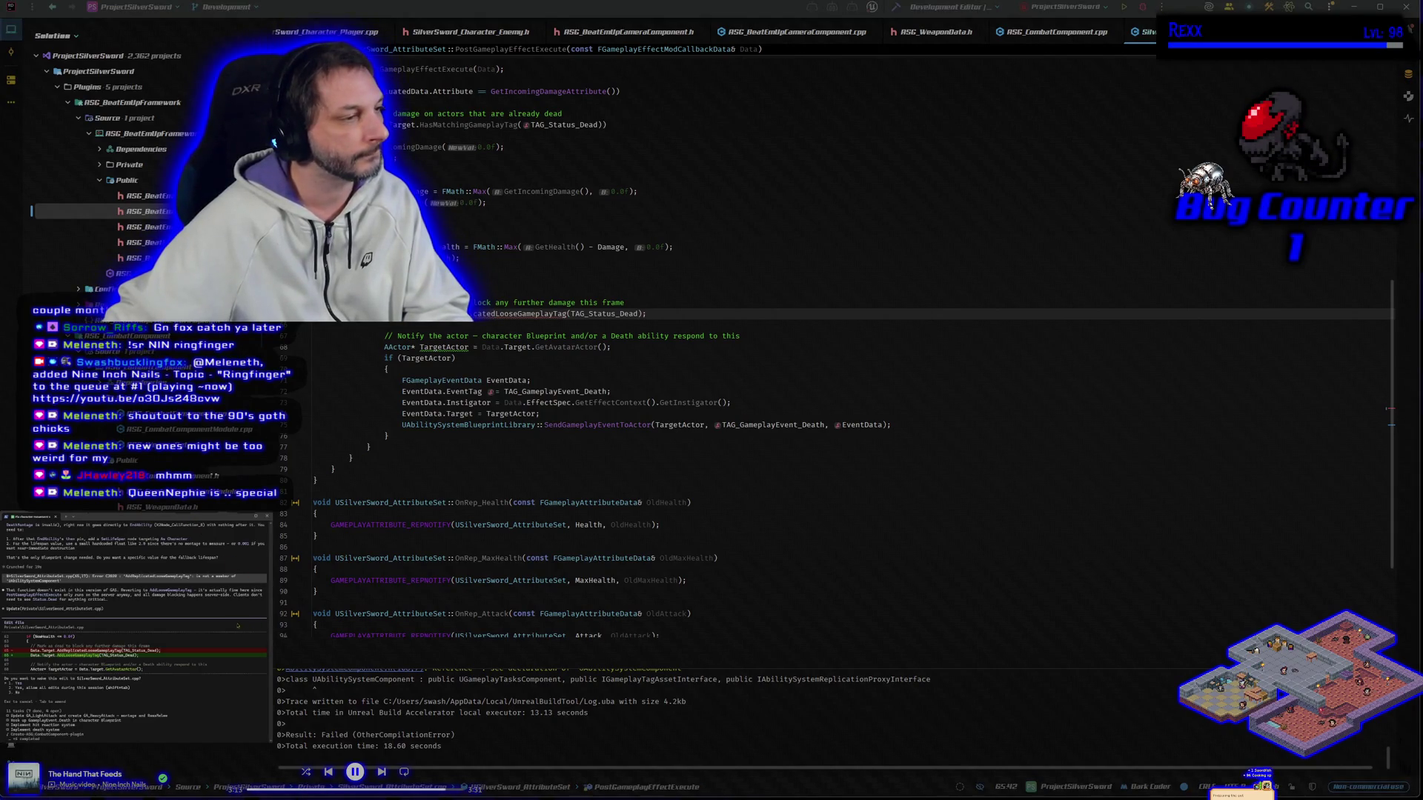
pyautogui.press('Return')
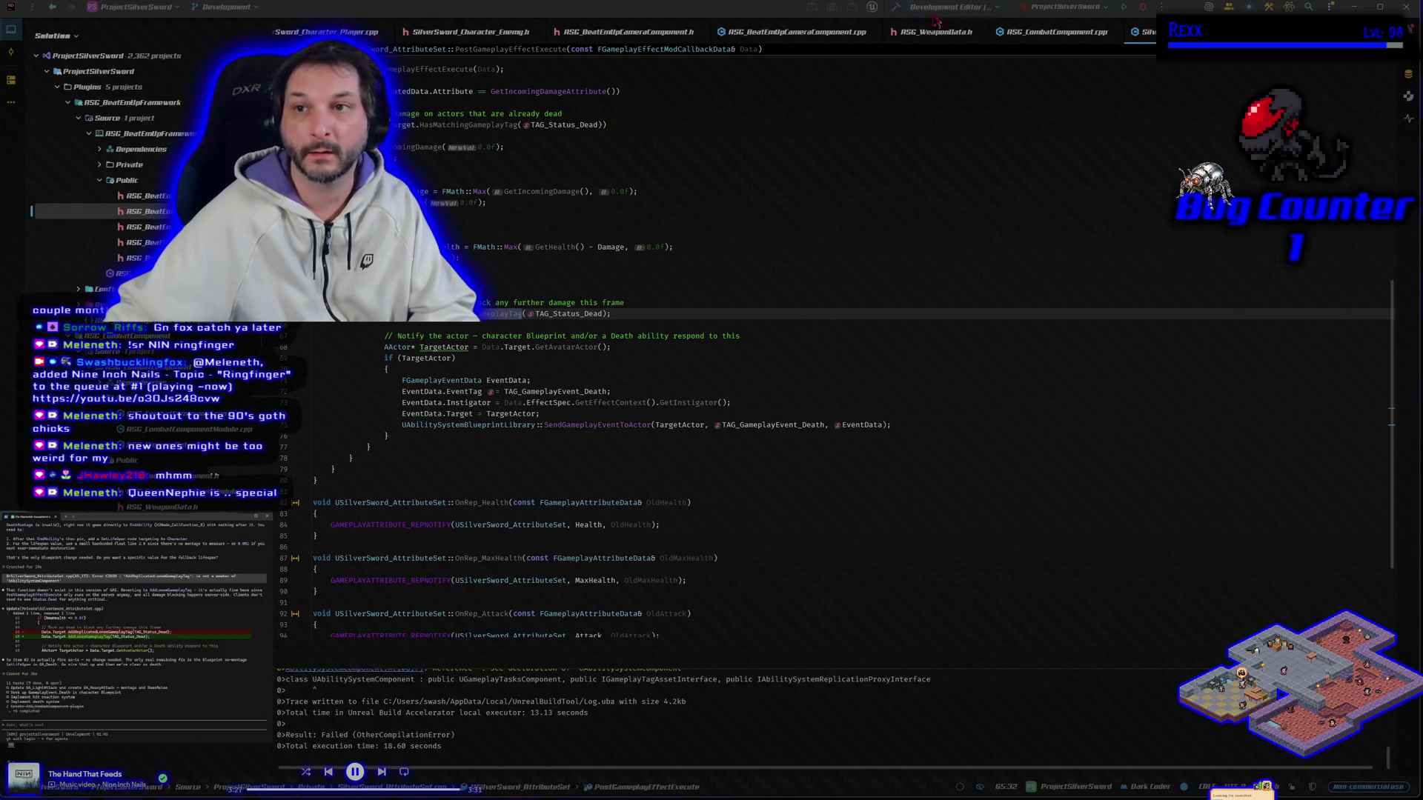
# Rebuild the project to a 7.75-second success, pause the music and build again.
pyautogui.click(896, 9)
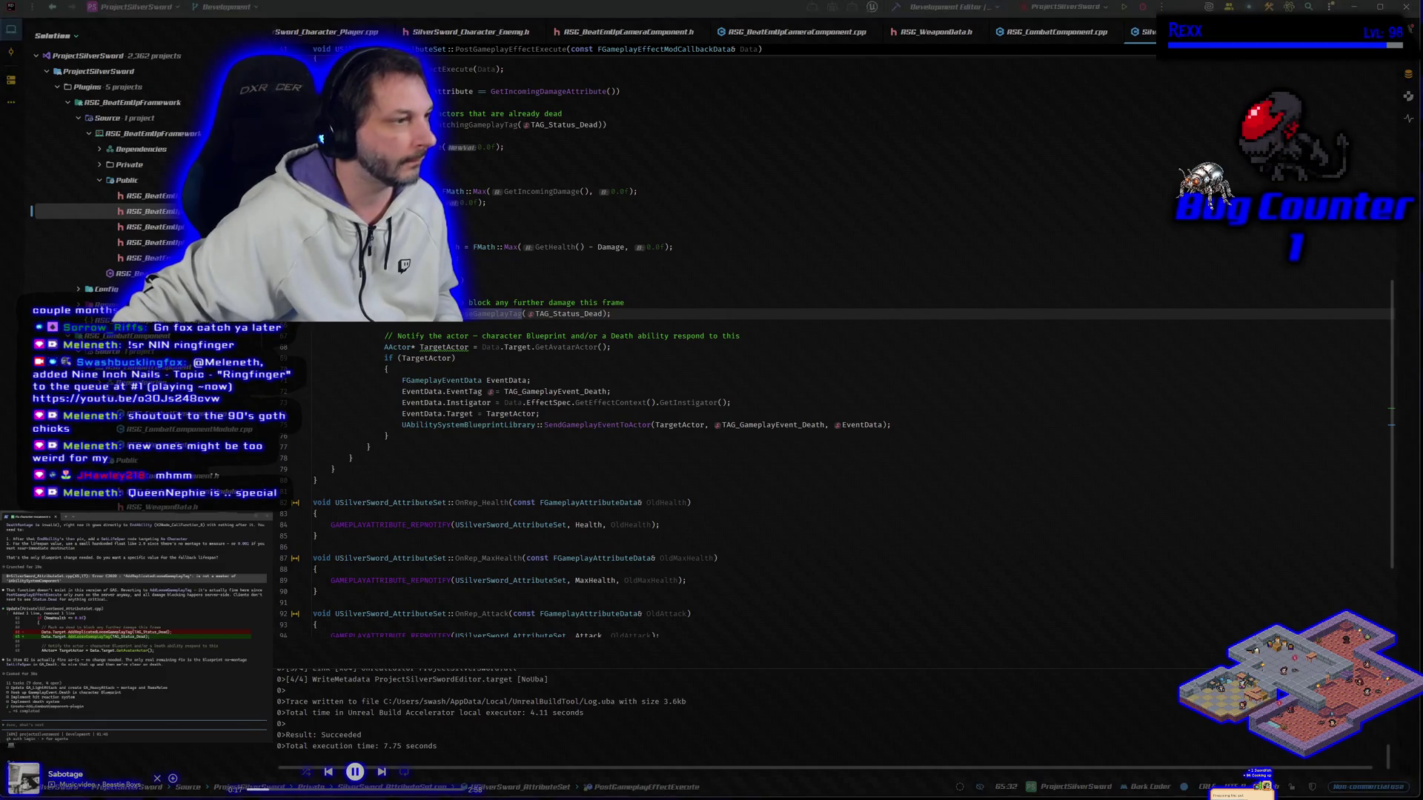
pyautogui.click(356, 772)
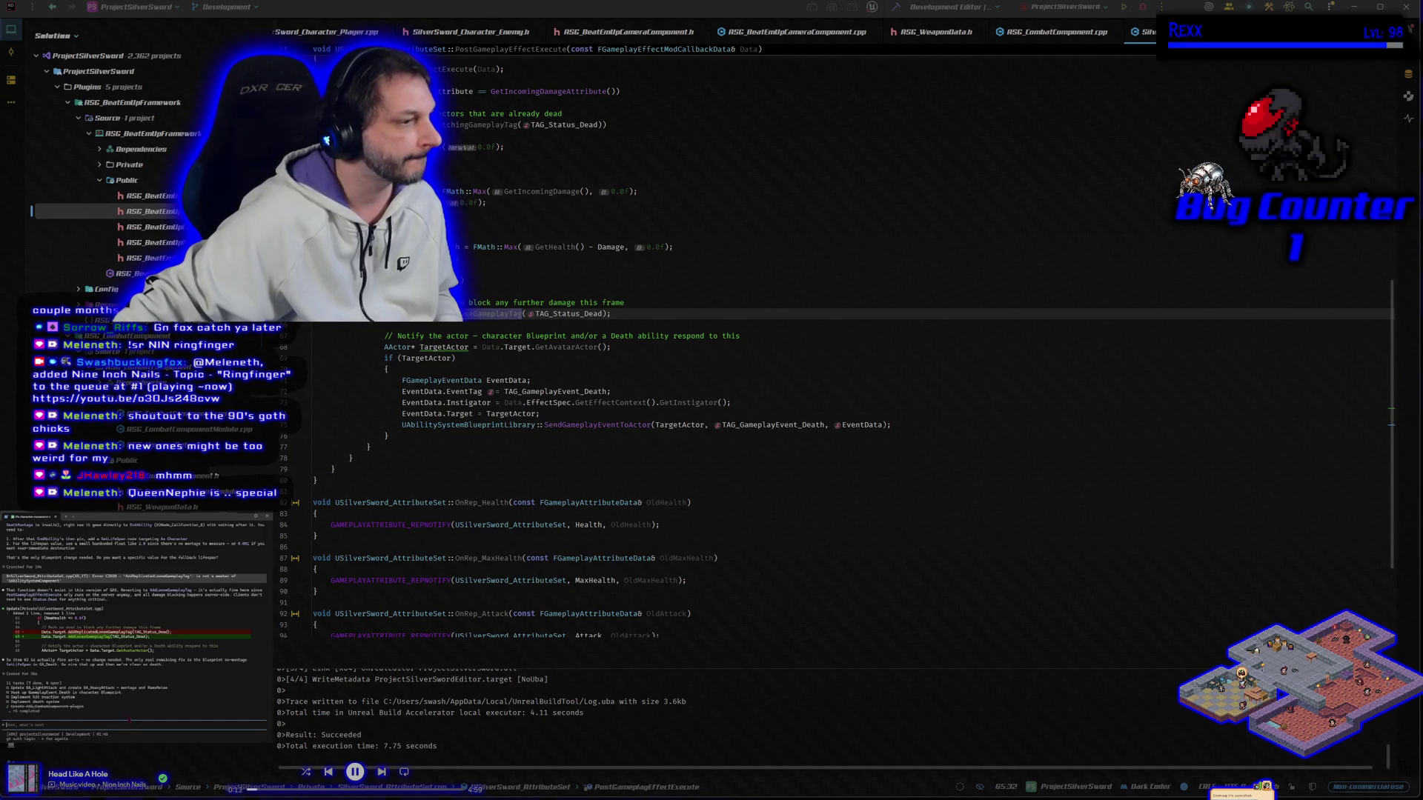
pyautogui.click(1124, 7)
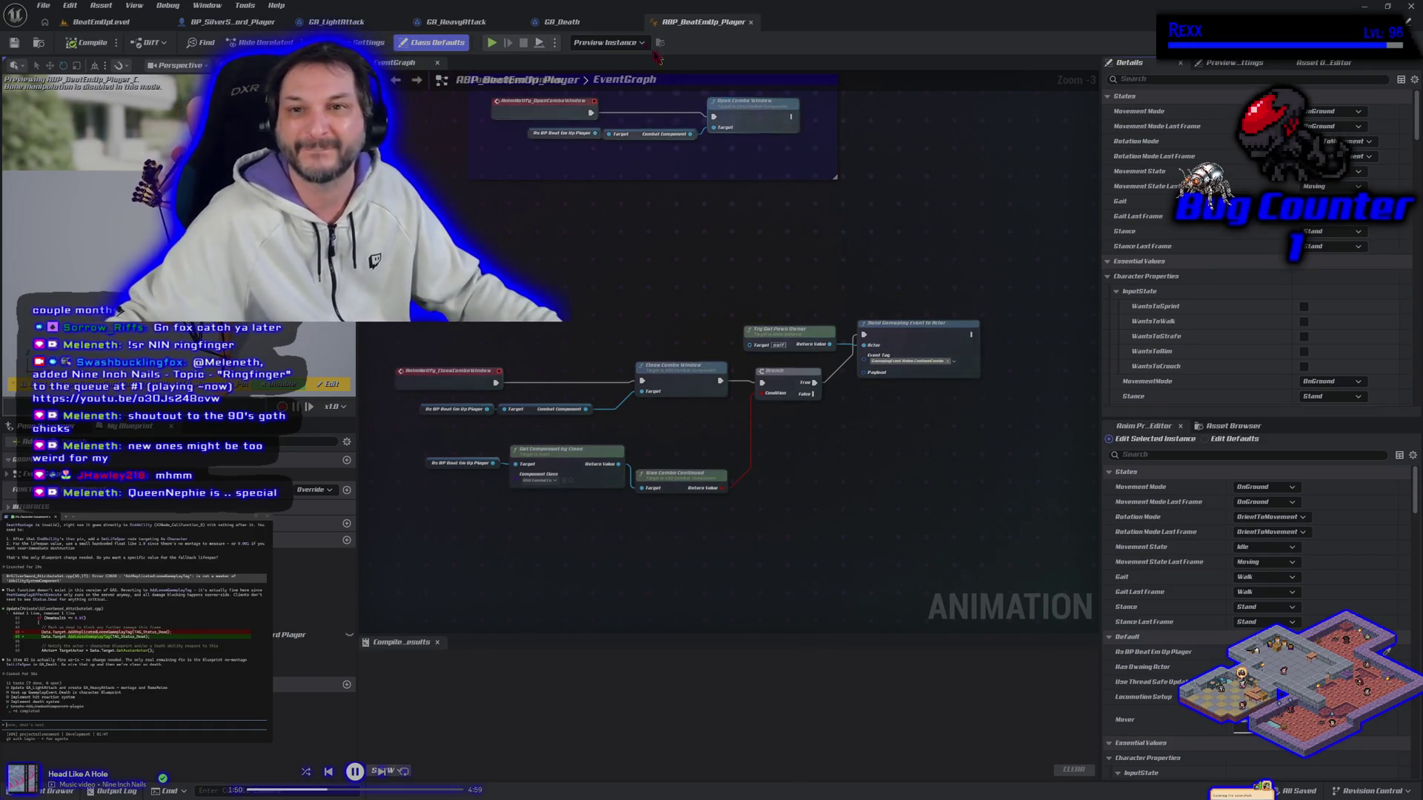
# Reorder the editor tabs, check the player's construction script and mesh, then return to GA_Death.
pyautogui.moveTo(714, 22); pyautogui.dragTo(377, 24)
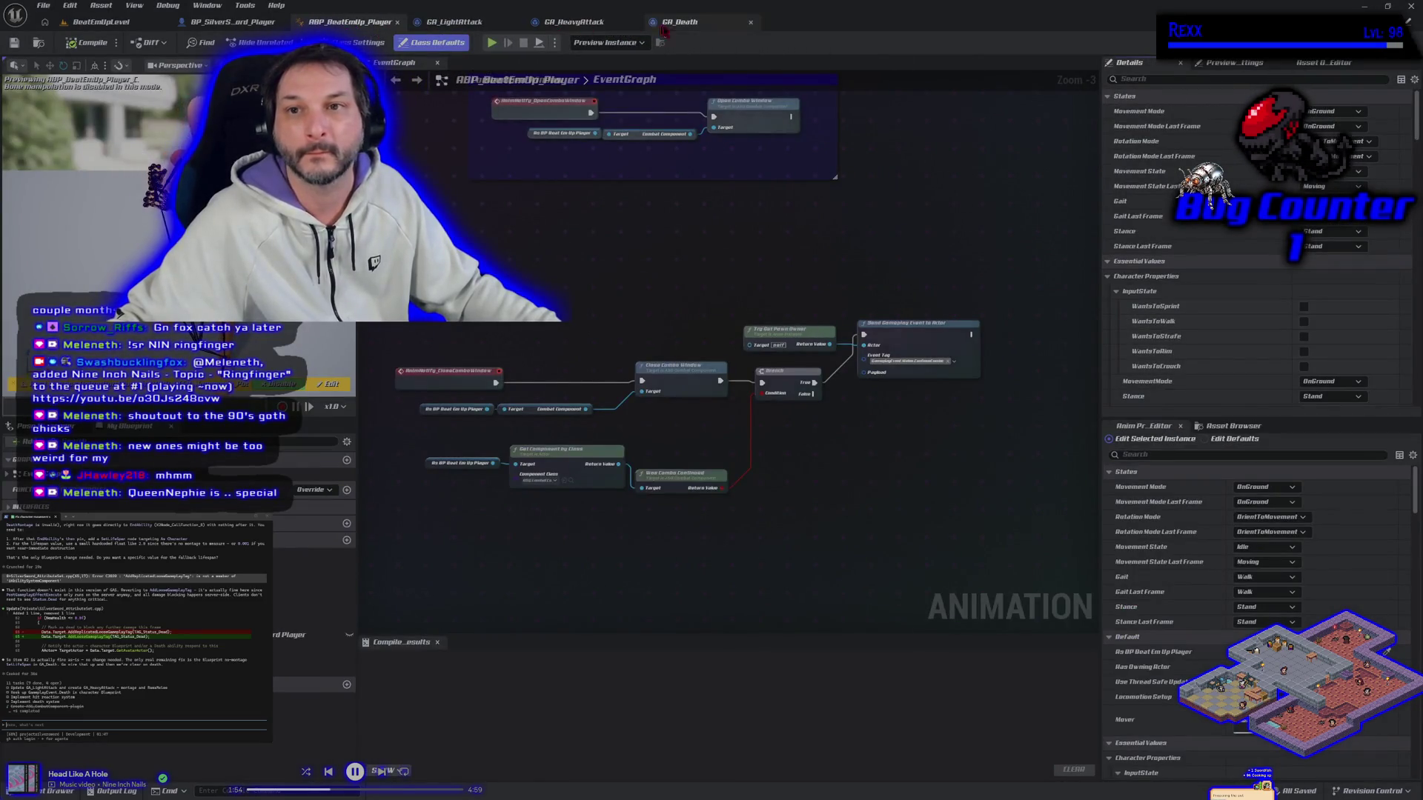
pyautogui.click(678, 22)
pyautogui.click(268, 22)
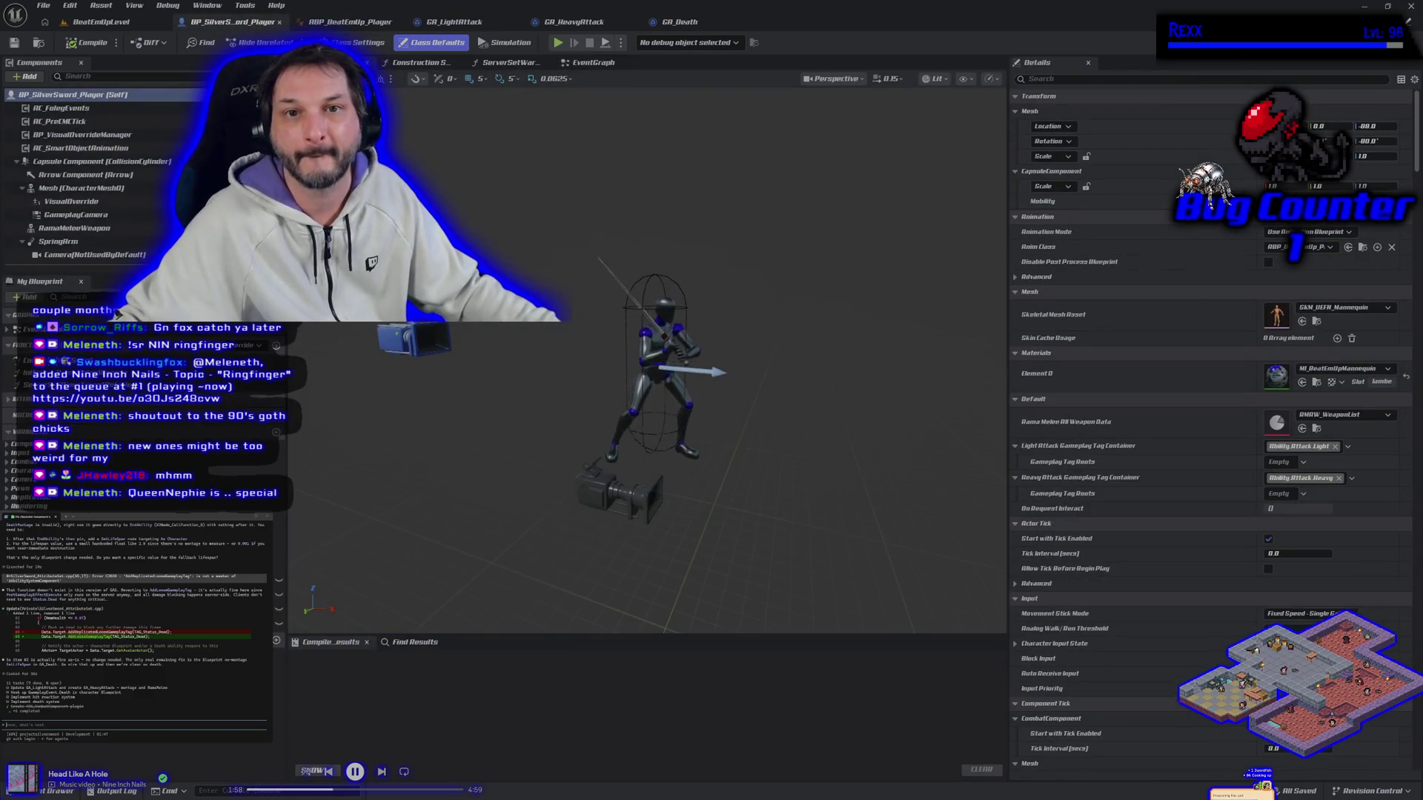
pyautogui.click(437, 62)
pyautogui.click(334, 62)
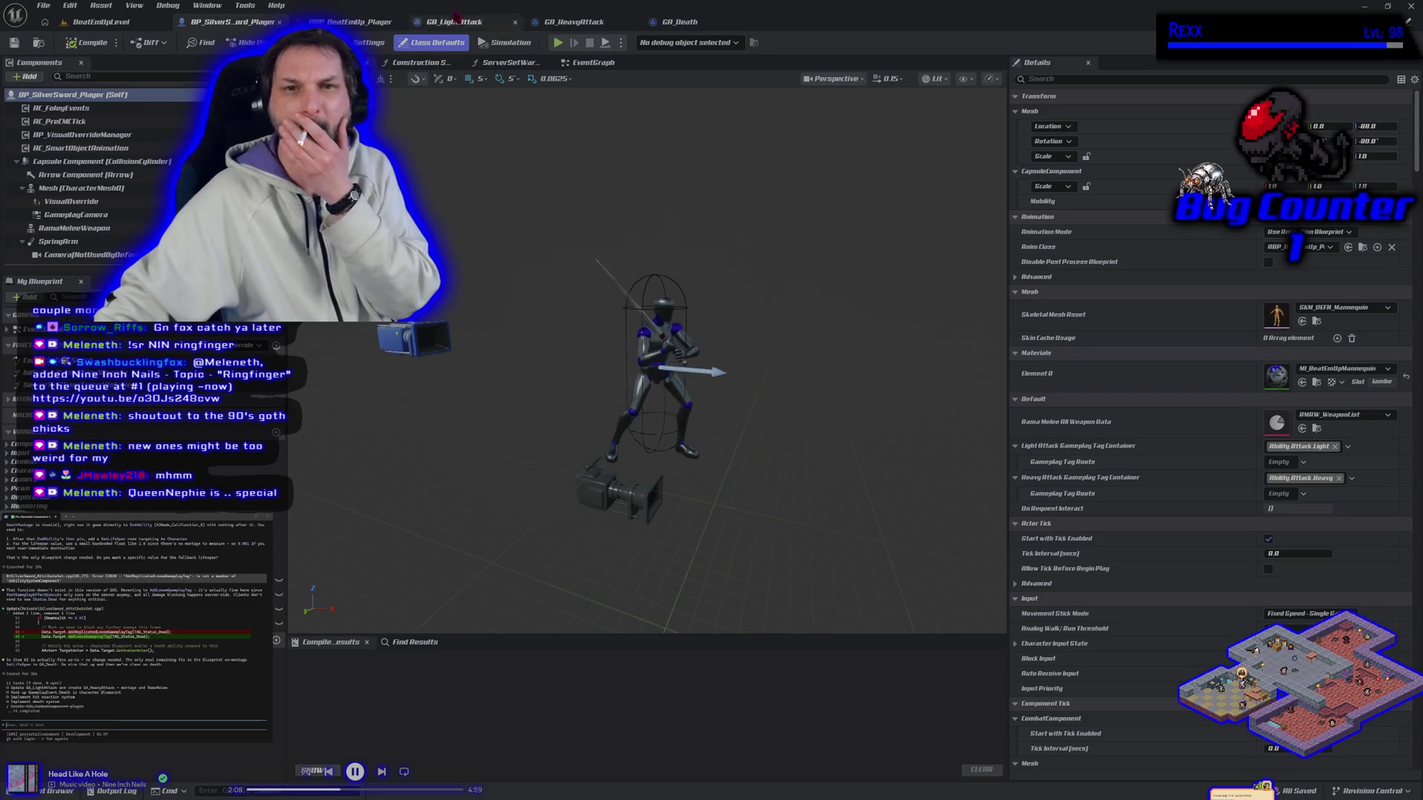
pyautogui.click(678, 22)
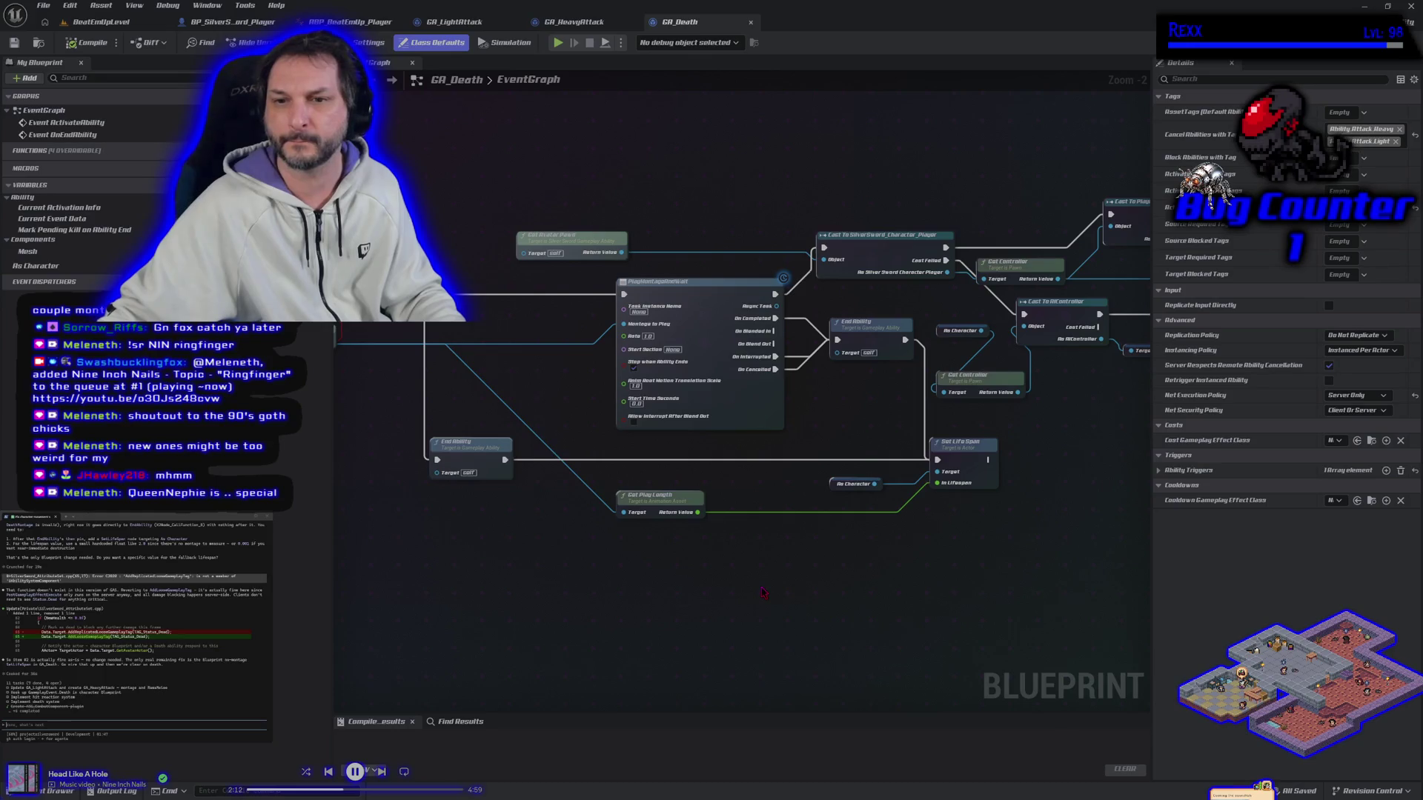
pyautogui.scroll(-4, 766, 588)
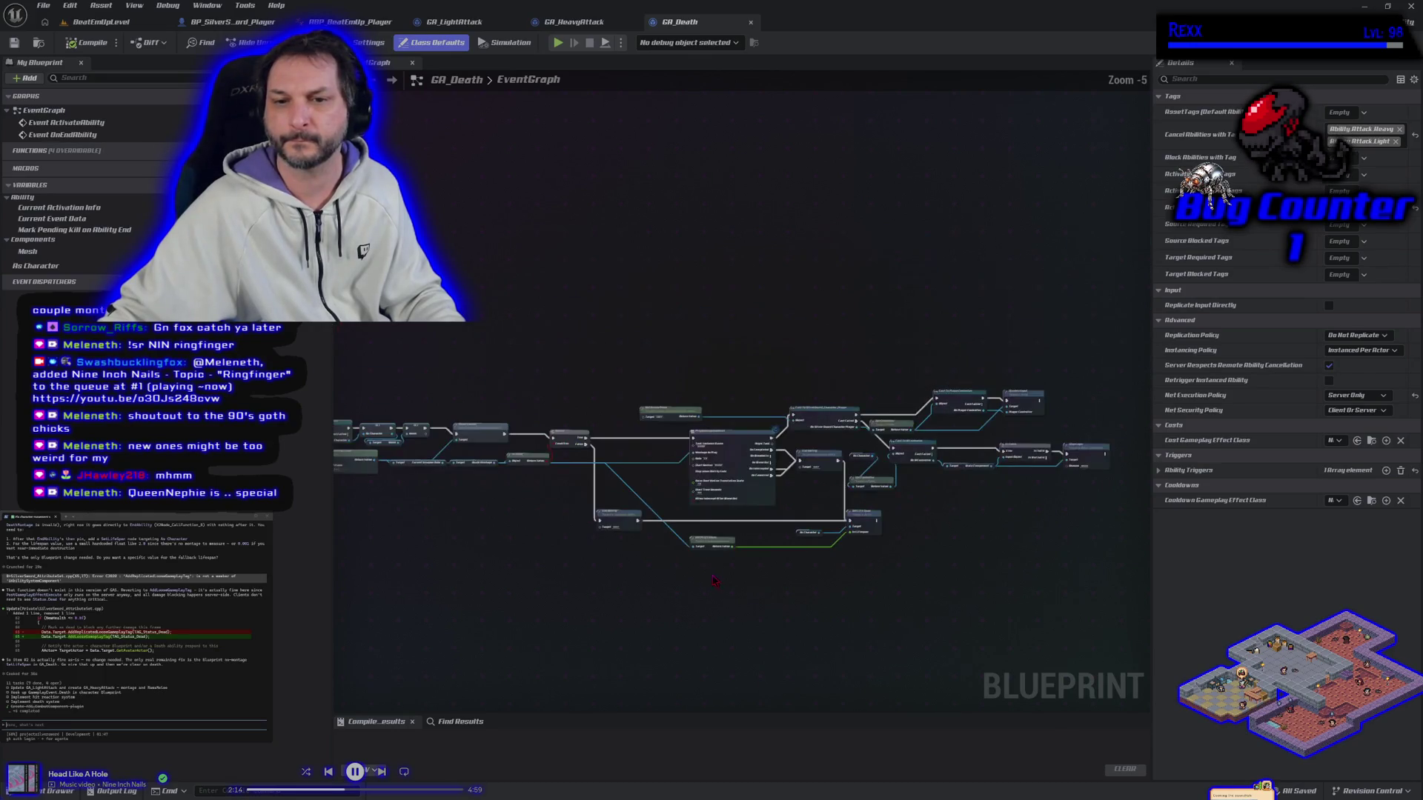
pyautogui.moveTo(399, 352)
pyautogui.mouseDown()
pyautogui.moveTo(877, 607)
pyautogui.moveTo(1046, 603)
pyautogui.mouseUp()
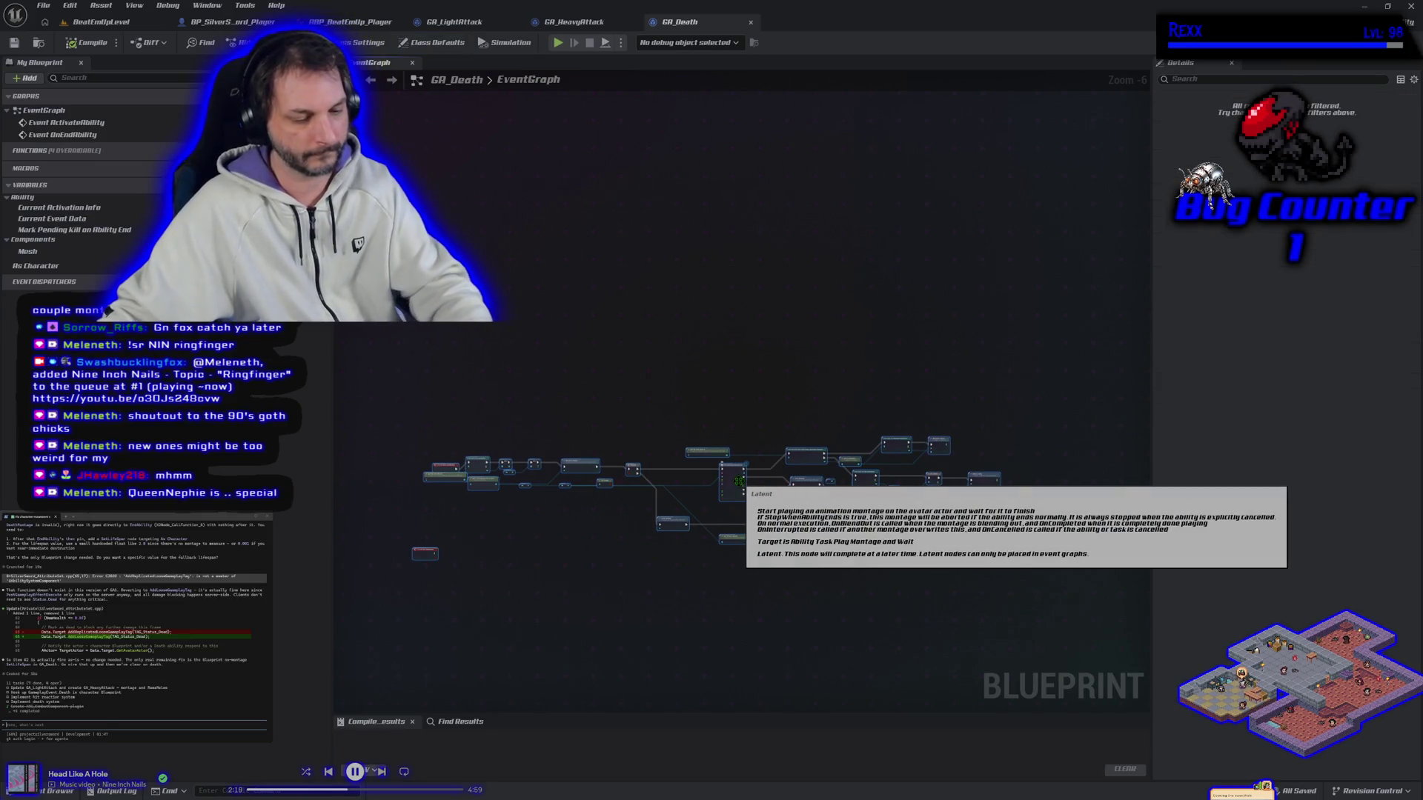
pyautogui.click(544, 598)
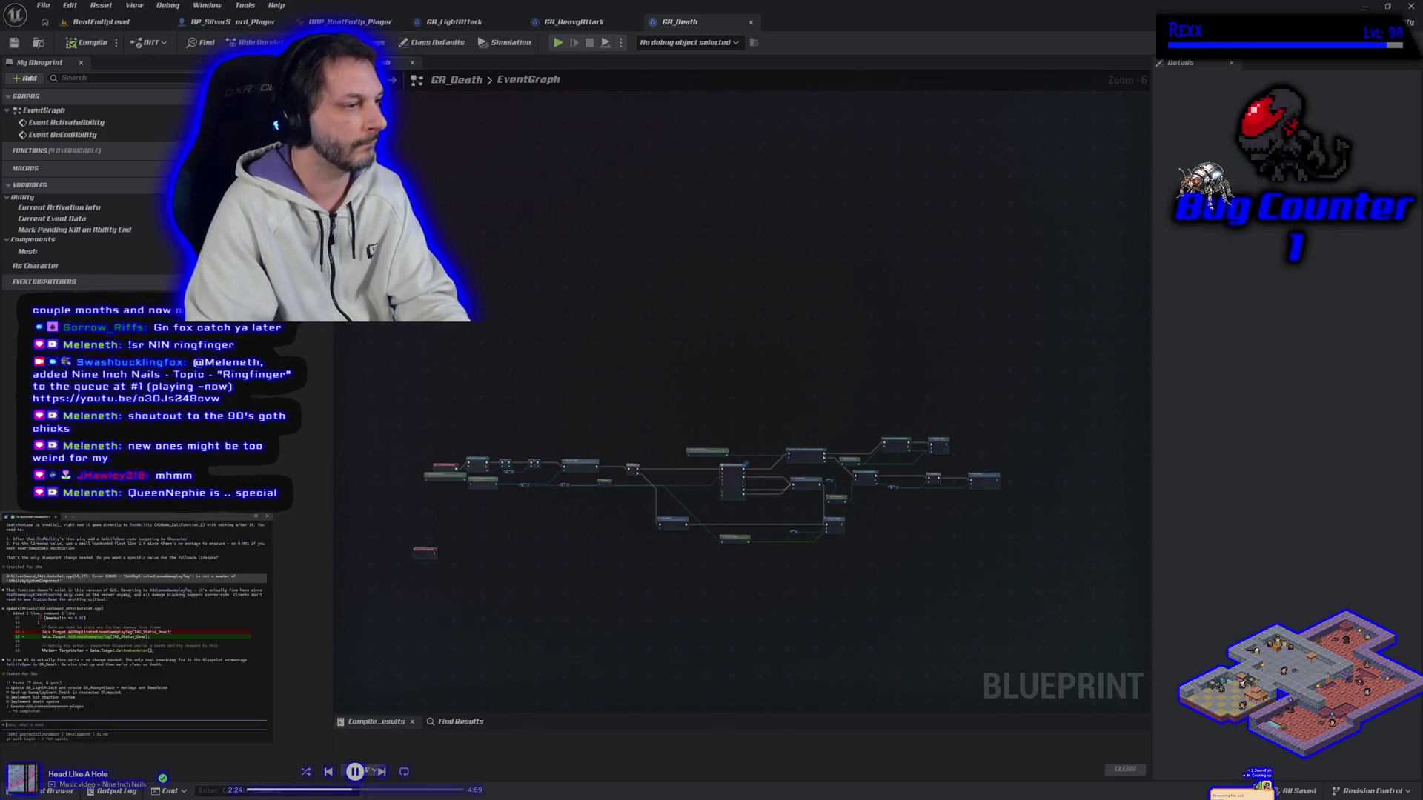
# Paste the copied GA_Death nodes into the assistant and zoom the graph onto the death nodes.
pyautogui.hotkey('ctrl', 'v')
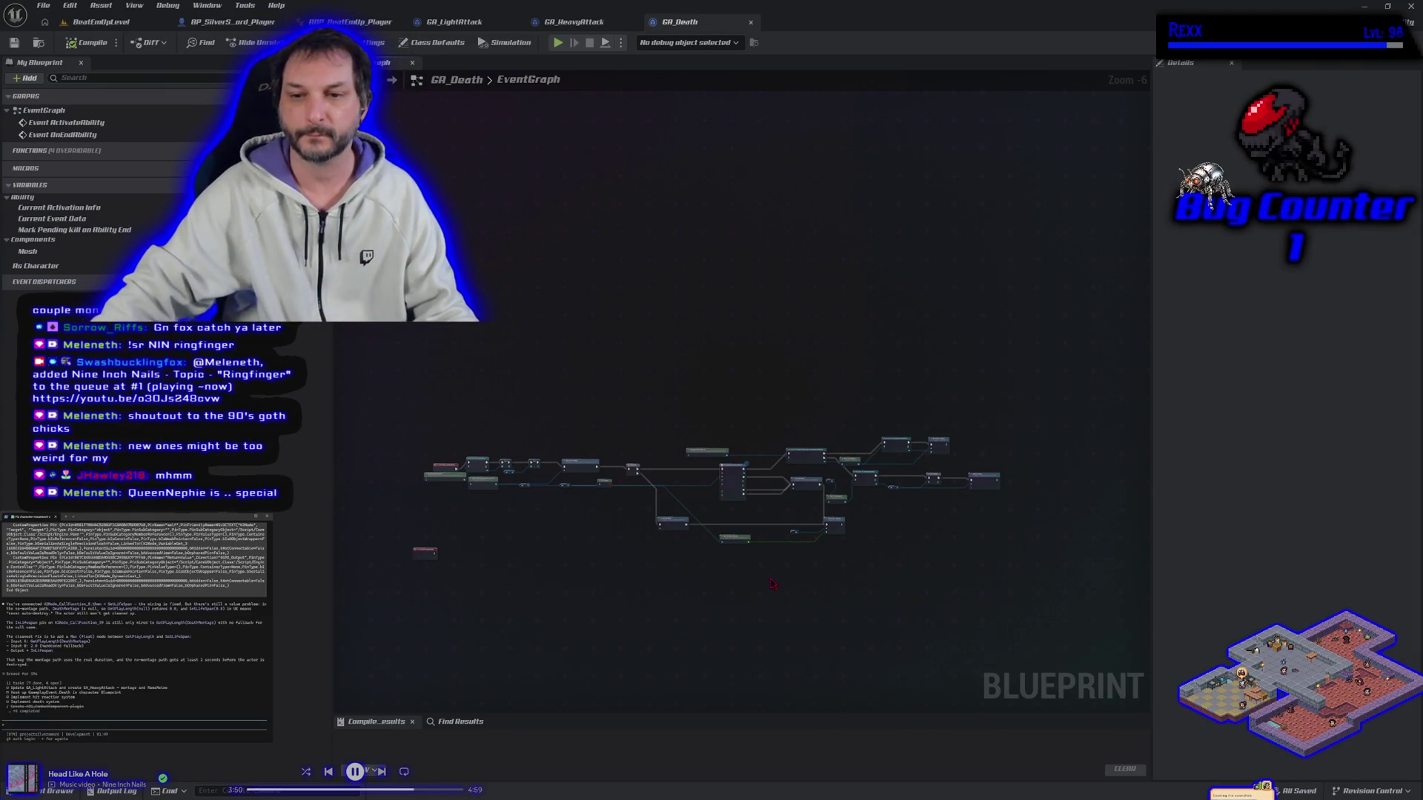
pyautogui.scroll(3, 697, 531)
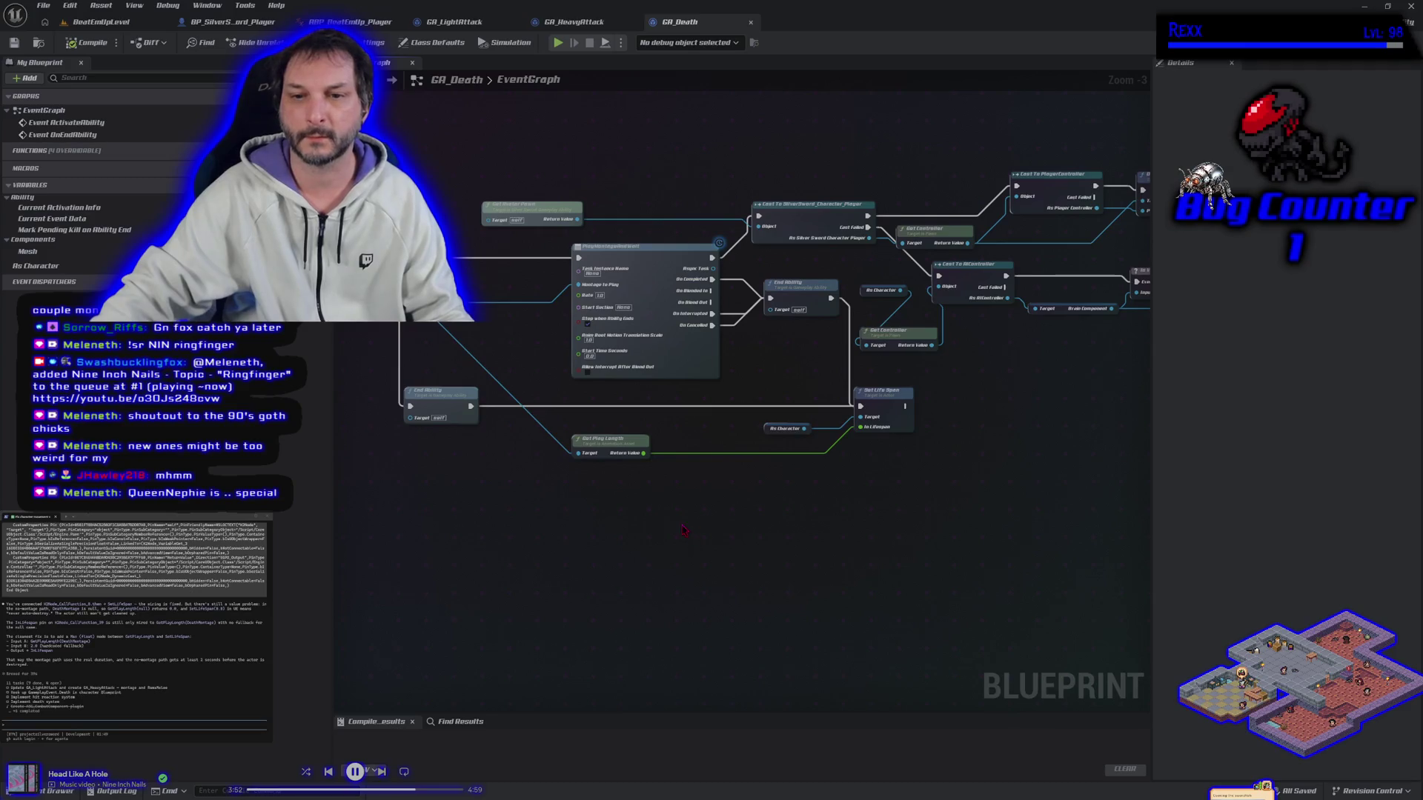
pyautogui.moveTo(689, 535); pyautogui.dragTo(741, 555)
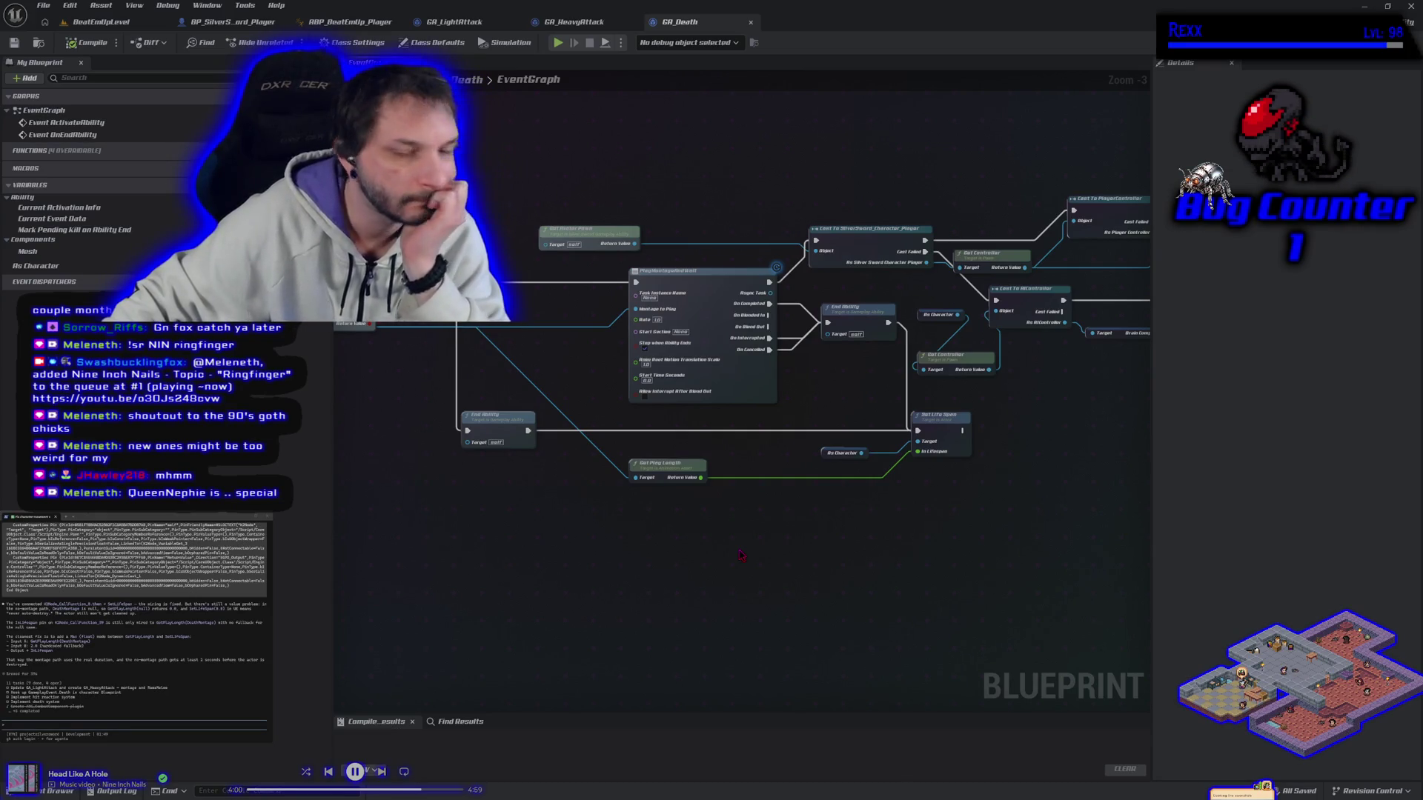
# Nudge the Get Play Length node slightly up and to the right in the GA_Death graph.
pyautogui.moveTo(673, 474); pyautogui.dragTo(688, 461)
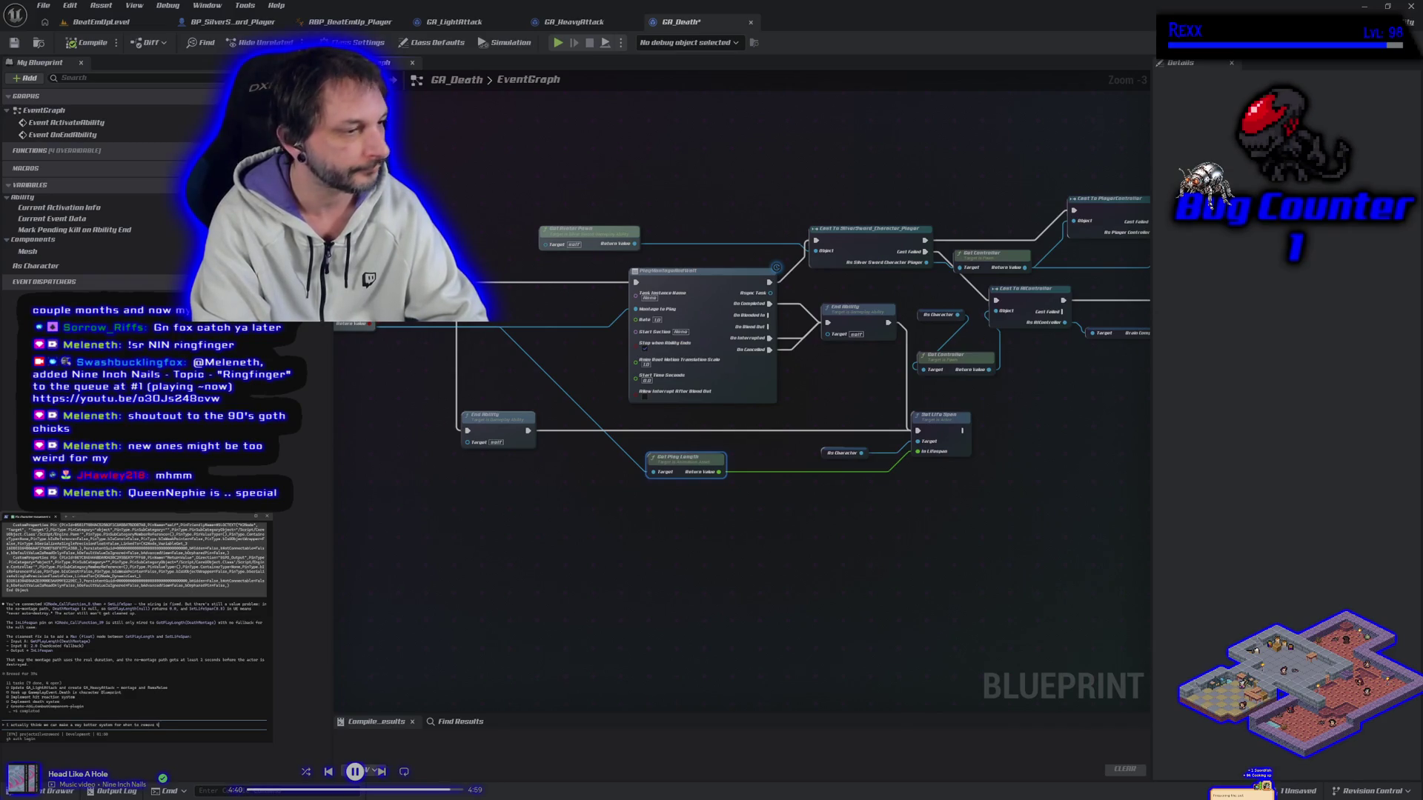
# Ask the AI assistant when to destroy the dying actor so it can ragdoll and possibly dissolve.
pyautogui.press('BackSpace')
pyautogui.press('BackSpace')
pyautogui.press('BackSpace')
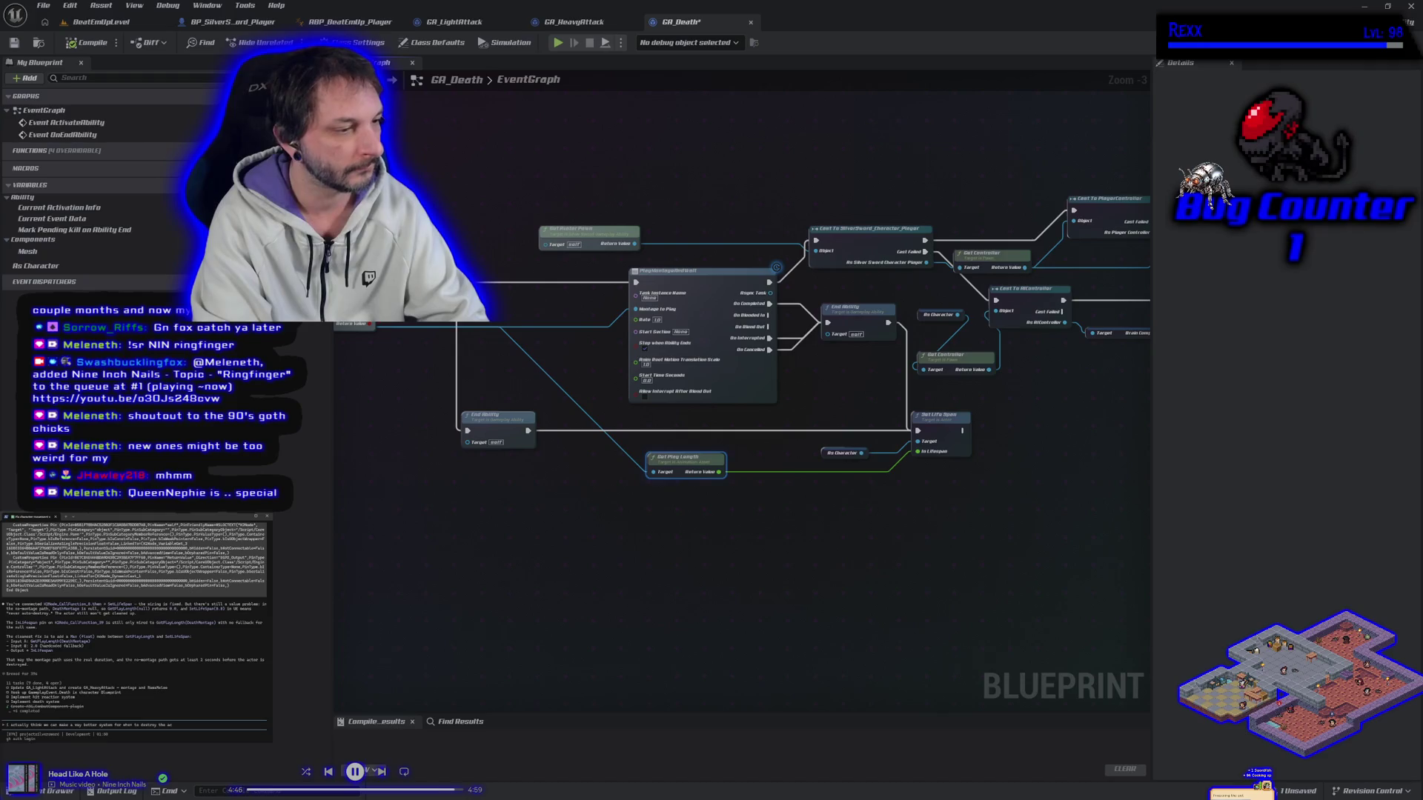
pyautogui.write('an')
pyautogui.write(' talked about them going ragdoll')
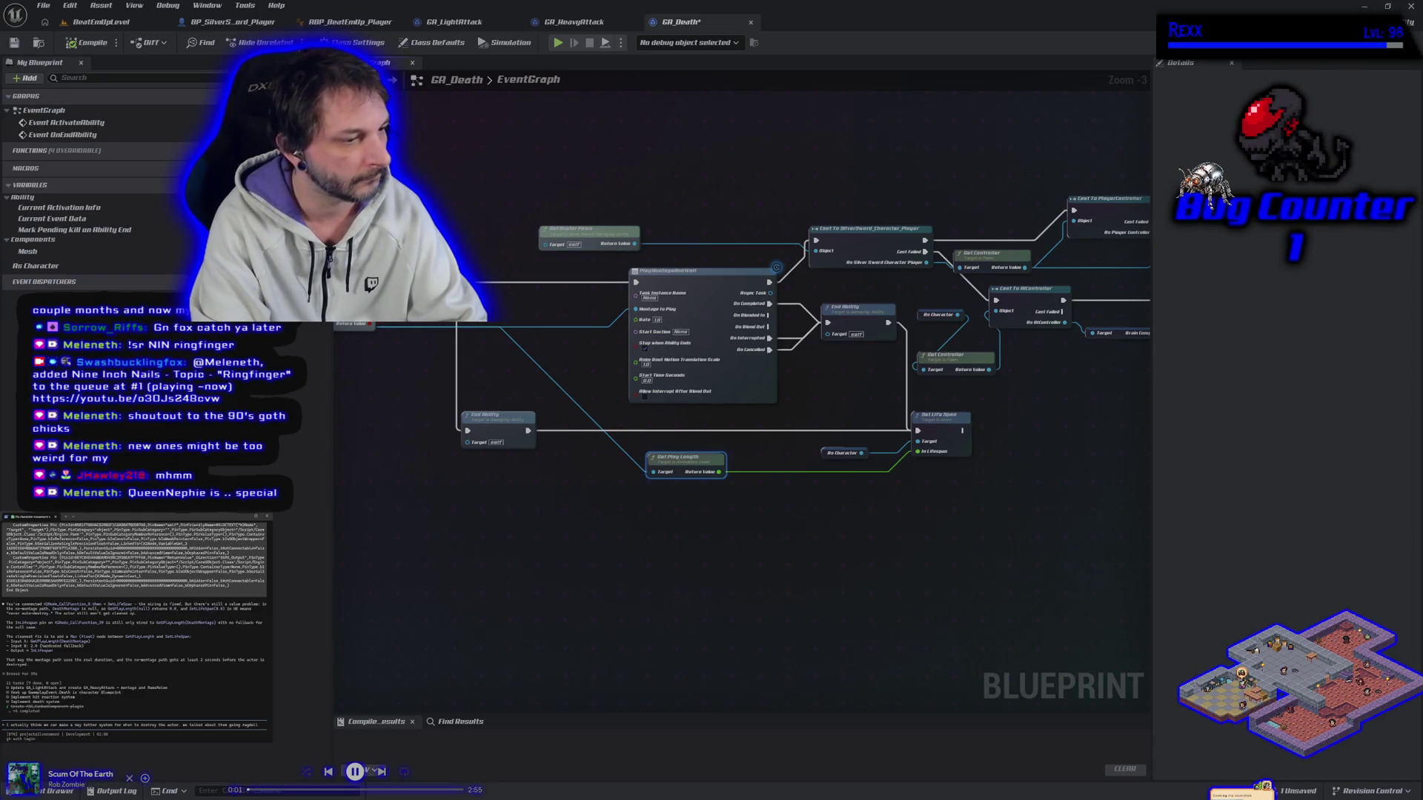
pyautogui.write('and')
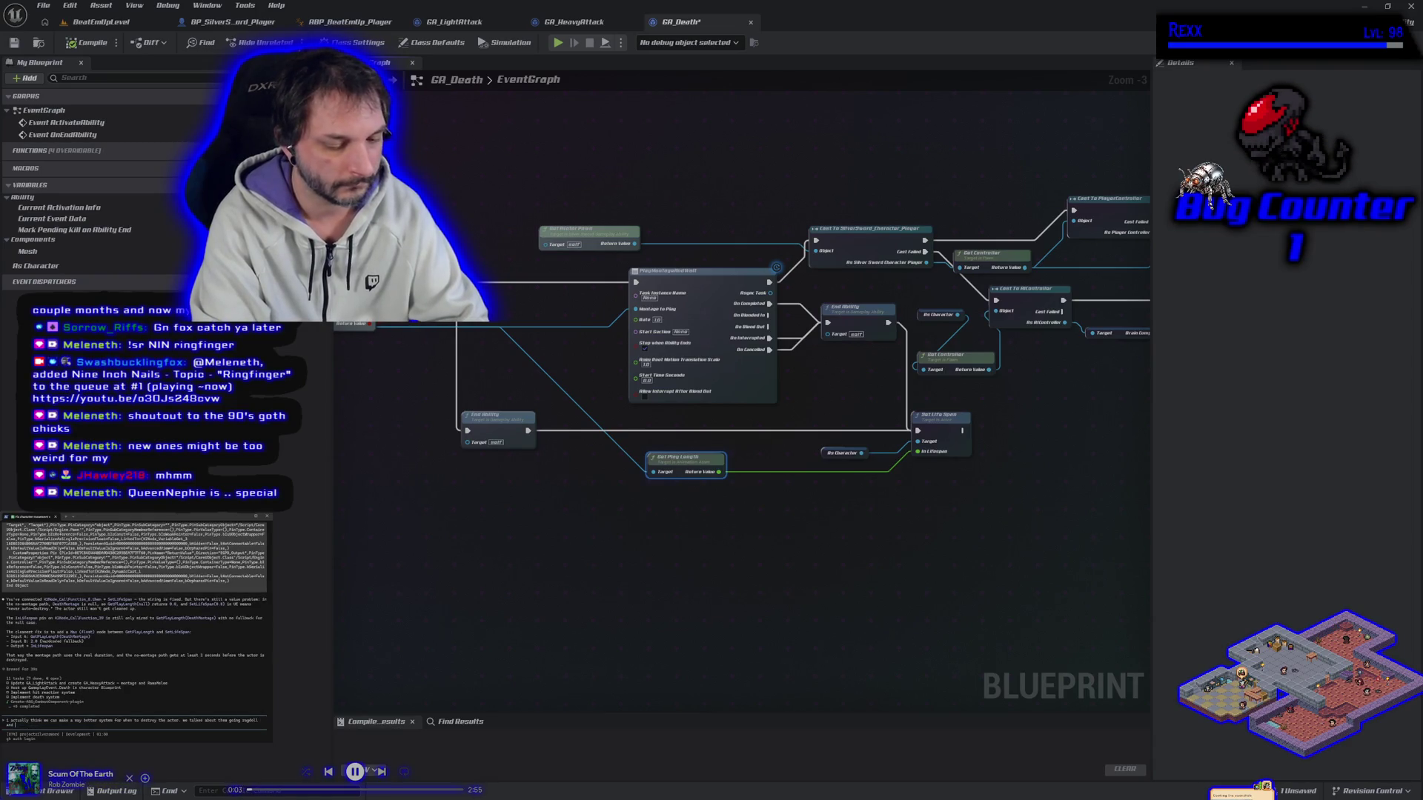
pyautogui.write(' possibly dissolving to tim')
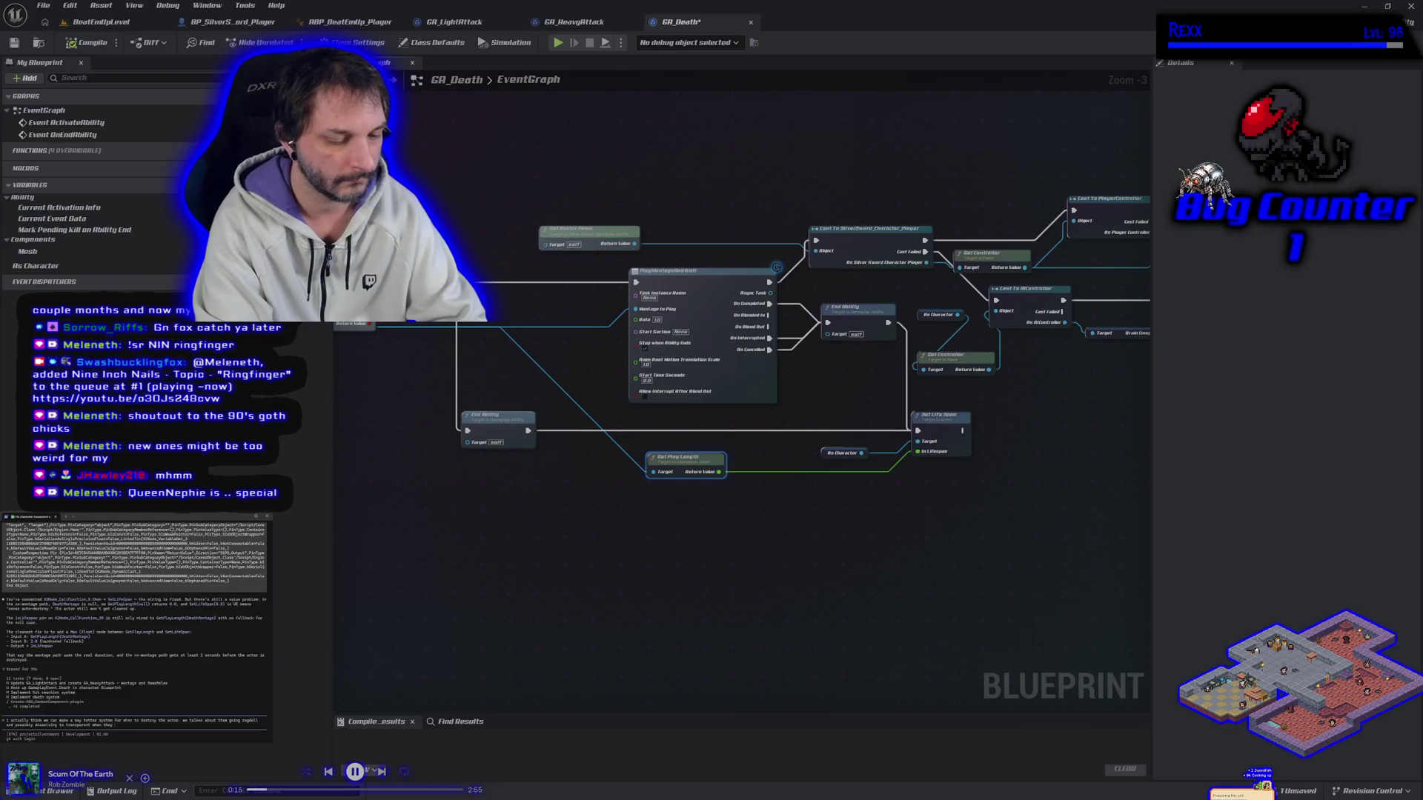
pyautogui.press('BackSpace')
pyautogui.press('BackSpace')
pyautogui.press('BackSpace')
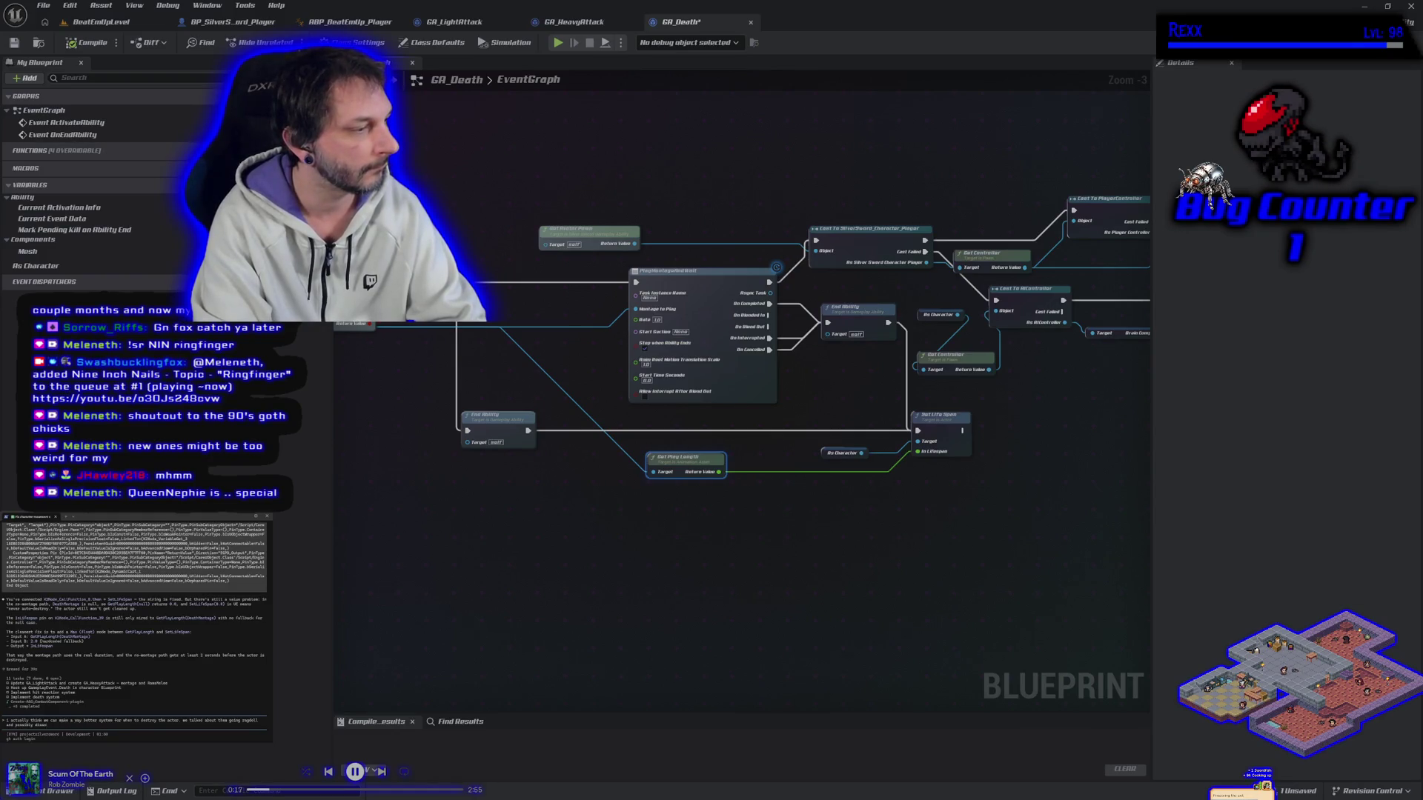
pyautogui.write('n')
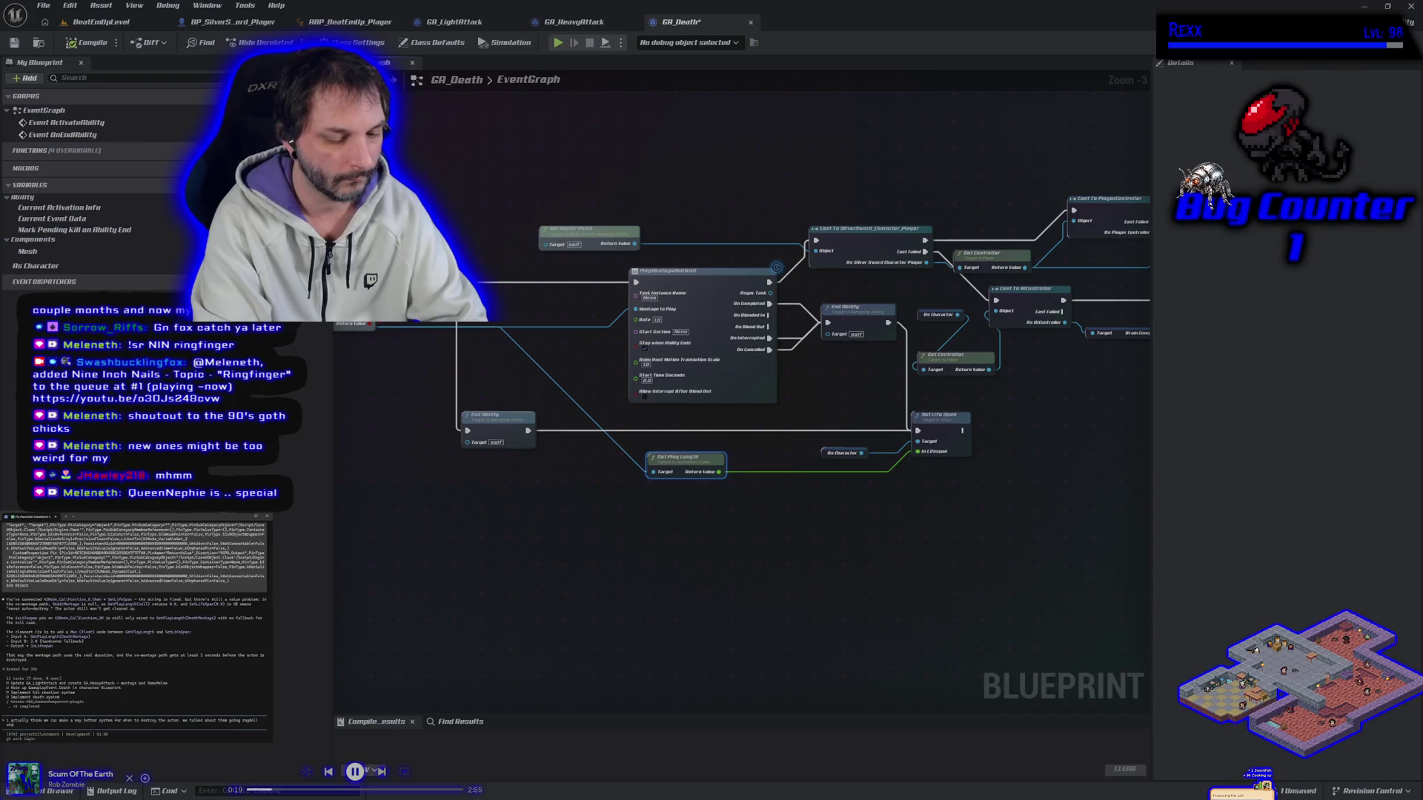
pyautogui.write('die.')
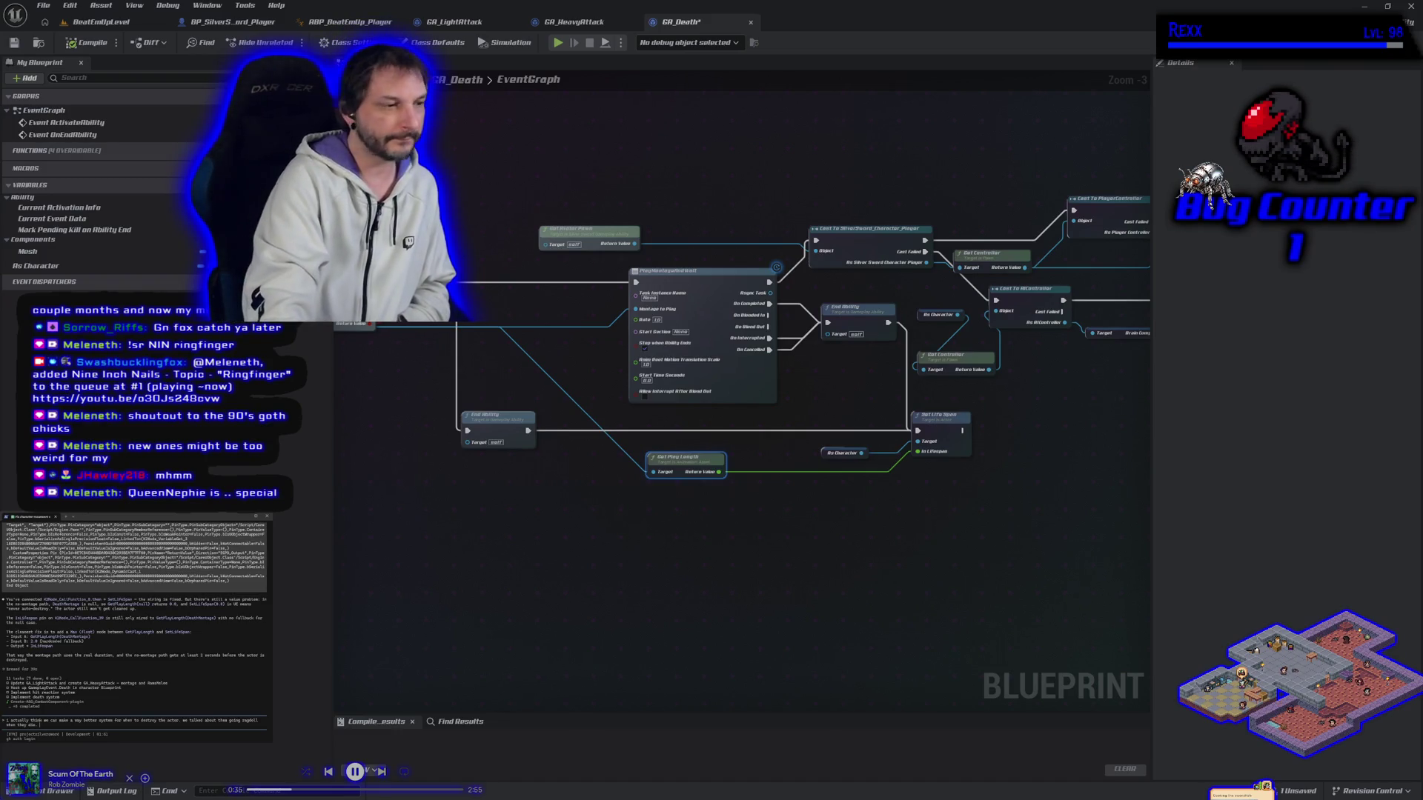
pyautogui.press('Return')
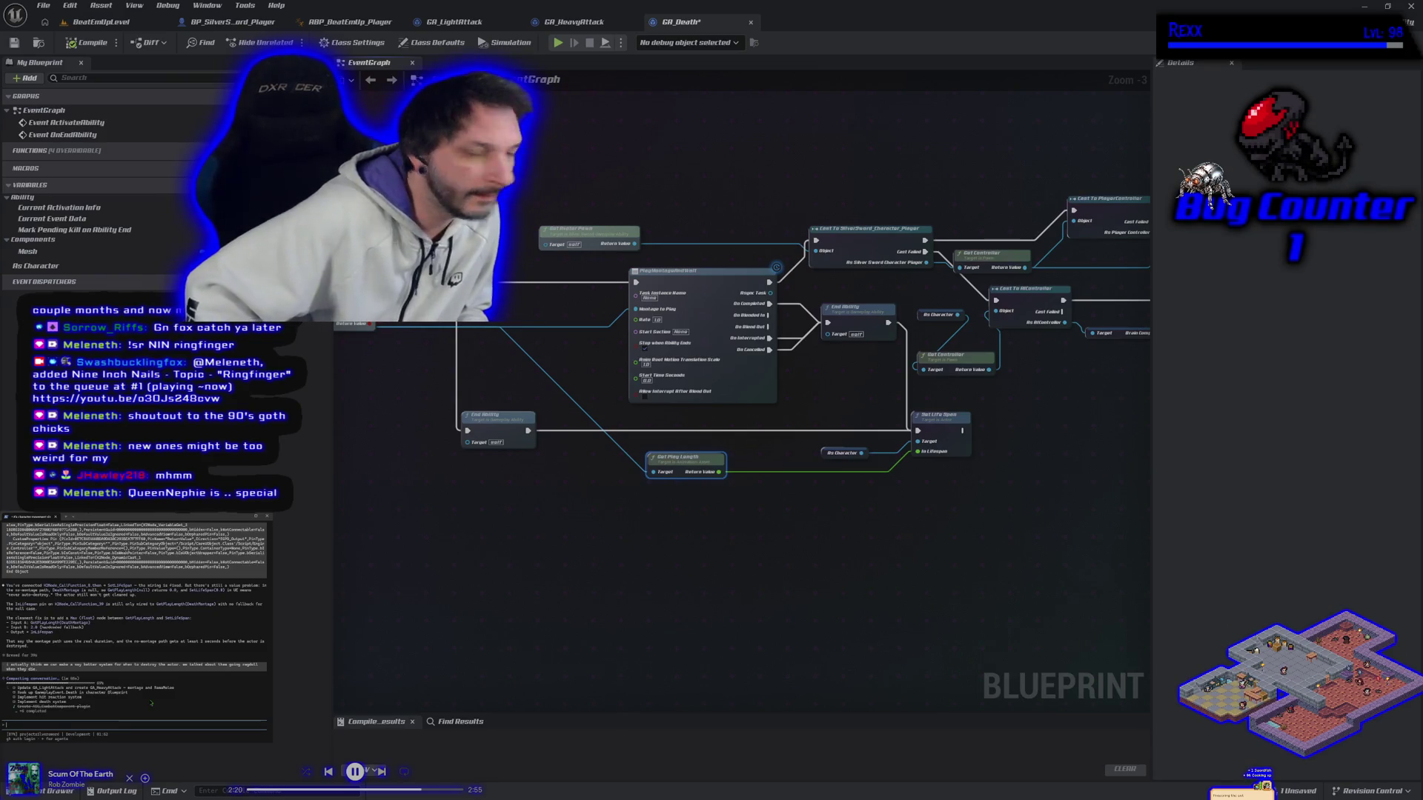
pyautogui.click(139, 23)
pyautogui.moveTo(757, 443); pyautogui.dragTo(694, 255)
pyautogui.click(685, 25)
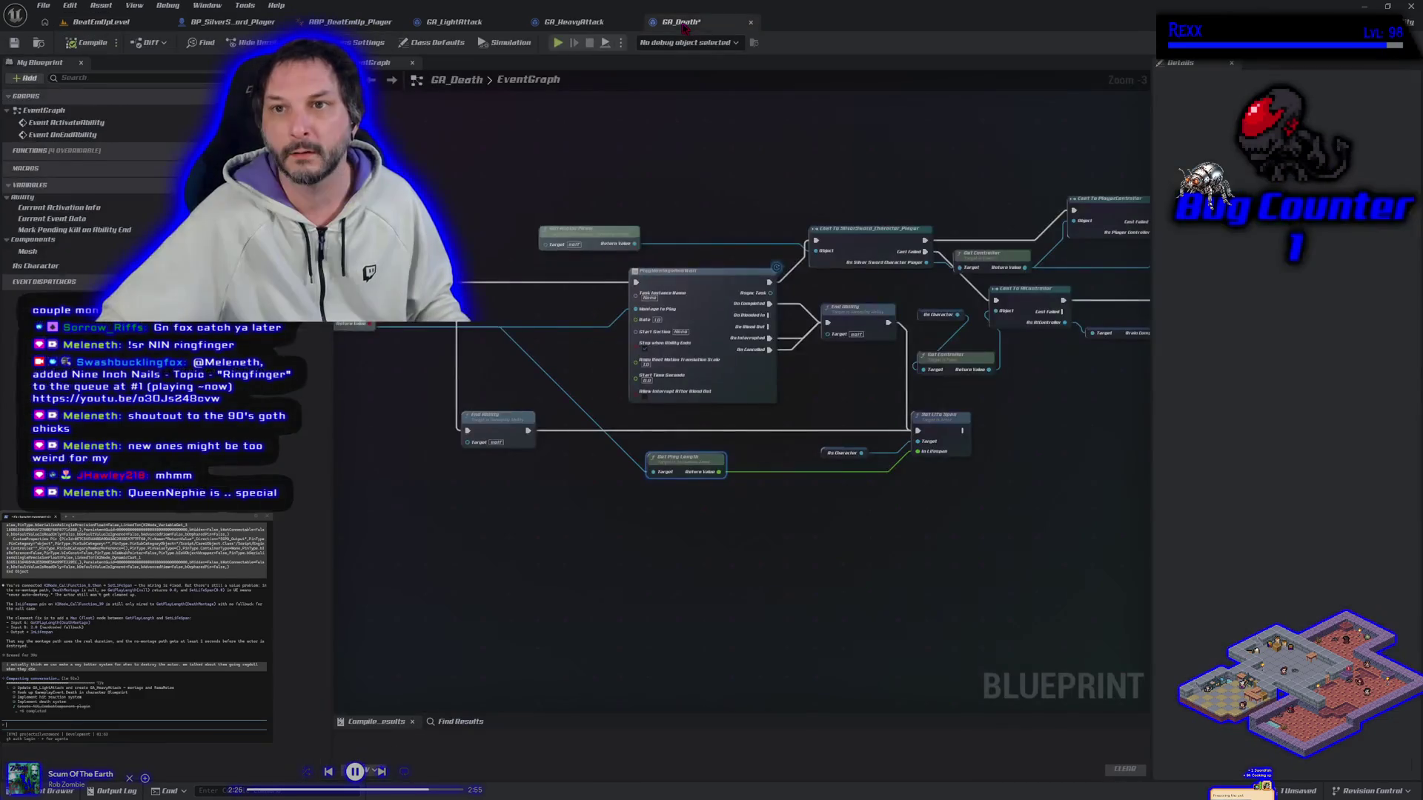
pyautogui.click(14, 42)
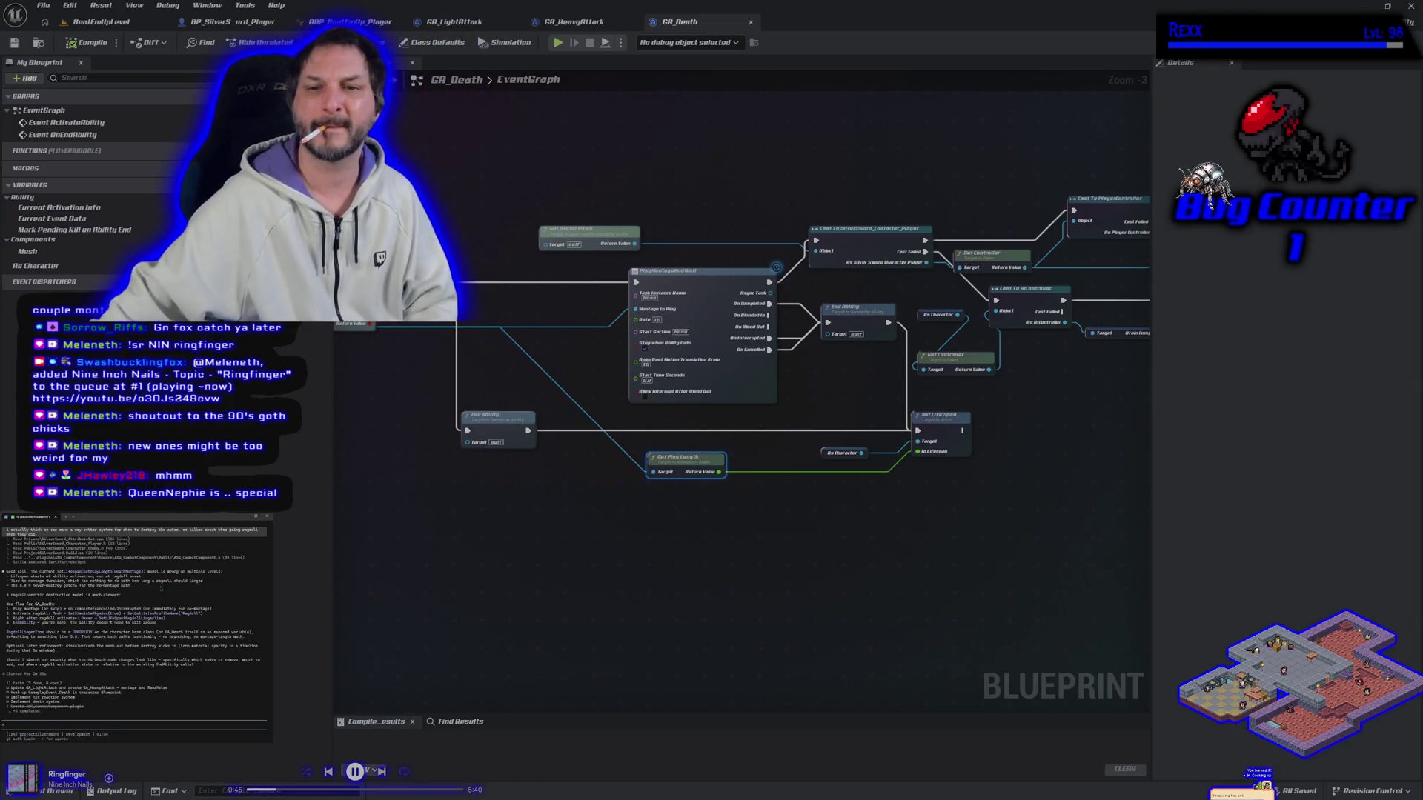
pyautogui.moveTo(689, 565)
pyautogui.mouseDown()
pyautogui.moveTo(467, 553)
pyautogui.moveTo(584, 565)
pyautogui.mouseUp()
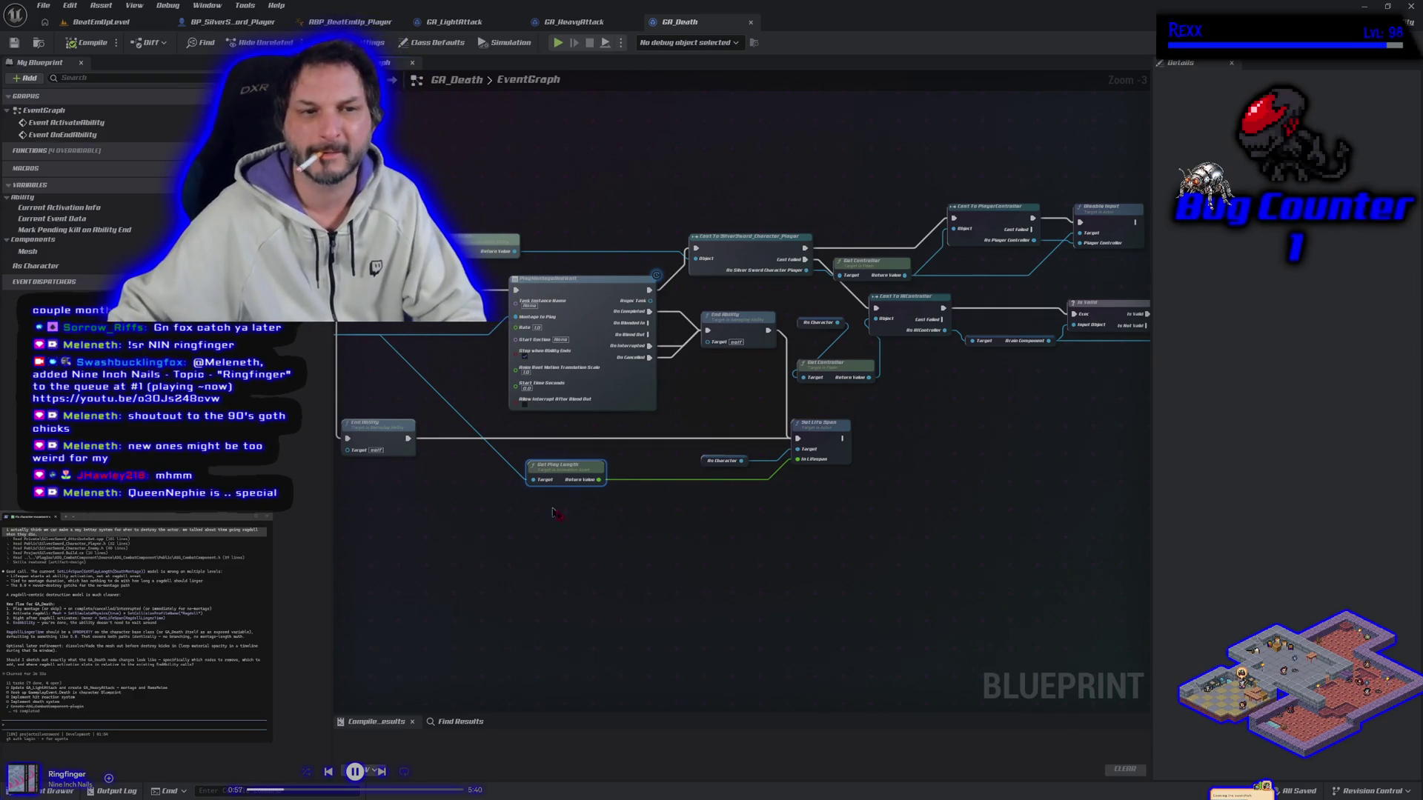
pyautogui.moveTo(29, 251); pyautogui.dragTo(561, 543)
# Add a Set Simulate Physics node for the Mesh component with simulation turned on.
pyautogui.click(583, 552)
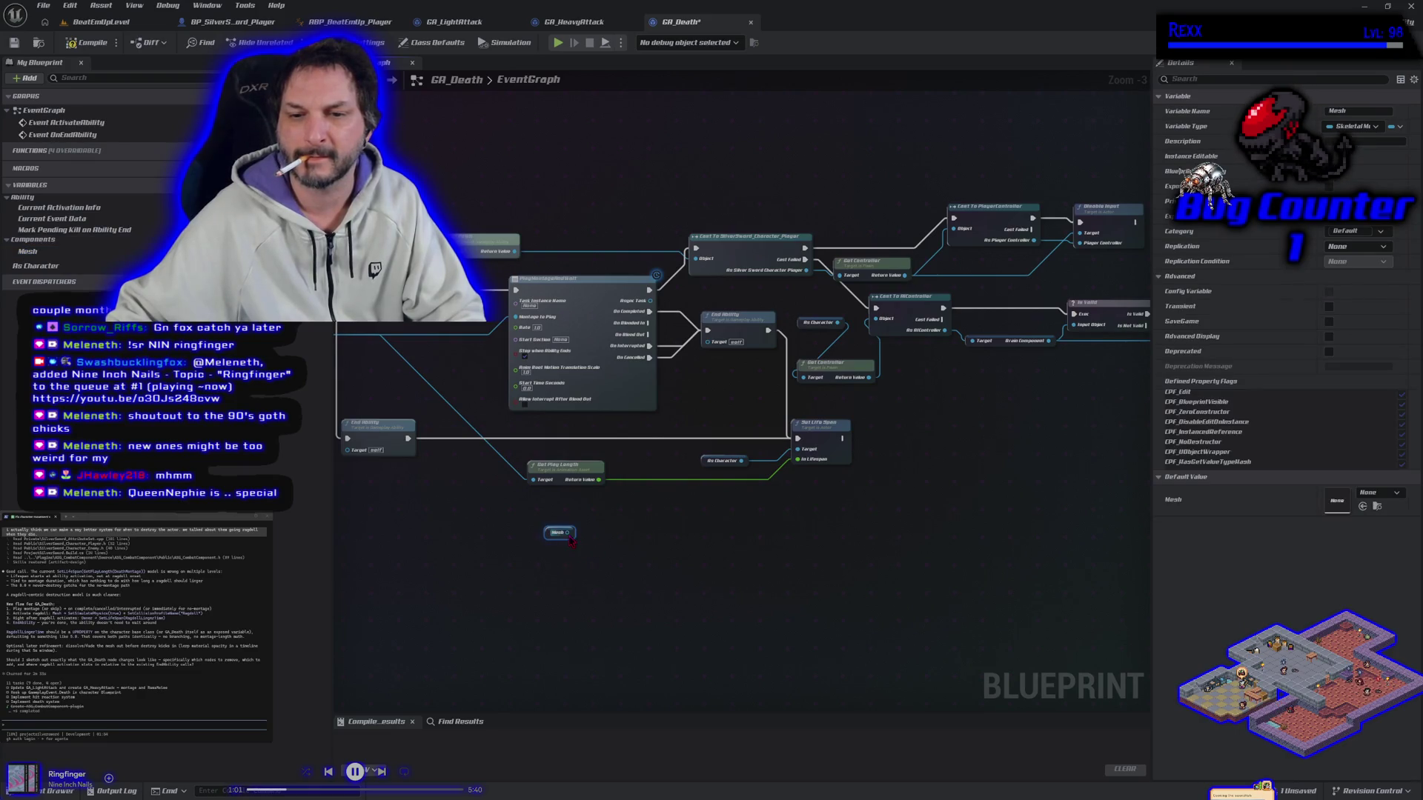
pyautogui.moveTo(568, 533); pyautogui.dragTo(604, 535)
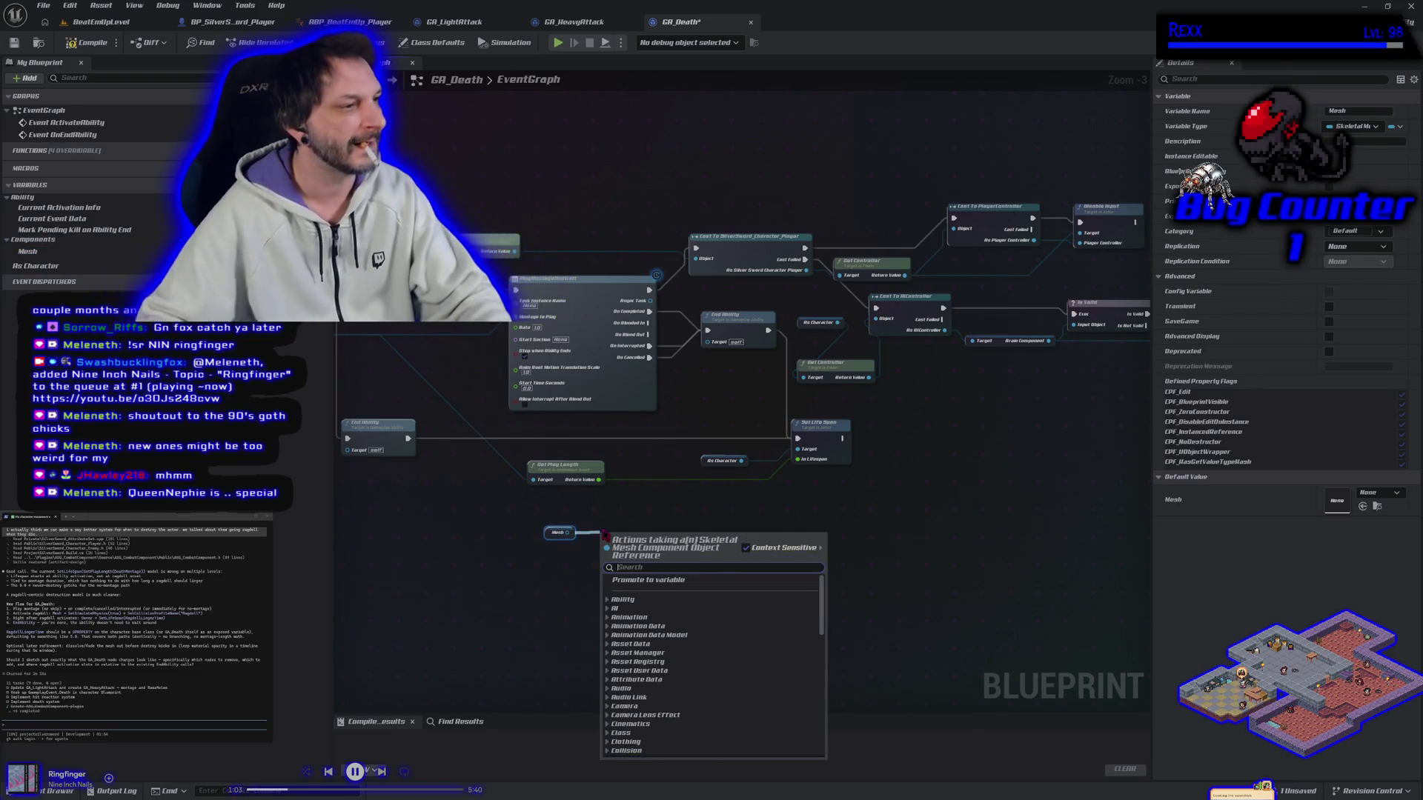
pyautogui.write('setsimulat')
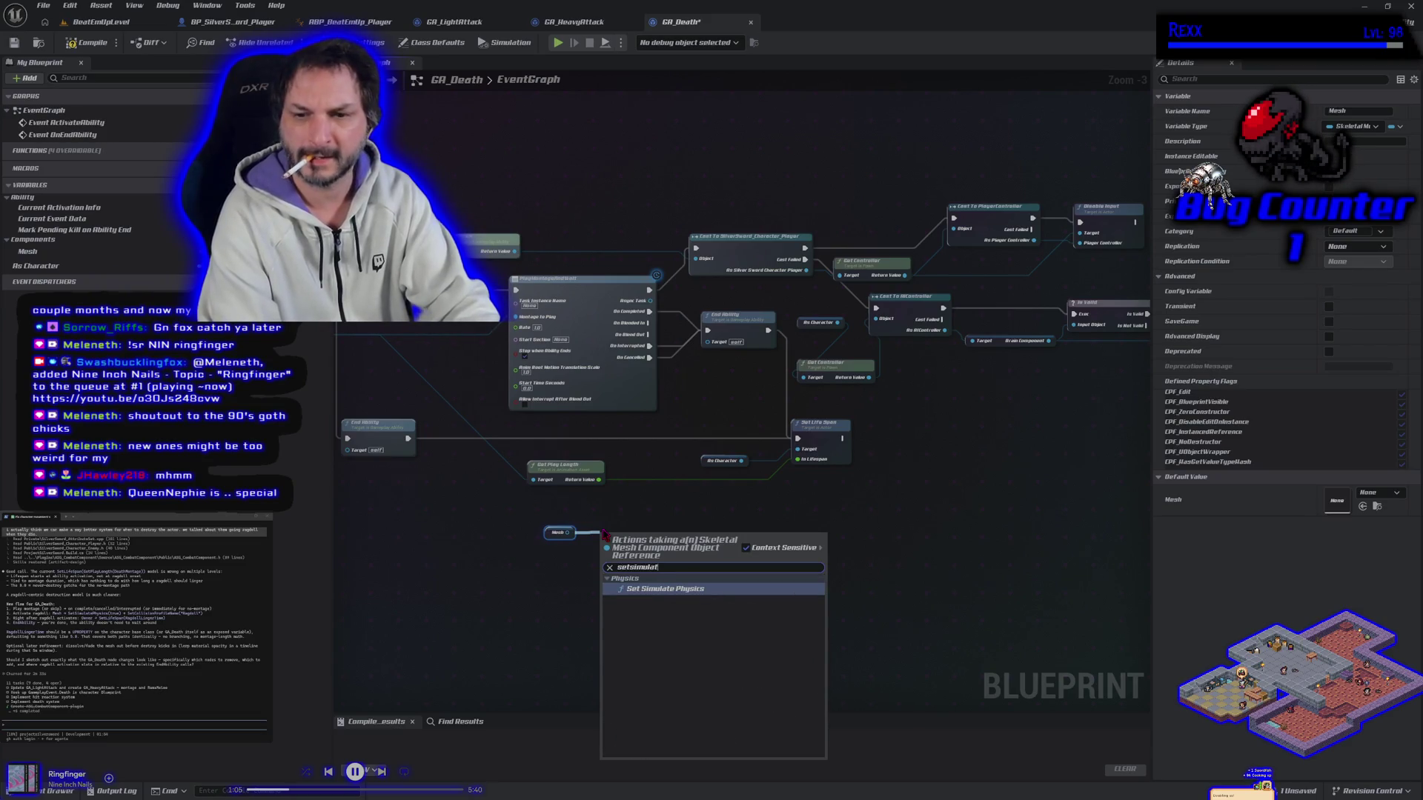
pyautogui.press('Return')
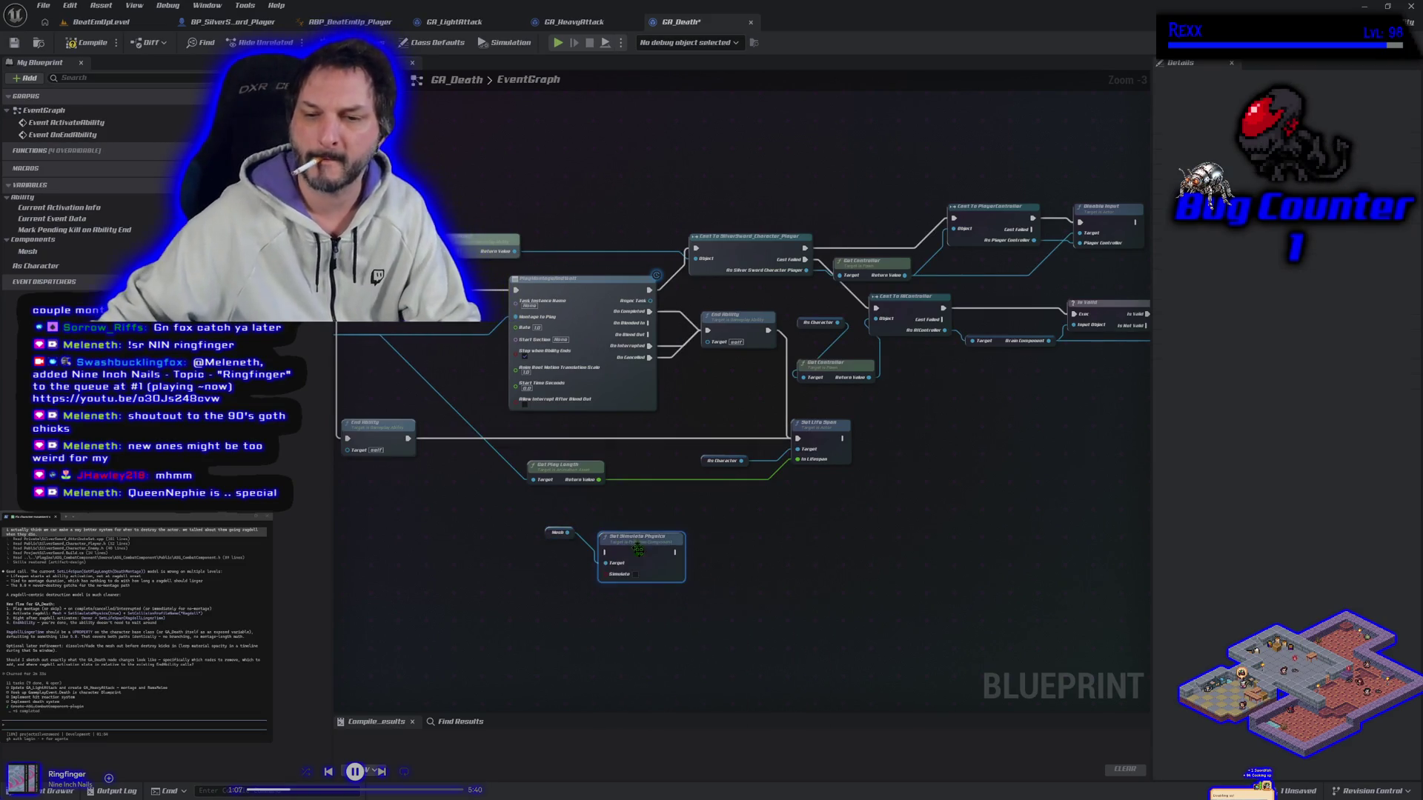
pyautogui.click(636, 575)
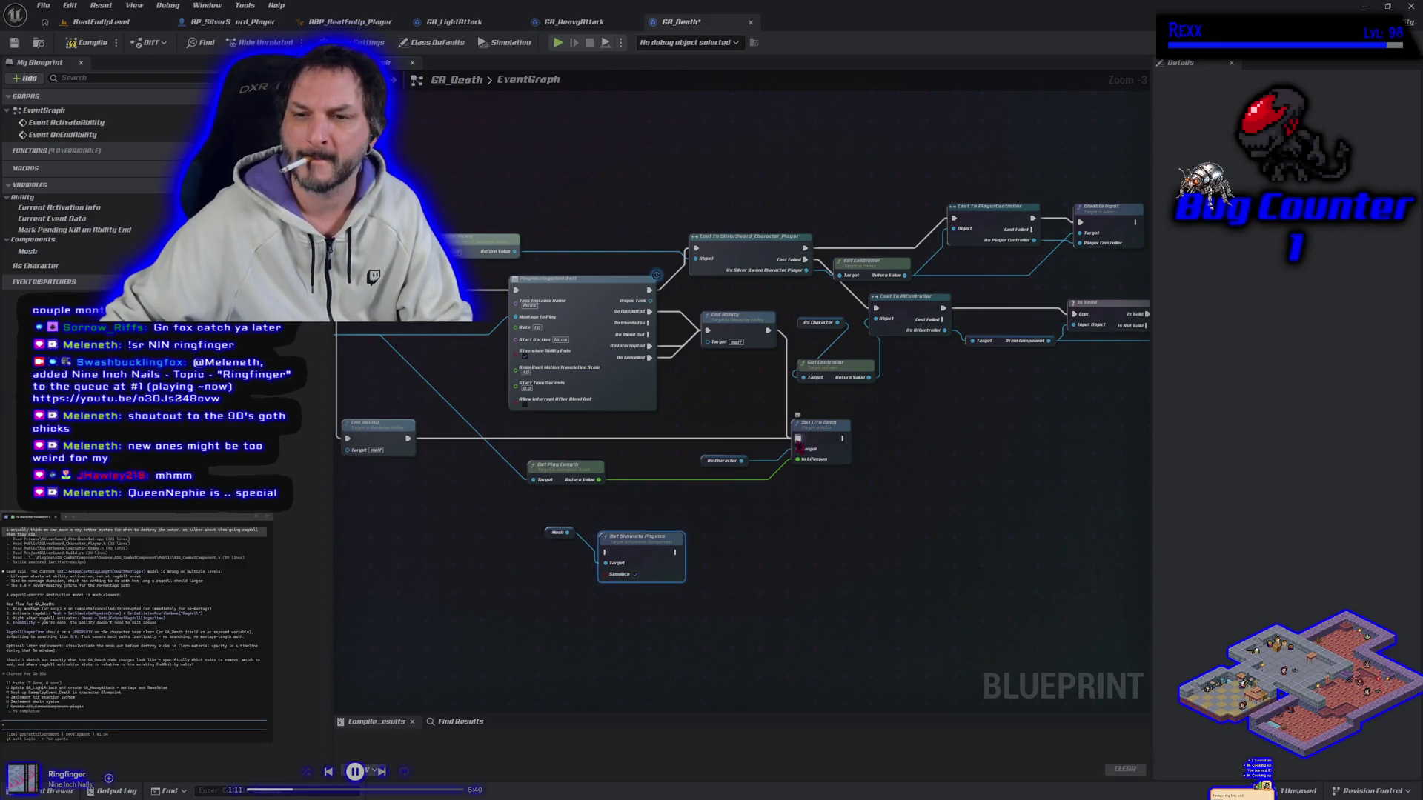
# Rewire the execution flow so Set Simulate Physics runs right before End Ability.
pyautogui.moveTo(799, 441)
pyautogui.mouseDown()
pyautogui.moveTo(650, 503)
pyautogui.moveTo(606, 553)
pyautogui.mouseUp()
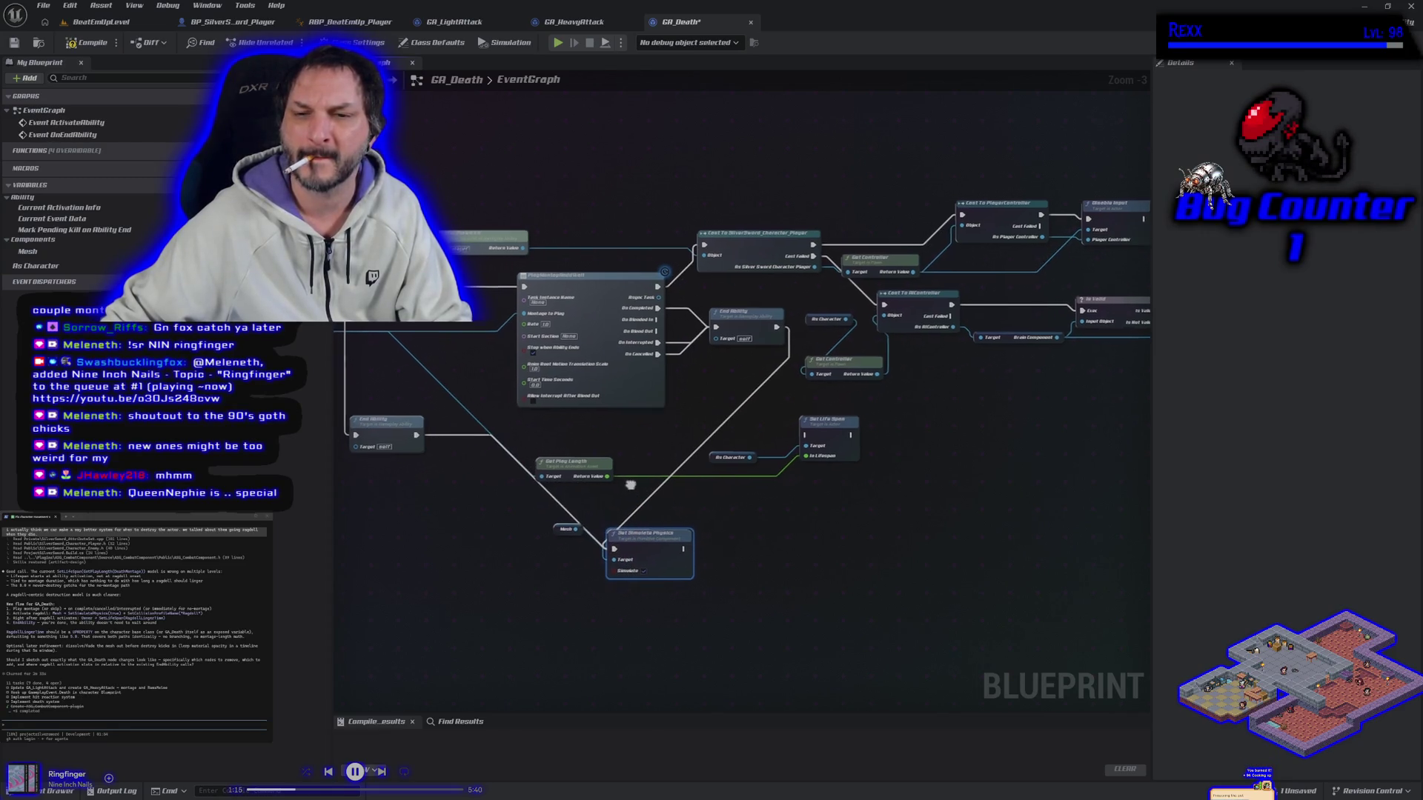
pyautogui.moveTo(623, 481); pyautogui.dragTo(676, 485)
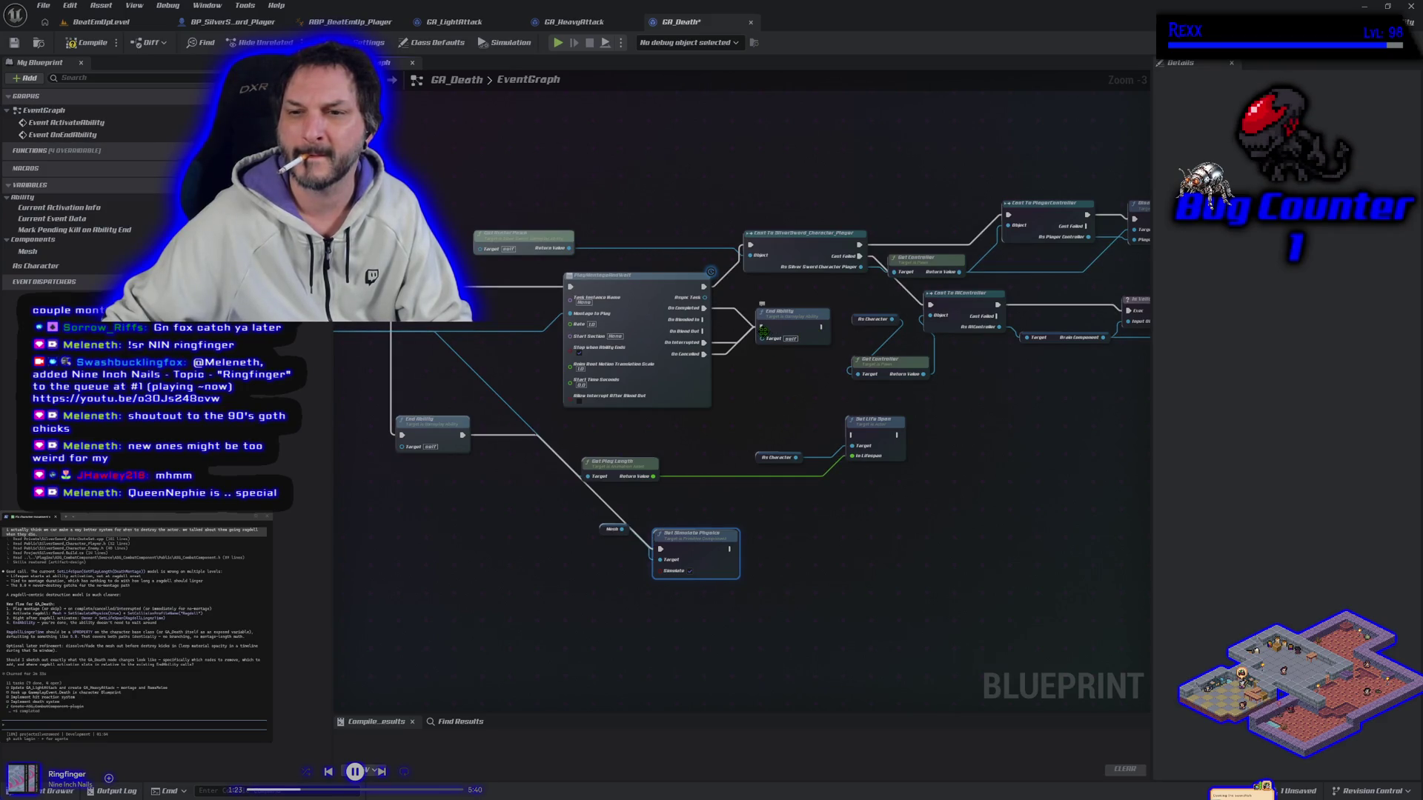
pyautogui.moveTo(762, 327)
pyautogui.mouseDown()
pyautogui.moveTo(679, 545)
pyautogui.moveTo(660, 550)
pyautogui.mouseUp()
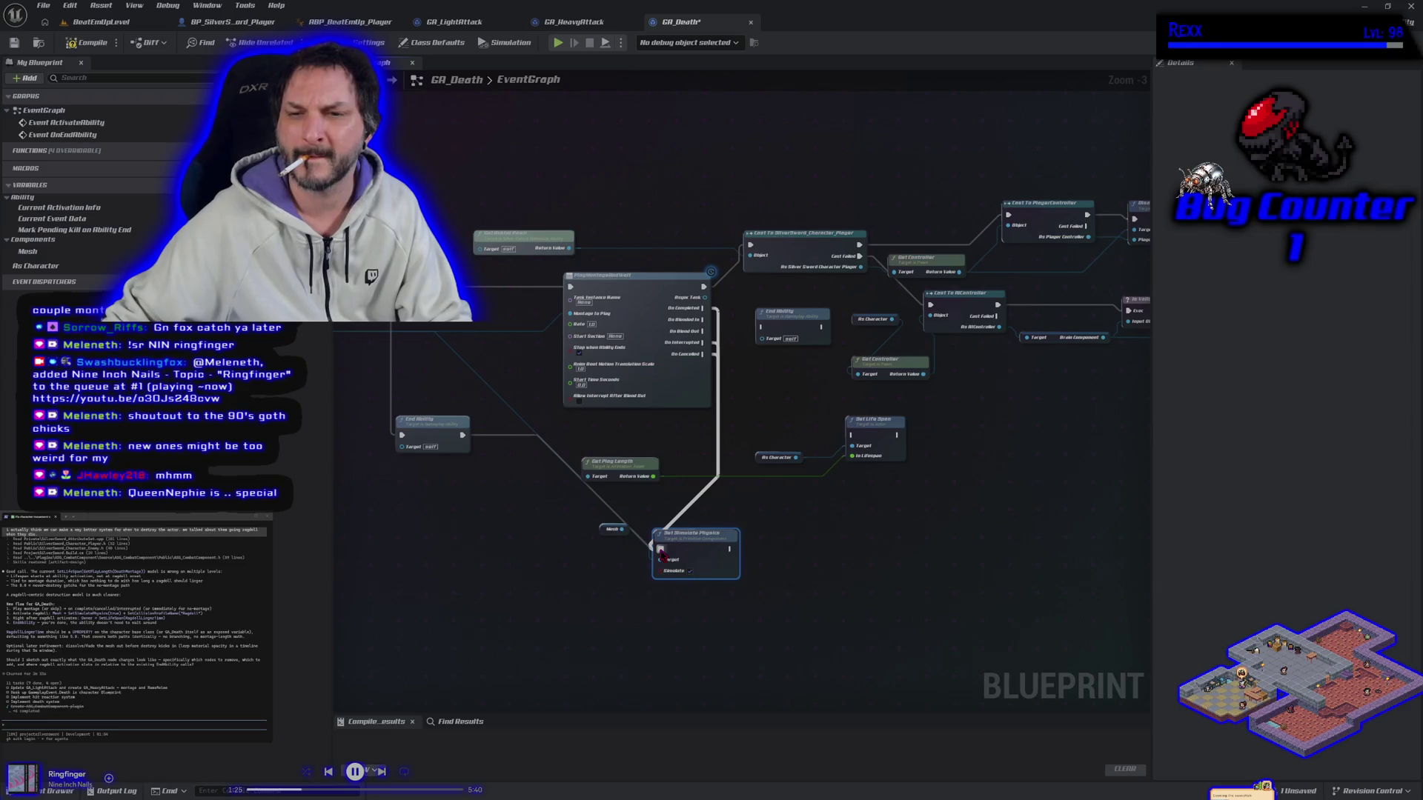
pyautogui.moveTo(788, 334)
pyautogui.mouseDown()
pyautogui.moveTo(777, 561)
pyautogui.moveTo(783, 545)
pyautogui.moveTo(801, 563)
pyautogui.moveTo(768, 556)
pyautogui.mouseUp()
# Compile and save GA_Death, then switch to the BeatEmUpLevel level.
pyautogui.click(95, 44)
pyautogui.doubleClick(31, 9)
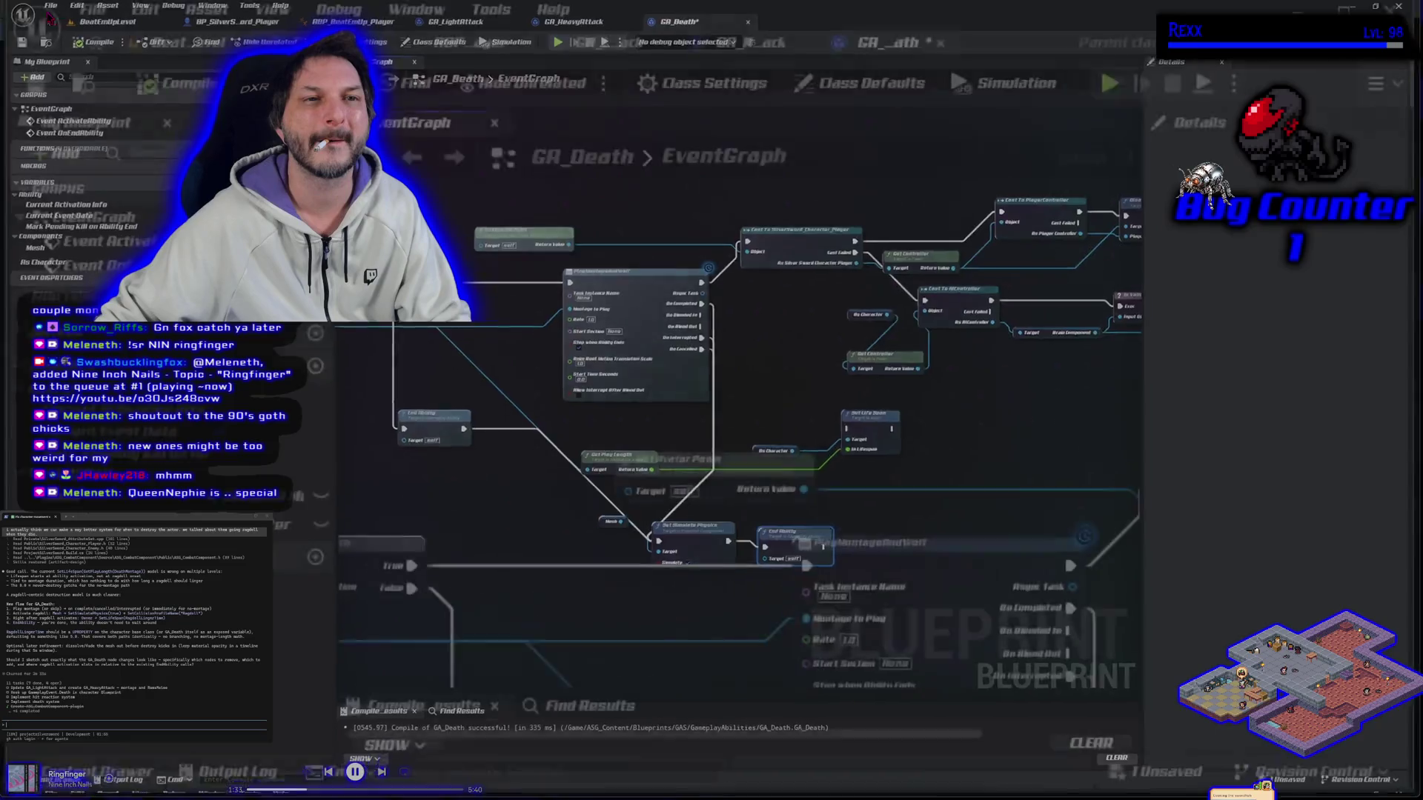
pyautogui.click(951, 8)
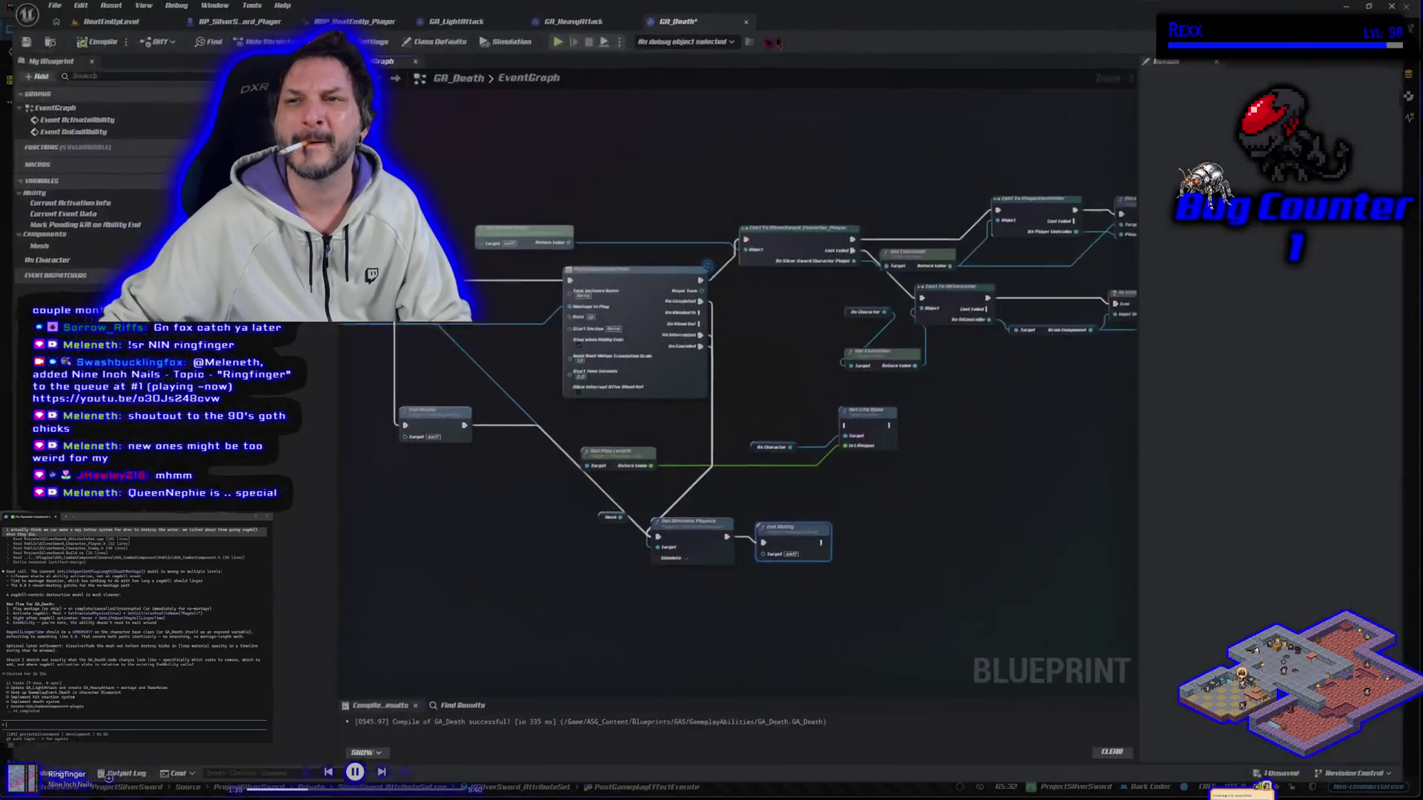
pyautogui.click(44, 7)
pyautogui.click(45, 7)
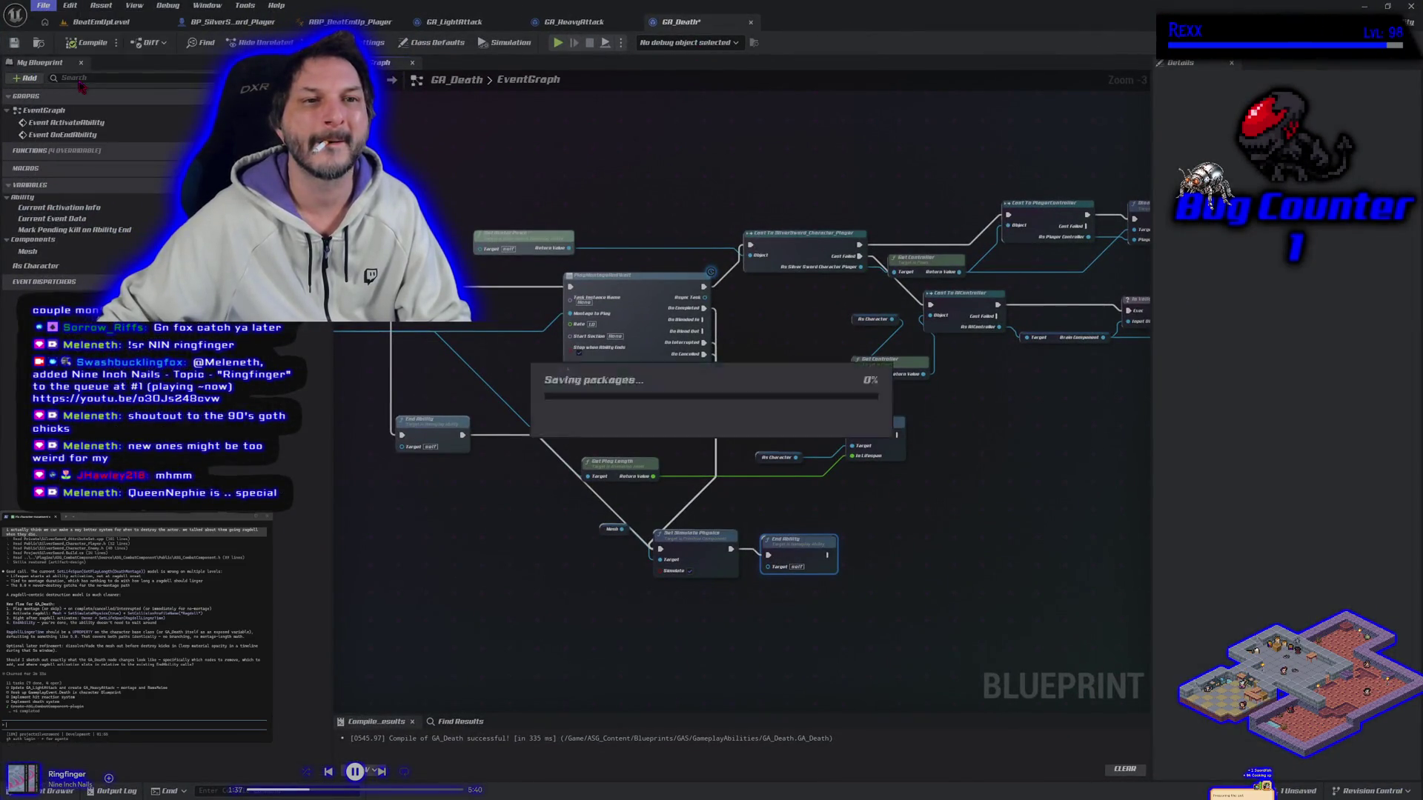
pyautogui.click(102, 6)
pyautogui.click(78, 22)
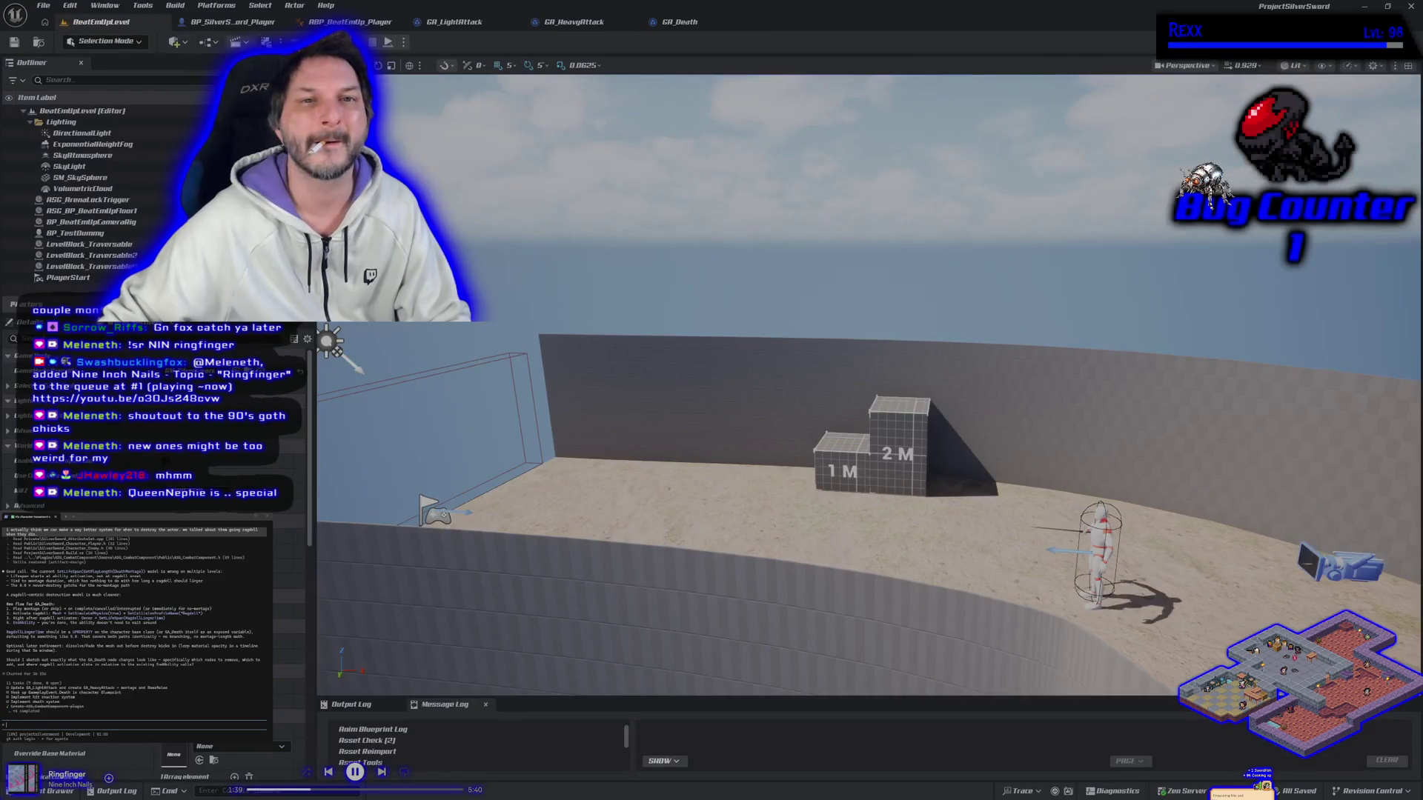
# Play-test by killing the enemy and walking through its ragdolled body, then return to GA_Death.
pyautogui.hotkey('alt', 'p')
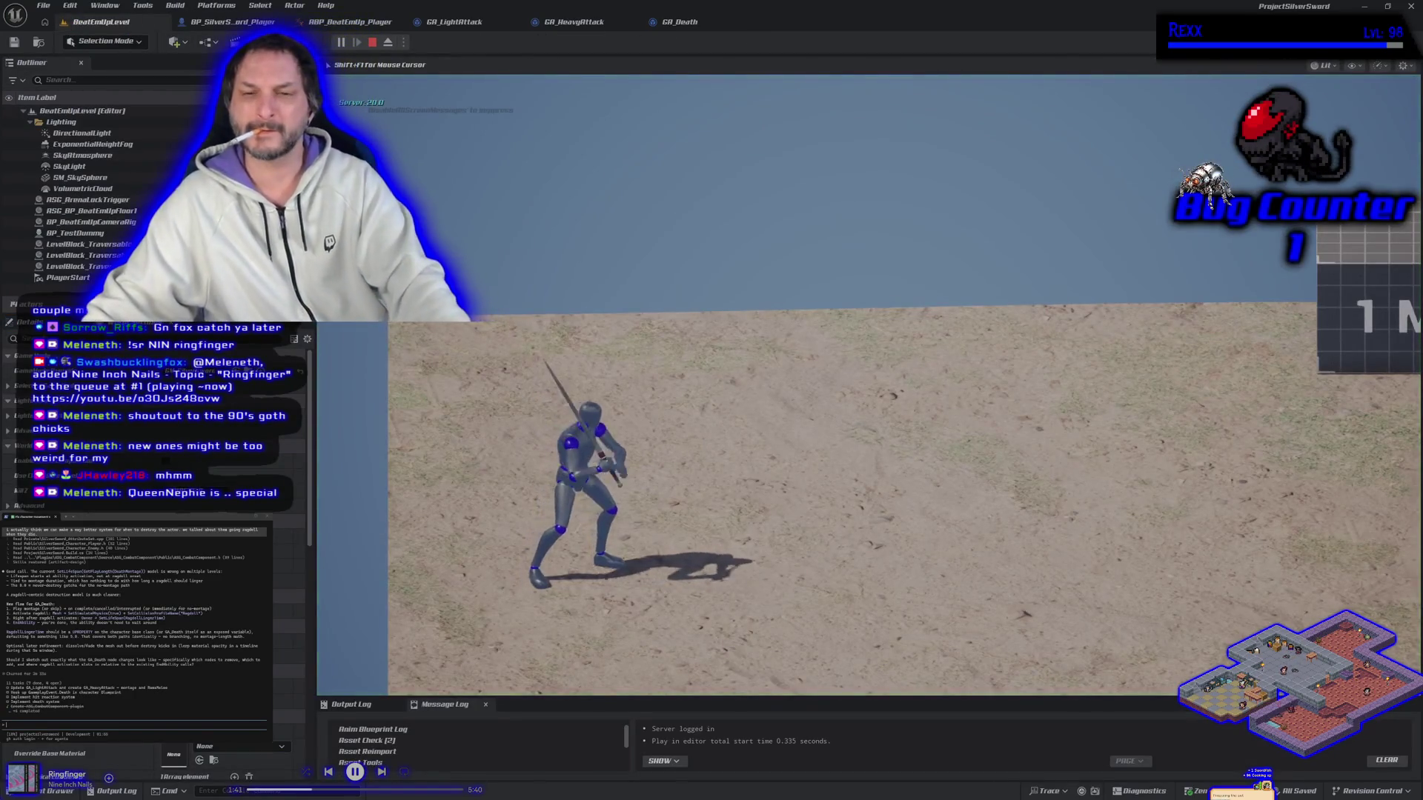
pyautogui.press('d')
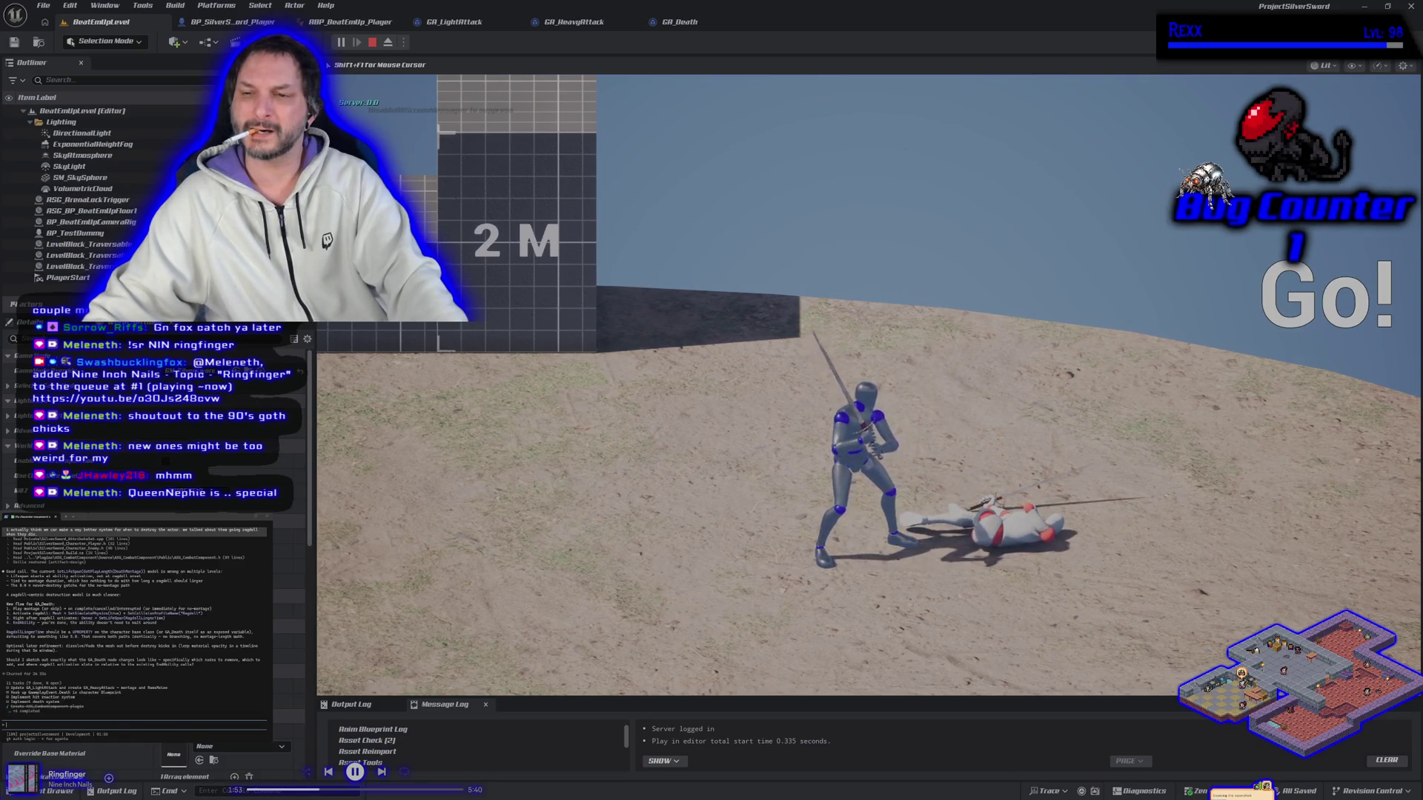
pyautogui.press('w')
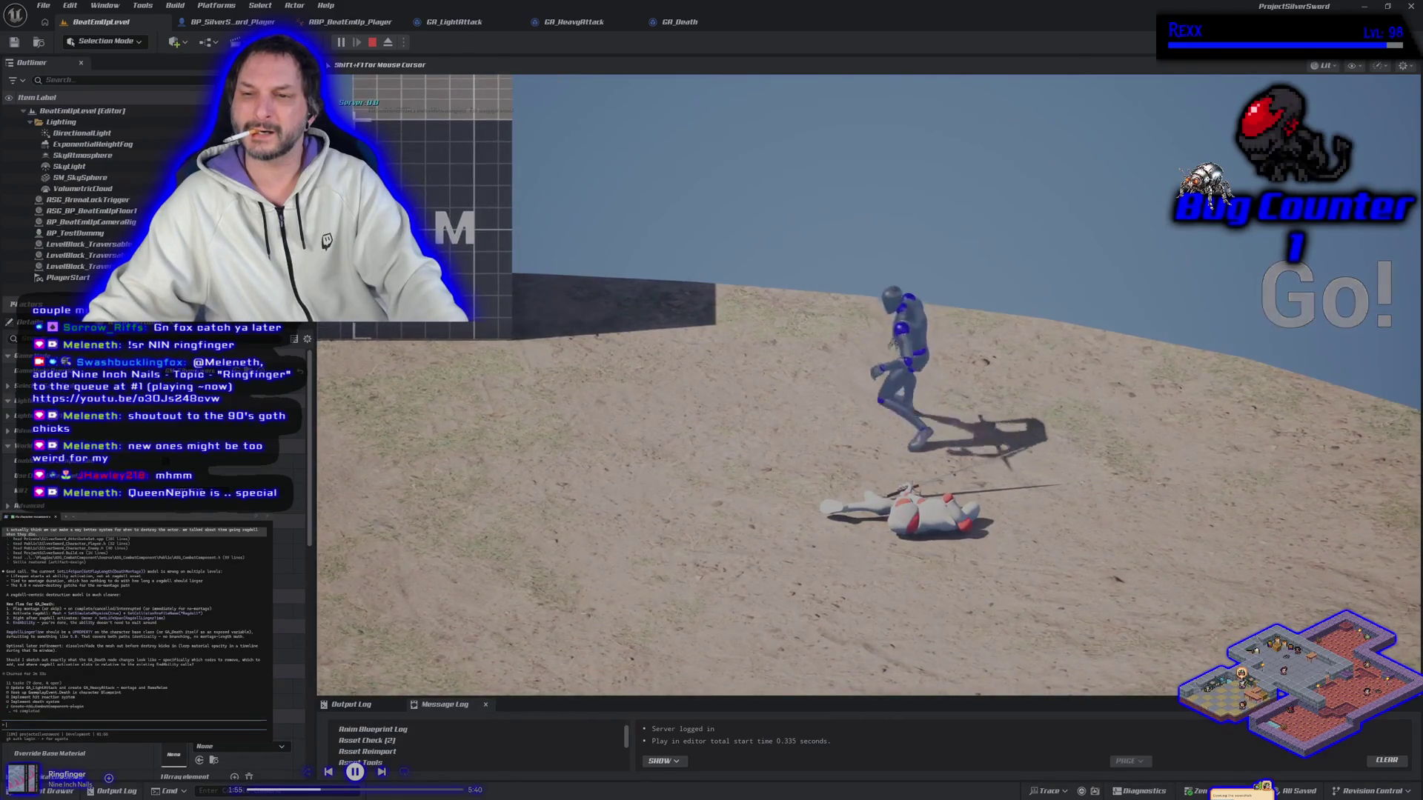
pyautogui.press('s')
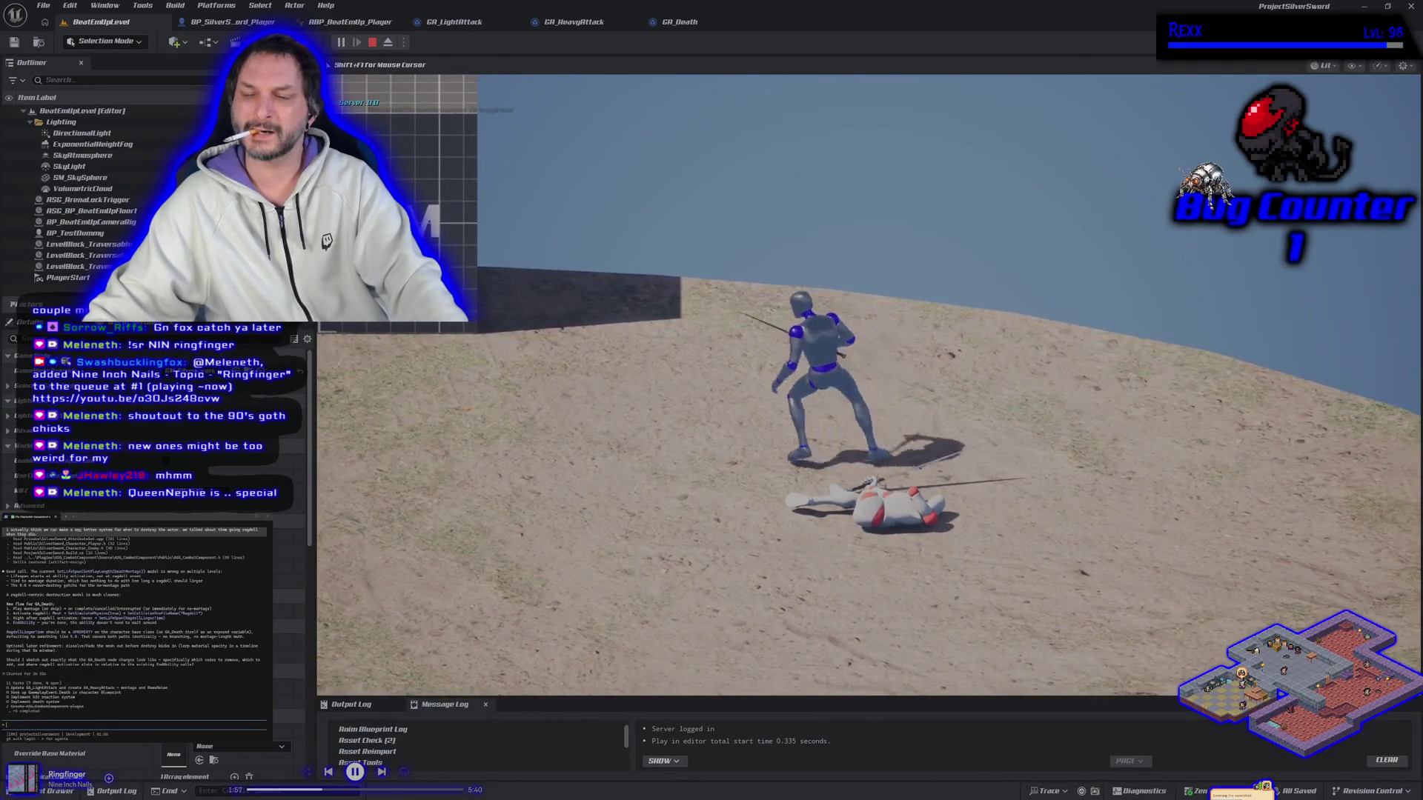
pyautogui.press('a')
pyautogui.press('d')
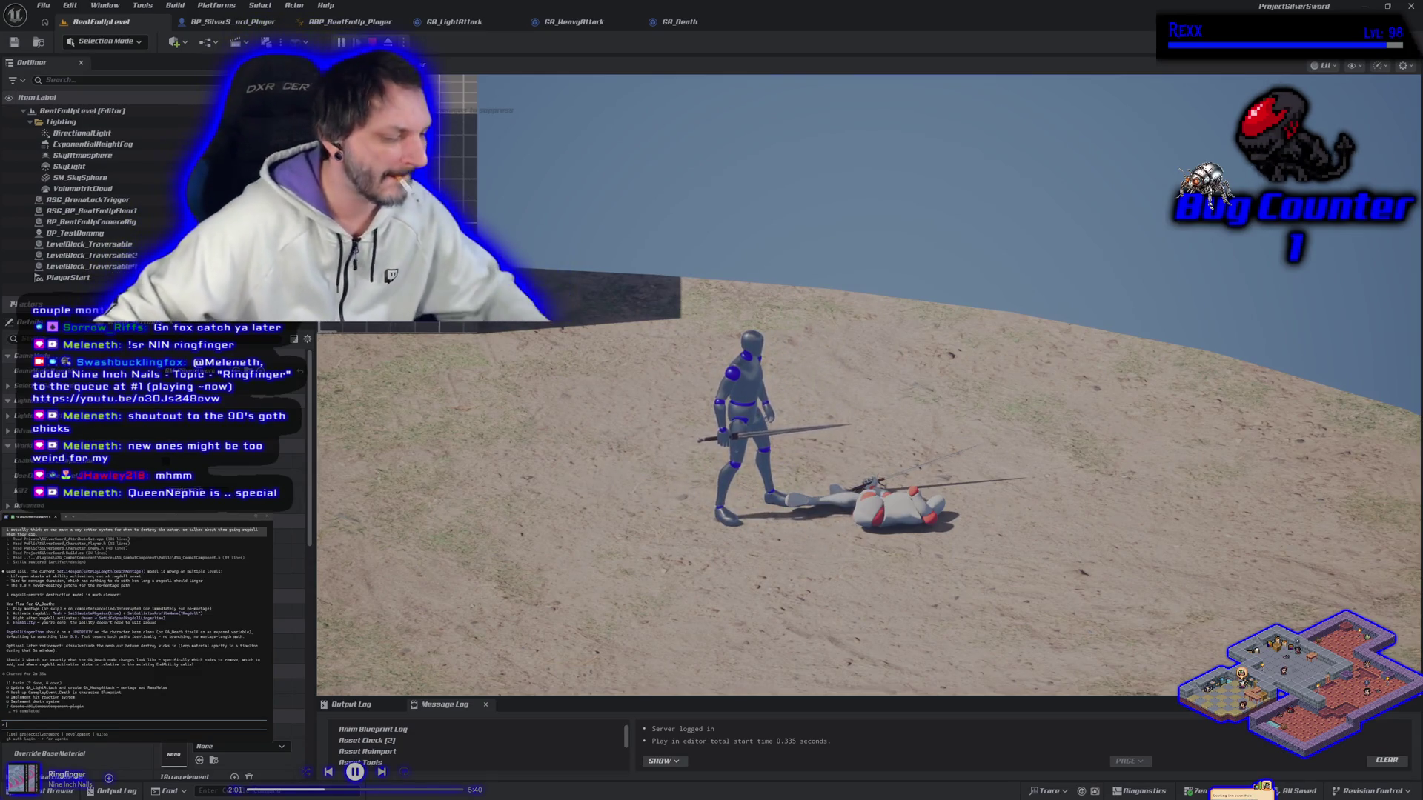
pyautogui.press('Escape')
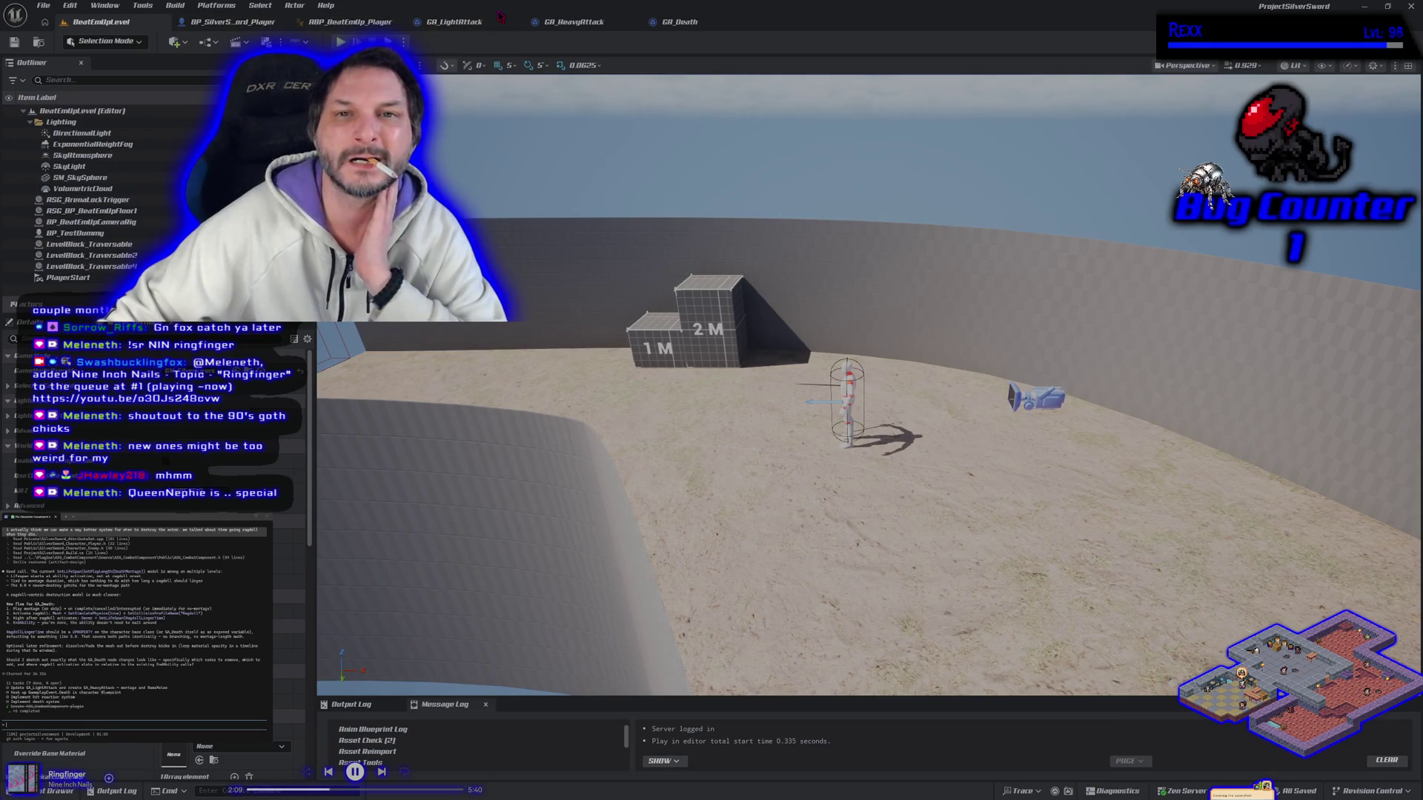
pyautogui.click(676, 22)
pyautogui.moveTo(809, 525); pyautogui.dragTo(833, 512)
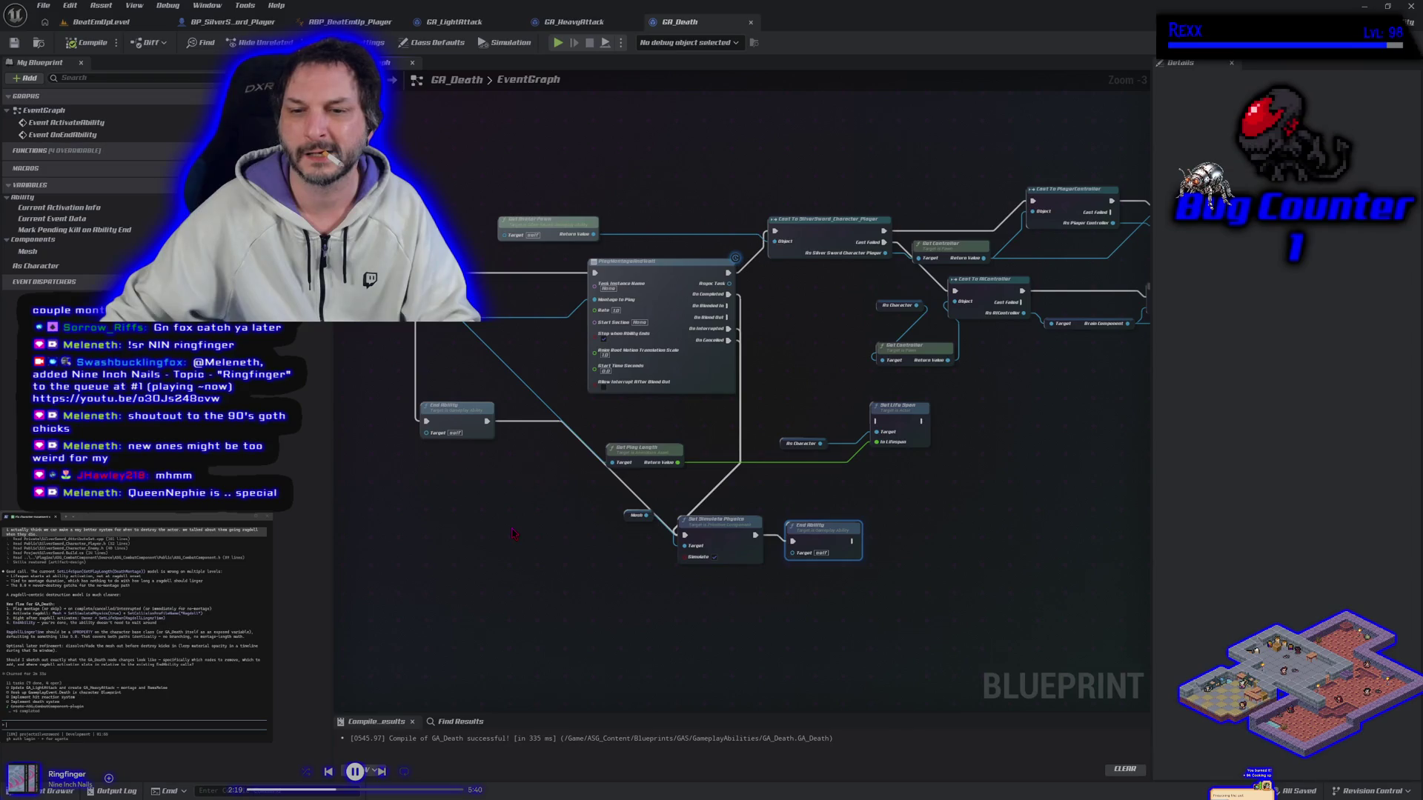
# Insert a Delay node before Set Simulate Physics, with its completion continuing to End Ability.
pyautogui.rightClick(513, 533)
pyautogui.write('delay')
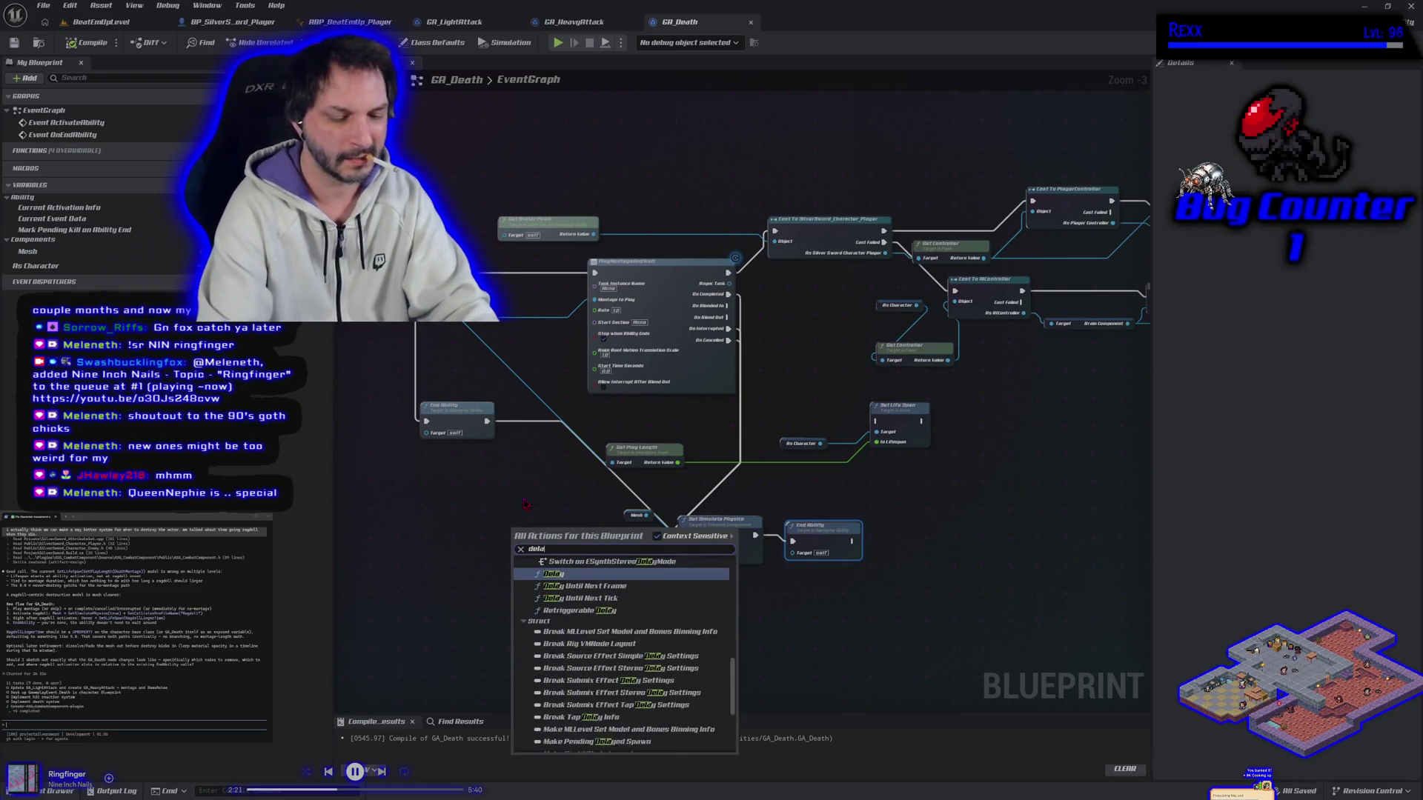
pyautogui.press('Return')
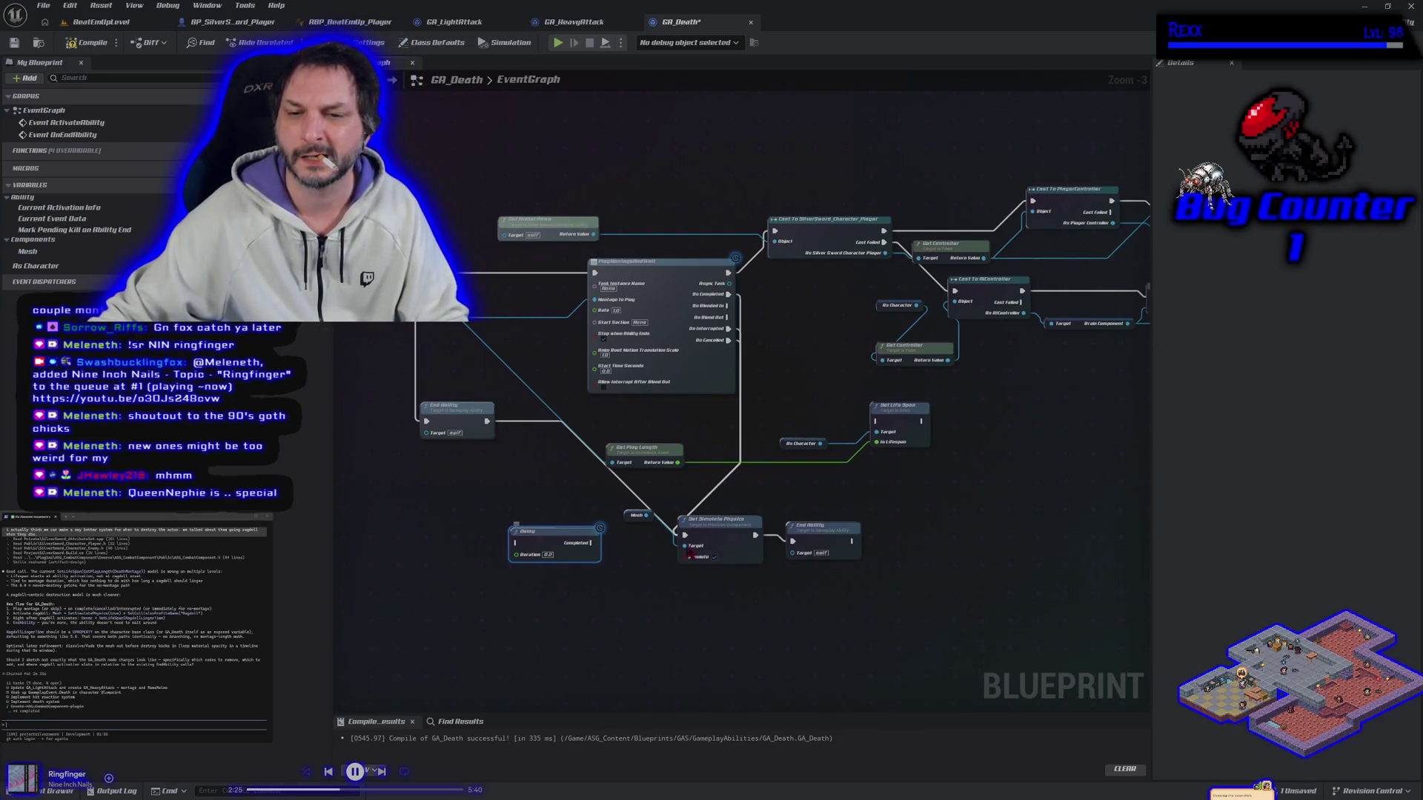
pyautogui.moveTo(685, 535)
pyautogui.mouseDown()
pyautogui.moveTo(637, 523)
pyautogui.moveTo(519, 549)
pyautogui.moveTo(684, 535)
pyautogui.mouseUp()
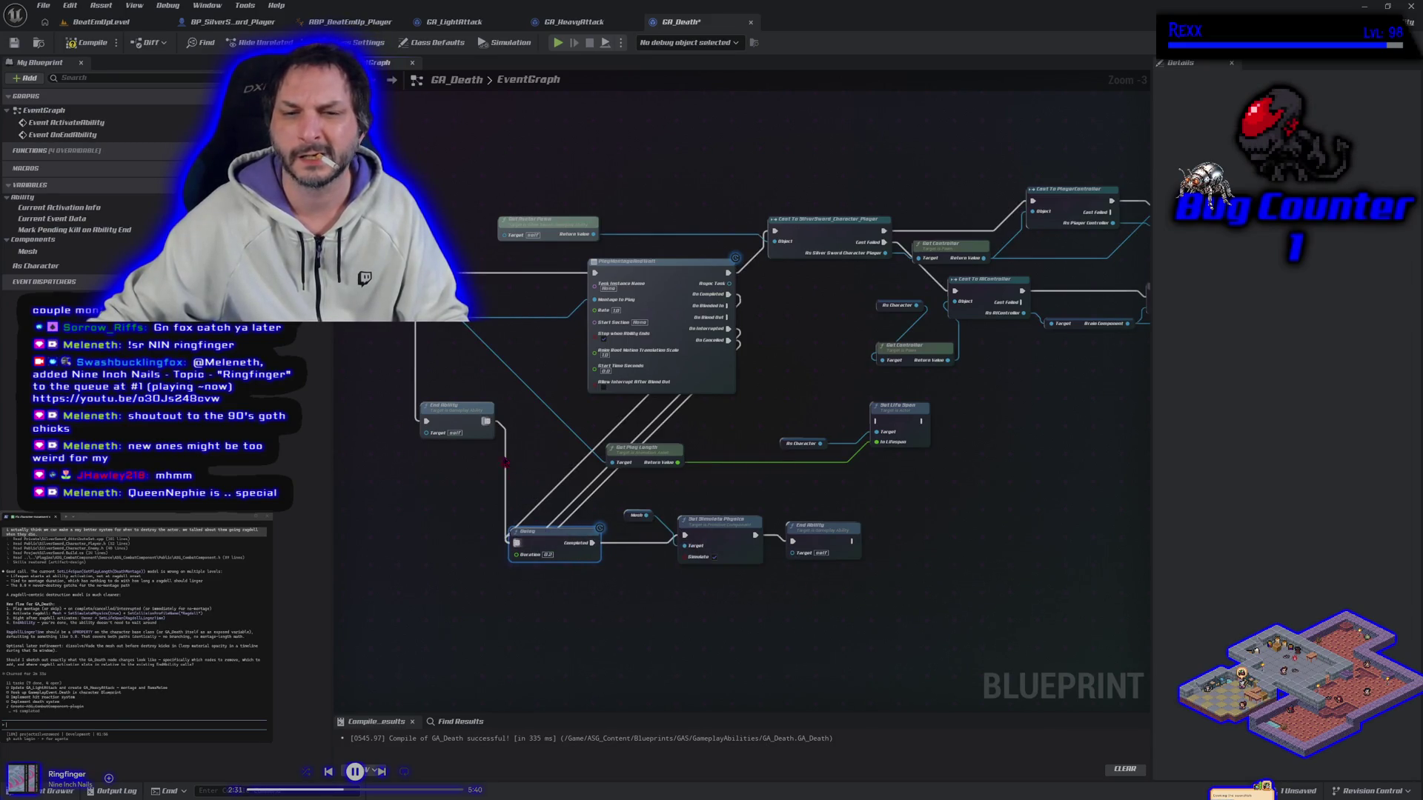
pyautogui.moveTo(487, 420)
pyautogui.mouseDown()
pyautogui.moveTo(472, 421)
pyautogui.moveTo(475, 482)
pyautogui.moveTo(516, 544)
pyautogui.mouseUp()
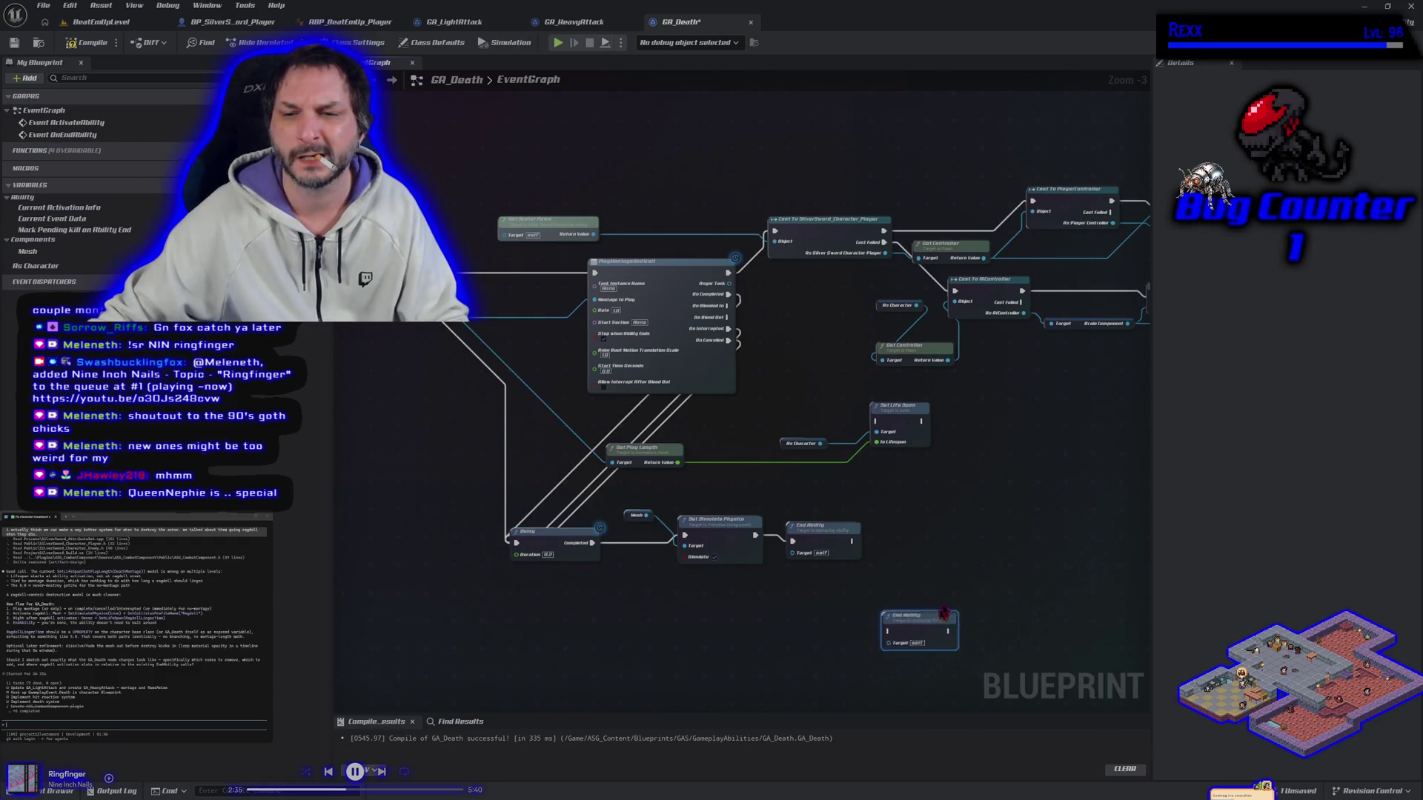
pyautogui.moveTo(472, 417); pyautogui.dragTo(417, 366)
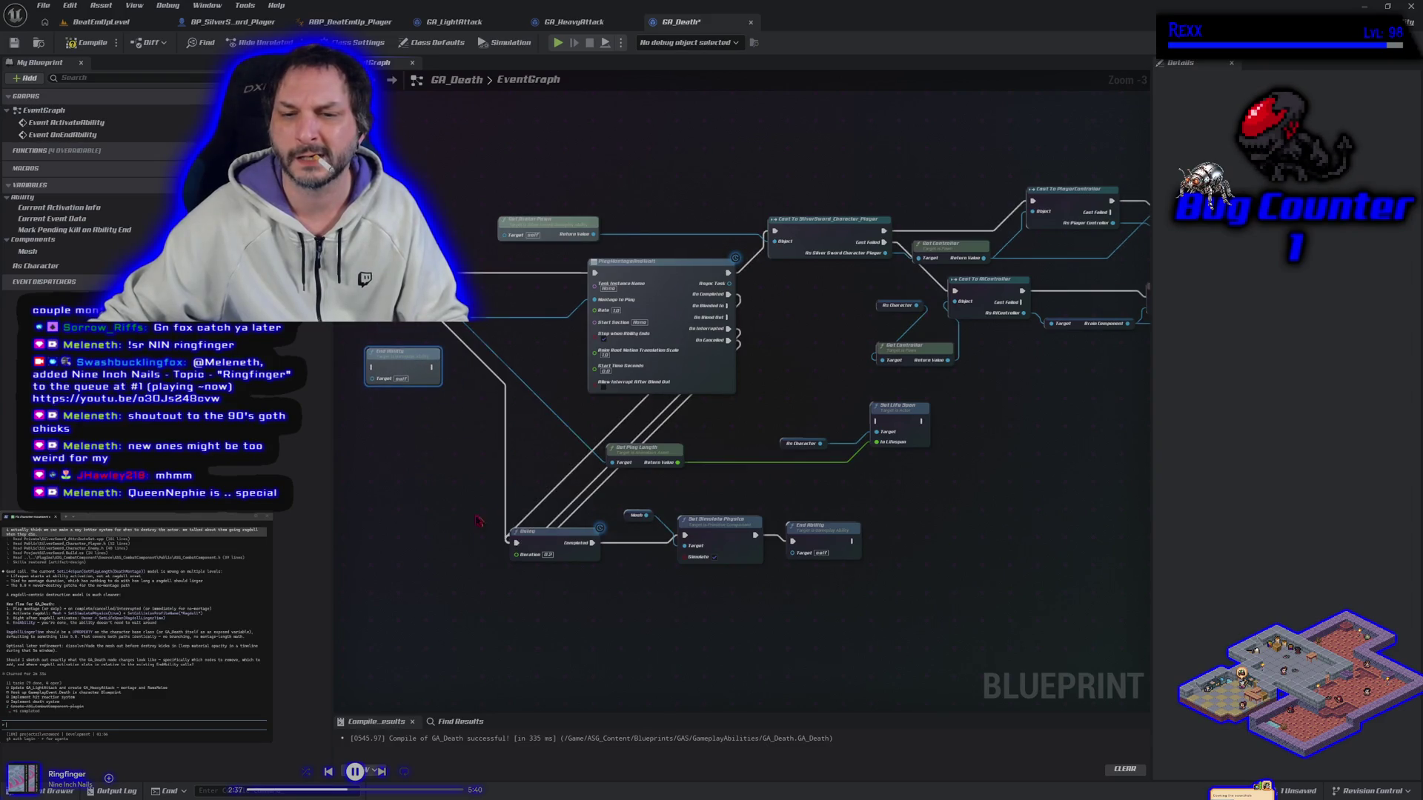
pyautogui.moveTo(546, 554)
pyautogui.mouseDown()
pyautogui.moveTo(547, 484)
pyautogui.moveTo(715, 473)
pyautogui.moveTo(693, 445)
pyautogui.moveTo(570, 431)
pyautogui.mouseUp()
# Feed Get Play Length through a Divide node into the Delay's Duration.
pyautogui.moveTo(734, 439)
pyautogui.mouseDown()
pyautogui.moveTo(482, 436)
pyautogui.moveTo(510, 454)
pyautogui.moveTo(491, 477)
pyautogui.mouseUp()
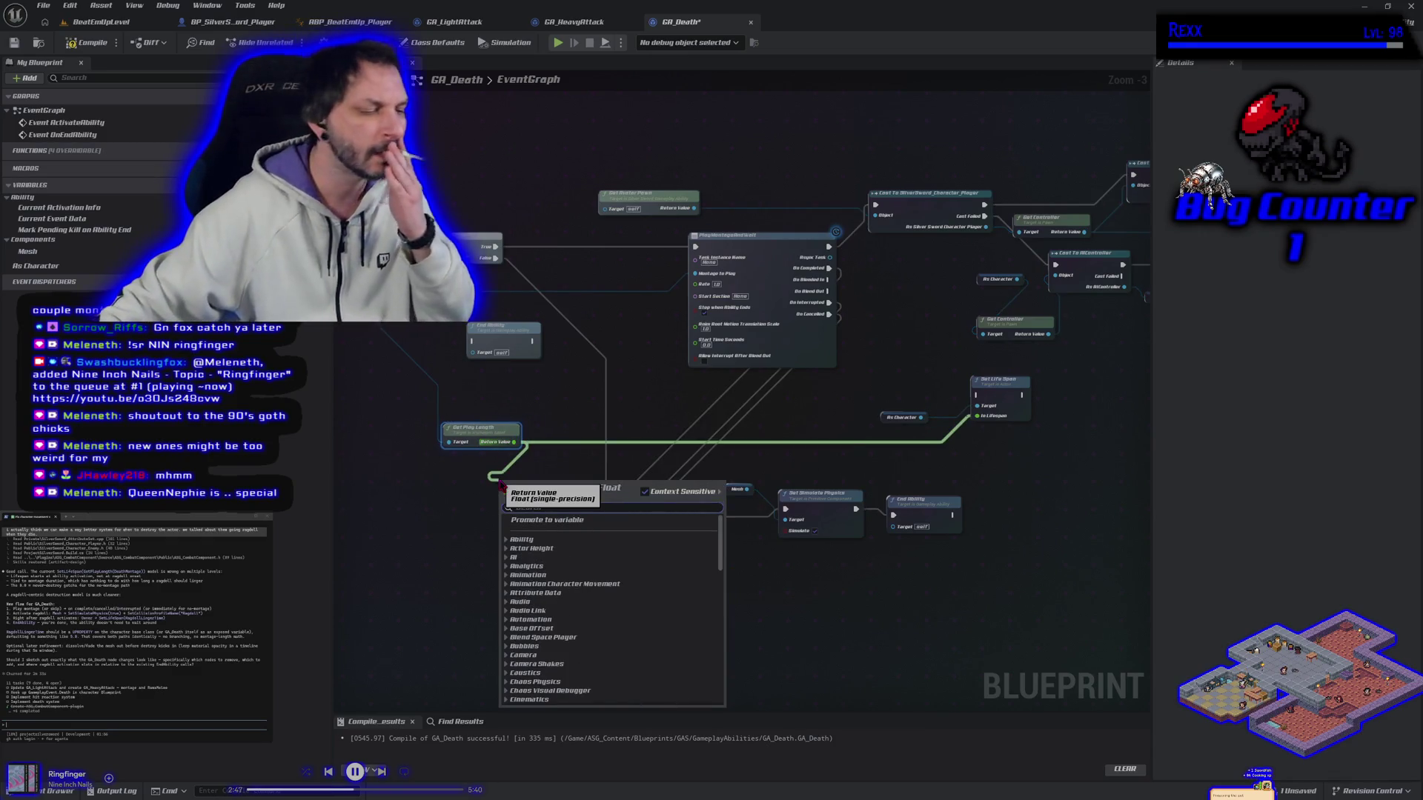
pyautogui.write('/')
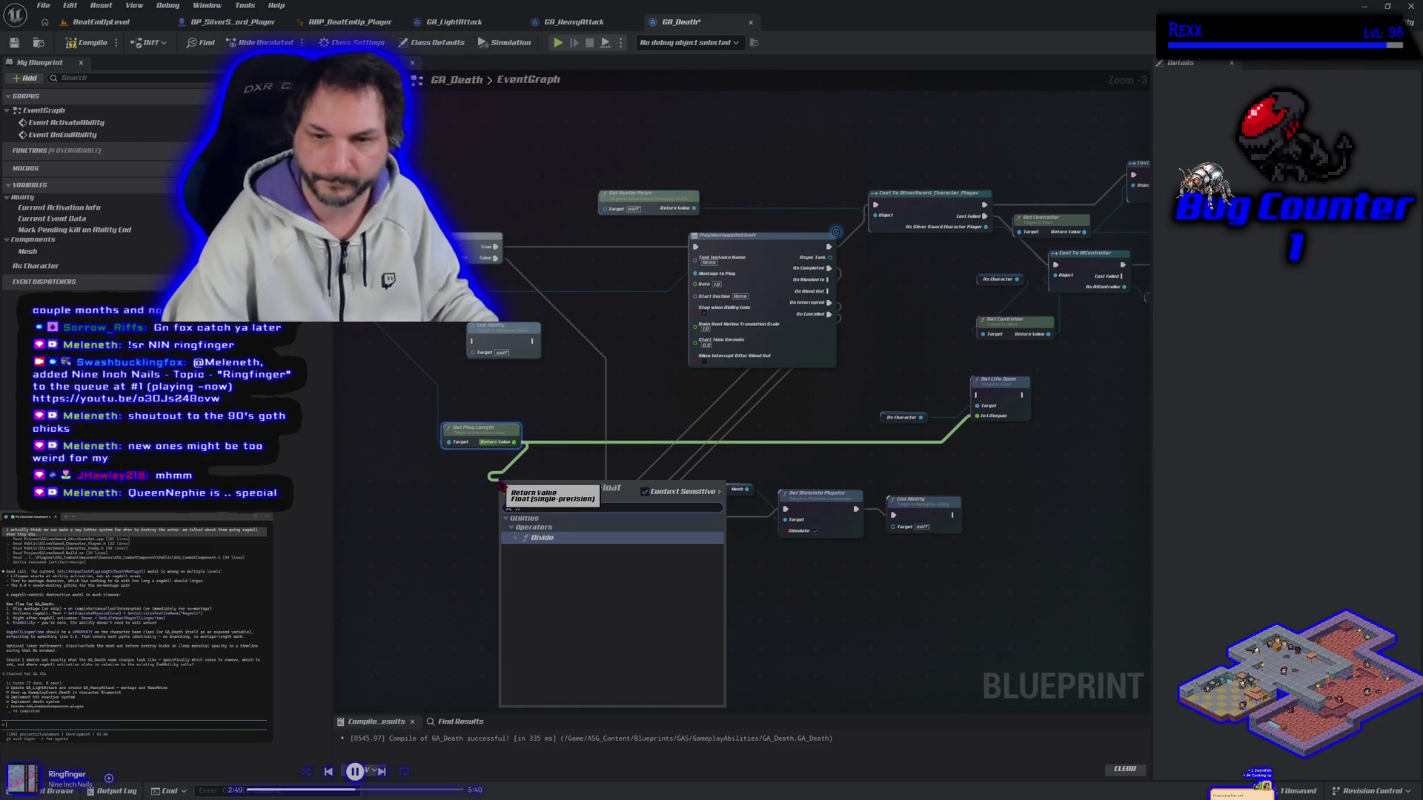
pyautogui.press('Return')
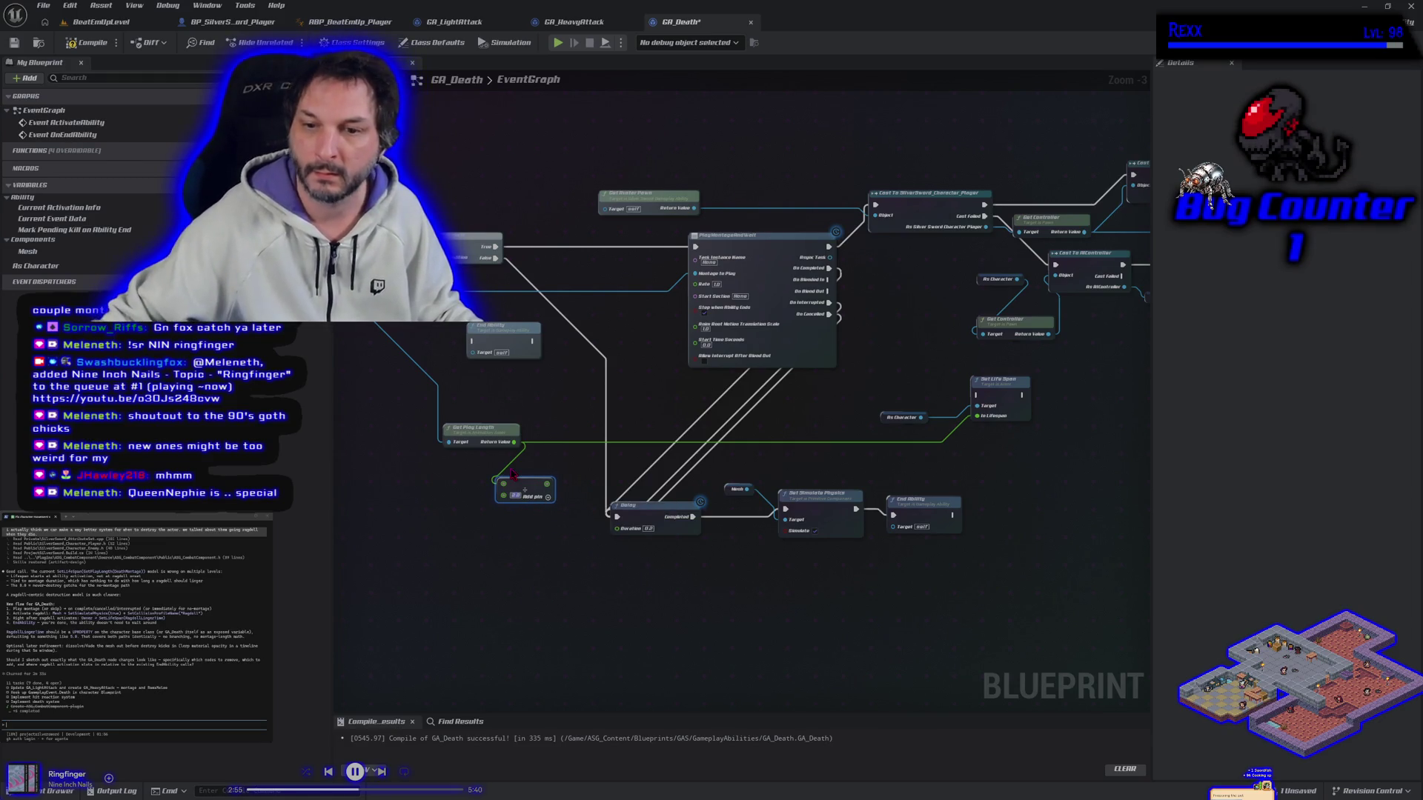
pyautogui.moveTo(549, 486); pyautogui.dragTo(619, 530)
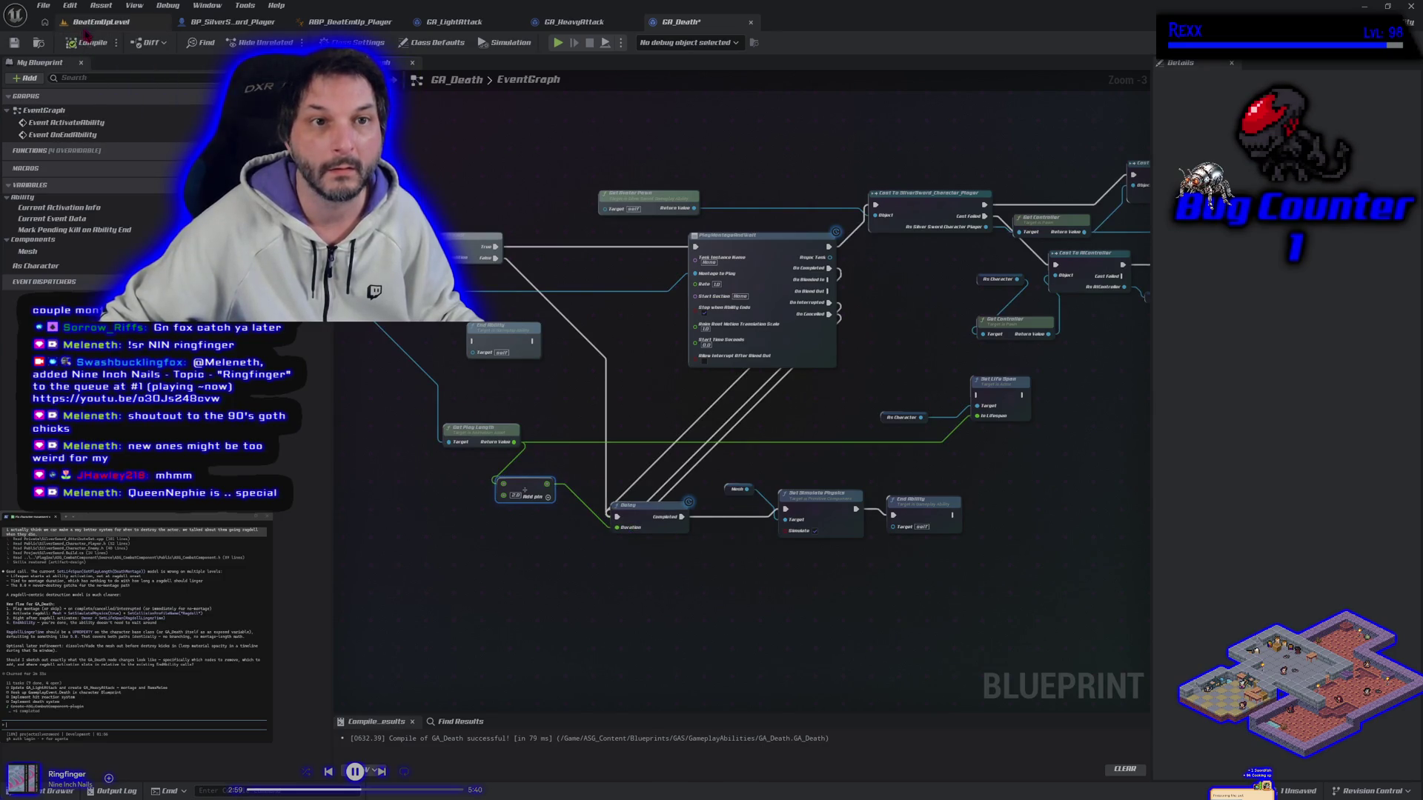
pyautogui.click(149, 22)
# Play-test again, running the player past and back over the fallen enemy, then reopen GA_Death.
pyautogui.hotkey('alt', 'p')
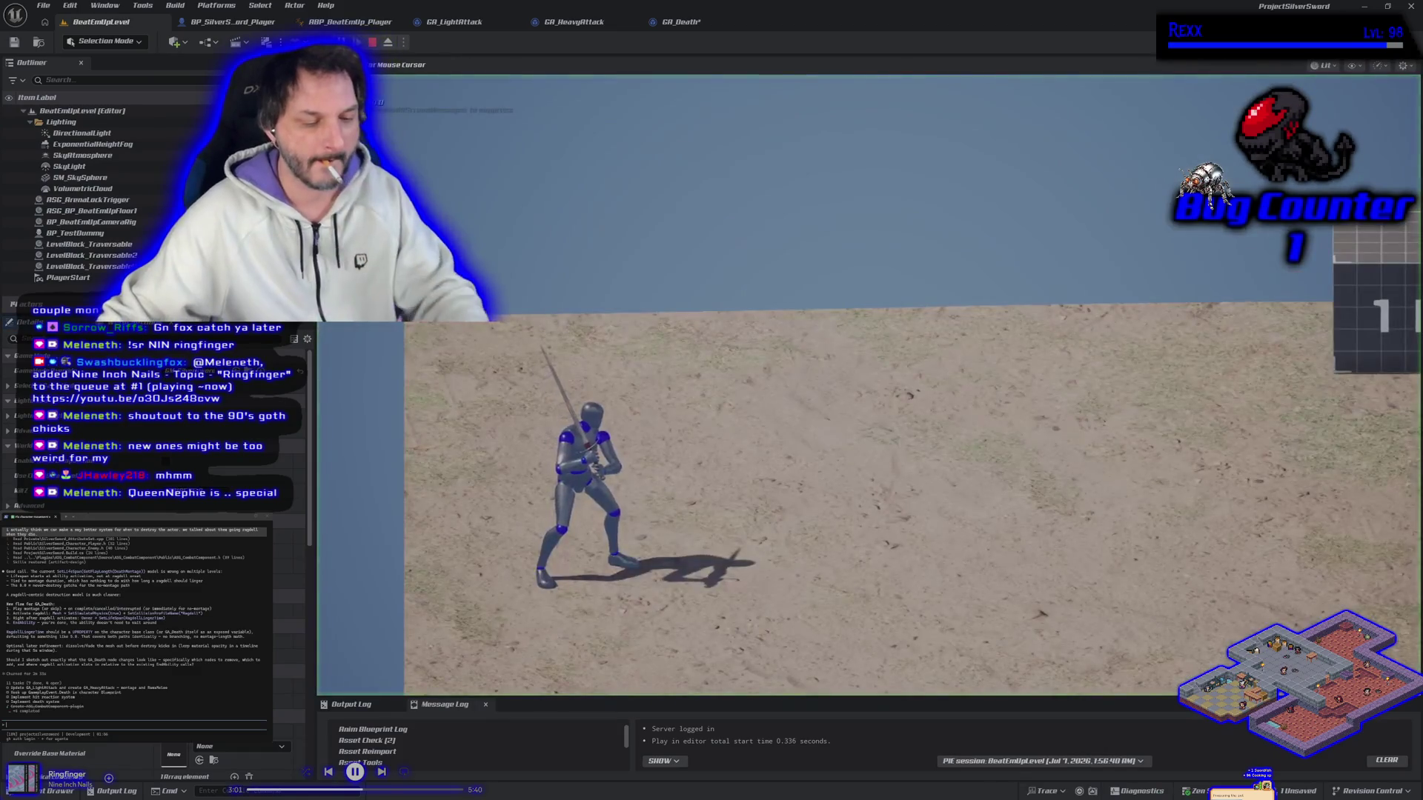
pyautogui.press('d')
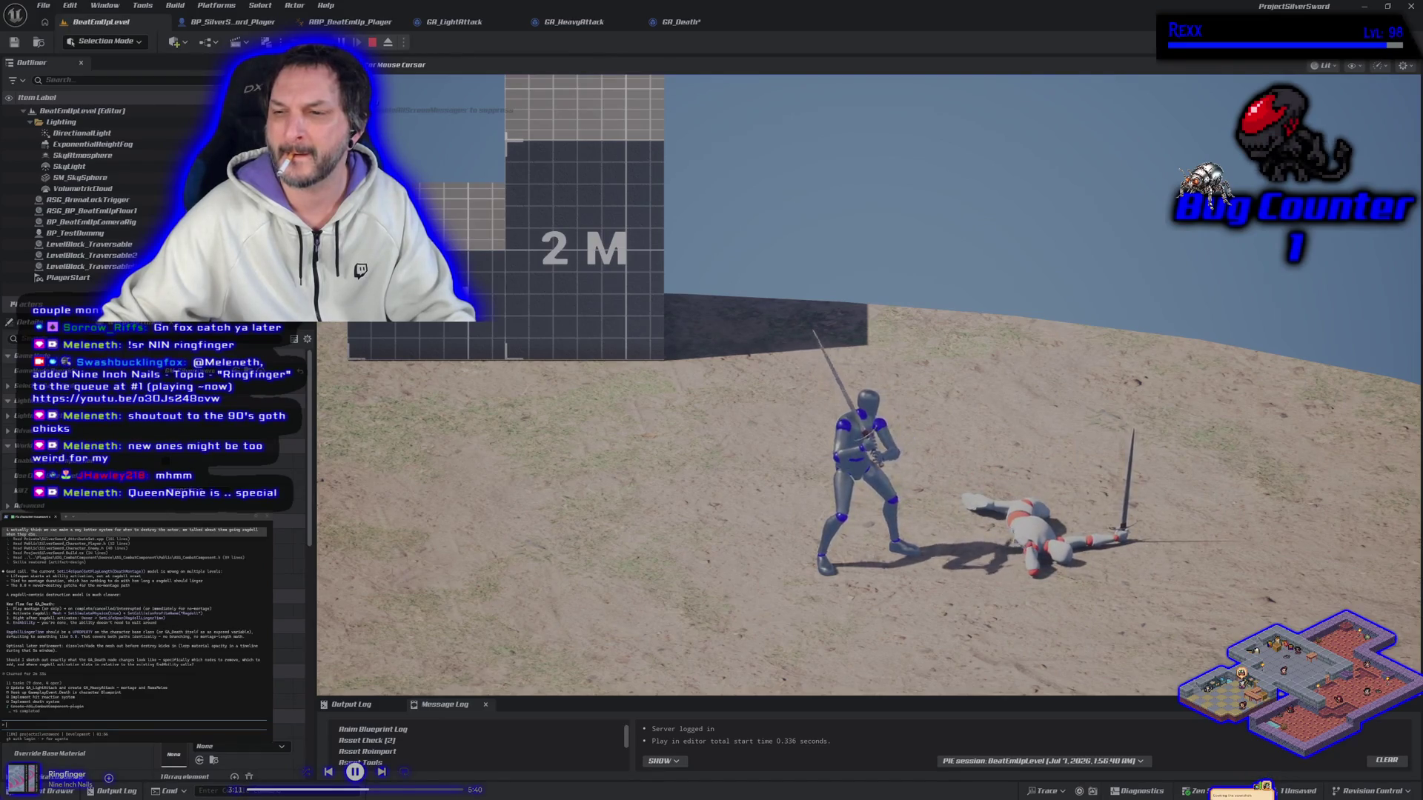
pyautogui.press('d')
pyautogui.press('a')
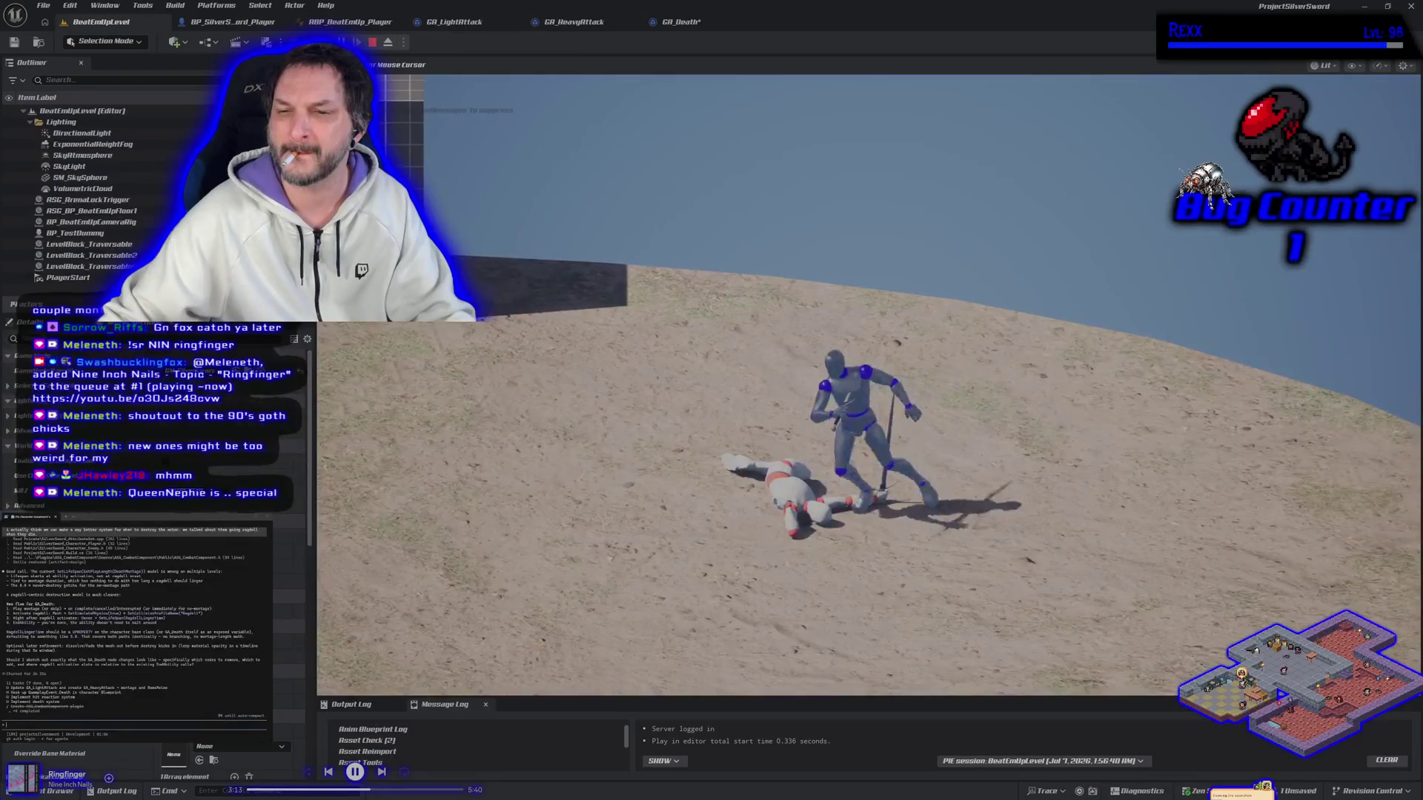
pyautogui.press('Escape')
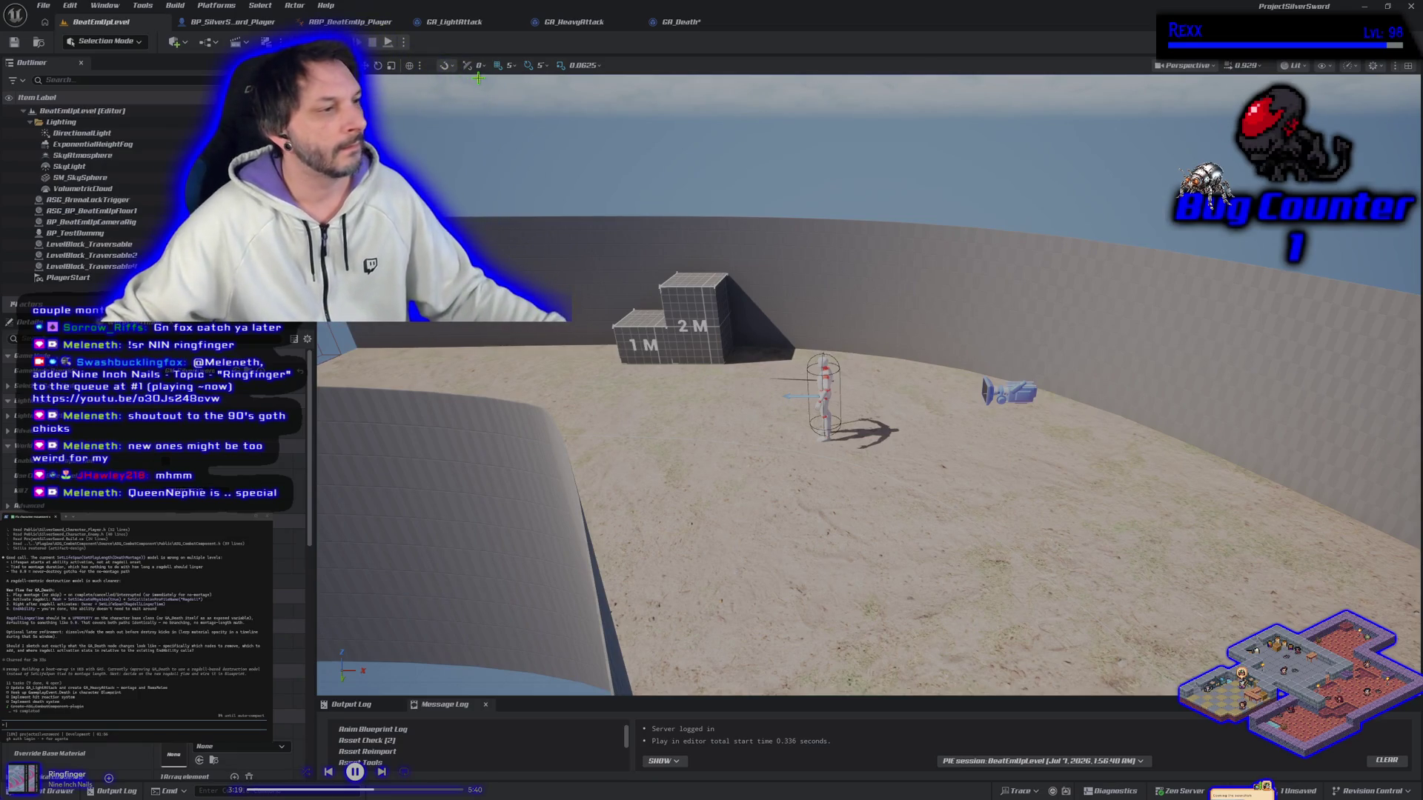
pyautogui.click(666, 24)
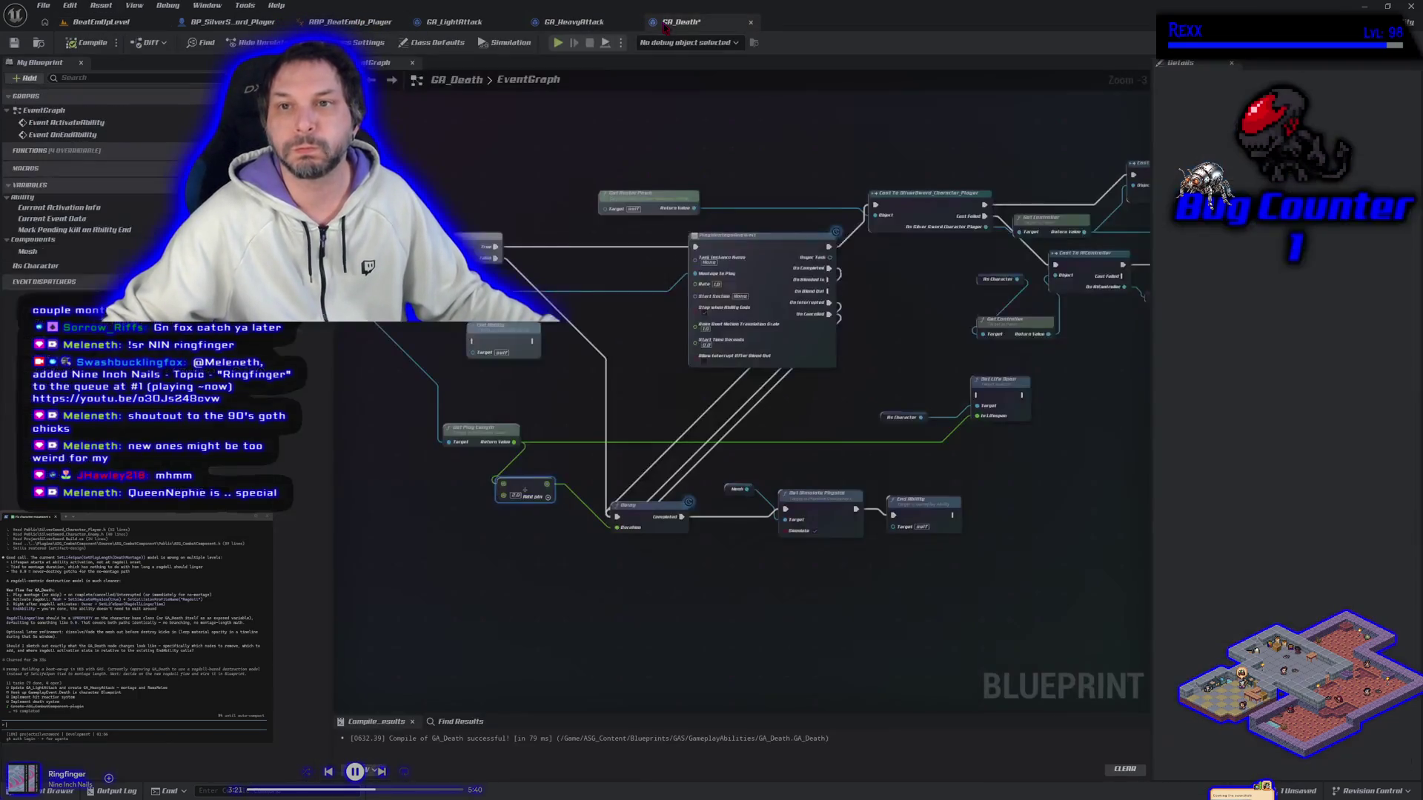
# Save the GA_Death blueprint.
pyautogui.click(14, 43)
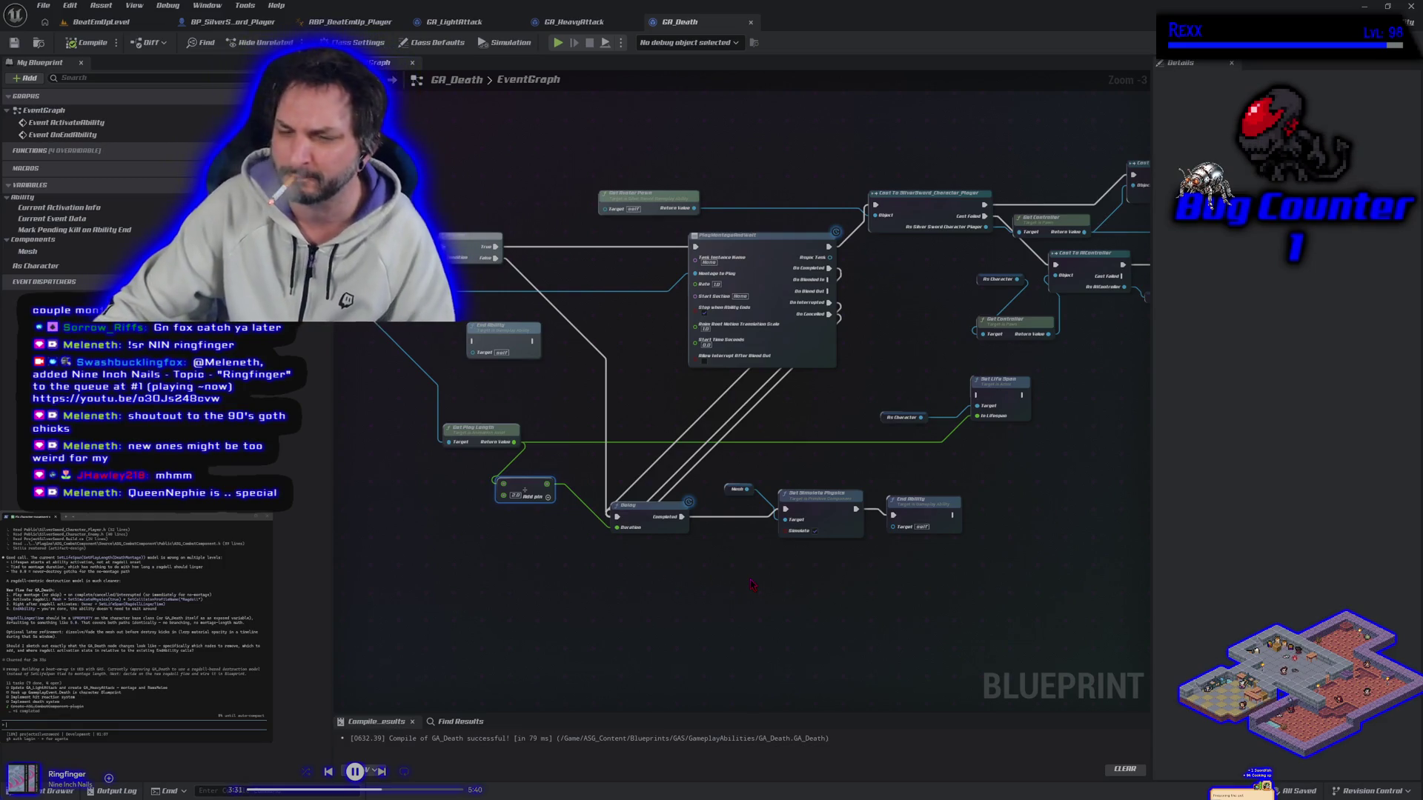
pyautogui.scroll(3, 752, 585)
pyautogui.scroll(-2, 782, 595)
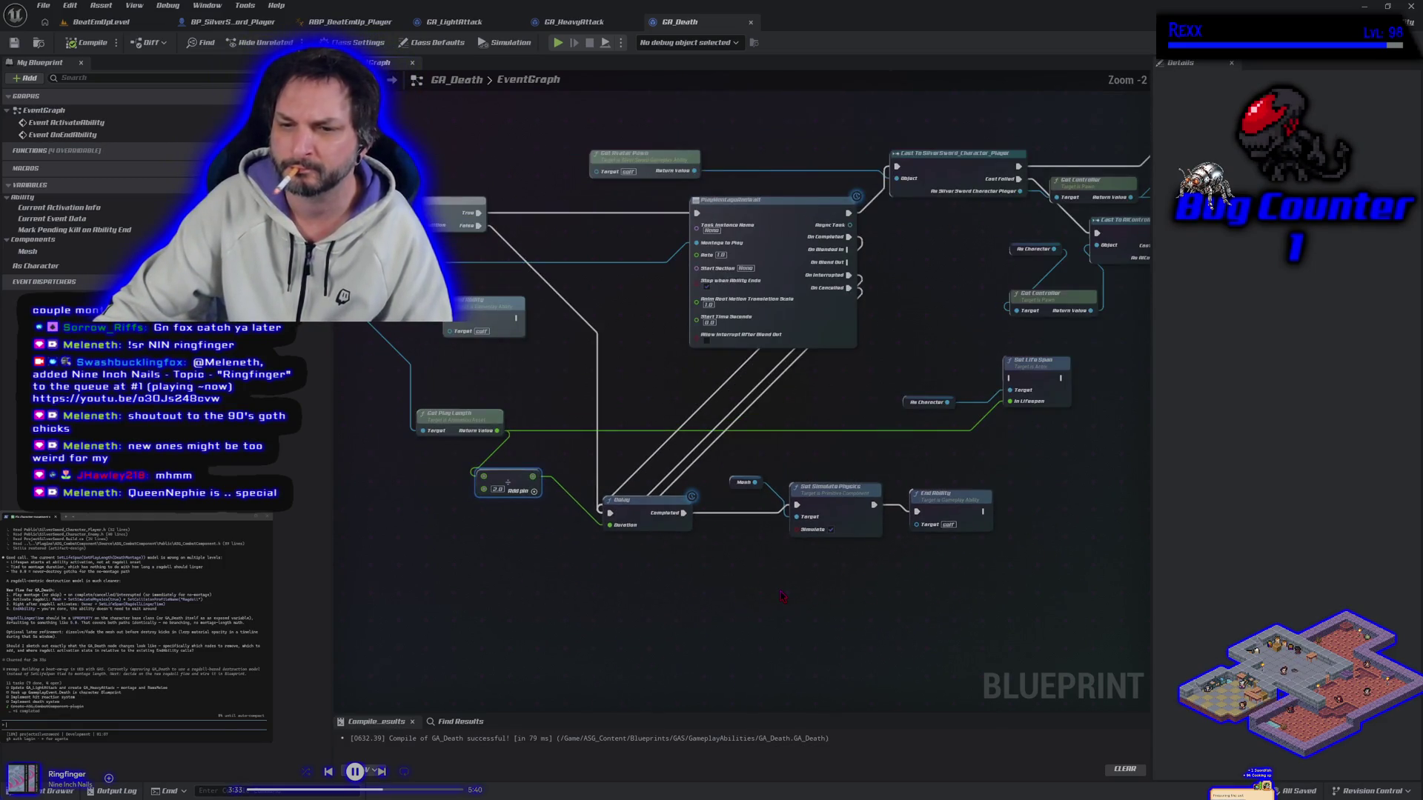
pyautogui.moveTo(782, 591); pyautogui.dragTo(792, 585)
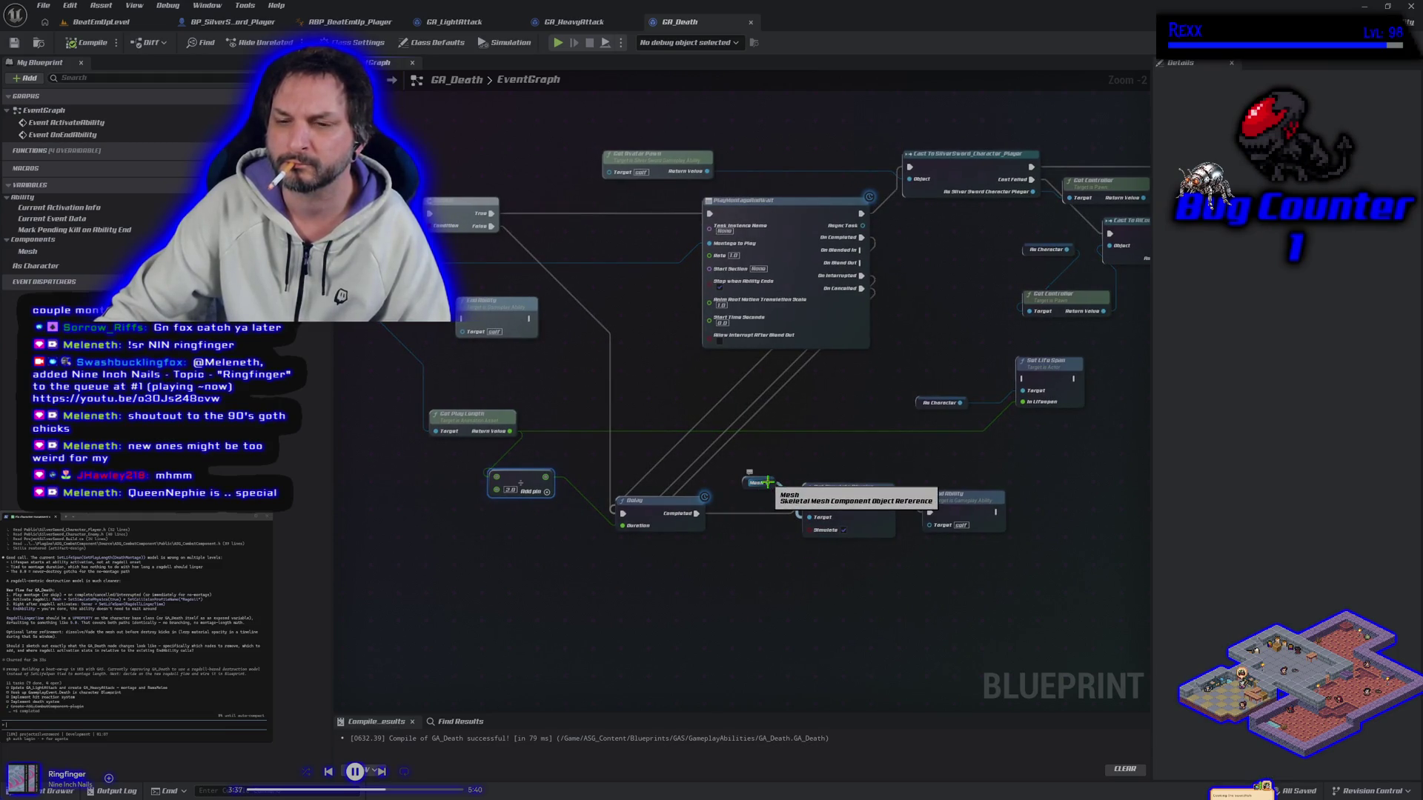
# Run another play test of BeatEmUpLevel and stop it with Esc.
pyautogui.click(104, 23)
pyautogui.hotkey('alt', 'p')
pyautogui.press('d')
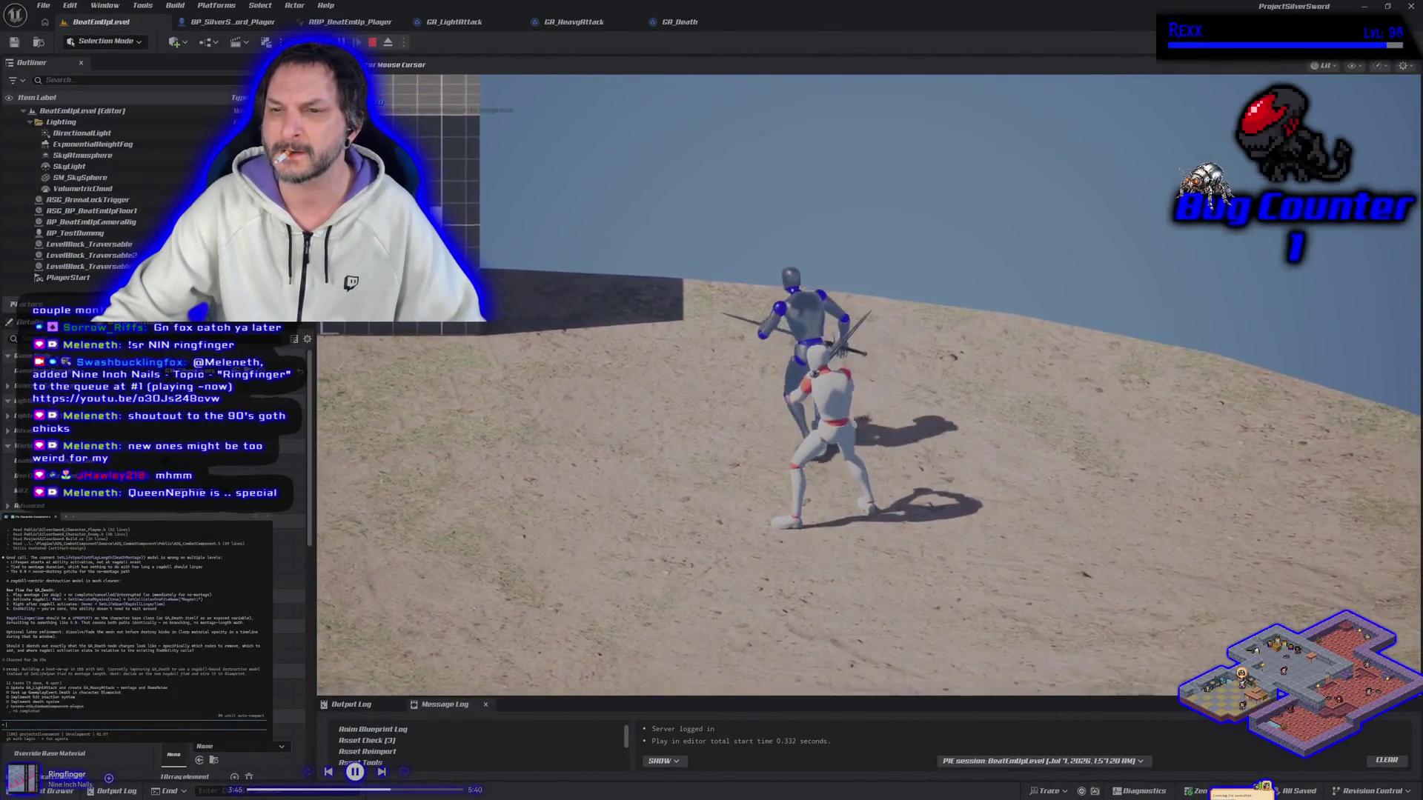
pyautogui.press('Escape')
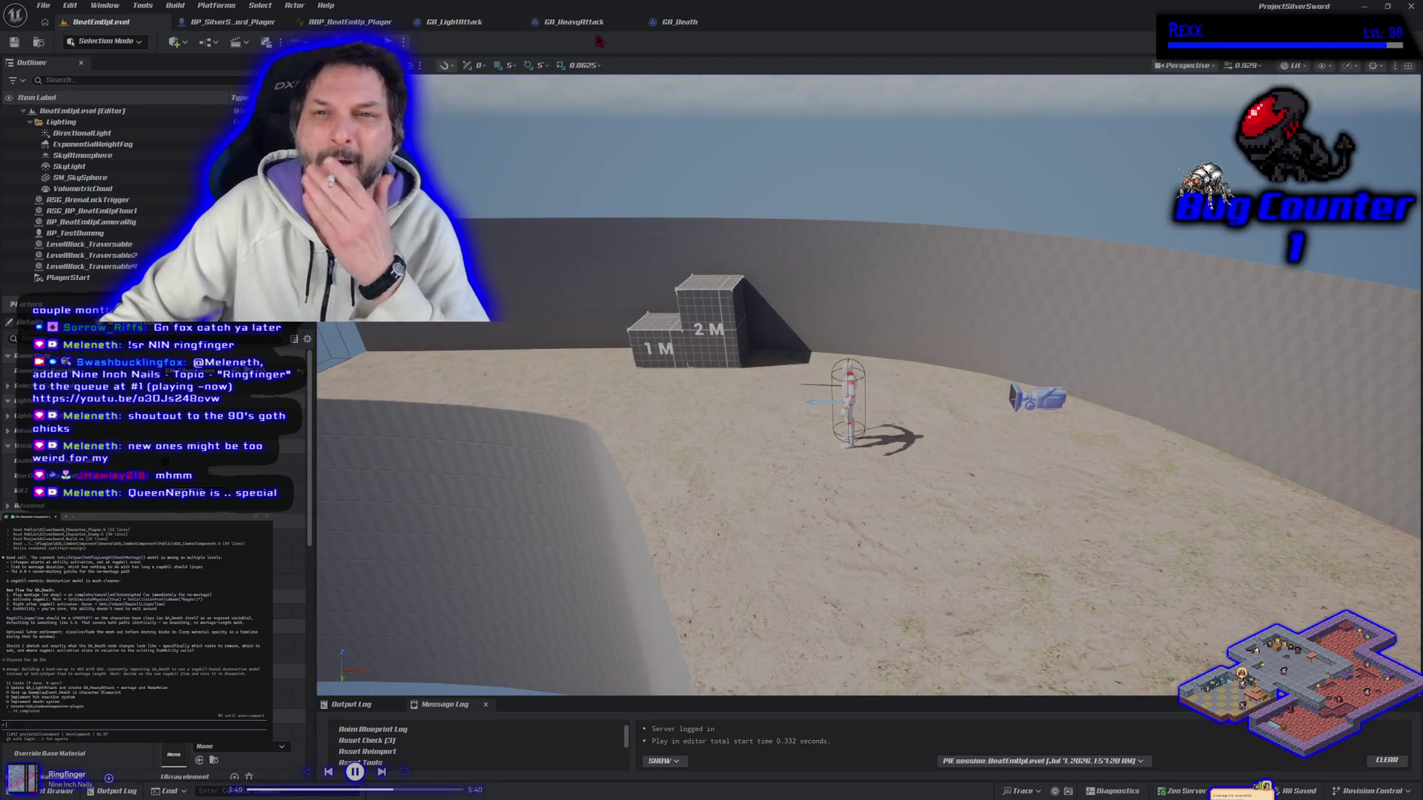
# Close the SandboxCharacter_CMC_Player blueprint and bring BP_SilverSword_Player to the front.
pyautogui.click(241, 28)
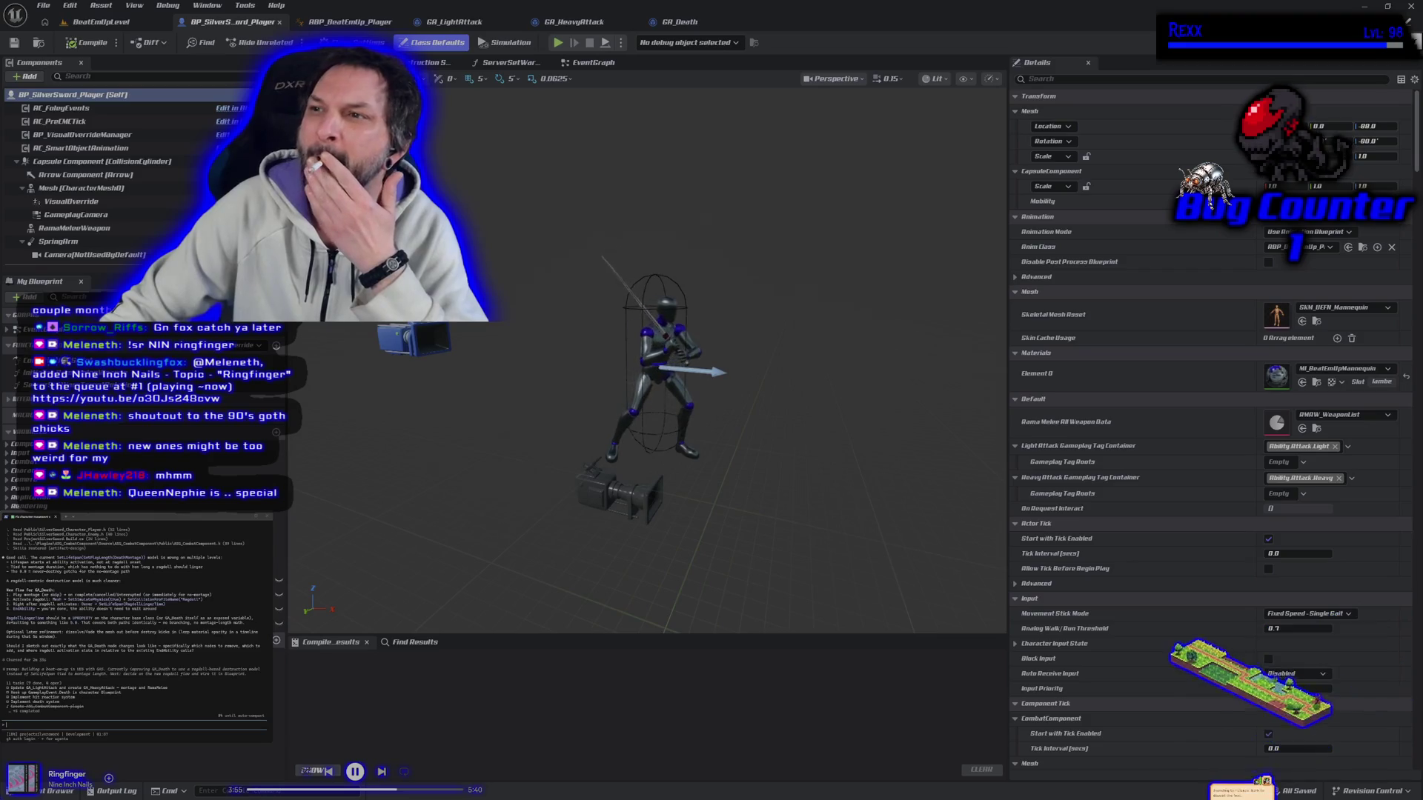
pyautogui.hotkey('ctrl', 'space')
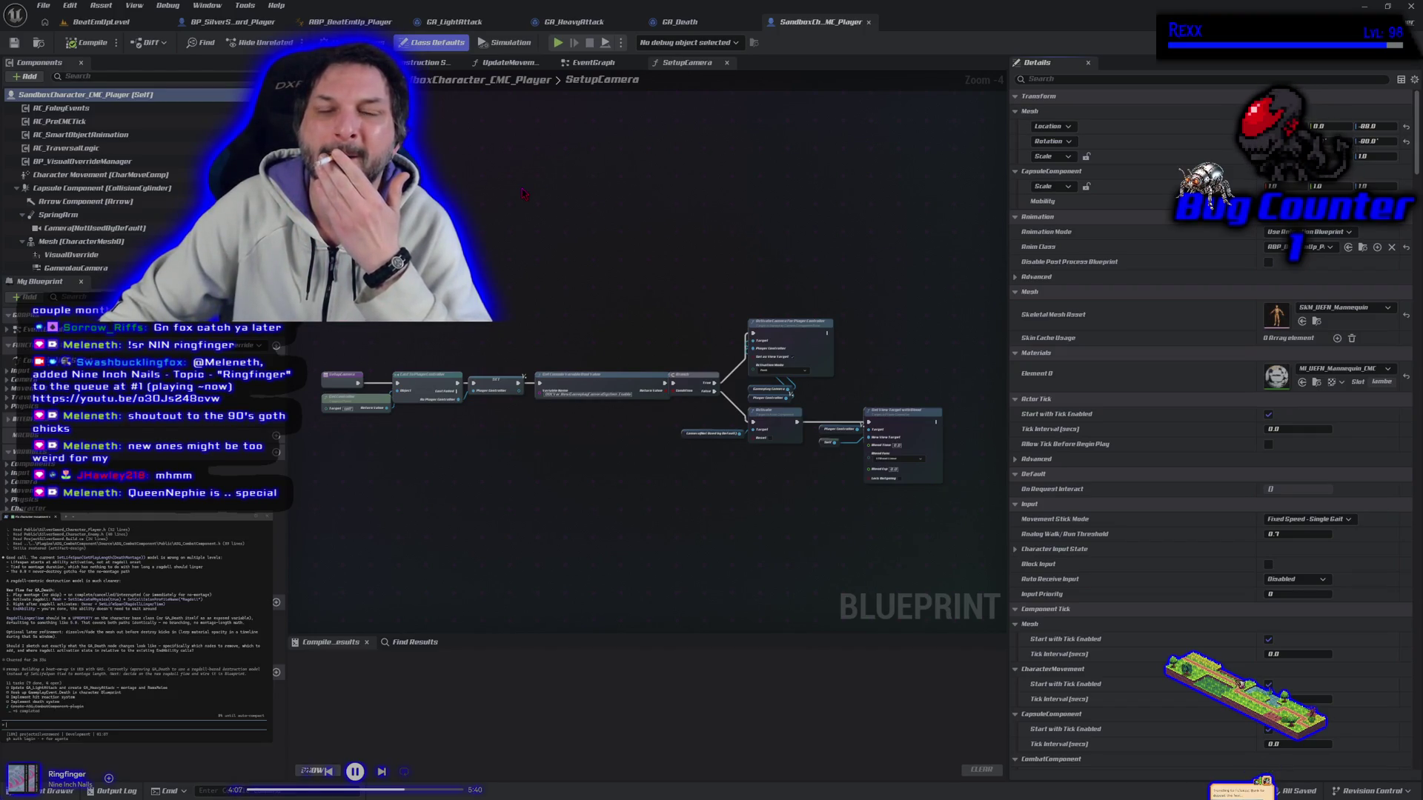
pyautogui.click(868, 22)
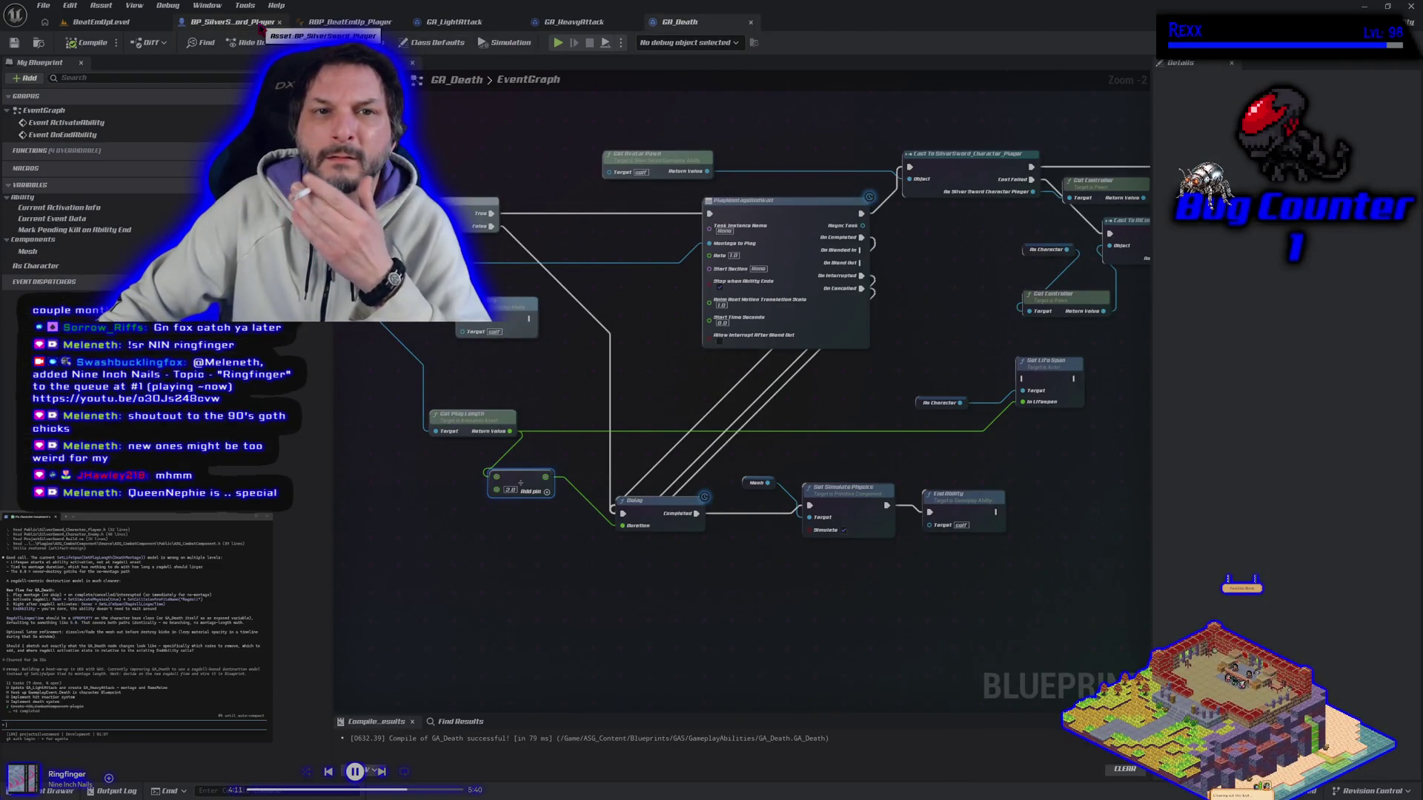
pyautogui.click(261, 24)
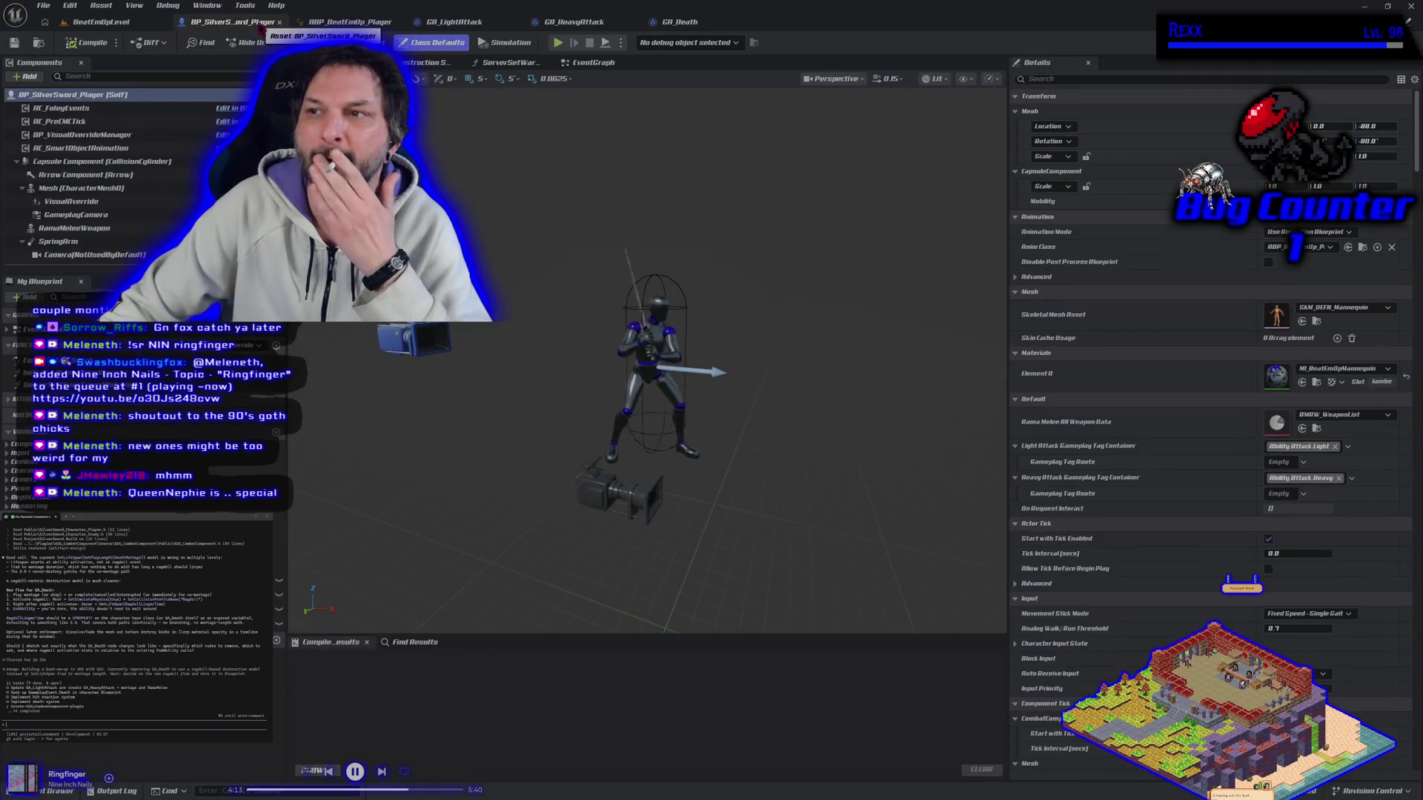
# Set the BP_SilverSword_Player capsule's Pawn collision response to Block, then compile and save.
pyautogui.click(97, 162)
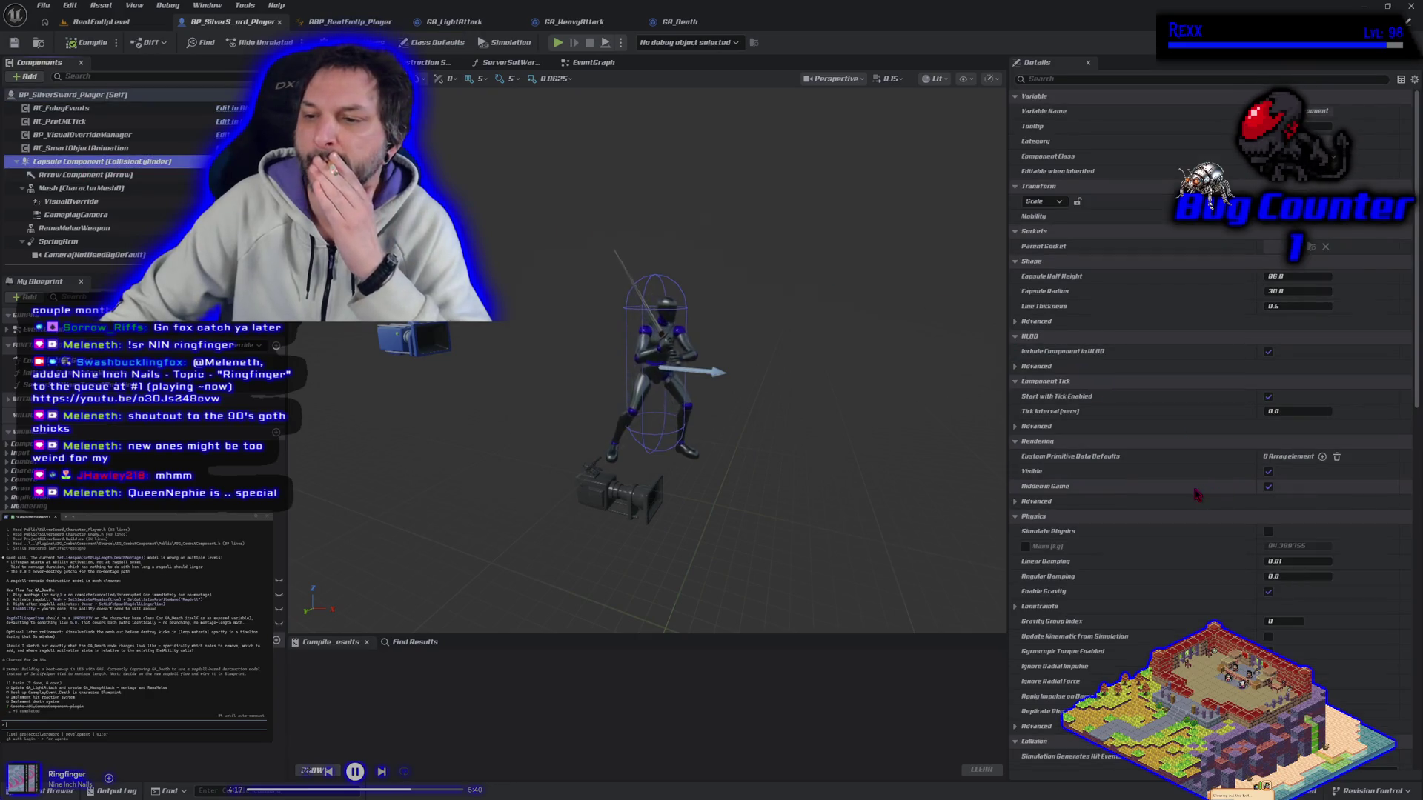
pyautogui.scroll(-10, 1196, 494)
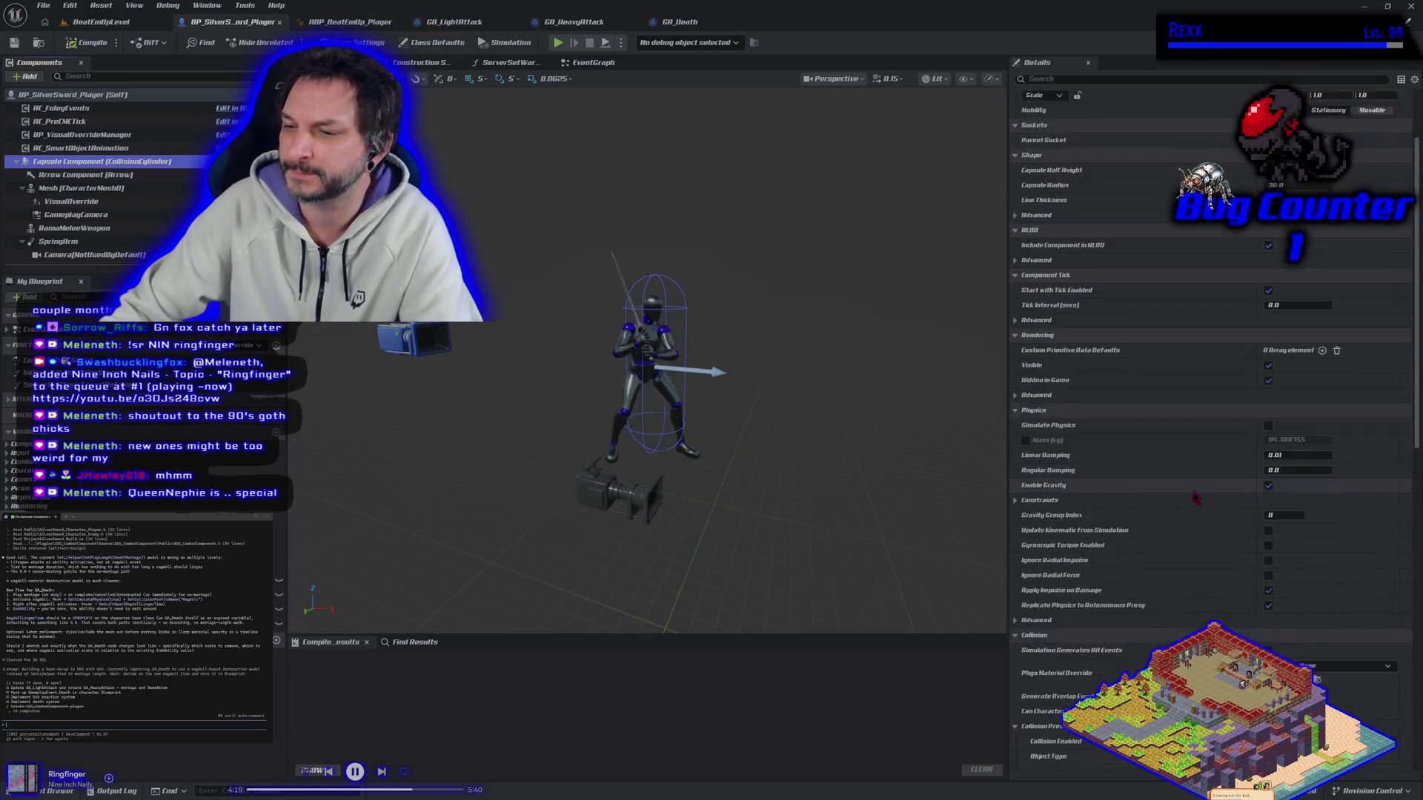
pyautogui.scroll(-2, 1197, 496)
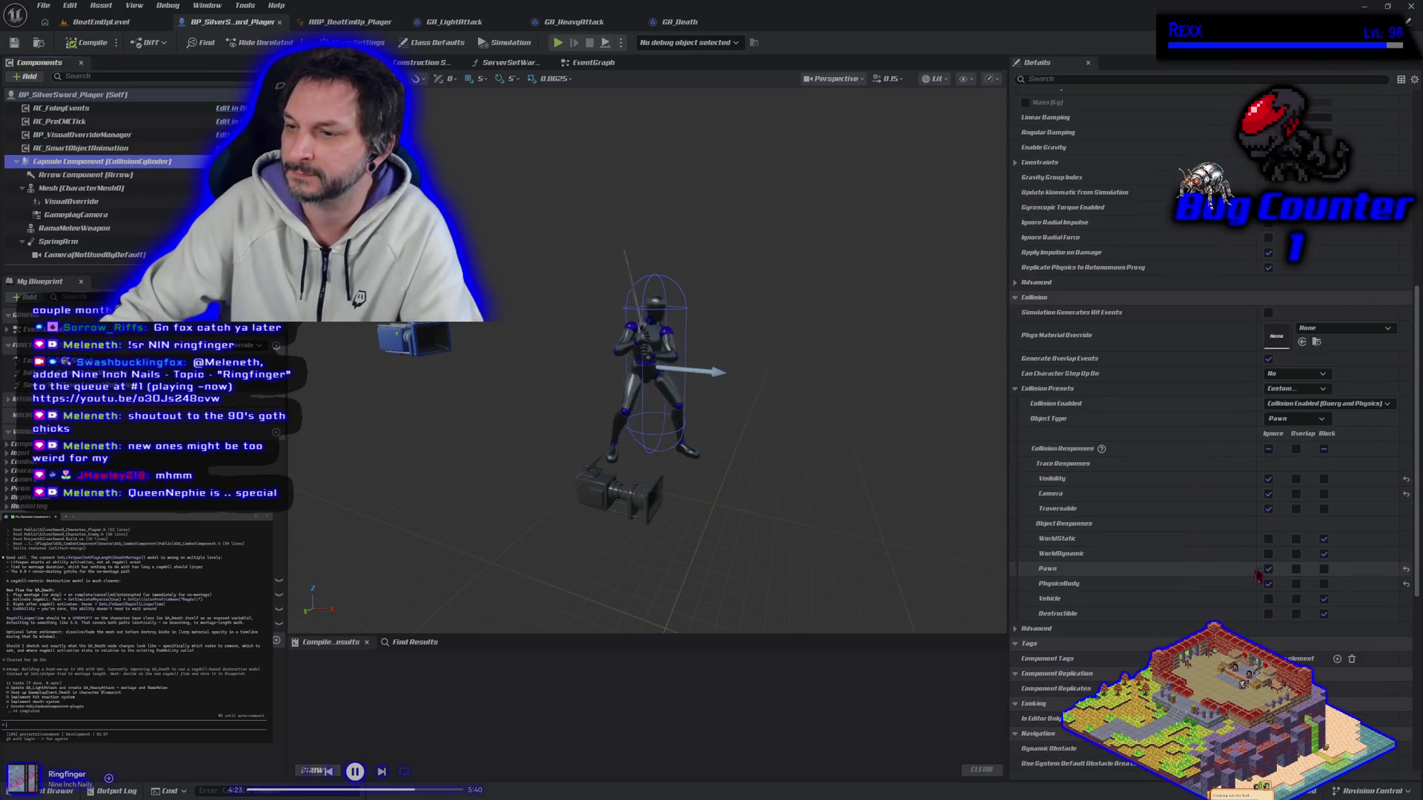
pyautogui.click(1325, 569)
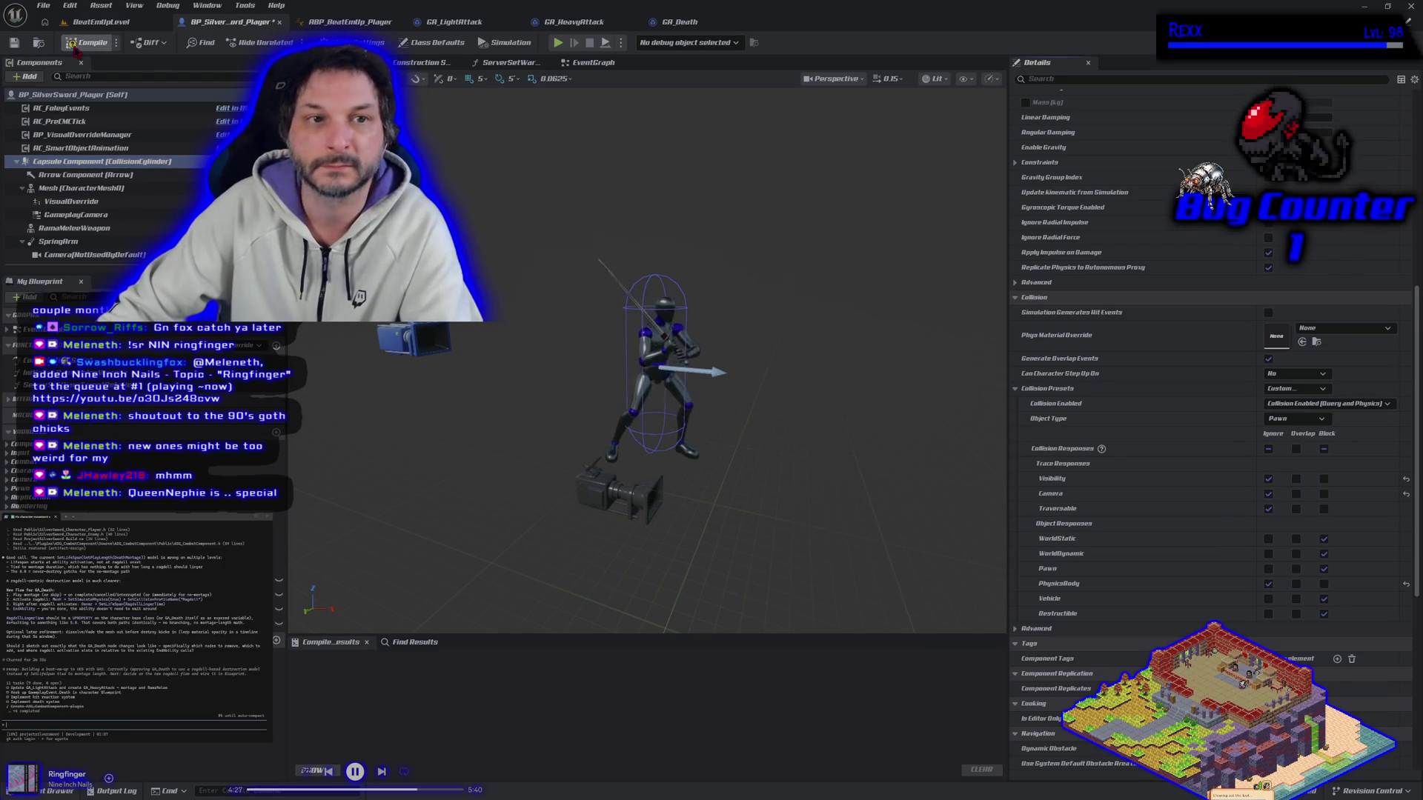
pyautogui.click(17, 43)
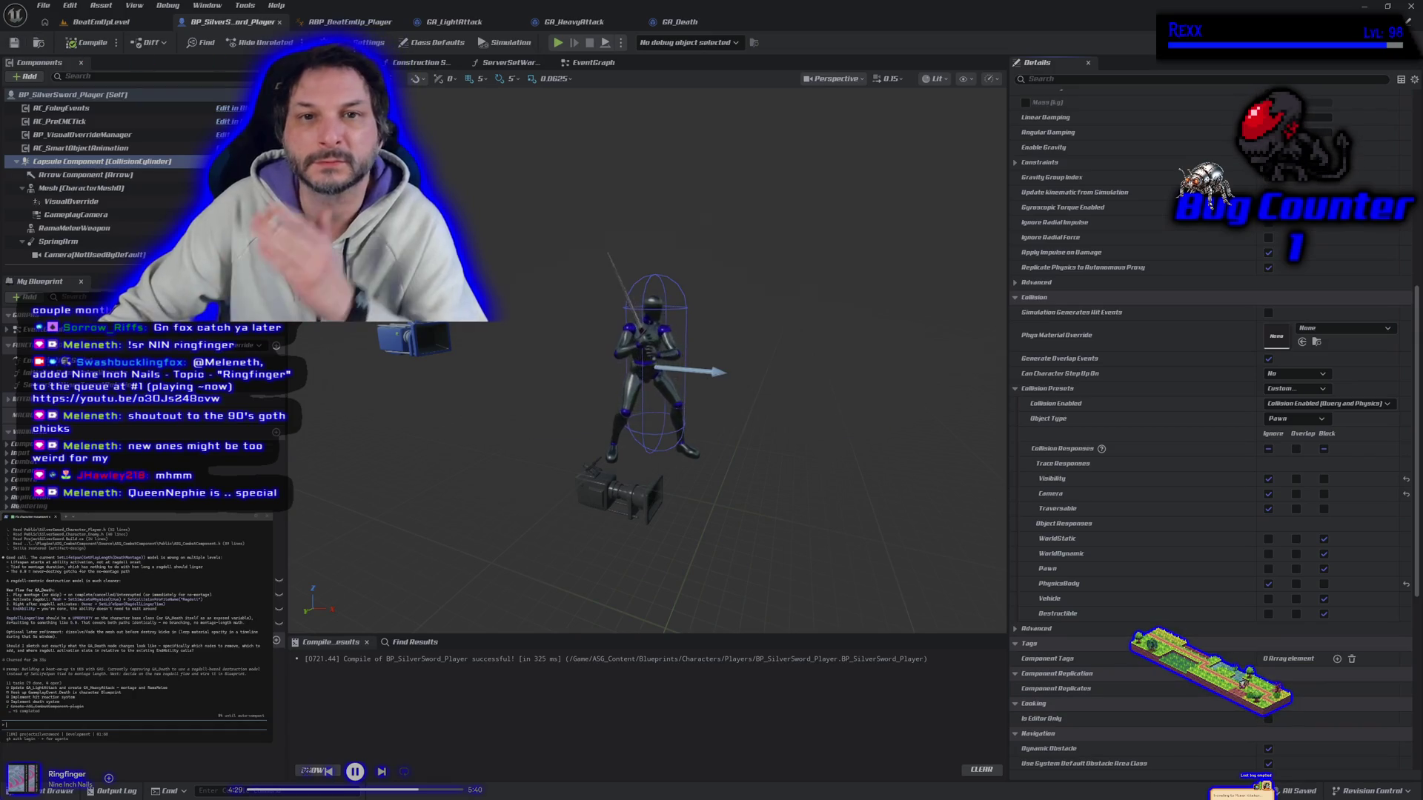
pyautogui.click(44, 791)
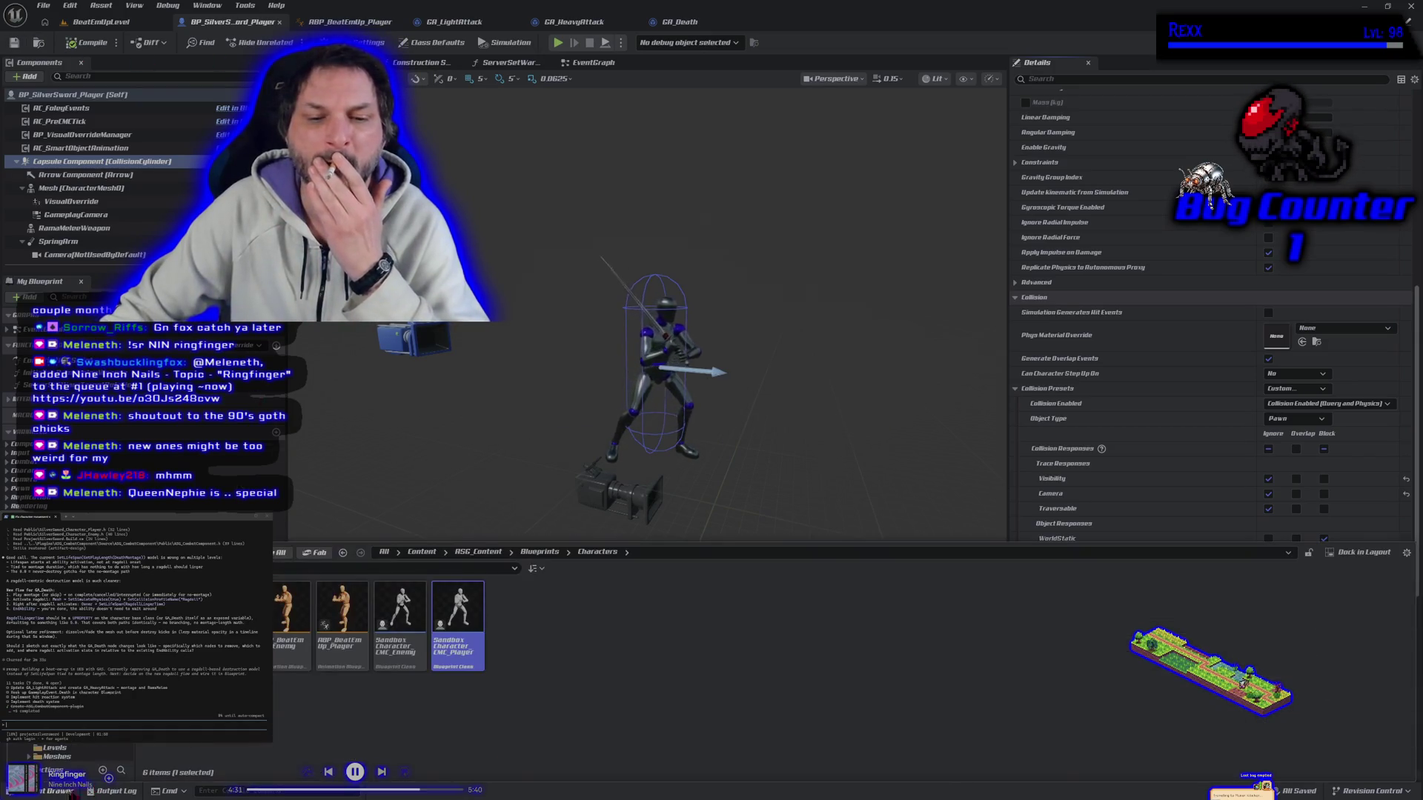
# Open BP_SilverSword_TestDummy, check its capsule collision, compile it, and launch a play test.
pyautogui.click(52, 738)
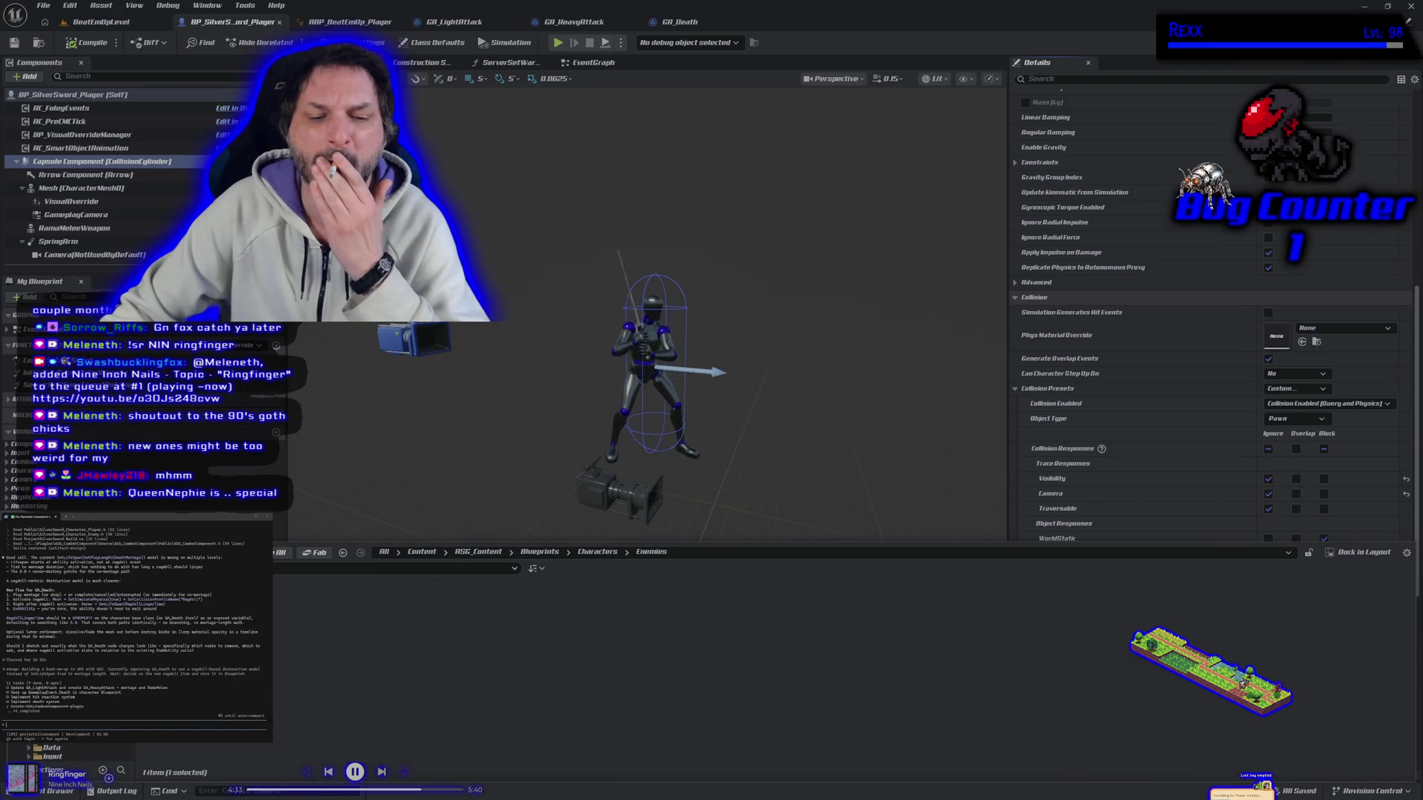
pyautogui.hotkey('ctrl', 'space')
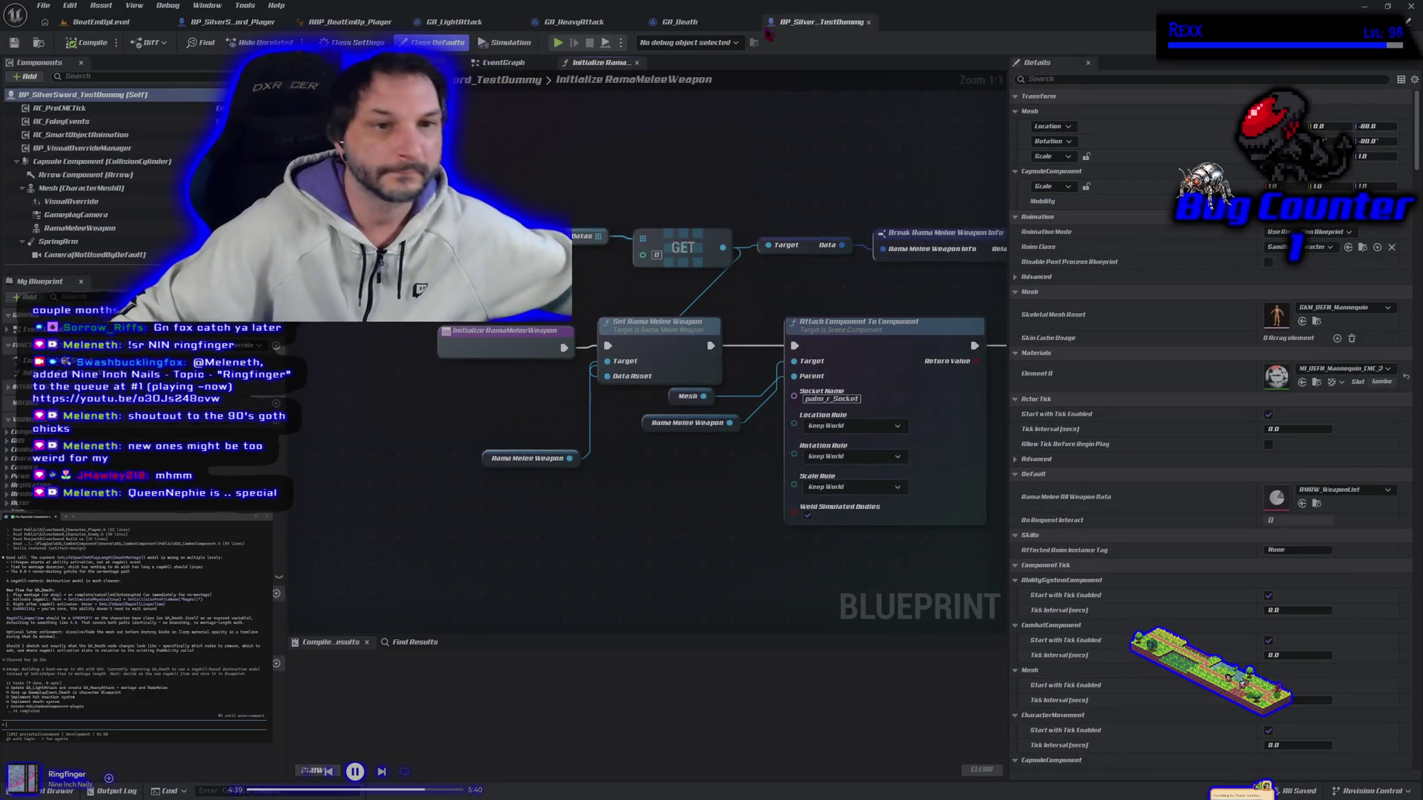
pyautogui.click(100, 161)
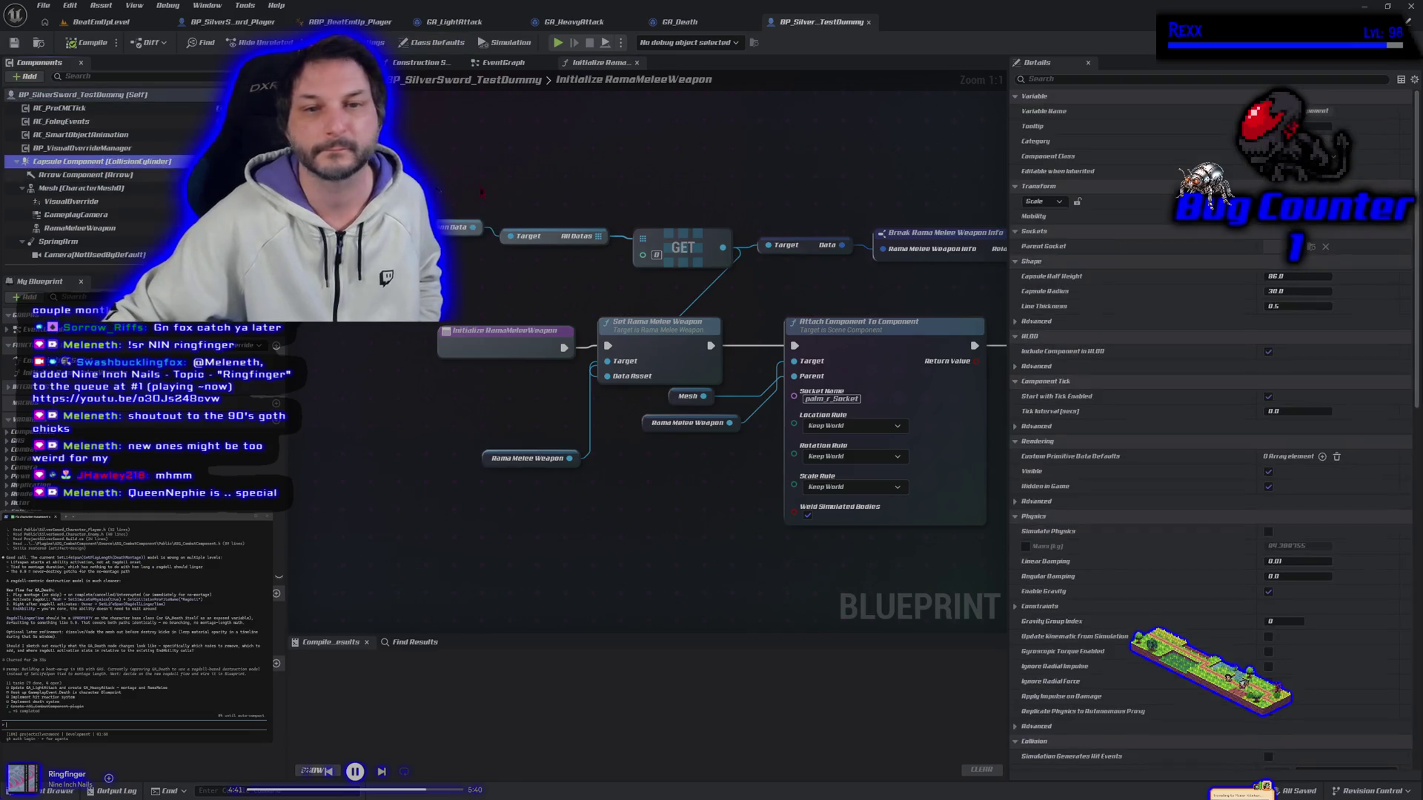
pyautogui.scroll(-3, 1227, 617)
pyautogui.scroll(-5, 1227, 618)
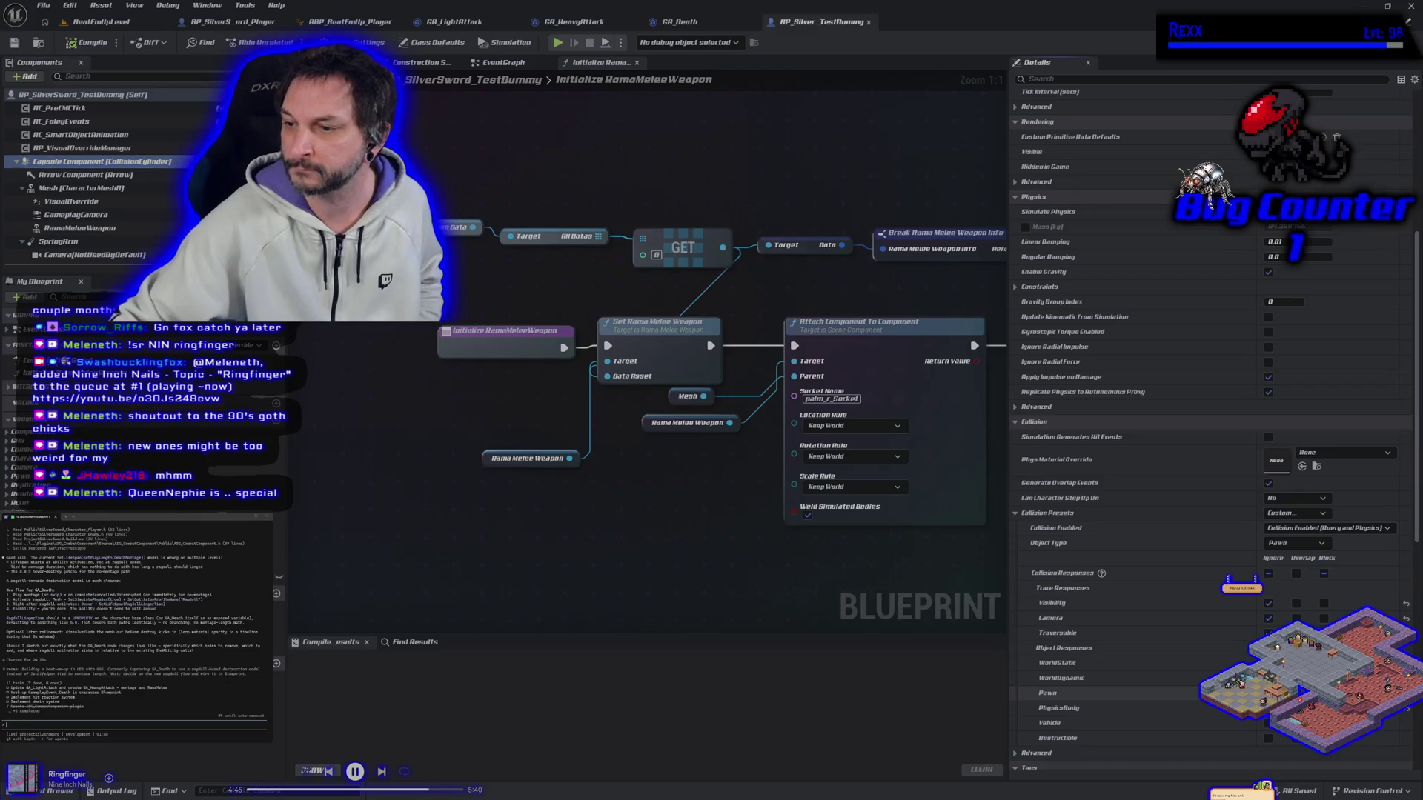
pyautogui.click(84, 46)
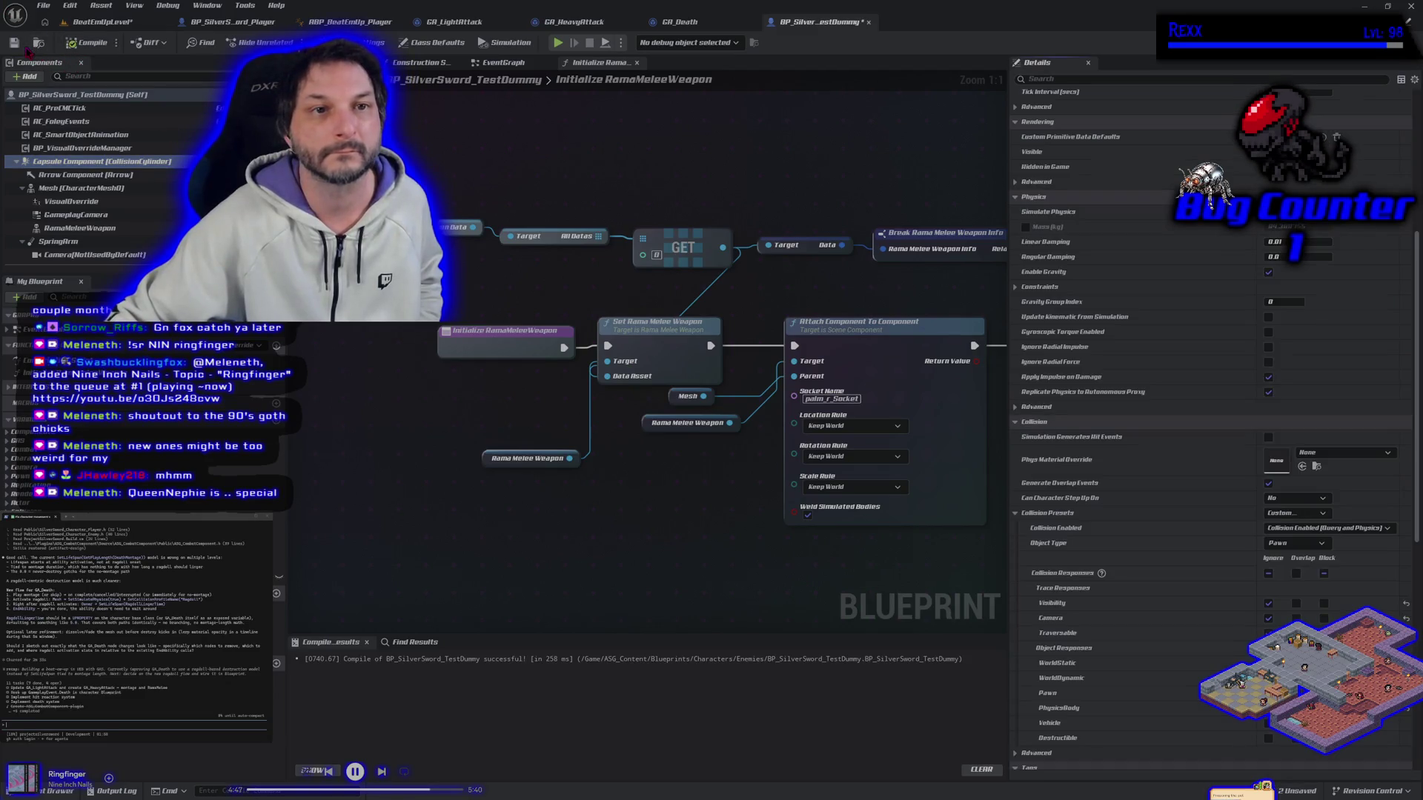
pyautogui.click(103, 21)
pyautogui.hotkey('alt', 'p')
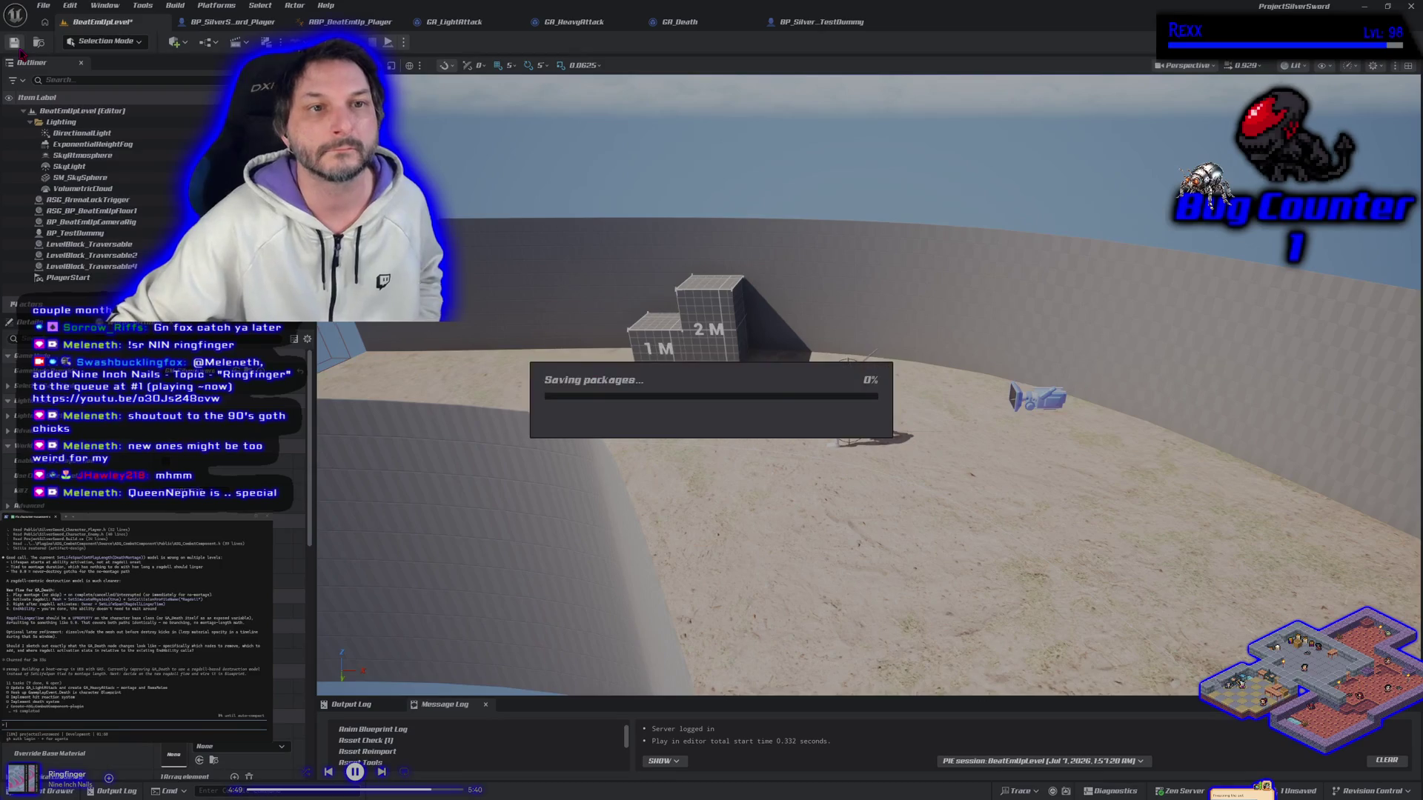
# Run the player to the white dummy and attack it until it ragdolls, then stop playing.
pyautogui.press('d')
pyautogui.press('d')
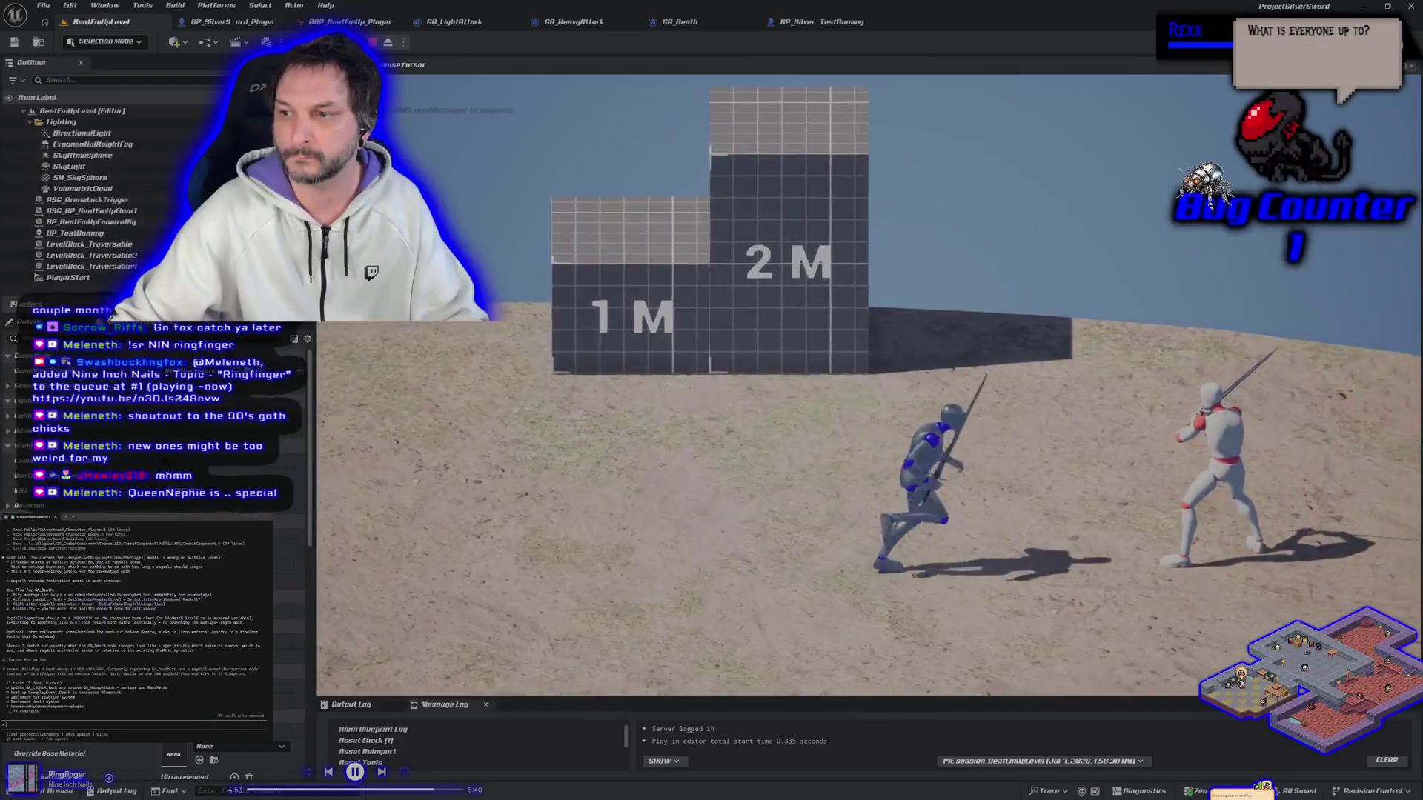
pyautogui.press('a')
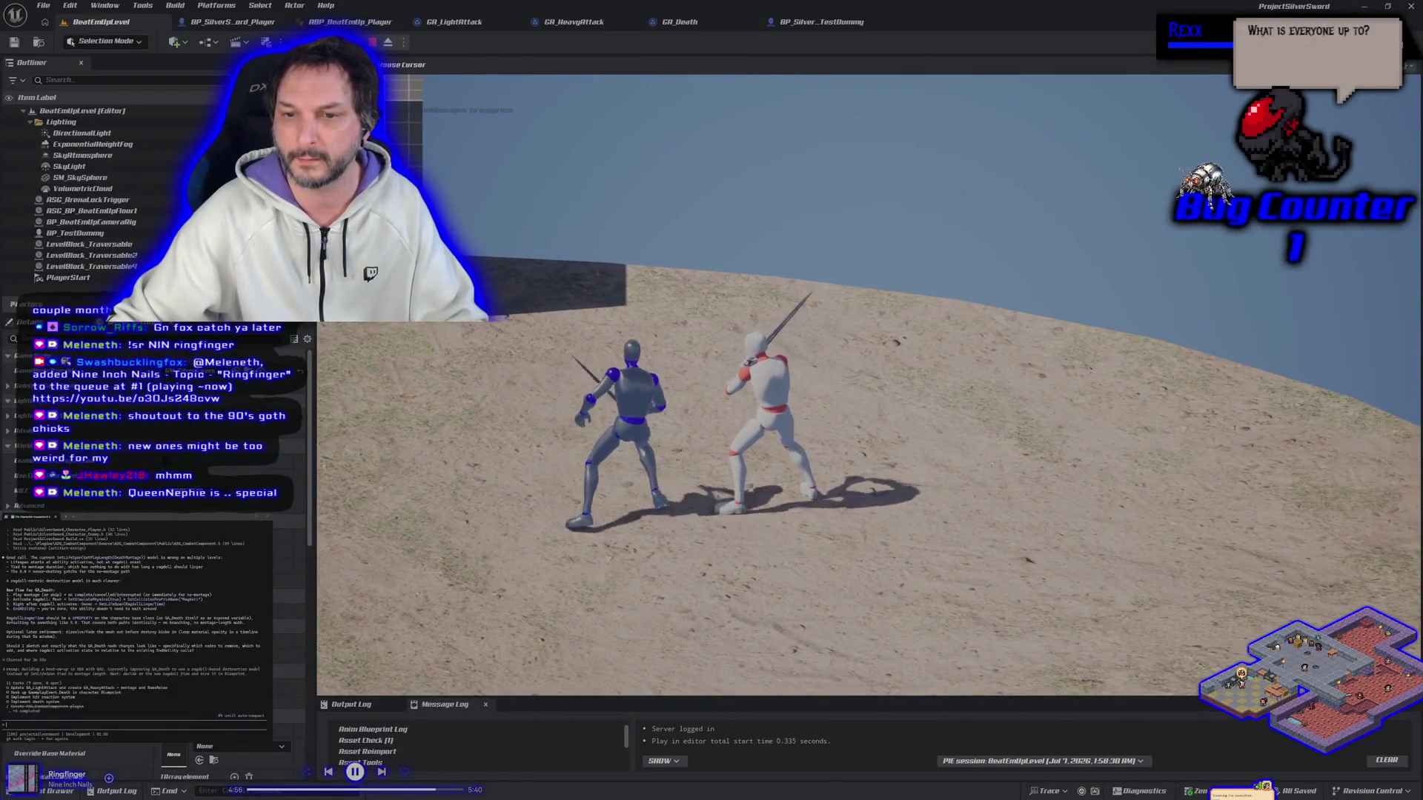
pyautogui.press('d')
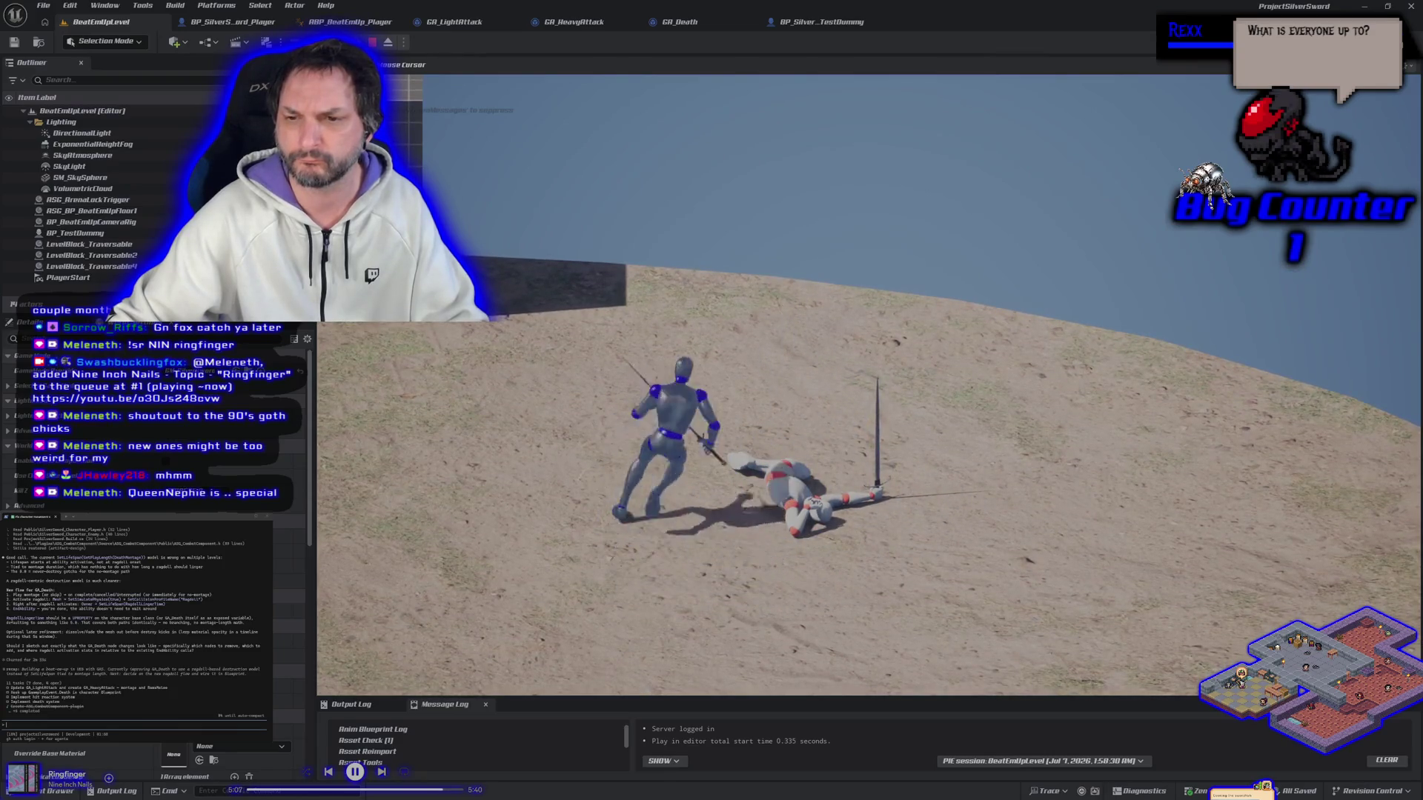
pyautogui.press('Escape')
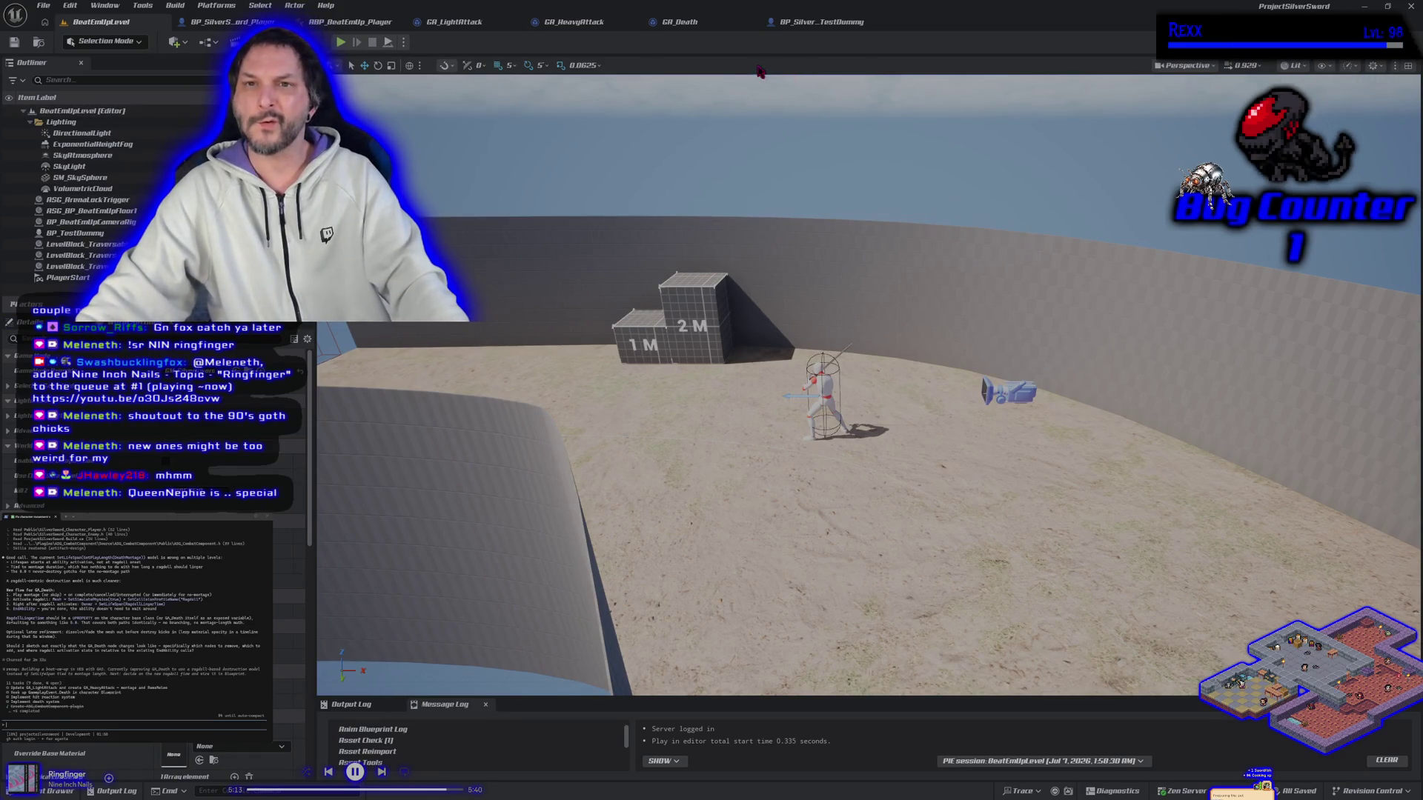
pyautogui.click(821, 22)
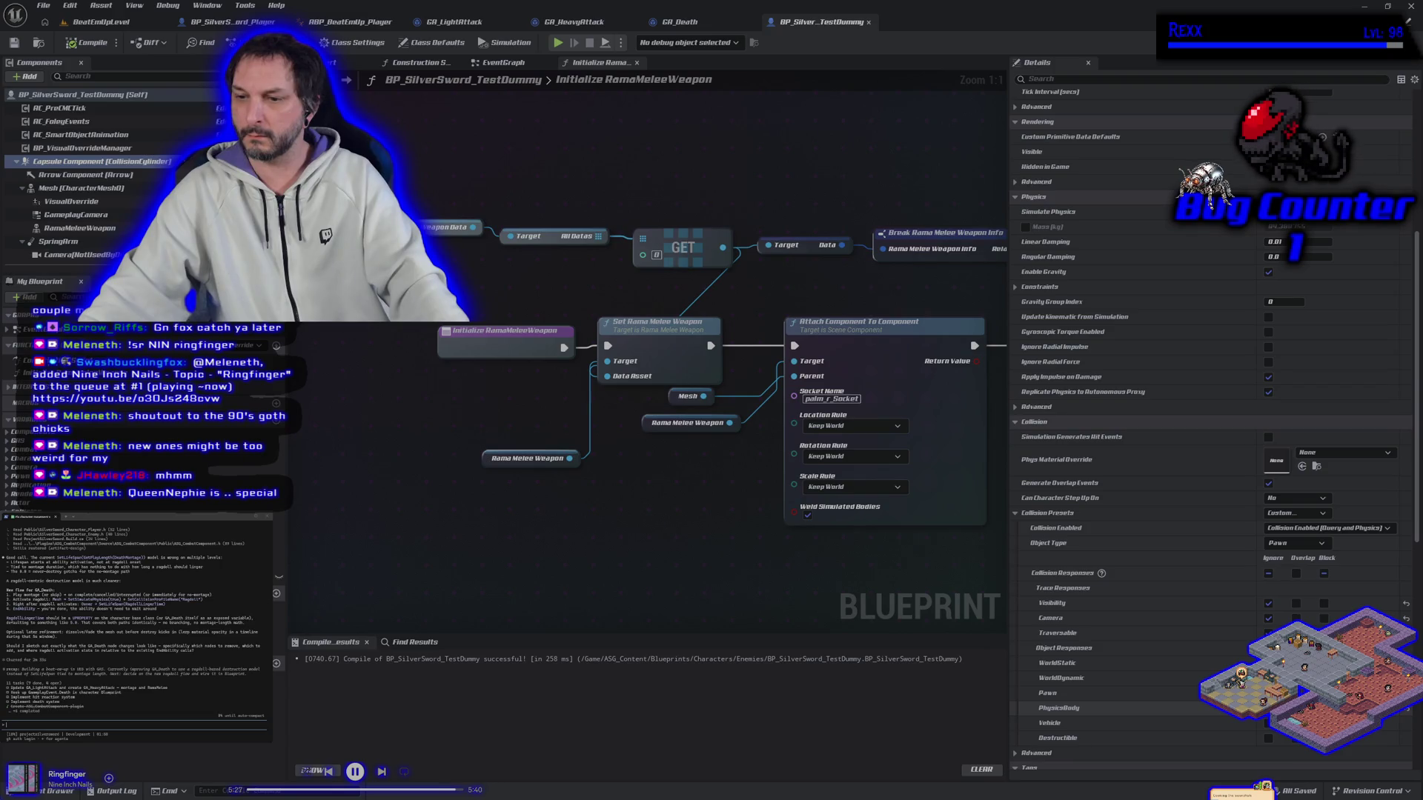
# Recompile the test dummy, then make the player capsule block PhysicsBody and compile and save BP_SilverSword_Player.
pyautogui.click(78, 43)
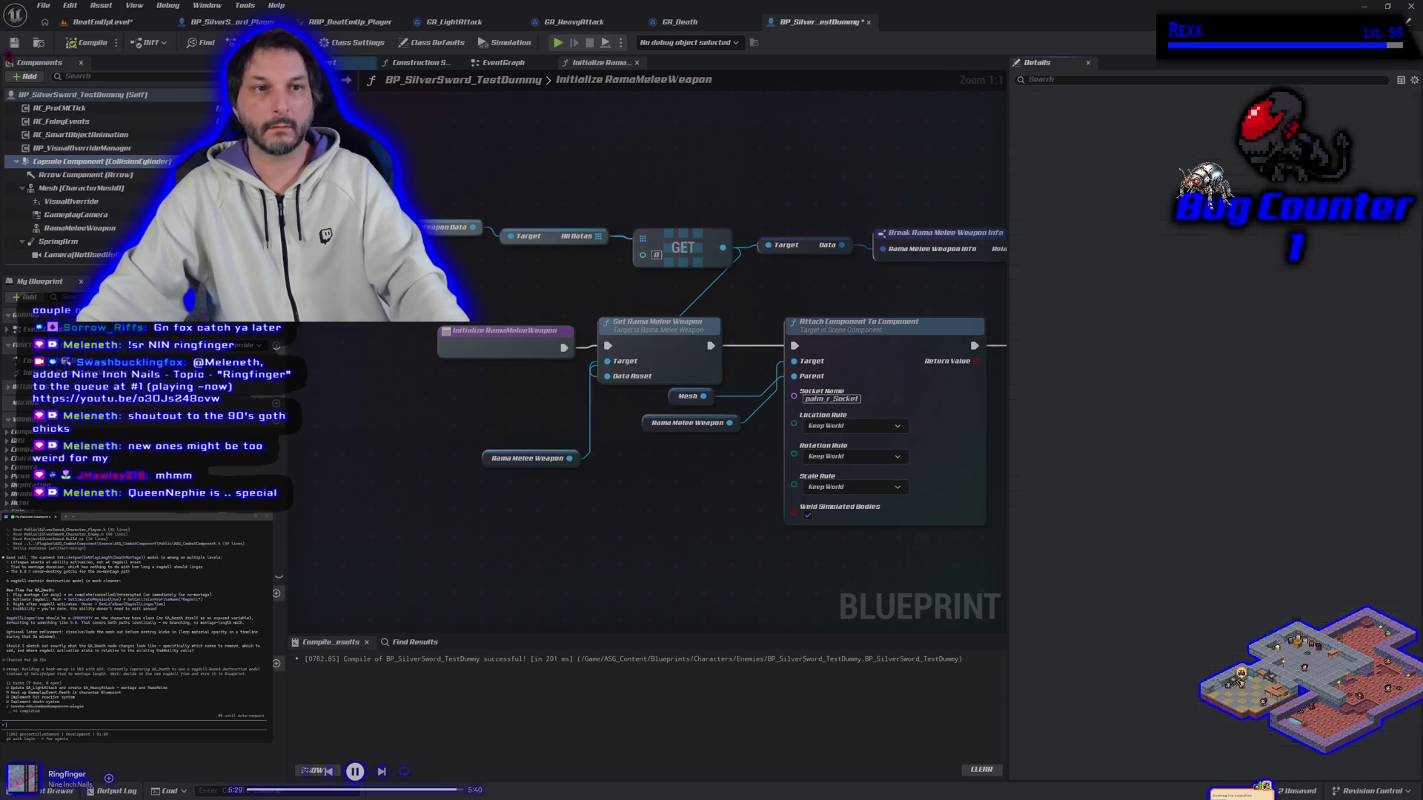
pyautogui.click(229, 22)
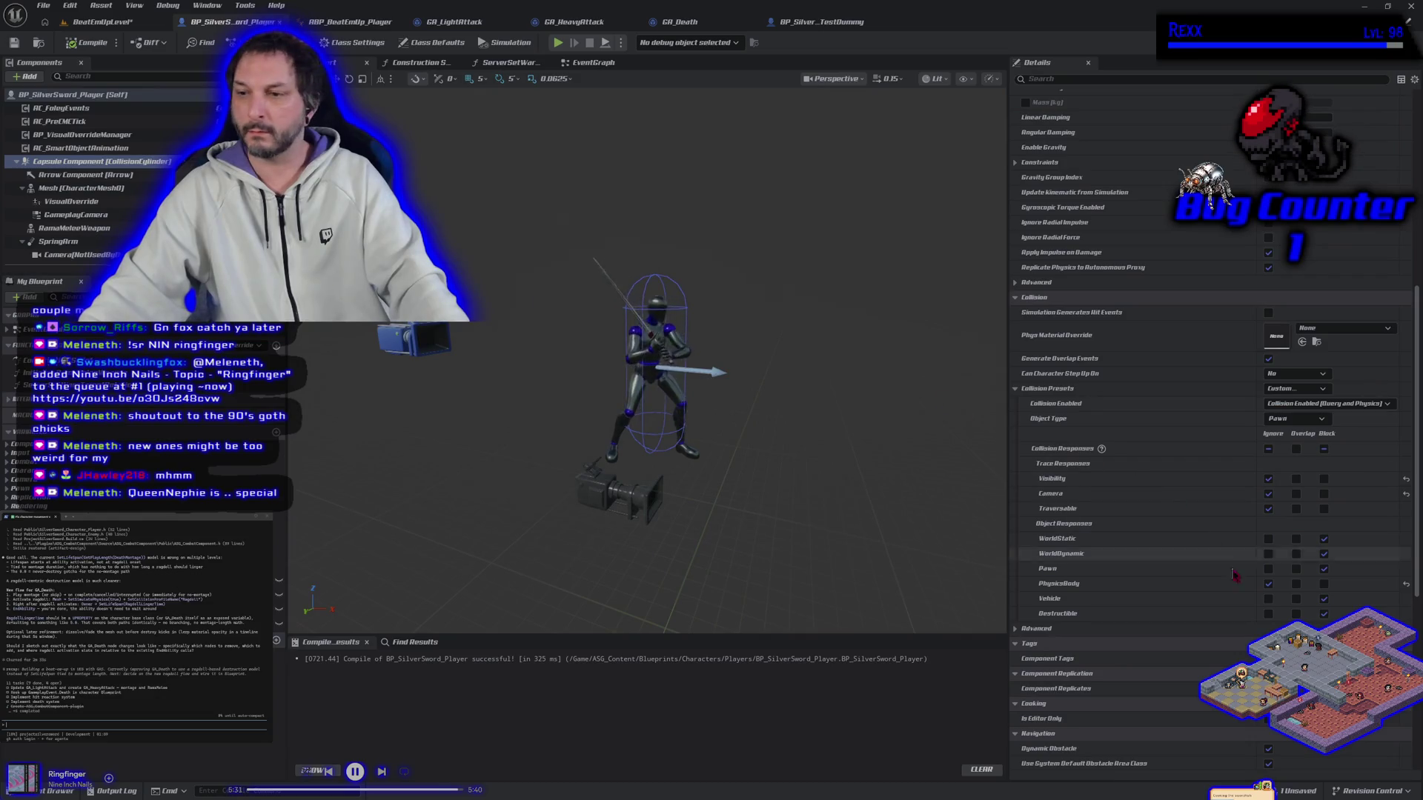
pyautogui.click(1326, 585)
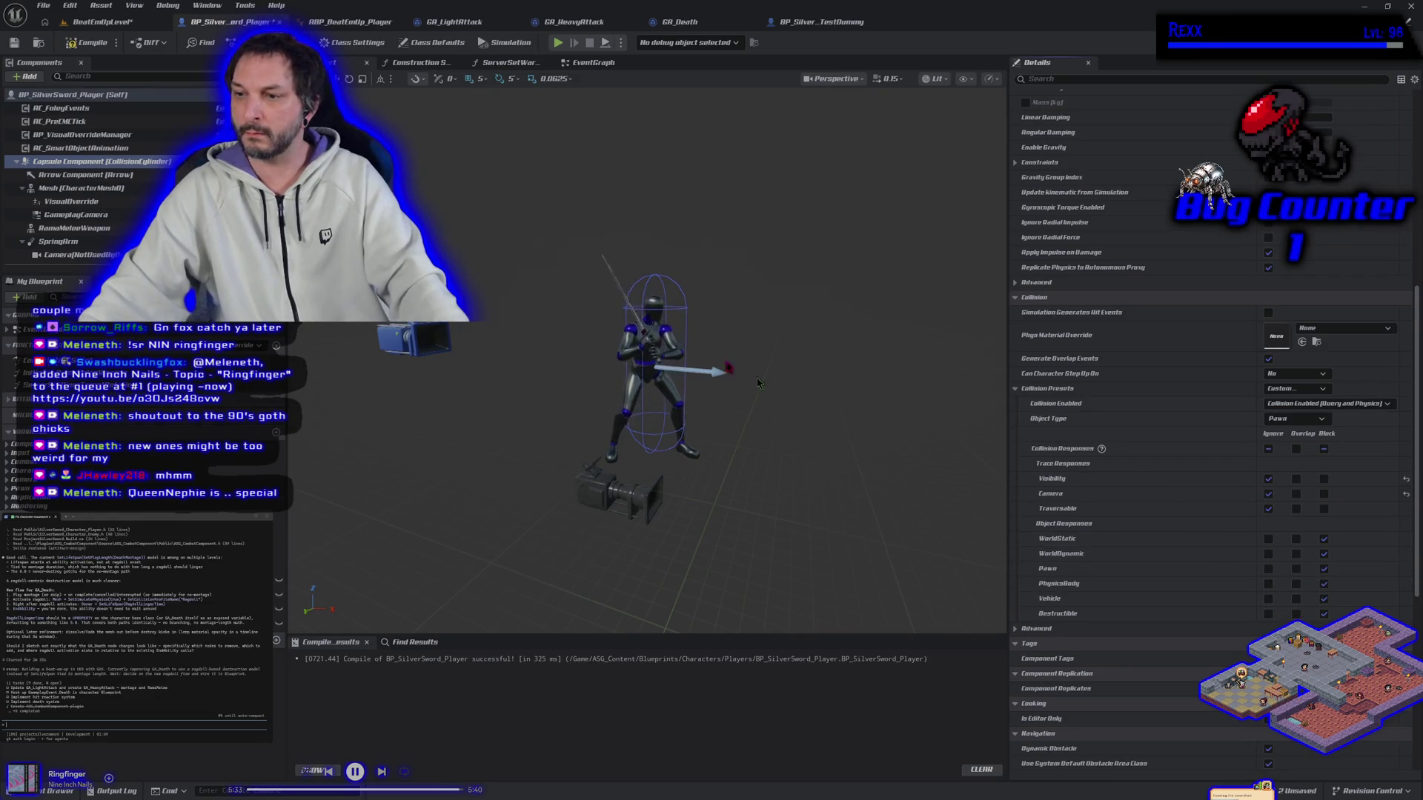
pyautogui.click(87, 42)
pyautogui.click(14, 42)
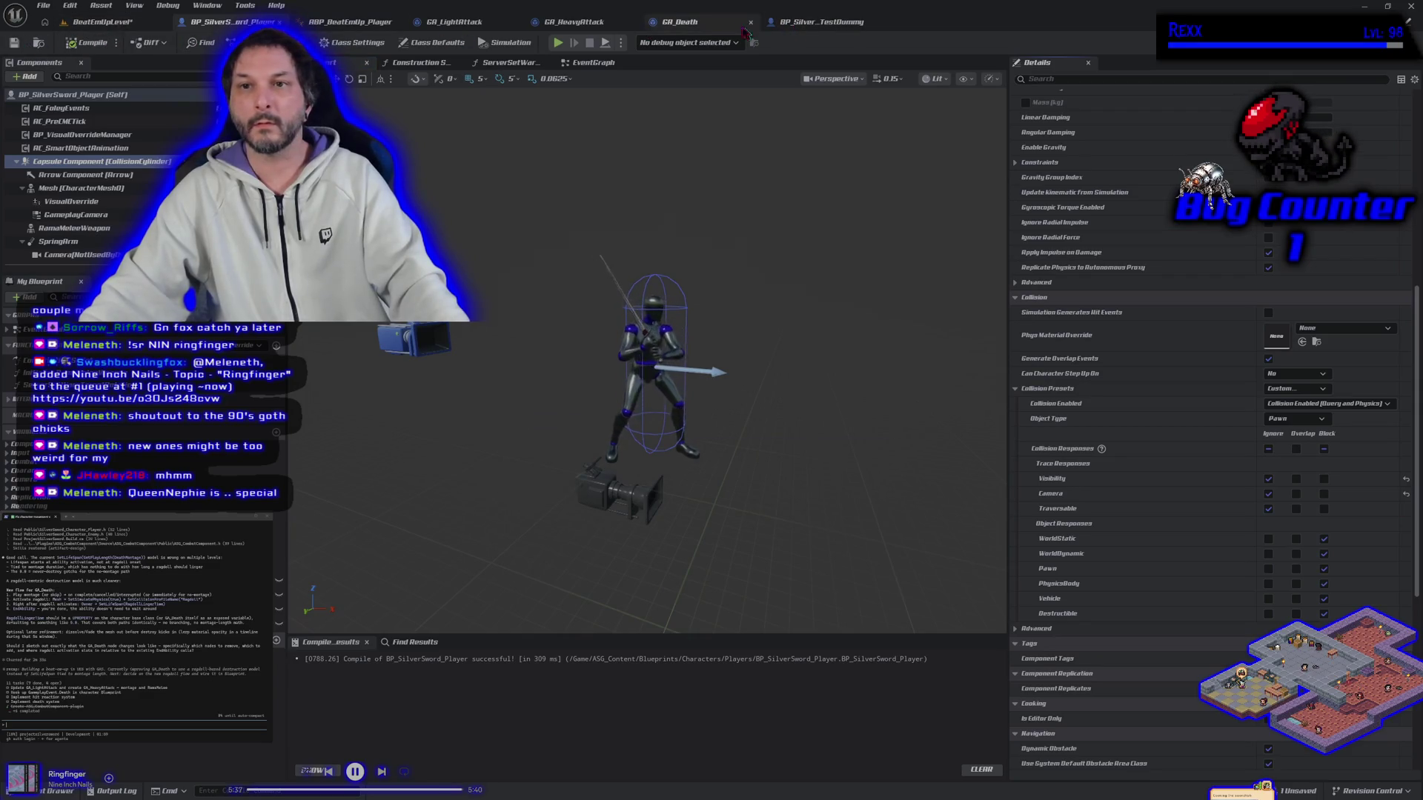
pyautogui.click(678, 21)
# Add a Set Collision Response to Channel node off the Mesh, targeting the Pawn channel.
pyautogui.moveTo(766, 482); pyautogui.dragTo(768, 550)
pyautogui.write('et')
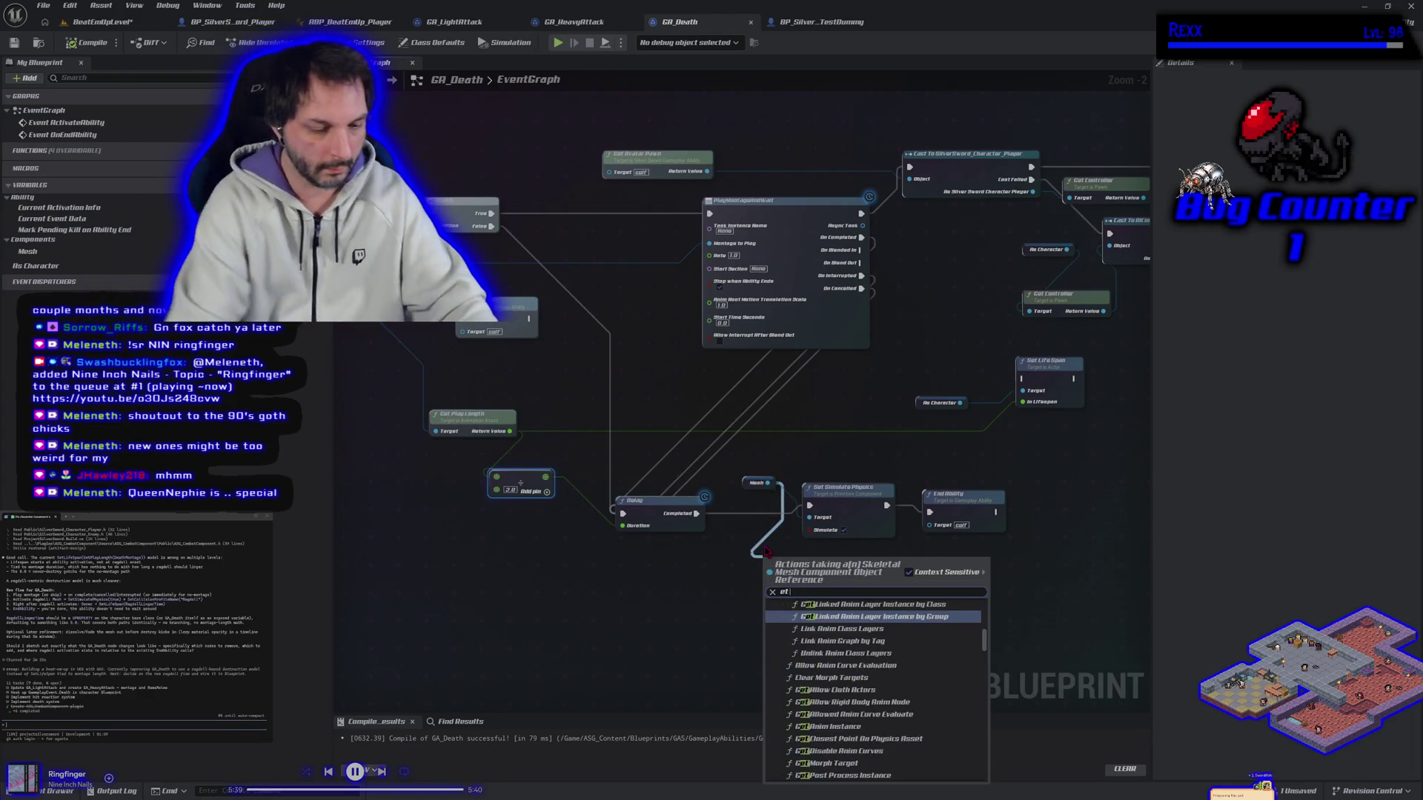
pyautogui.write(' collision')
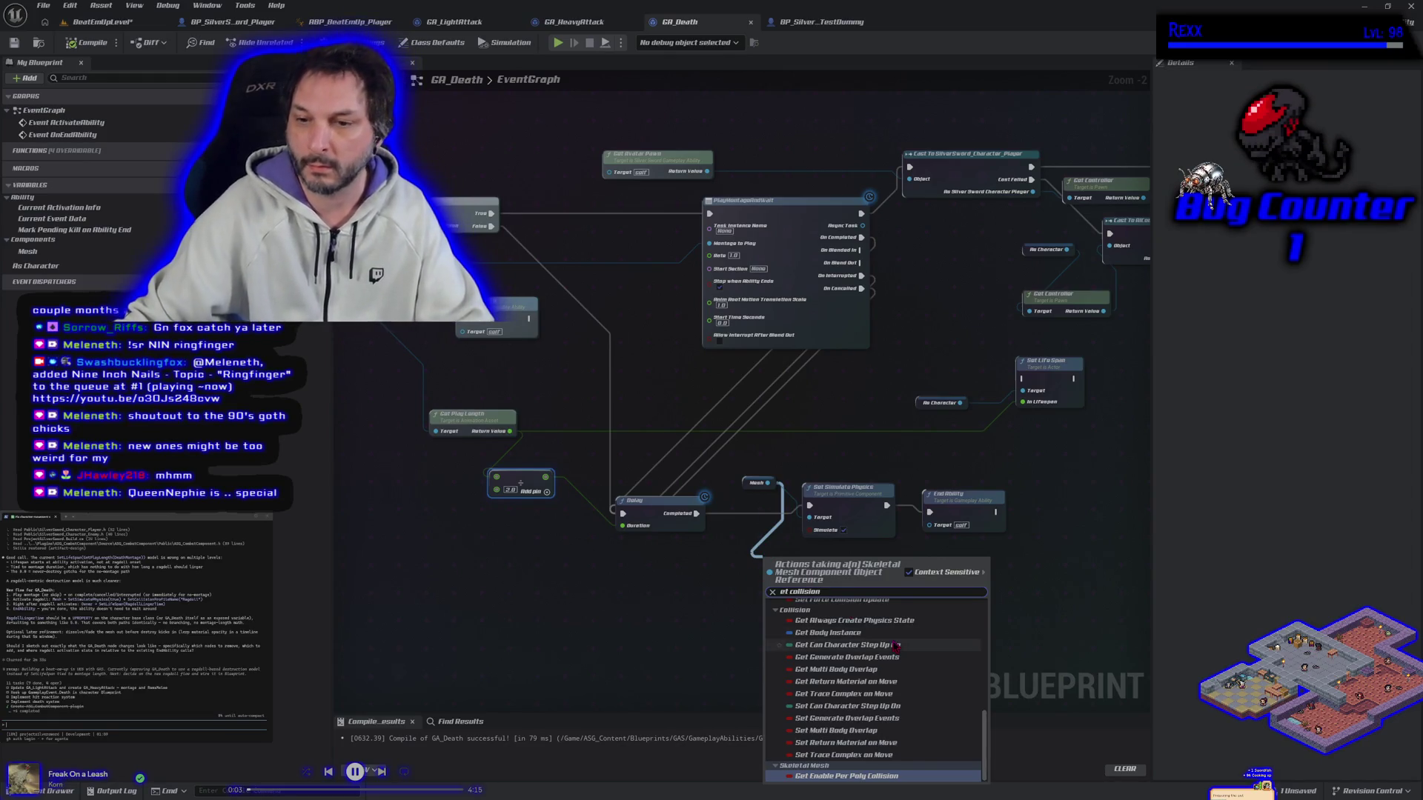
pyautogui.scroll(5, 893, 646)
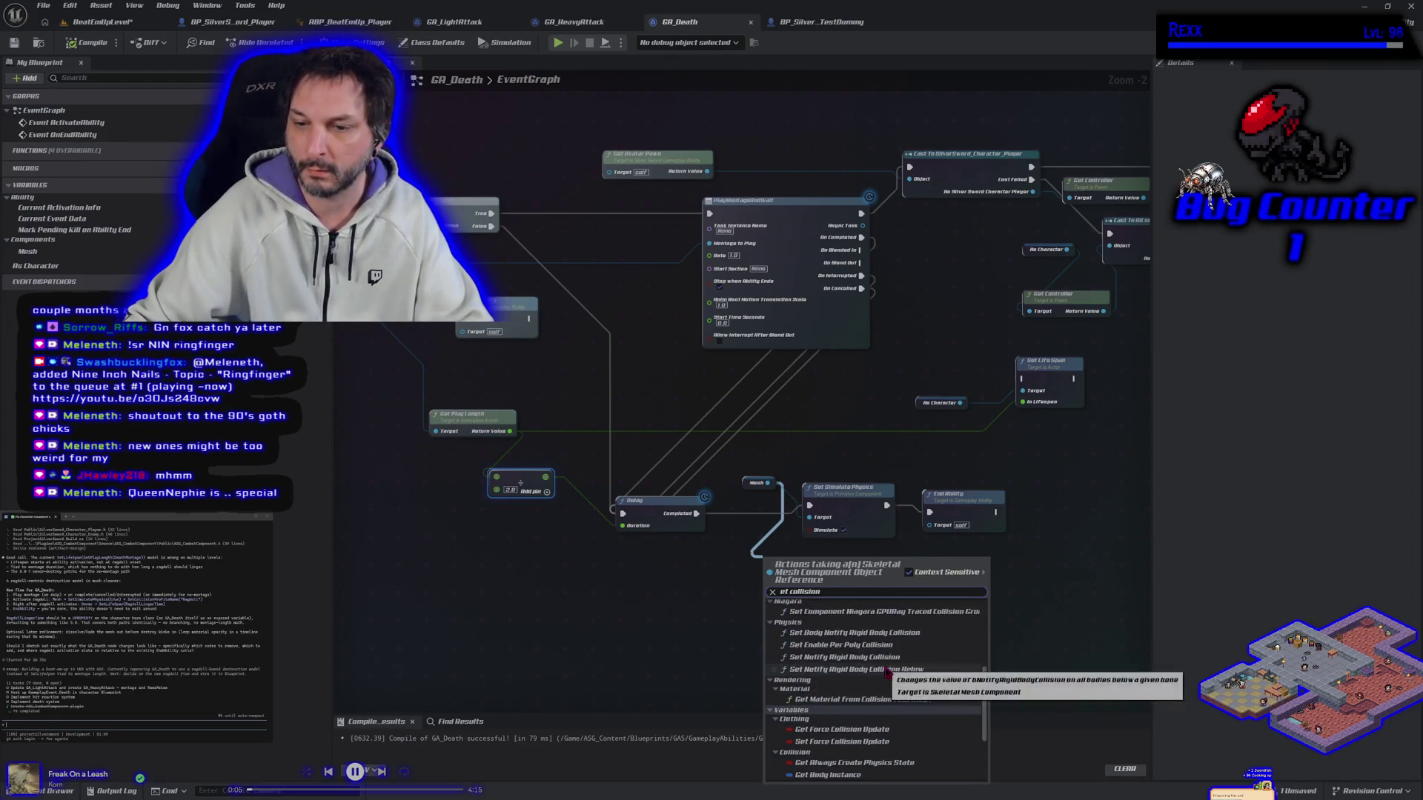
pyautogui.scroll(2, 890, 671)
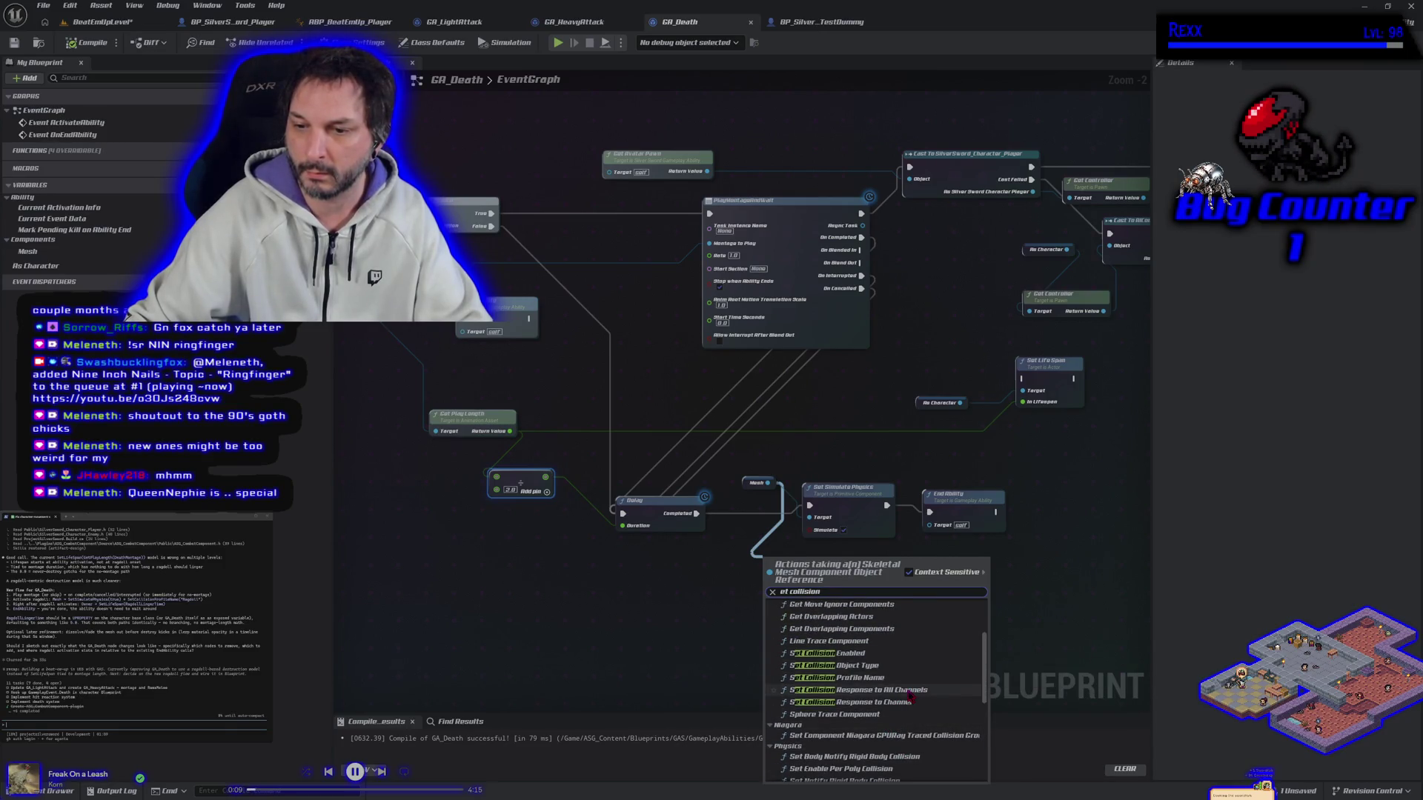
pyautogui.click(910, 703)
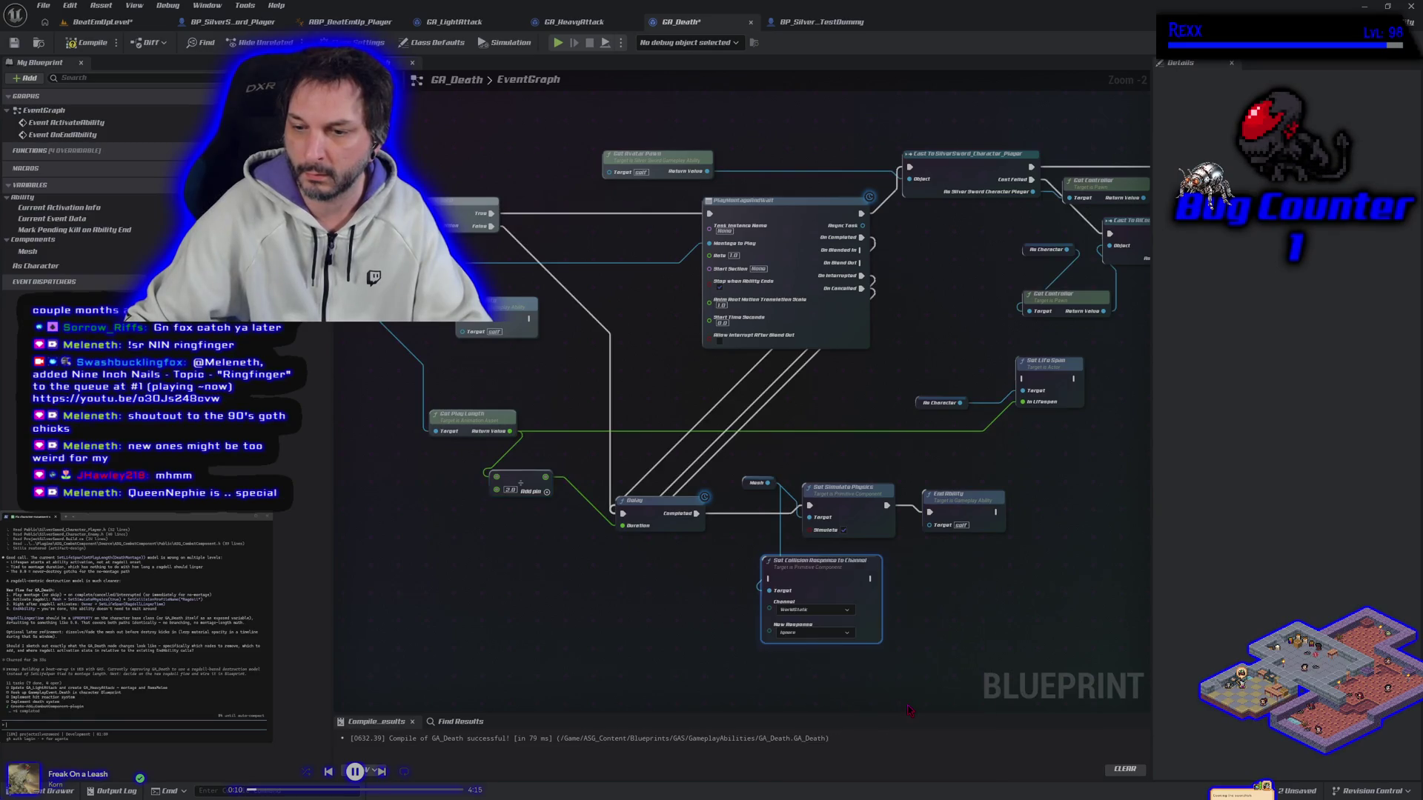
pyautogui.click(814, 609)
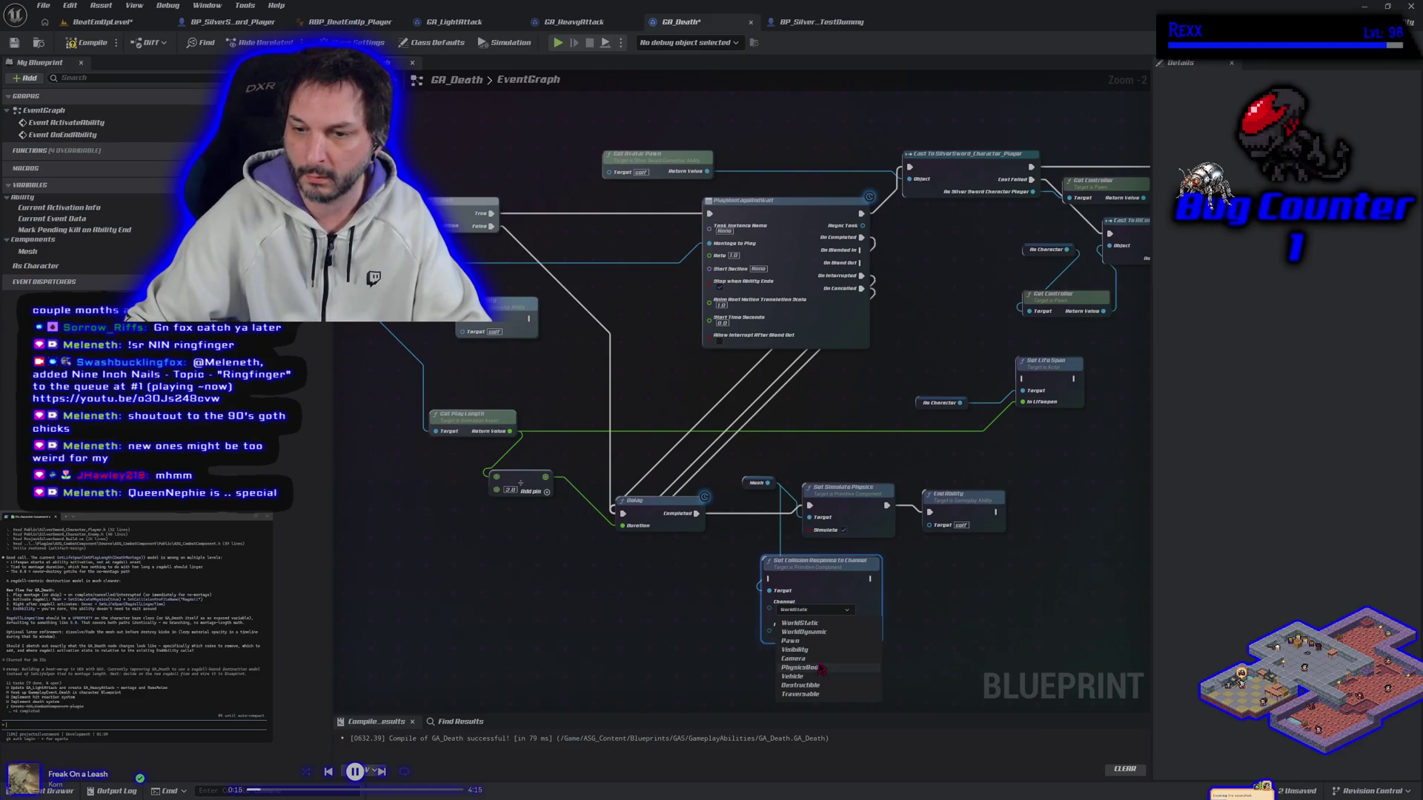
pyautogui.click(819, 642)
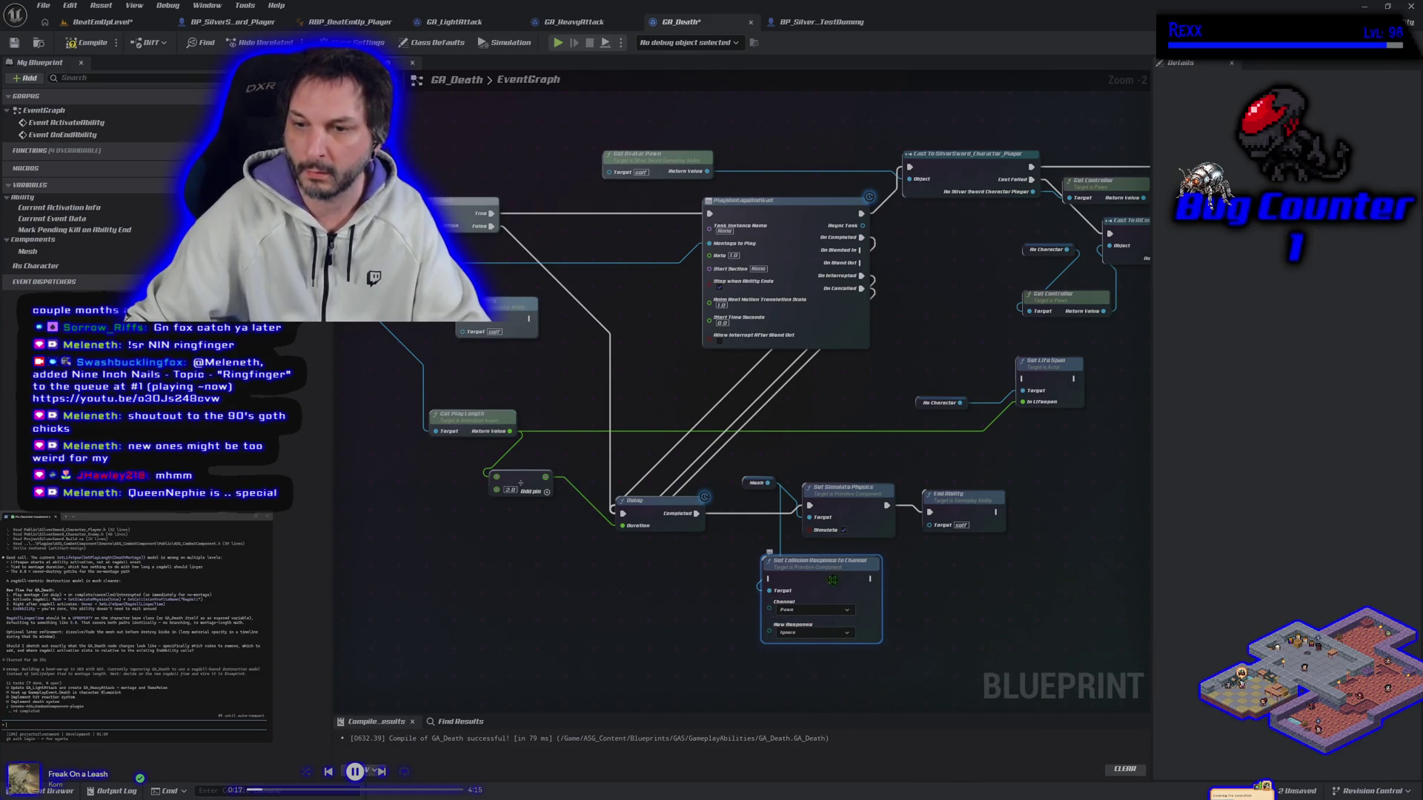
# Wire Set Simulate Physics into the collision response node, placed before End Ability.
pyautogui.moveTo(956, 494); pyautogui.dragTo(1052, 488)
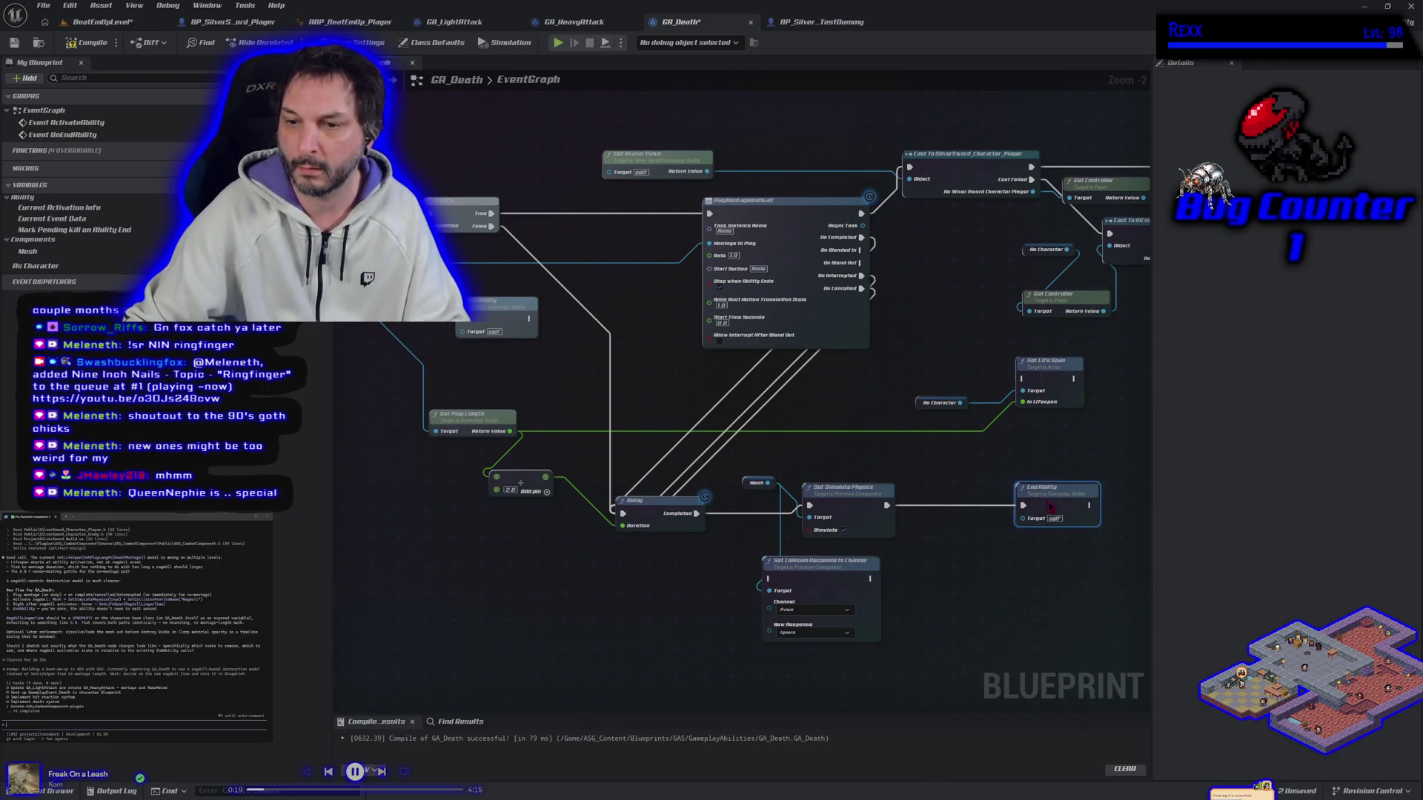
pyautogui.moveTo(823, 572)
pyautogui.mouseDown()
pyautogui.moveTo(956, 516)
pyautogui.moveTo(971, 485)
pyautogui.moveTo(910, 506)
pyautogui.mouseUp()
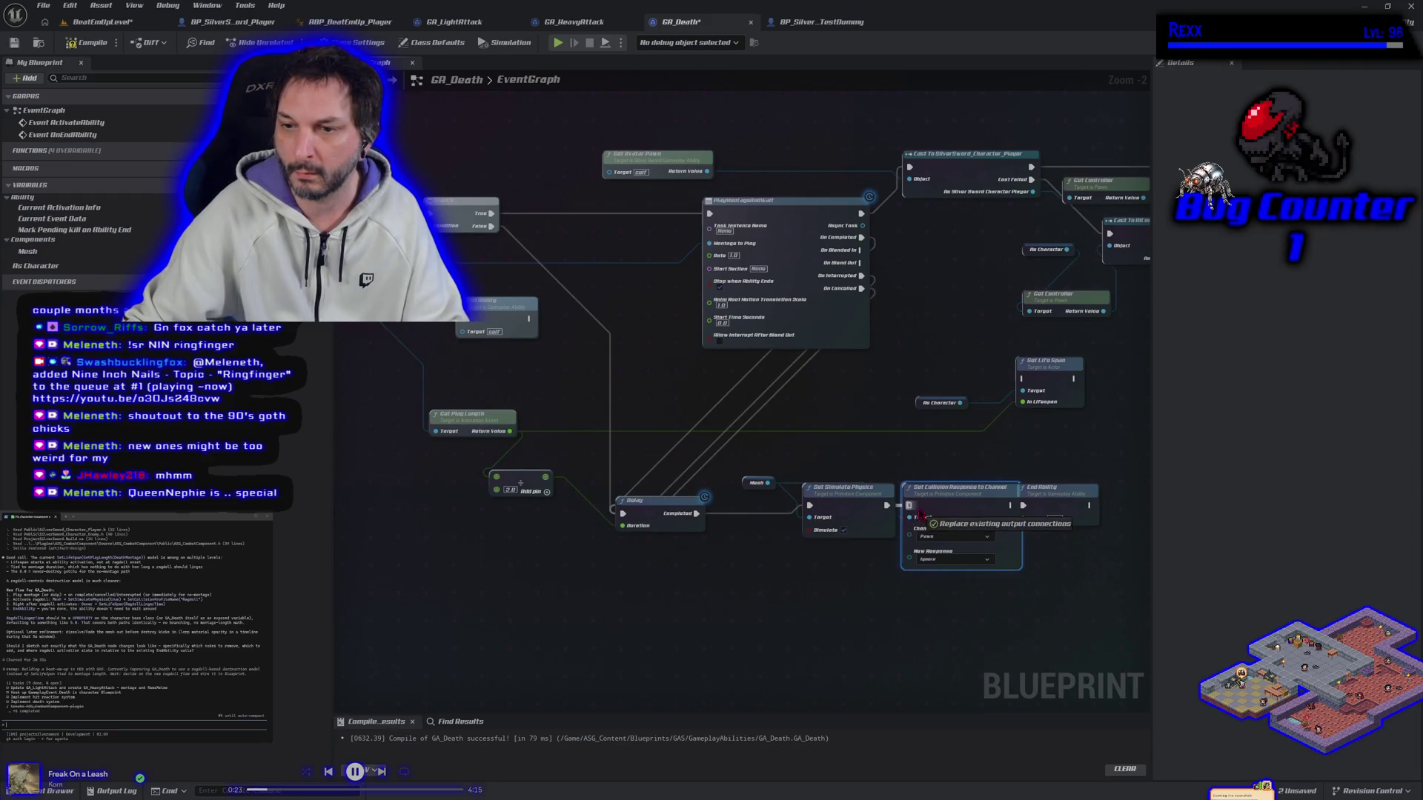
pyautogui.moveTo(1054, 512); pyautogui.dragTo(1036, 505)
# Save GA_Death, start a play test, and attack the test dummy until it dies.
pyautogui.click(14, 42)
pyautogui.hotkey('alt', 'p')
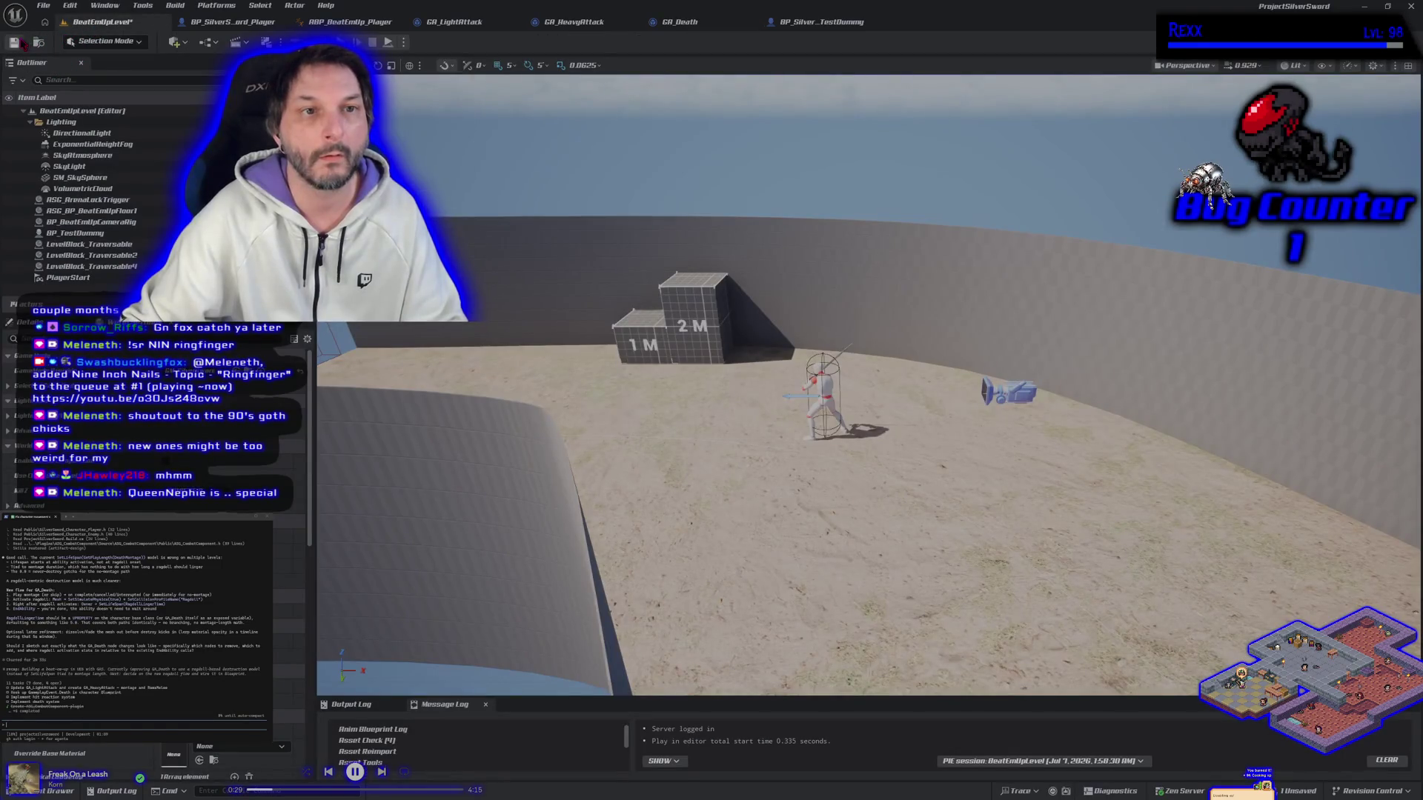
pyautogui.press('d')
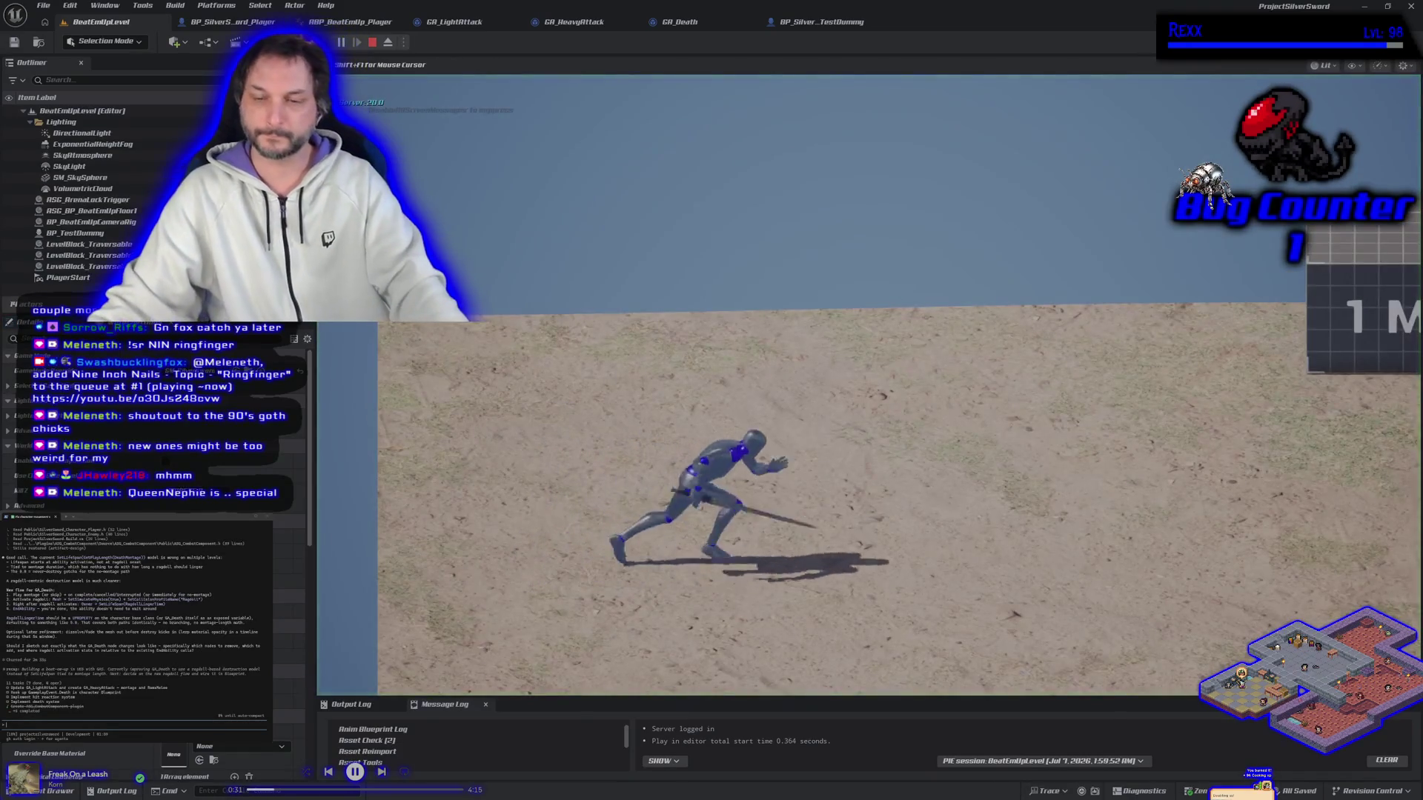
pyautogui.press('j')
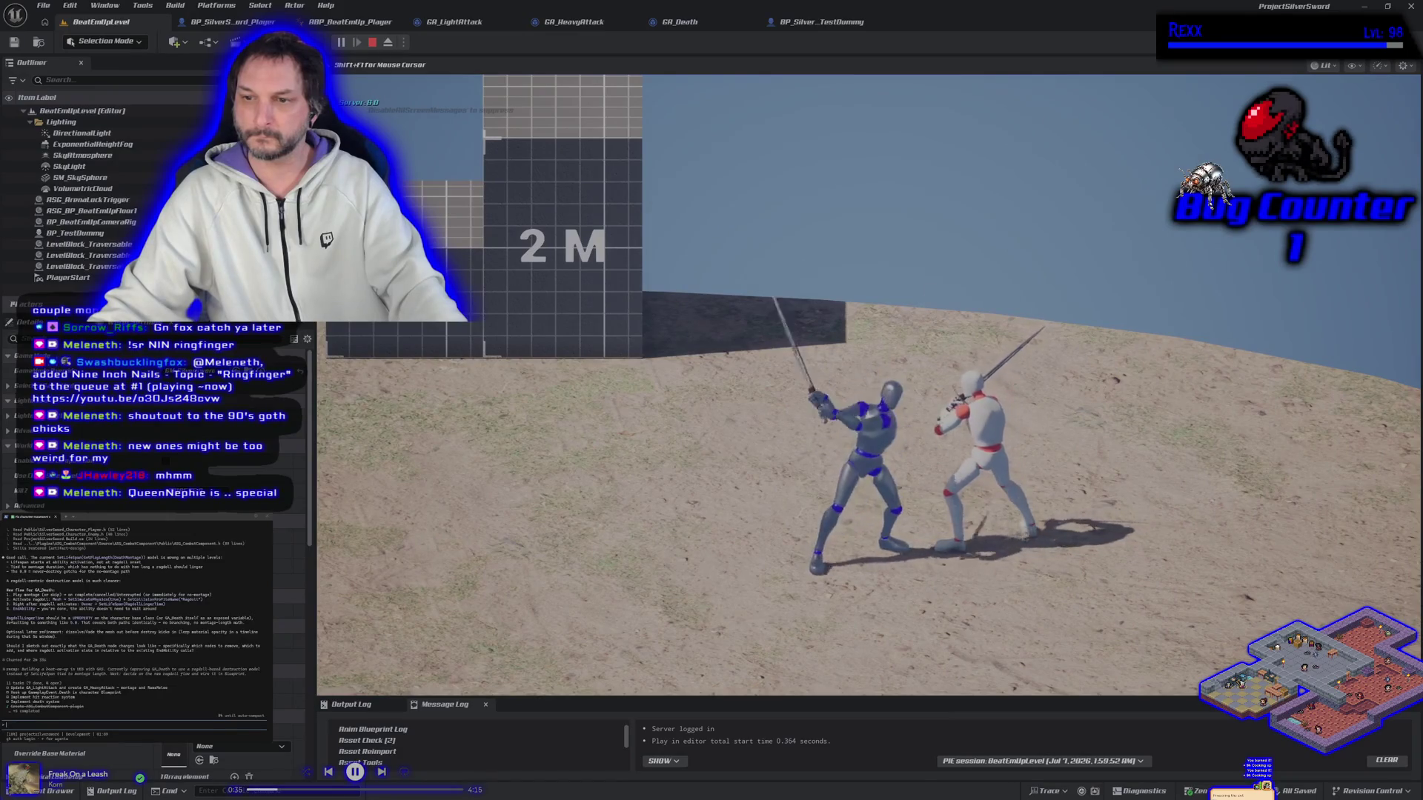
pyautogui.press('d')
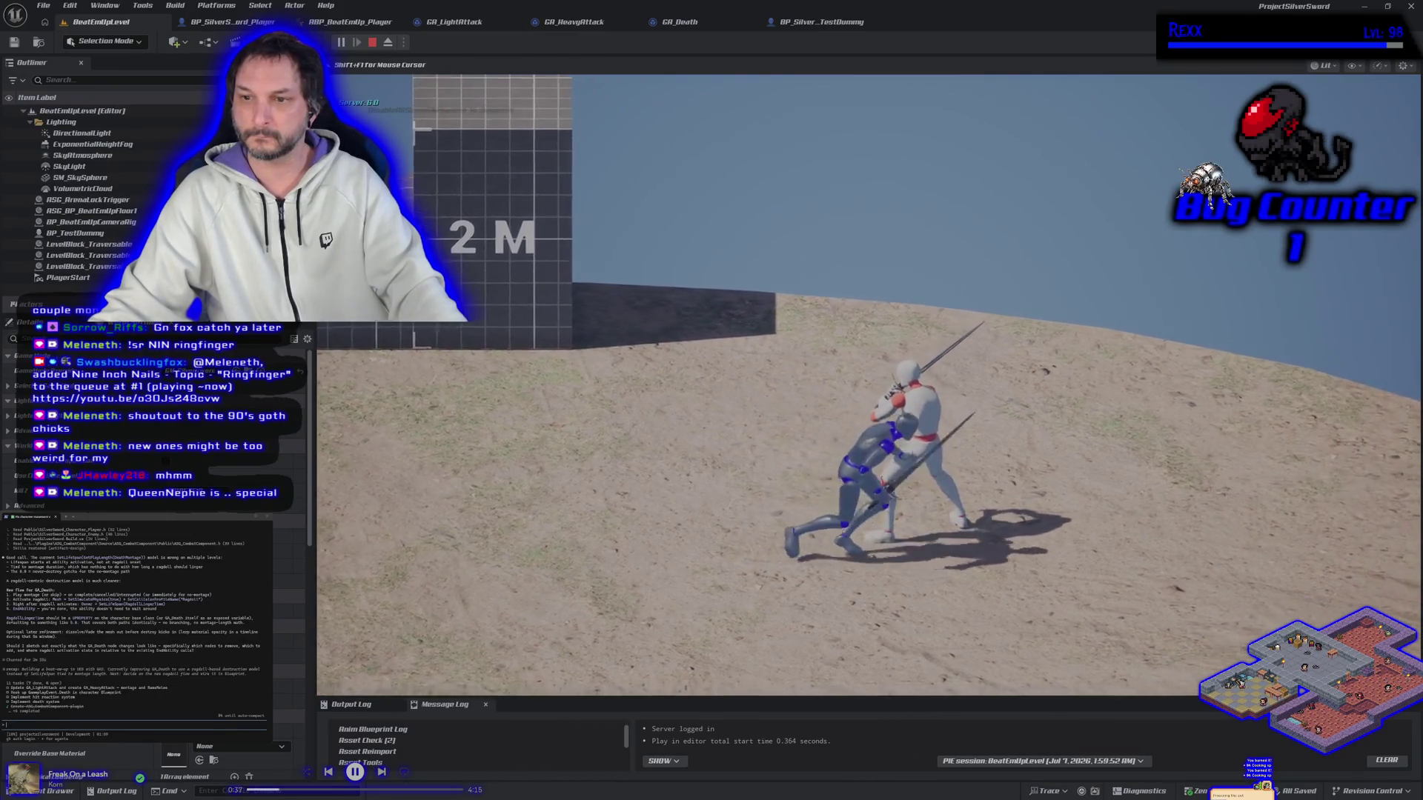
pyautogui.press('j')
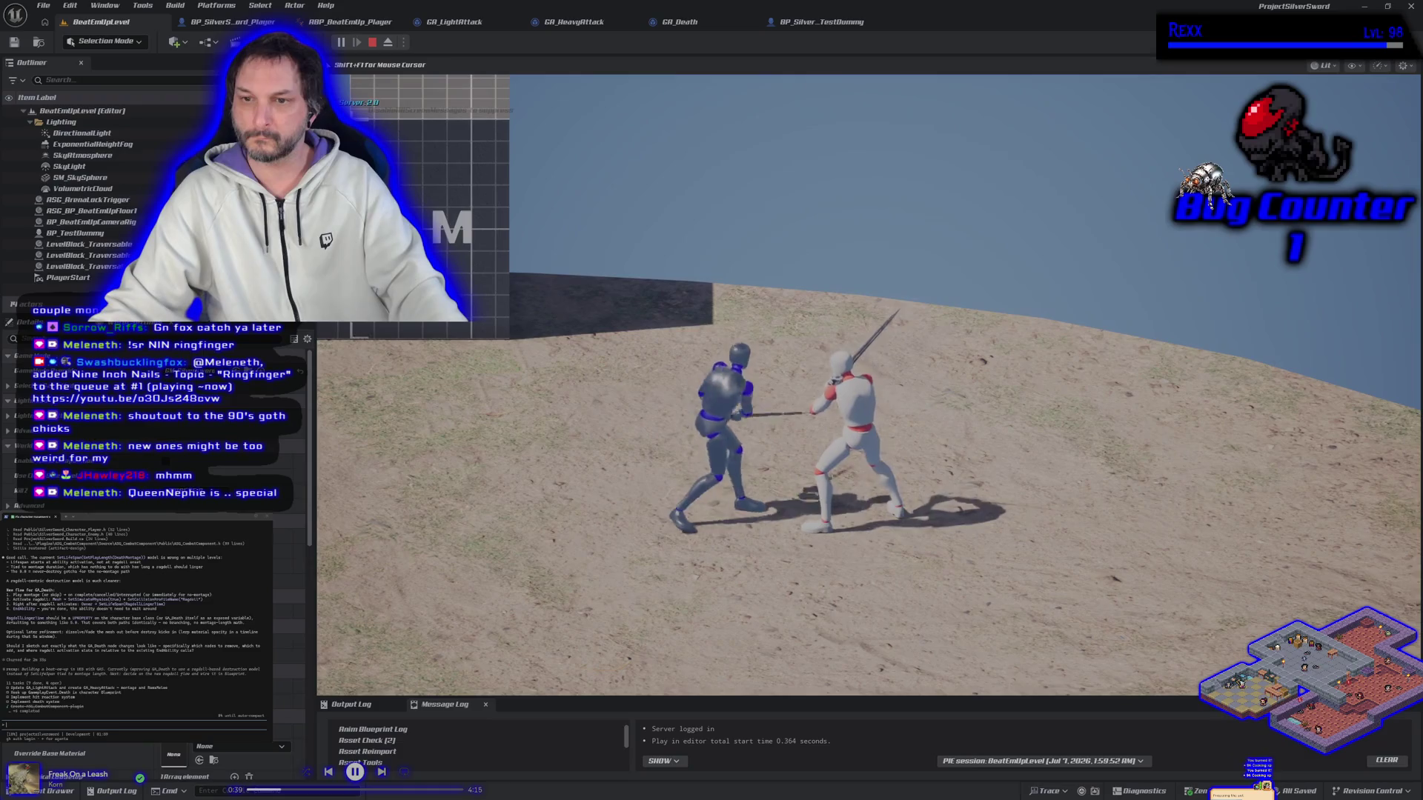
pyautogui.press('j')
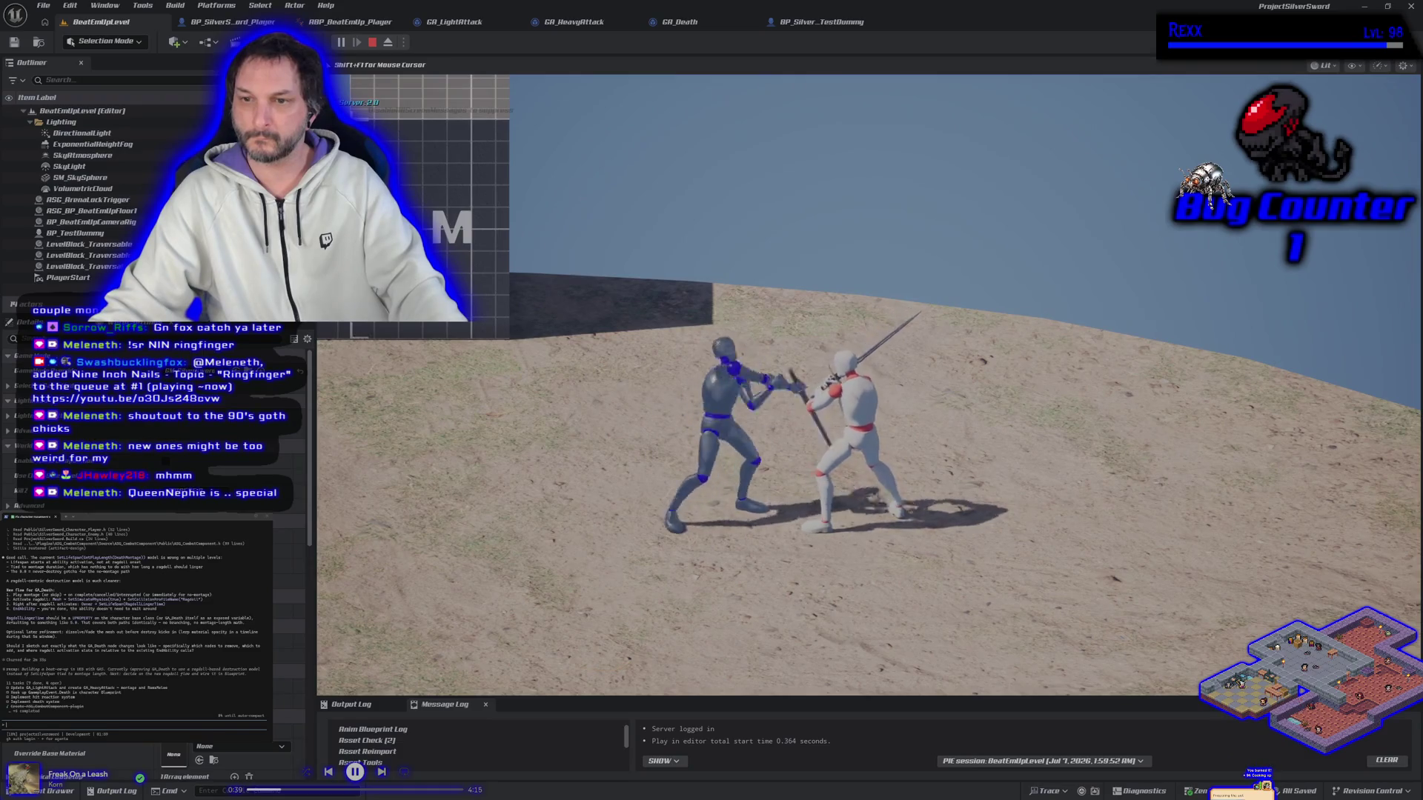
# Walk back and forth across the ragdolled dummy, then stop the play test.
pyautogui.press('d')
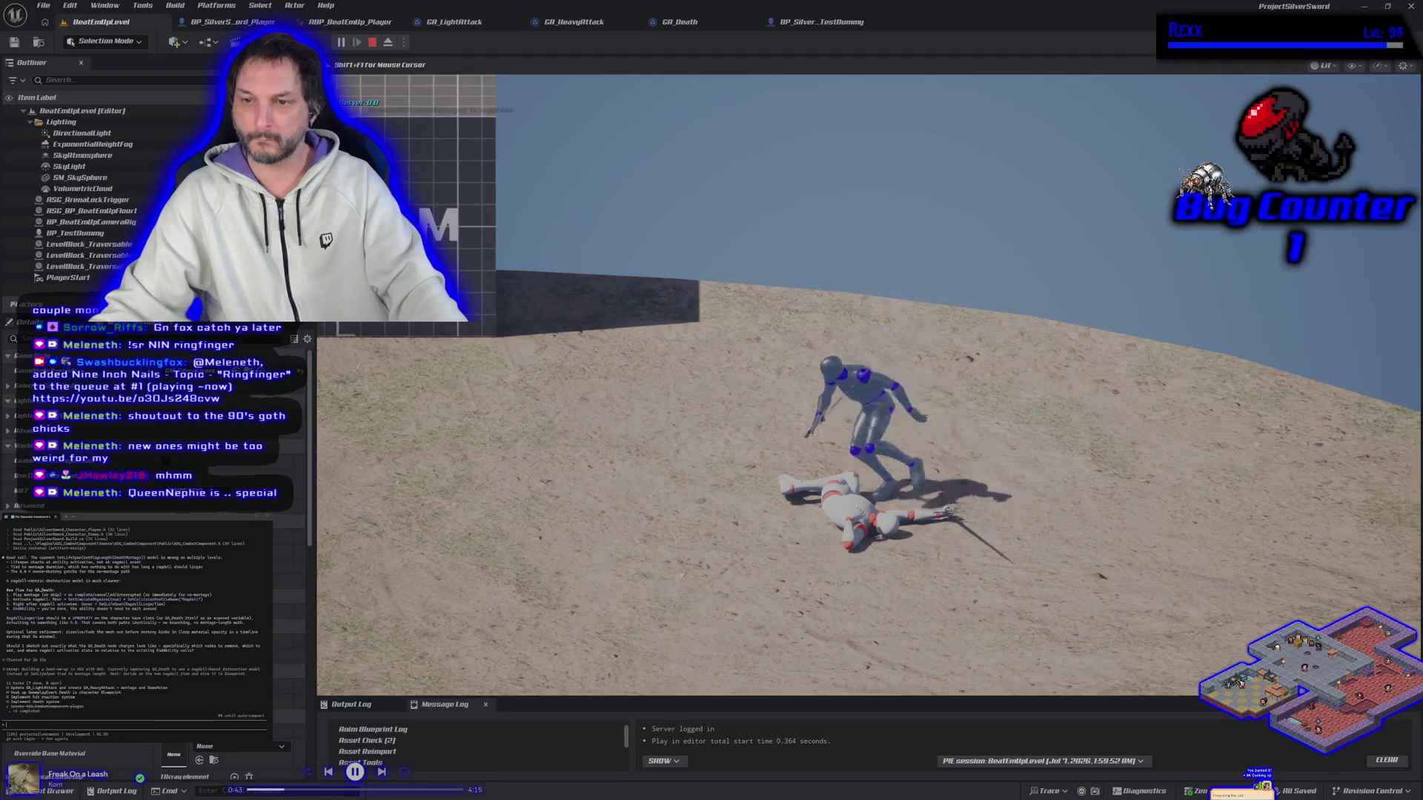
pyautogui.press('a')
pyautogui.press('d')
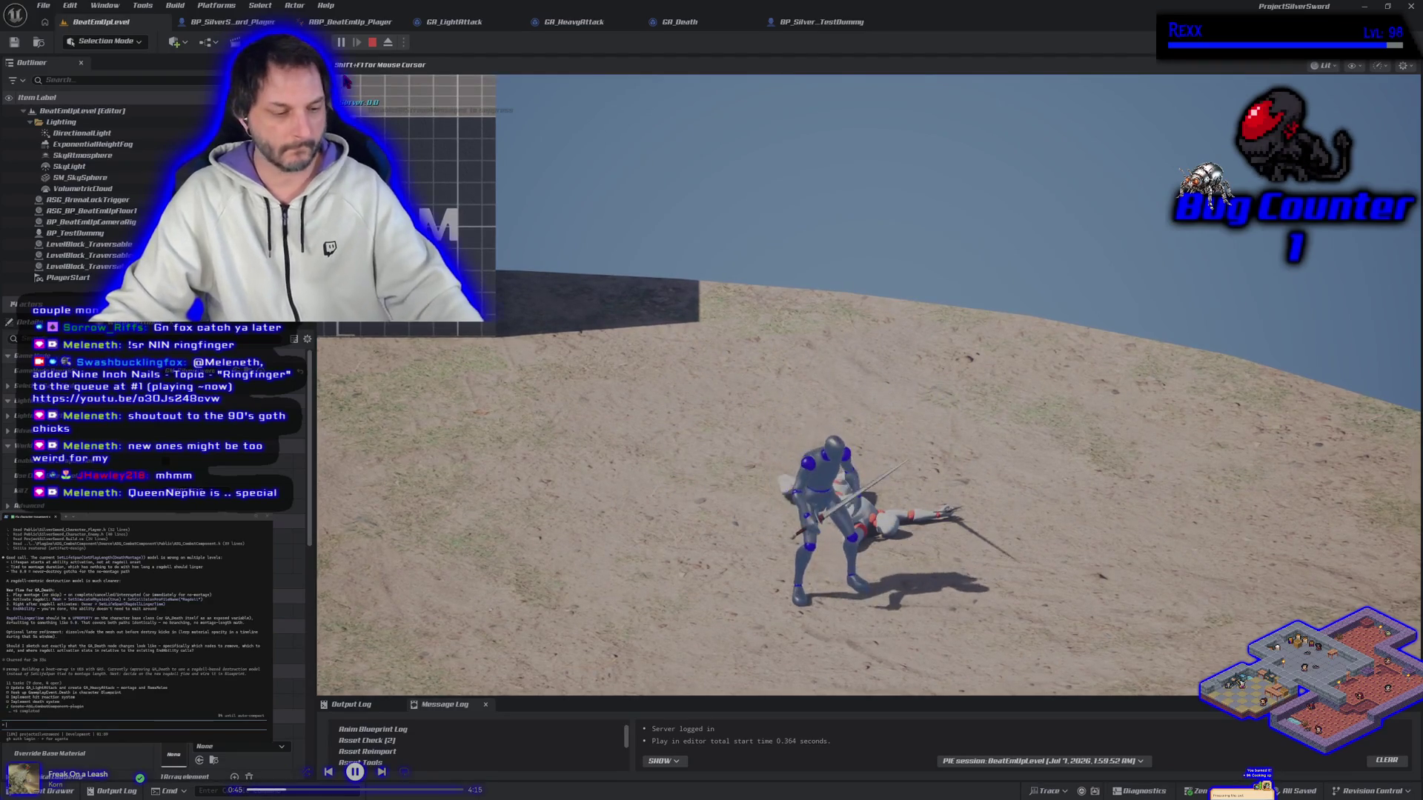
pyautogui.press('Escape')
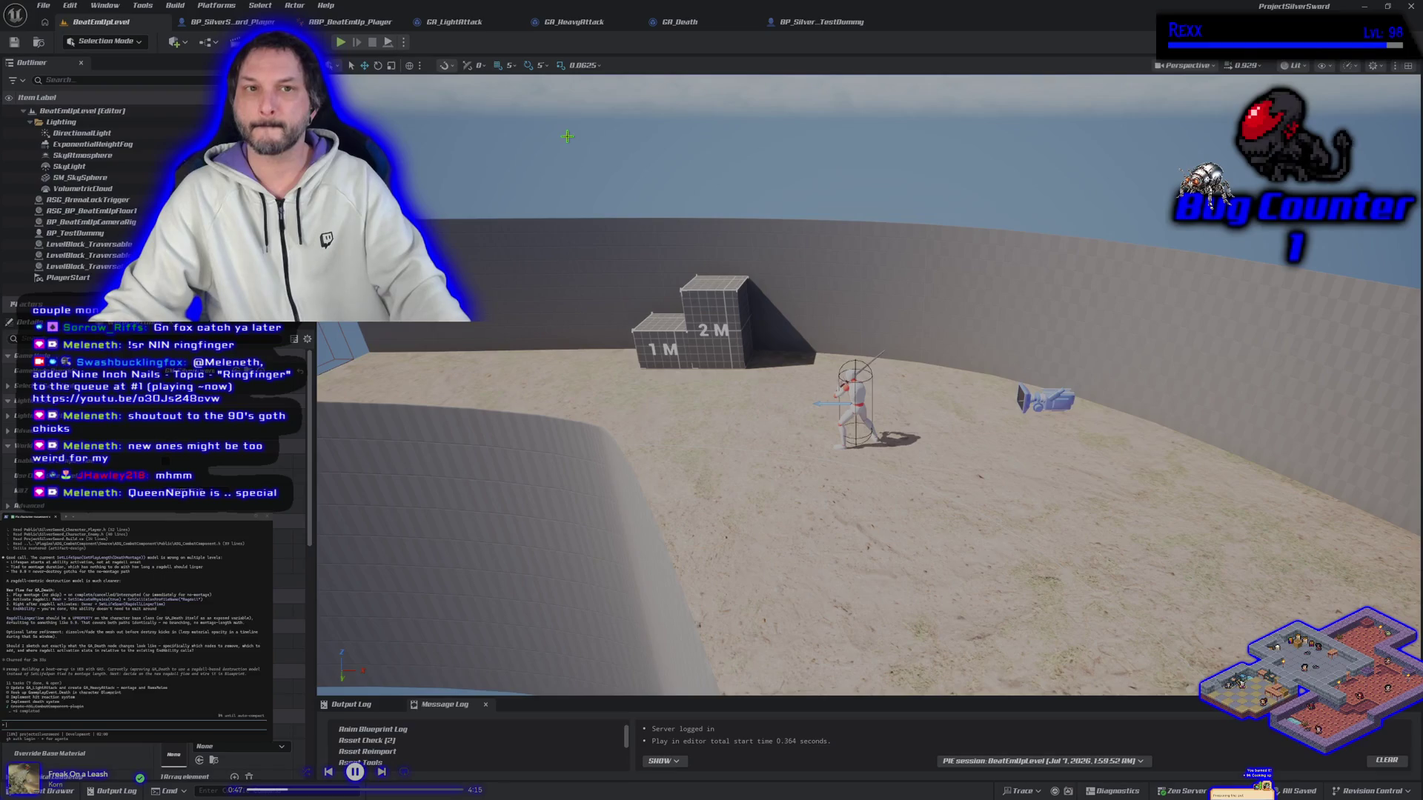
pyautogui.click(220, 24)
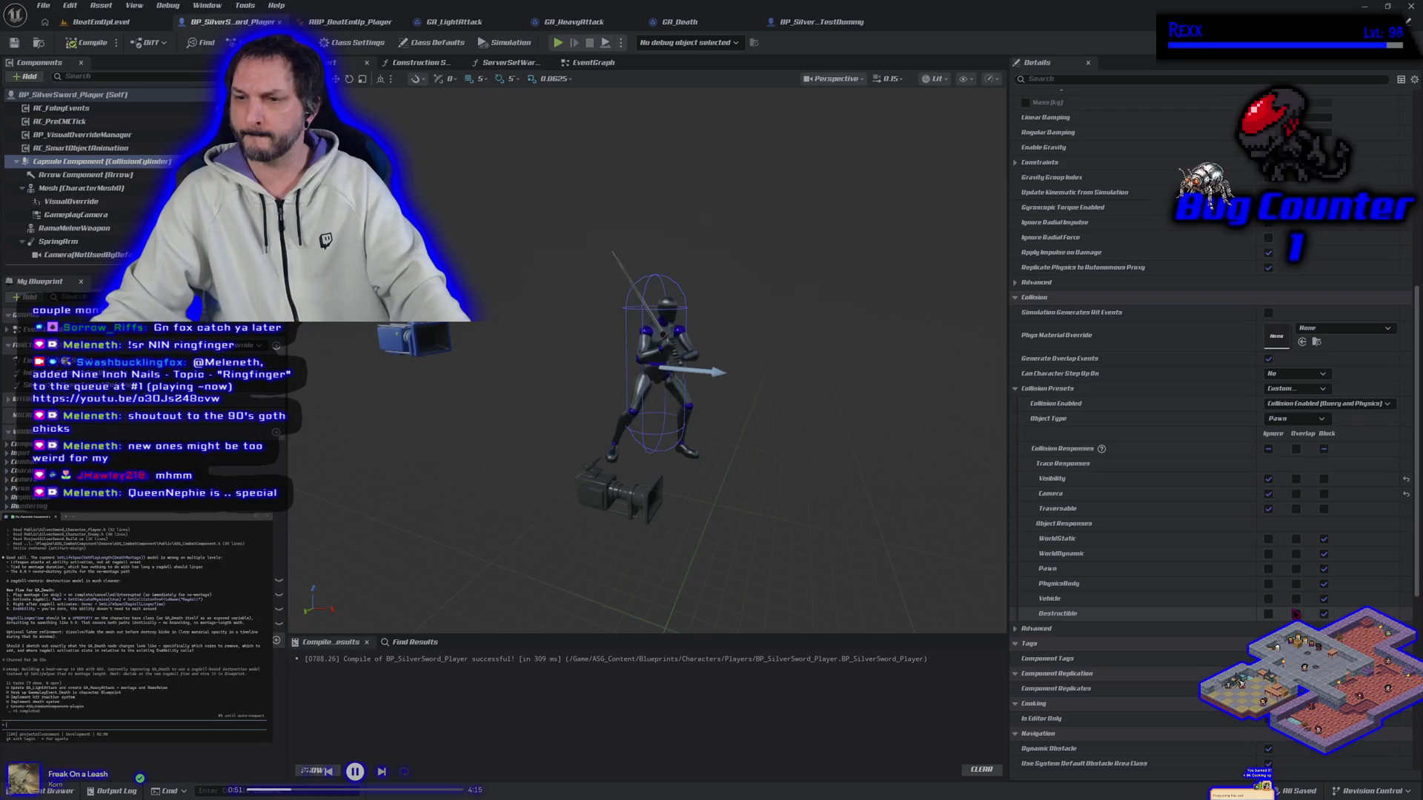
# Set the player capsule's Pawn response to Ignore, change the dummy's Pawn response, and compile both.
pyautogui.click(1268, 568)
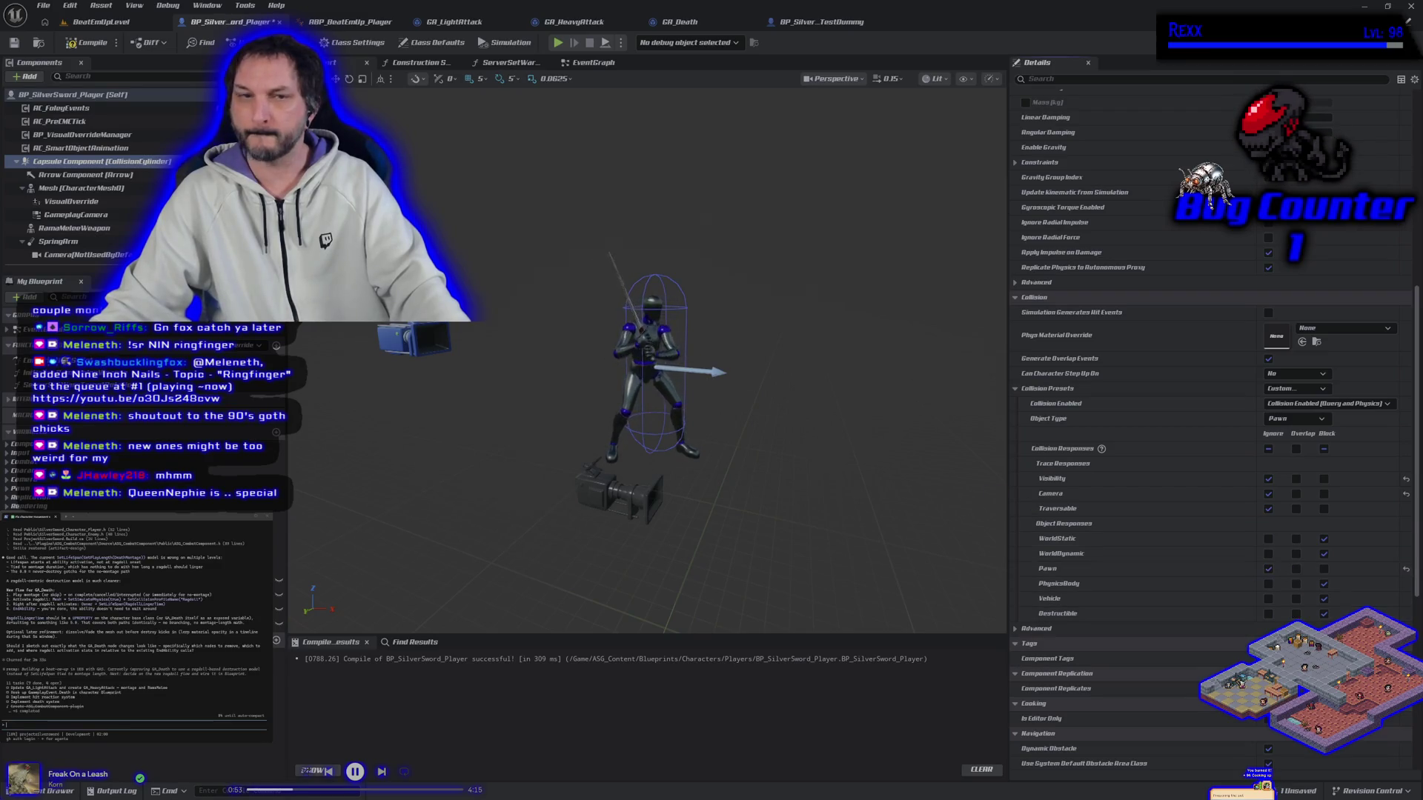
pyautogui.click(87, 42)
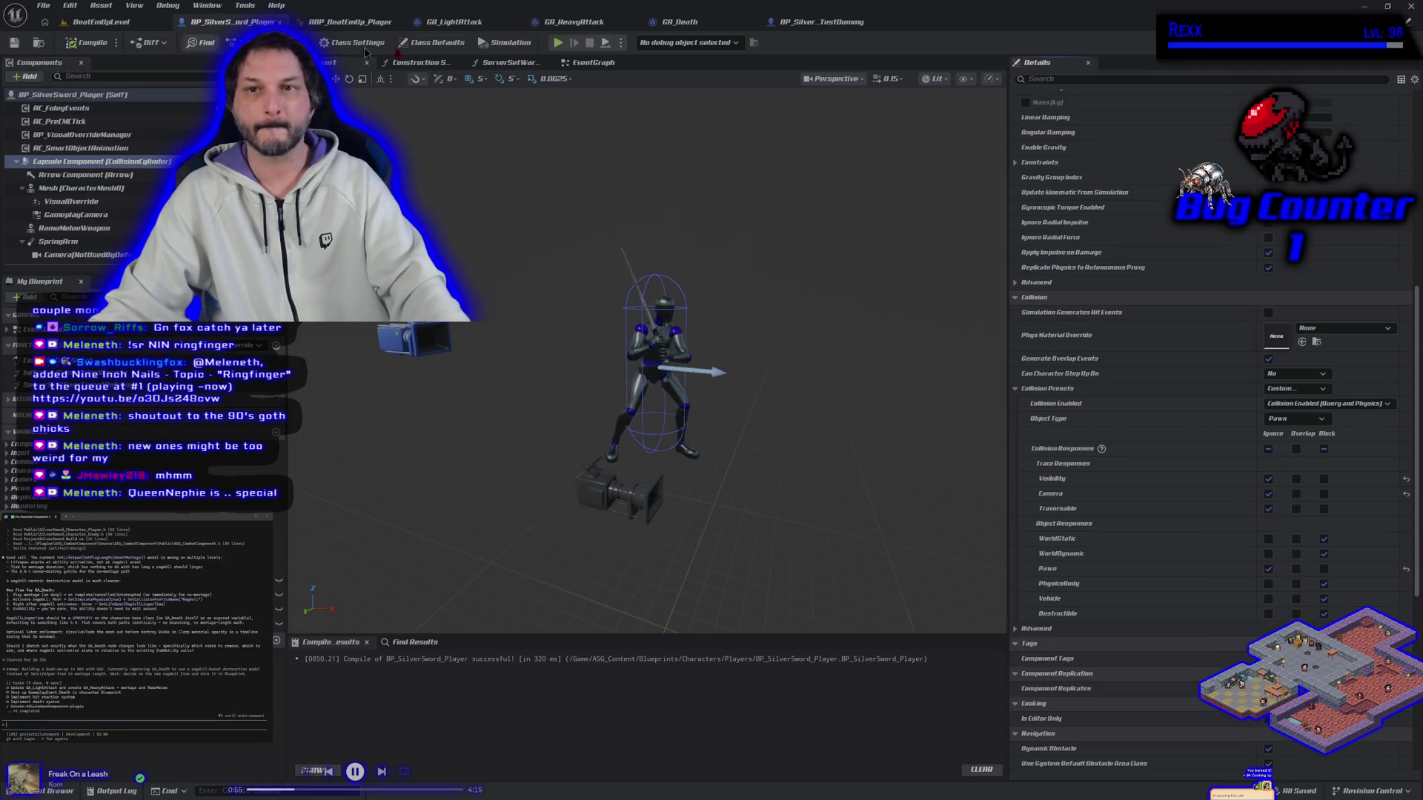
pyautogui.click(801, 23)
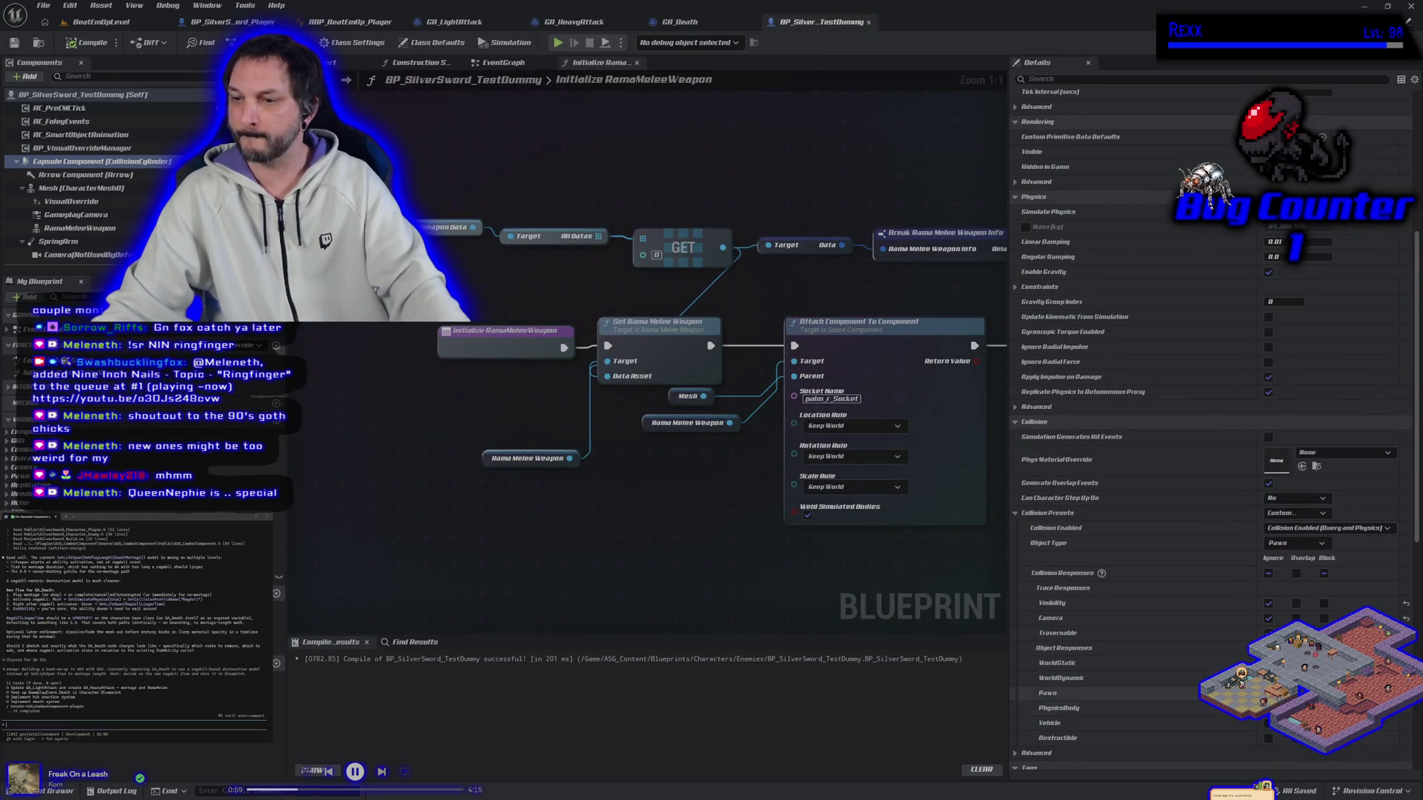
pyautogui.click(1269, 693)
pyautogui.click(88, 42)
pyautogui.click(14, 43)
# Play-test BeatEmUpLevel with the changed Pawn collision responses.
pyautogui.click(96, 22)
pyautogui.click(340, 43)
pyautogui.click(342, 45)
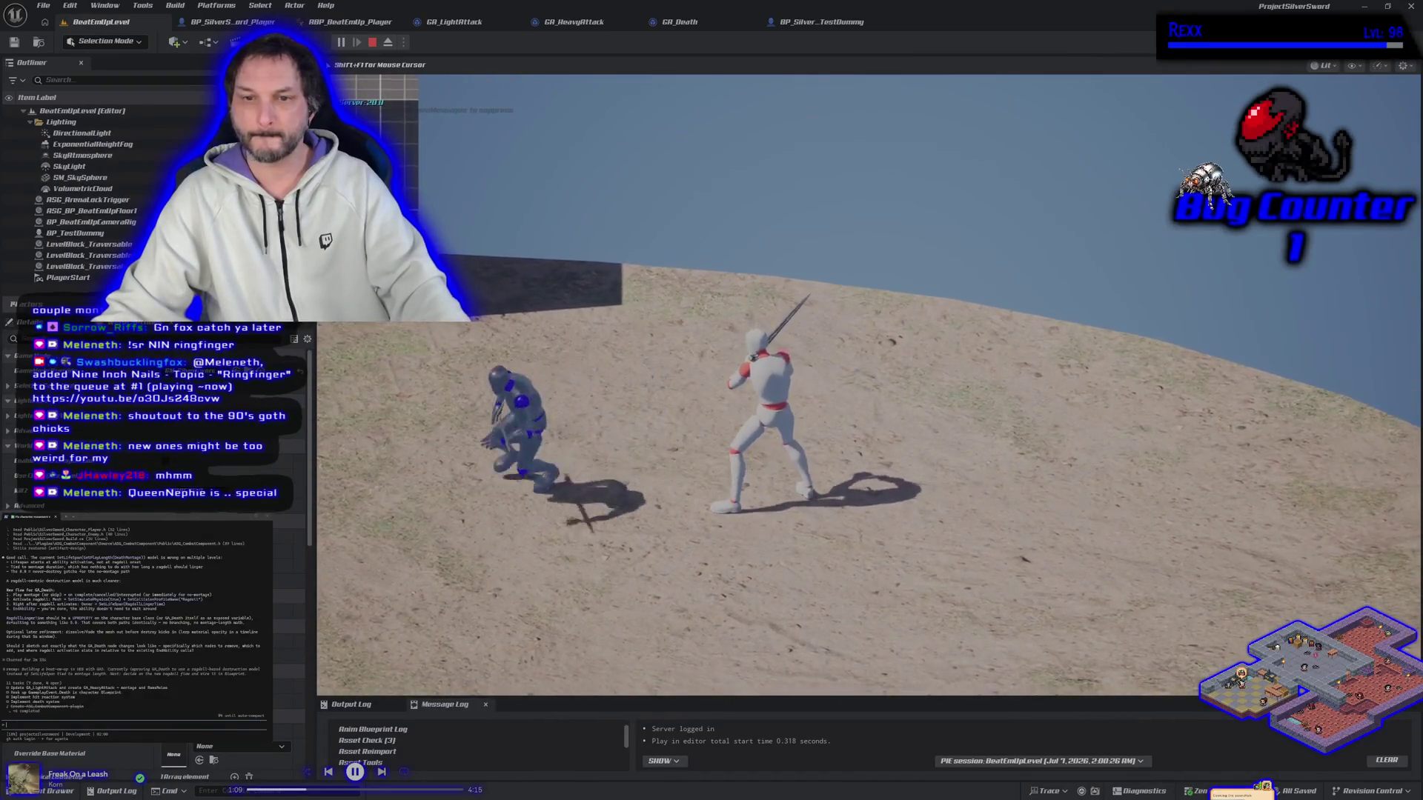
pyautogui.press('Escape')
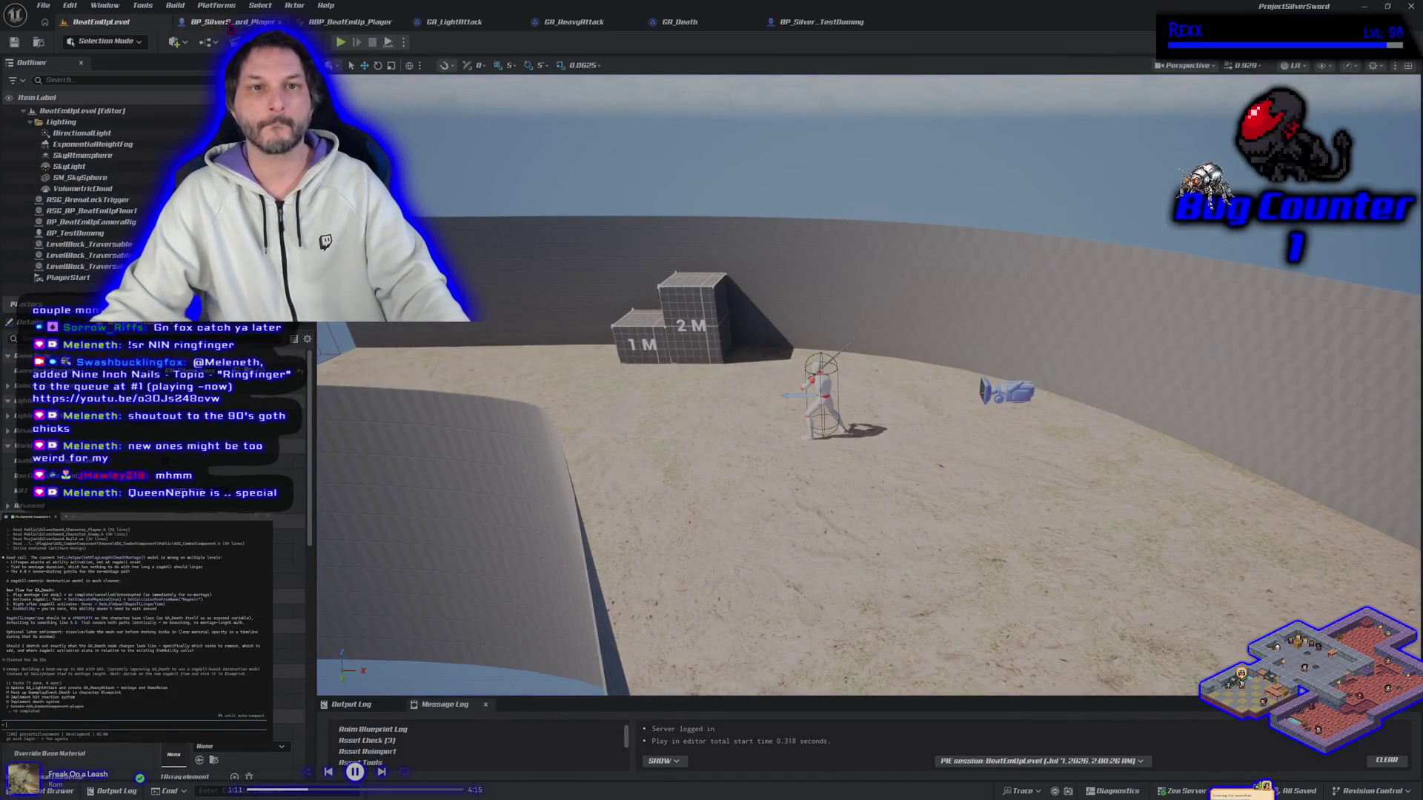
# Revert the player's Pawn response to Block and the dummy's Pawn response, recompiling both.
pyautogui.click(232, 22)
pyautogui.click(1324, 569)
pyautogui.click(88, 43)
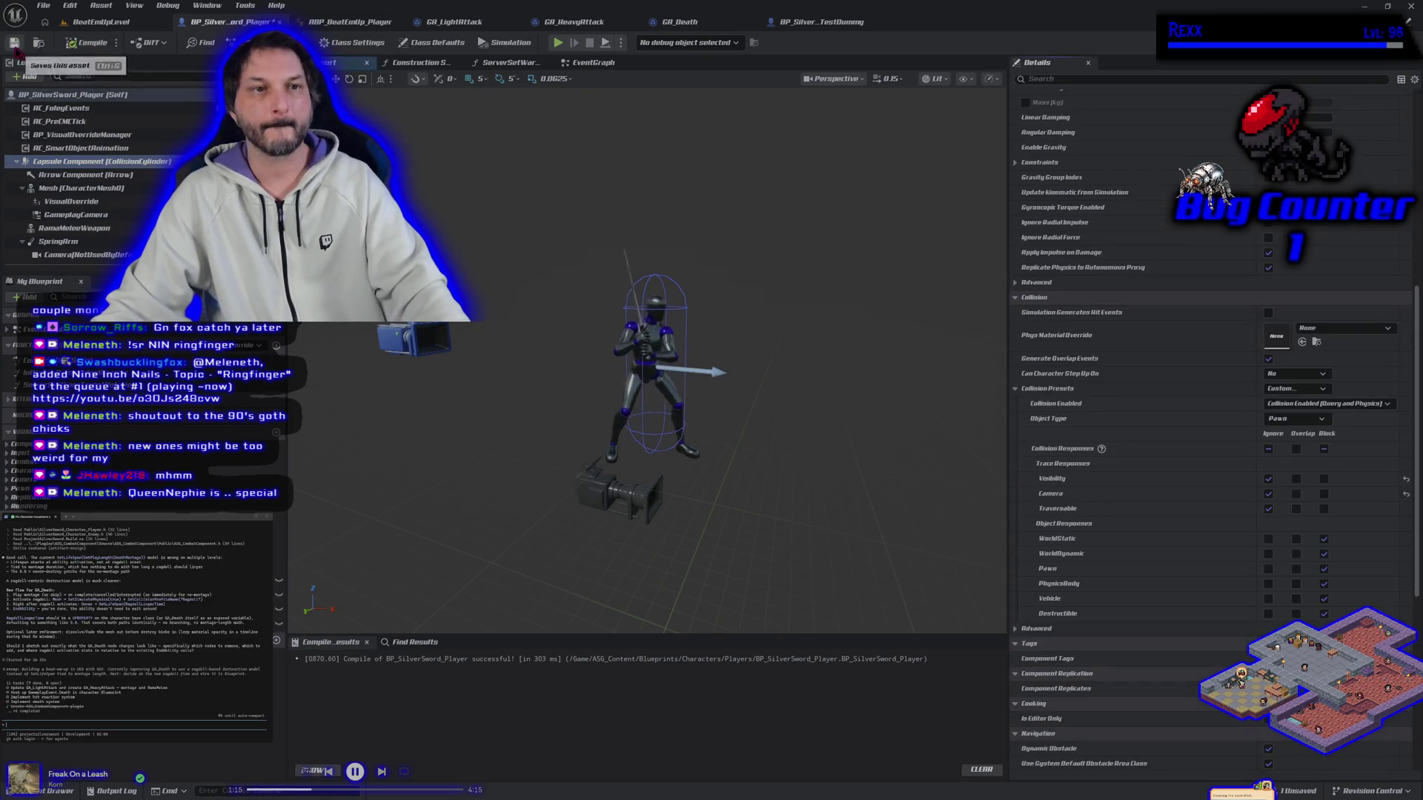
pyautogui.click(821, 22)
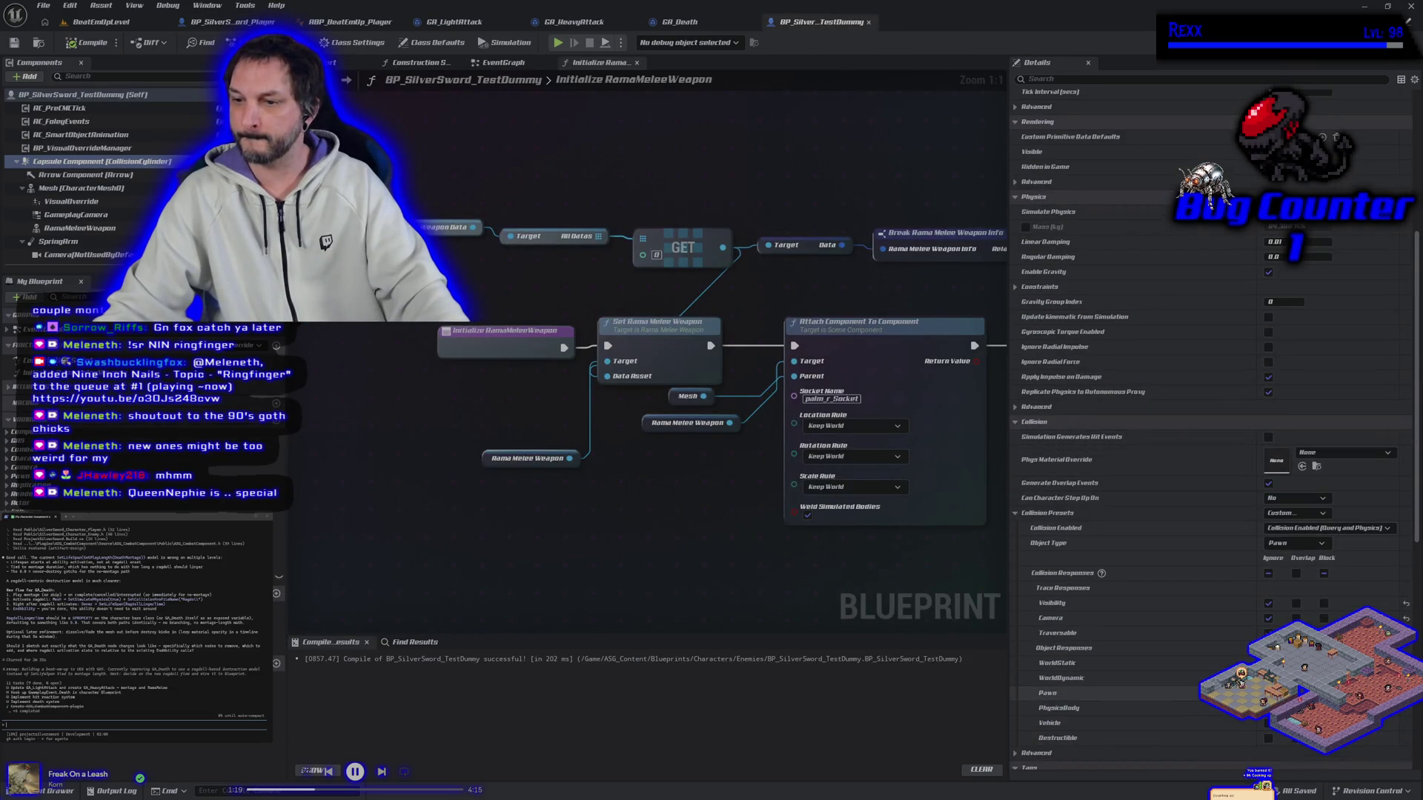
pyautogui.click(1268, 693)
pyautogui.click(85, 43)
pyautogui.click(711, 24)
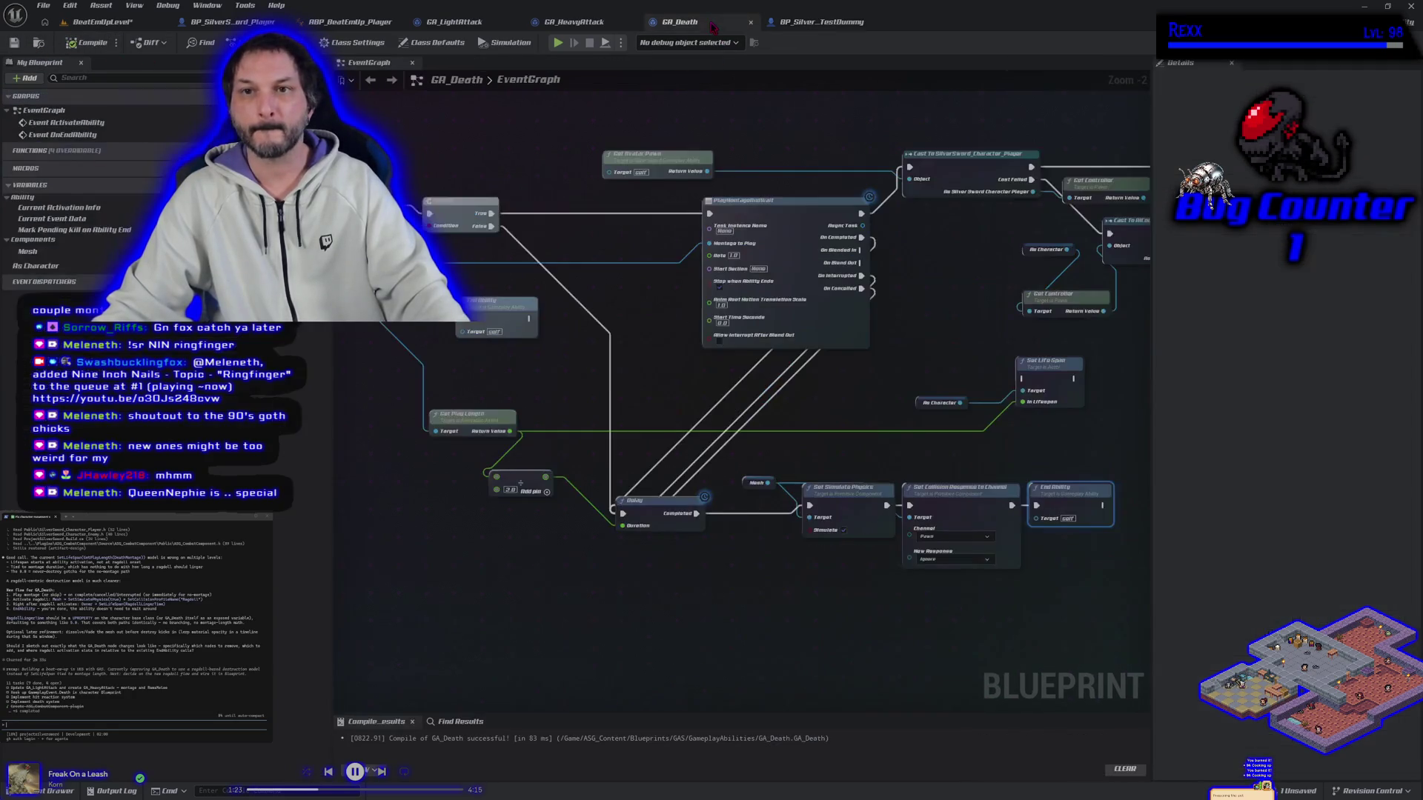
pyautogui.scroll(2, 786, 438)
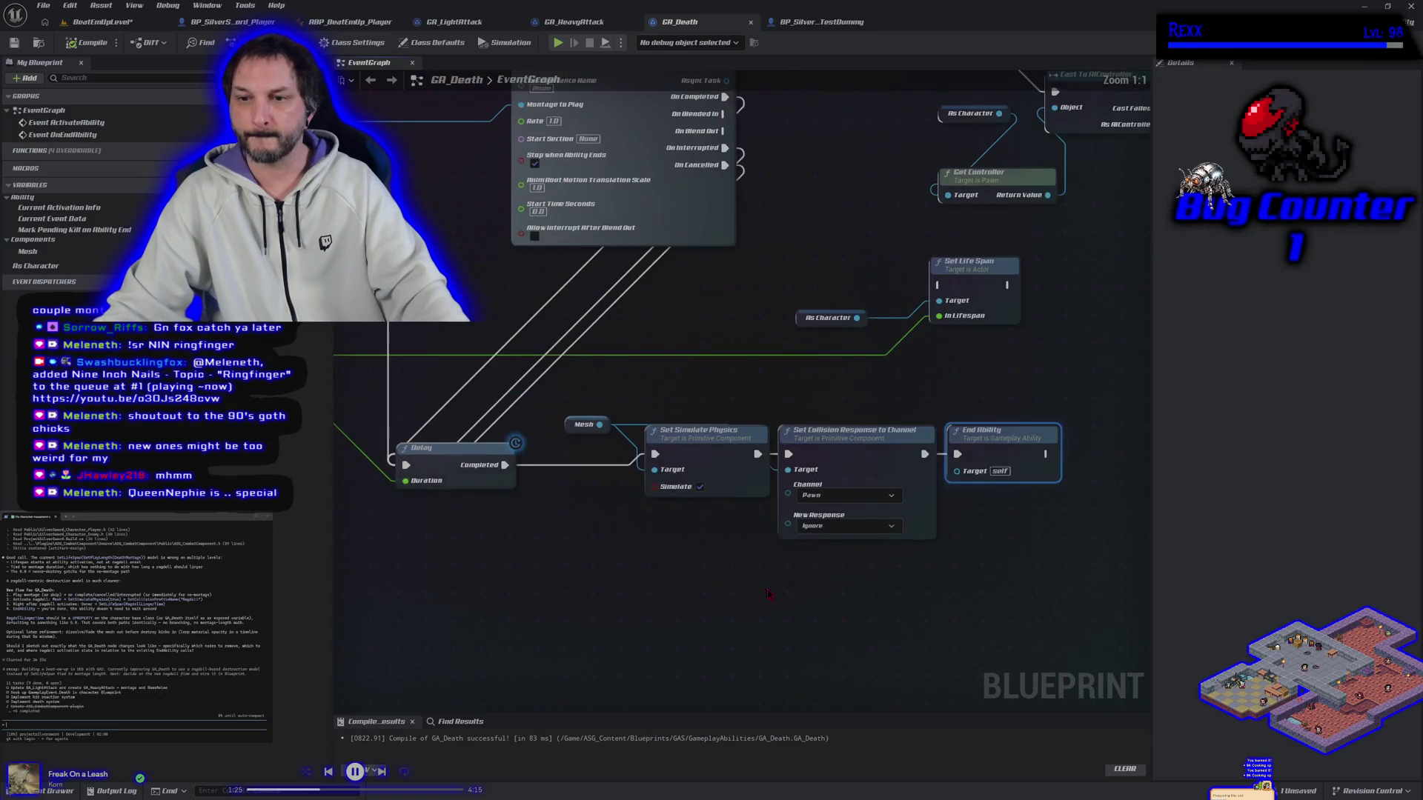
pyautogui.click(769, 483)
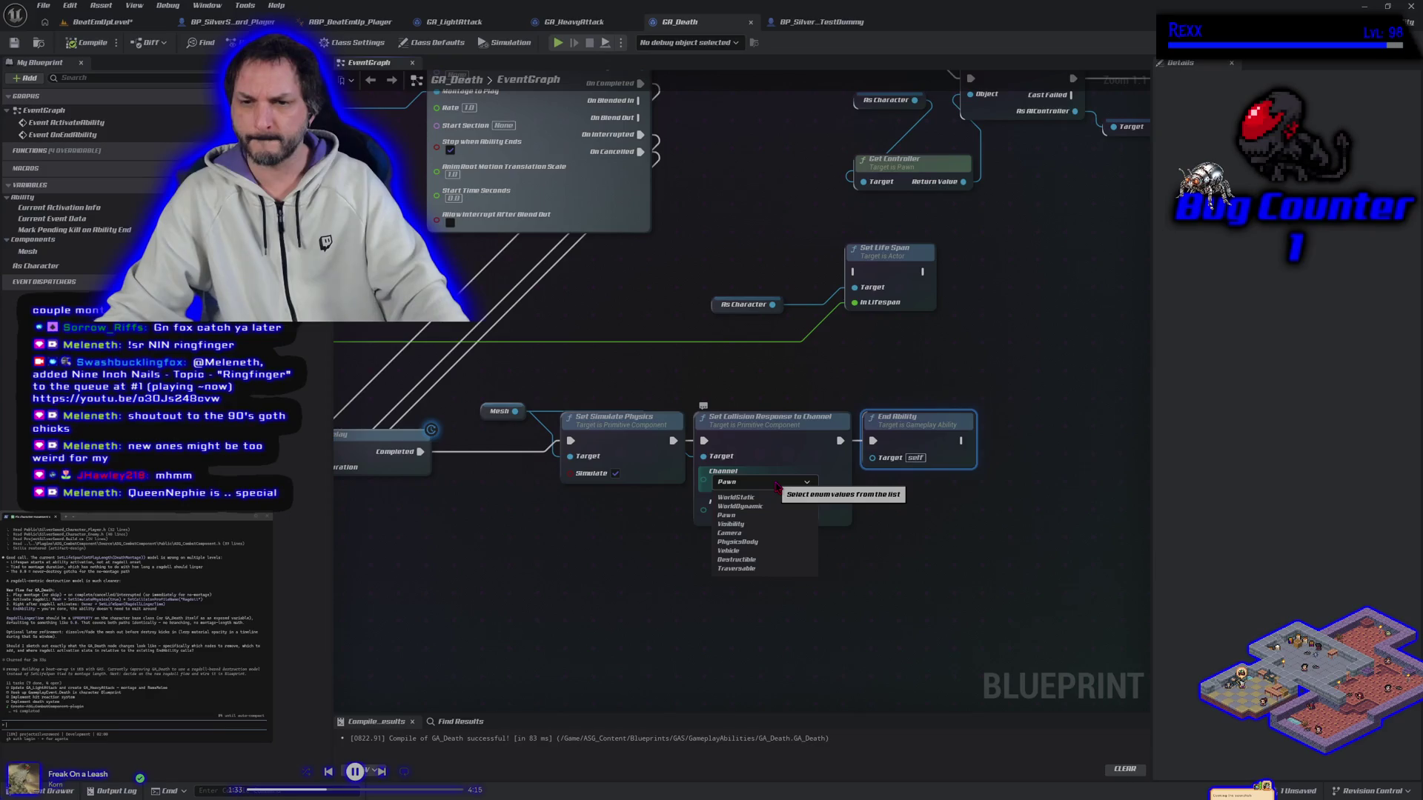
pyautogui.click(777, 485)
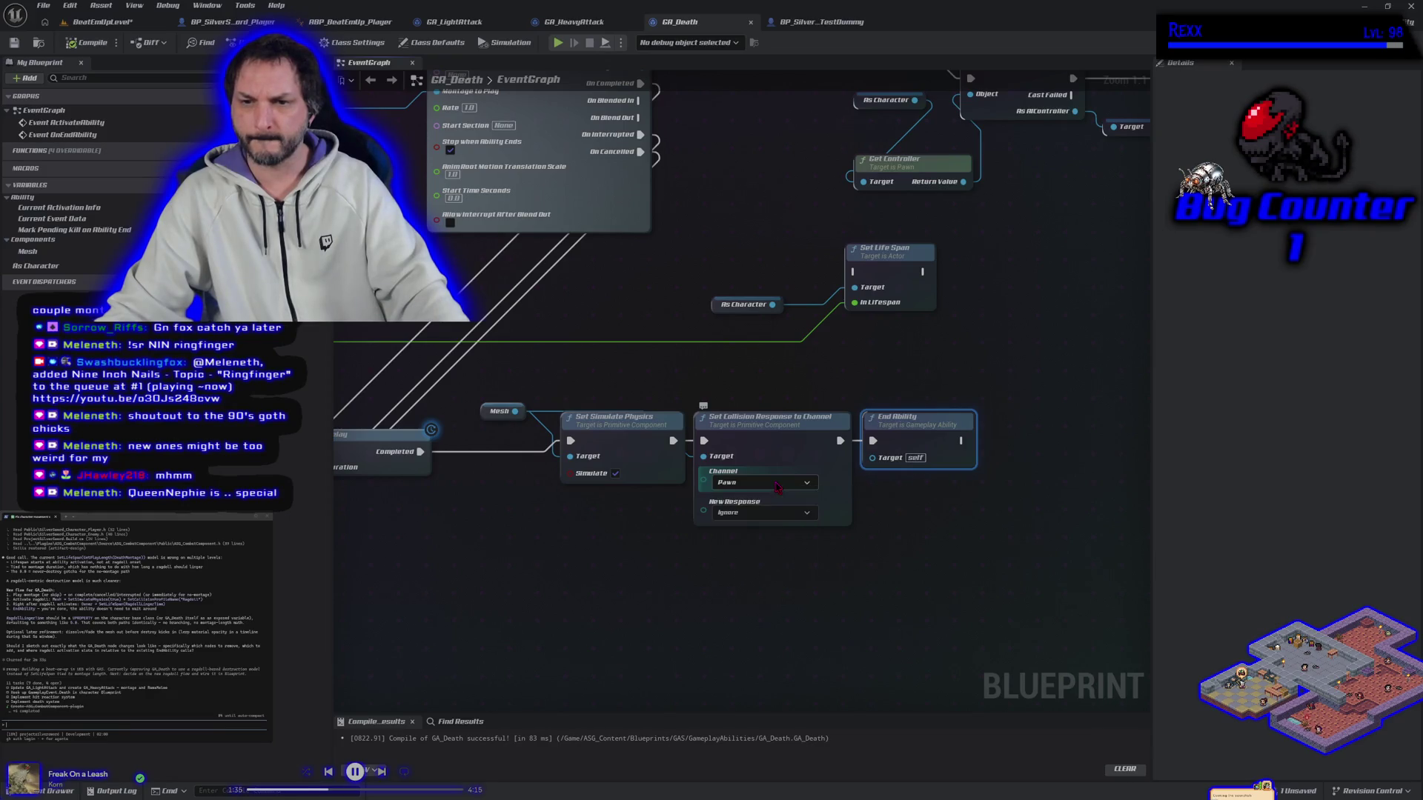
pyautogui.scroll(-2, 702, 596)
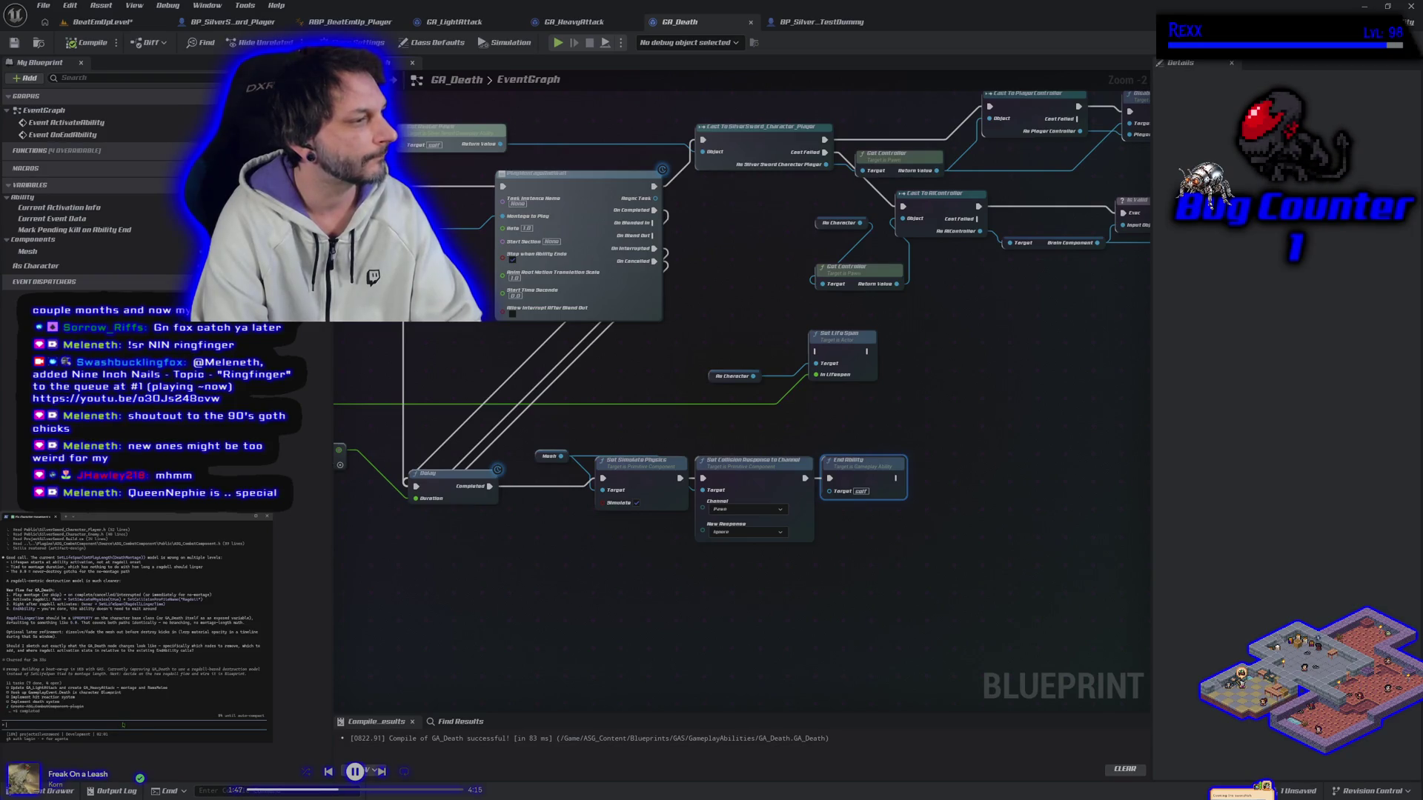
pyautogui.write('just leaving them in')
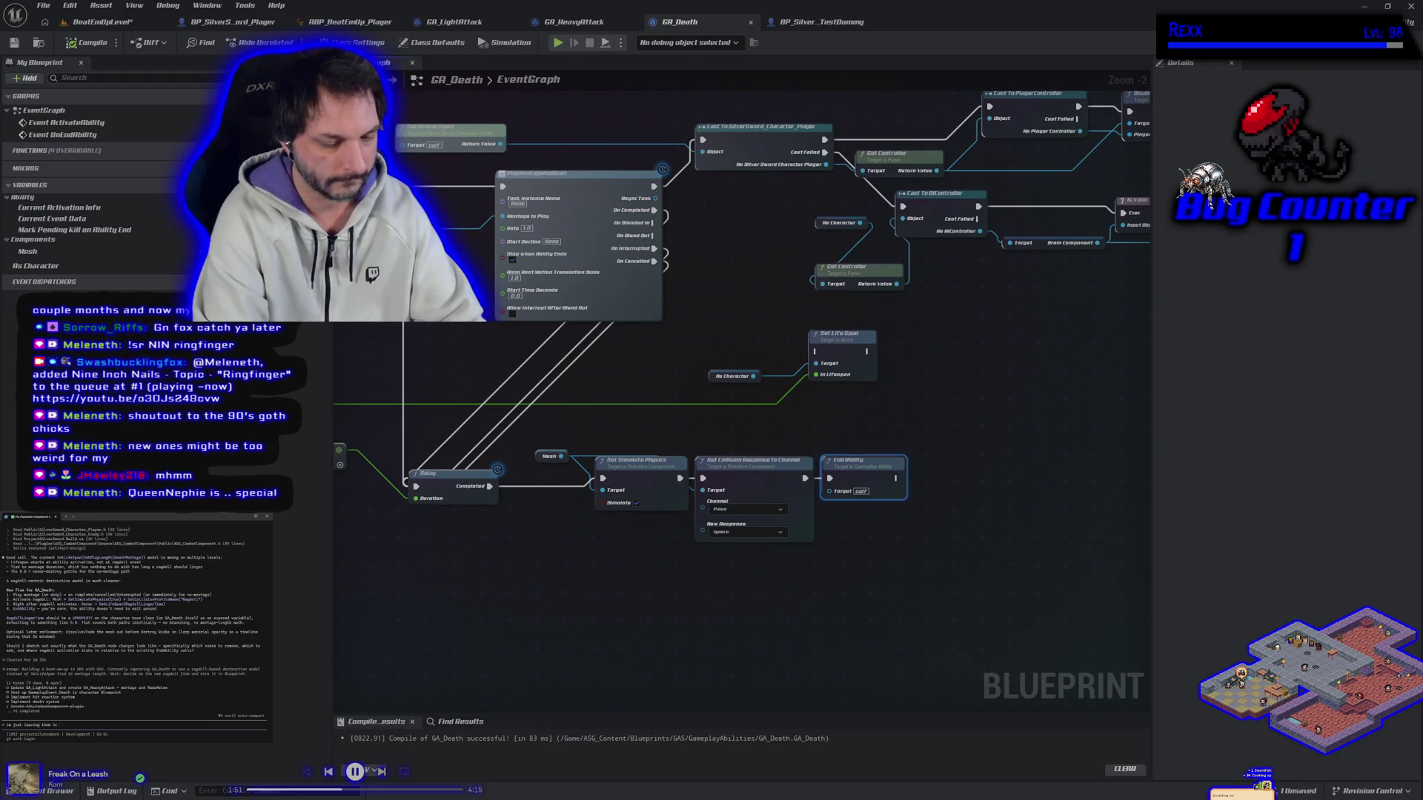
pyautogui.write('r now. we can dissolve and destroy later.')
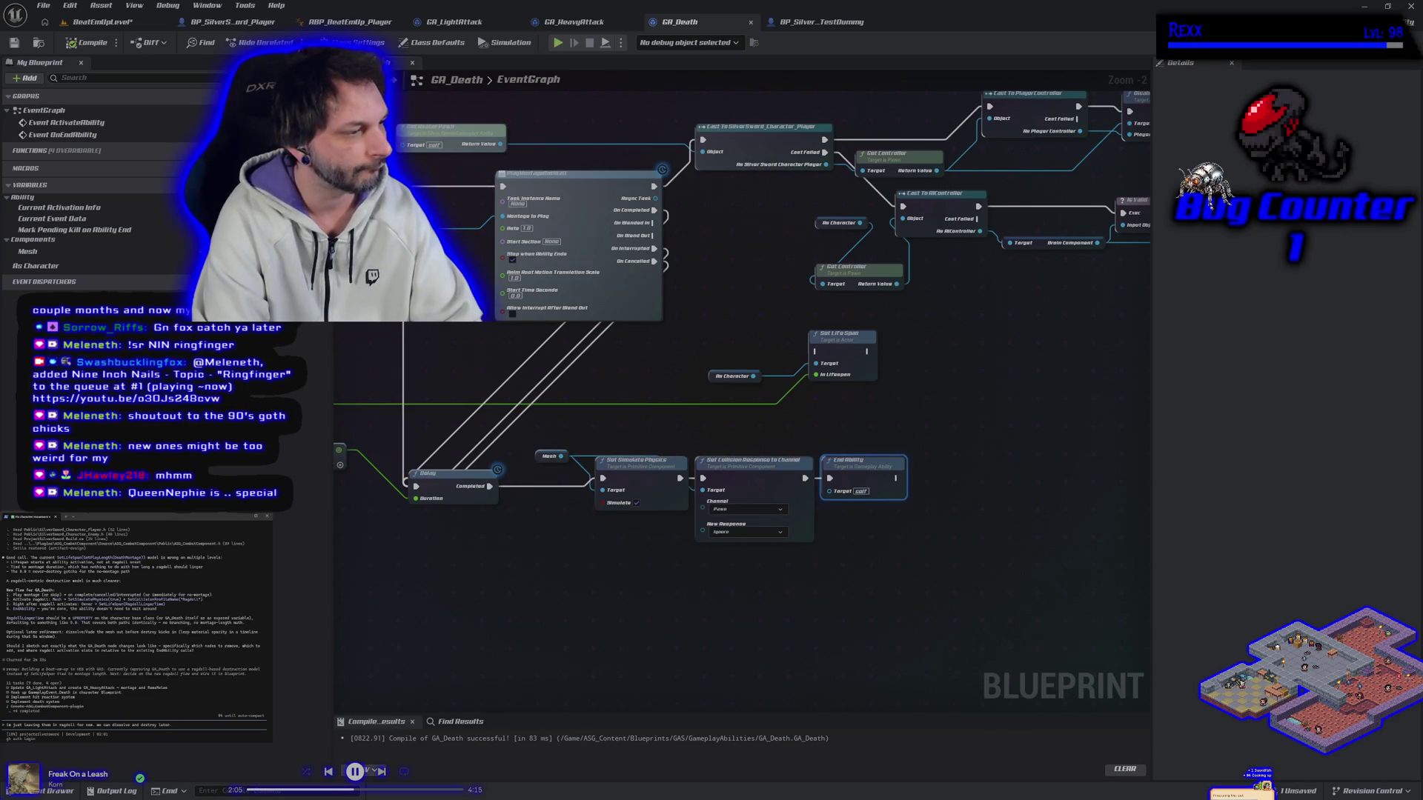
pyautogui.write('ath stuff')
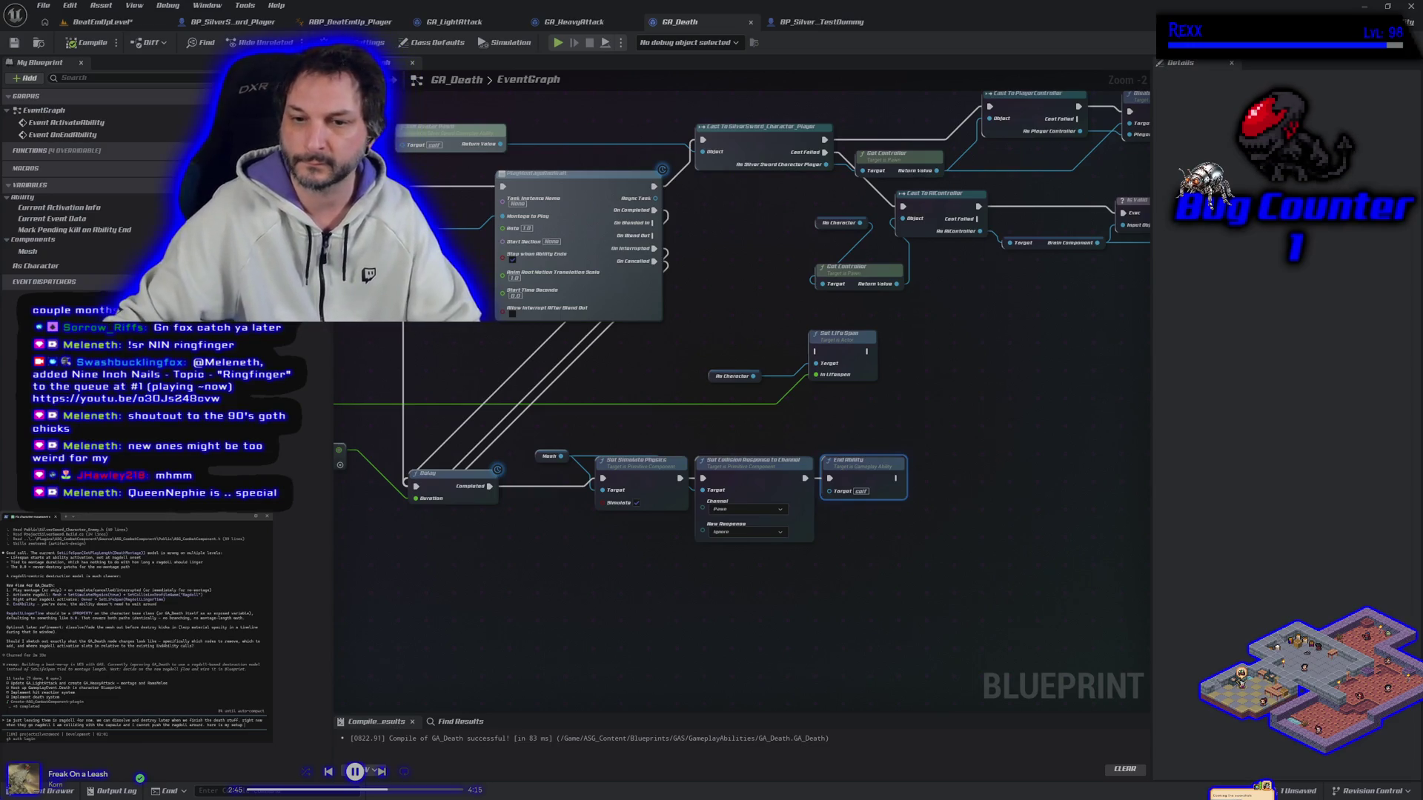
pyautogui.moveTo(480, 458); pyautogui.dragTo(644, 448)
pyautogui.moveTo(364, 389)
pyautogui.mouseDown()
pyautogui.moveTo(667, 534)
pyautogui.moveTo(927, 563)
pyautogui.moveTo(1010, 600)
pyautogui.mouseUp()
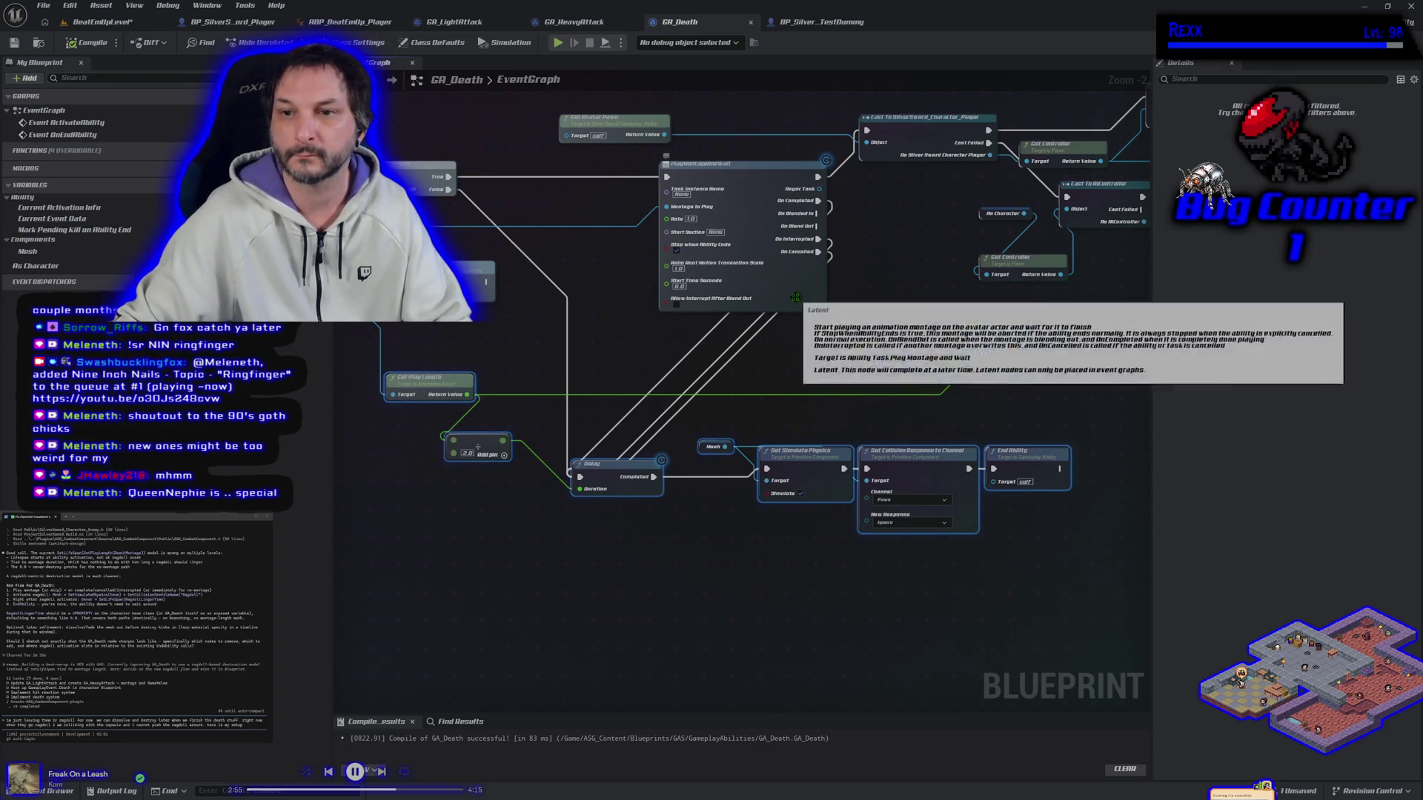
# Paste the copied GA_Death death-sequence nodes as text into the AI assistant's prompt.
pyautogui.moveTo(368, 306); pyautogui.dragTo(500, 317)
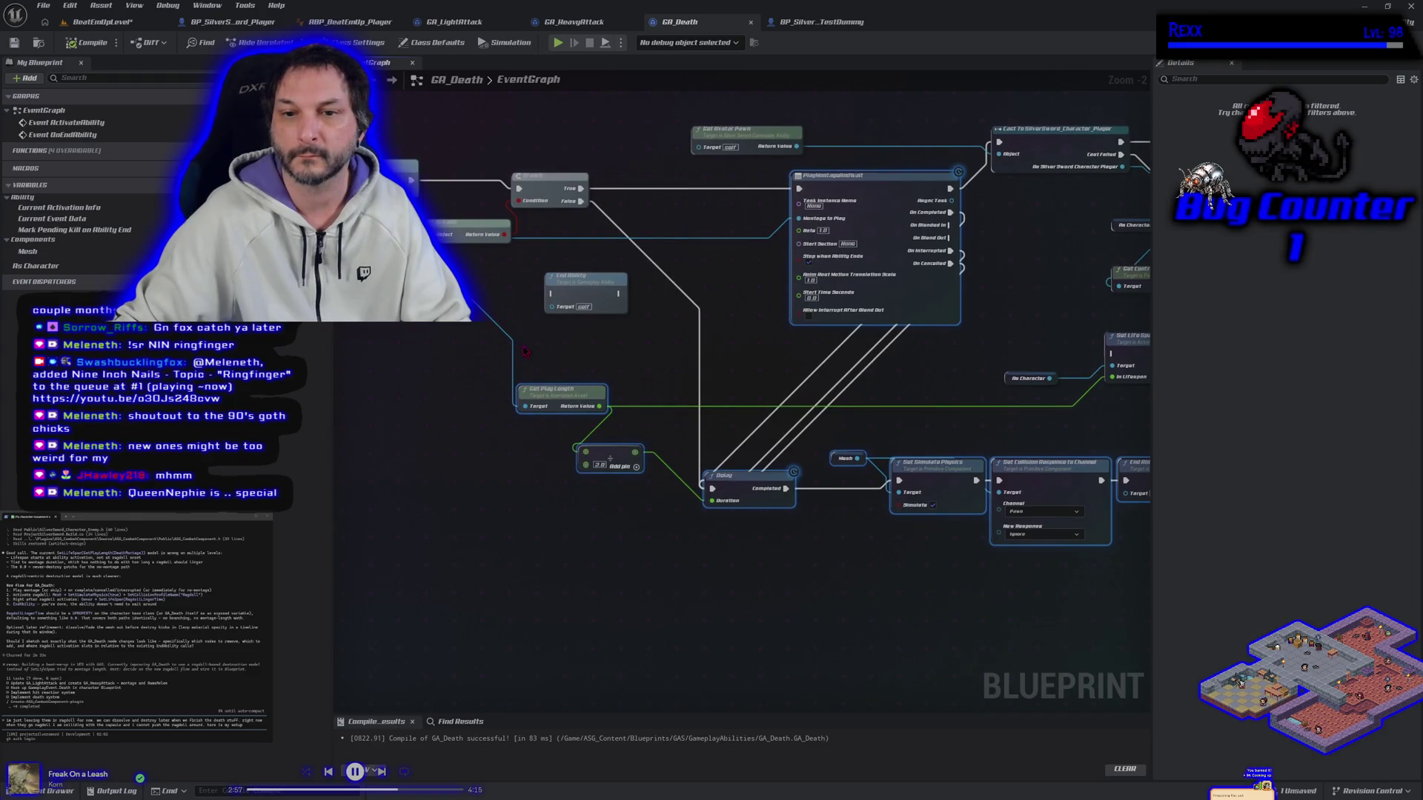
pyautogui.click(548, 190)
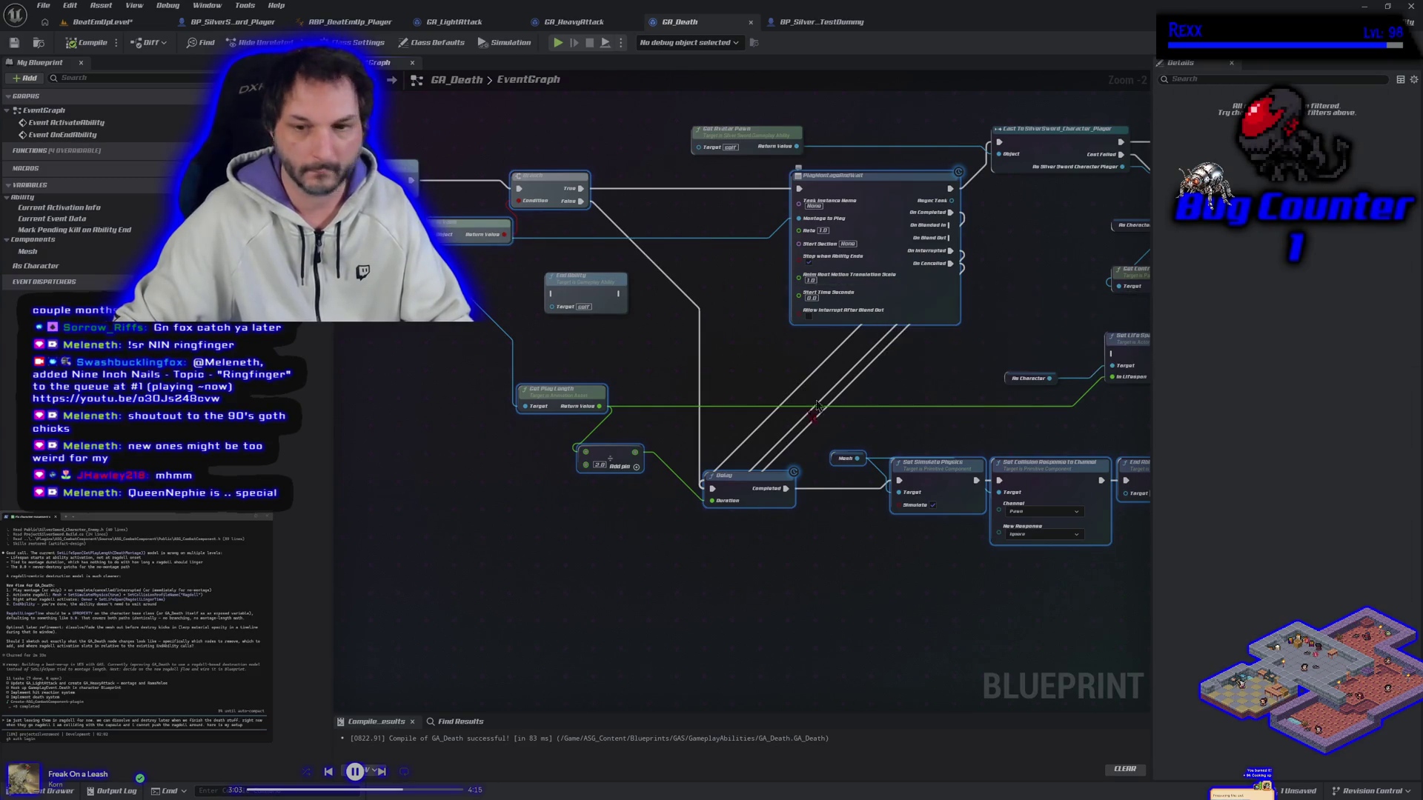
pyautogui.click(510, 572)
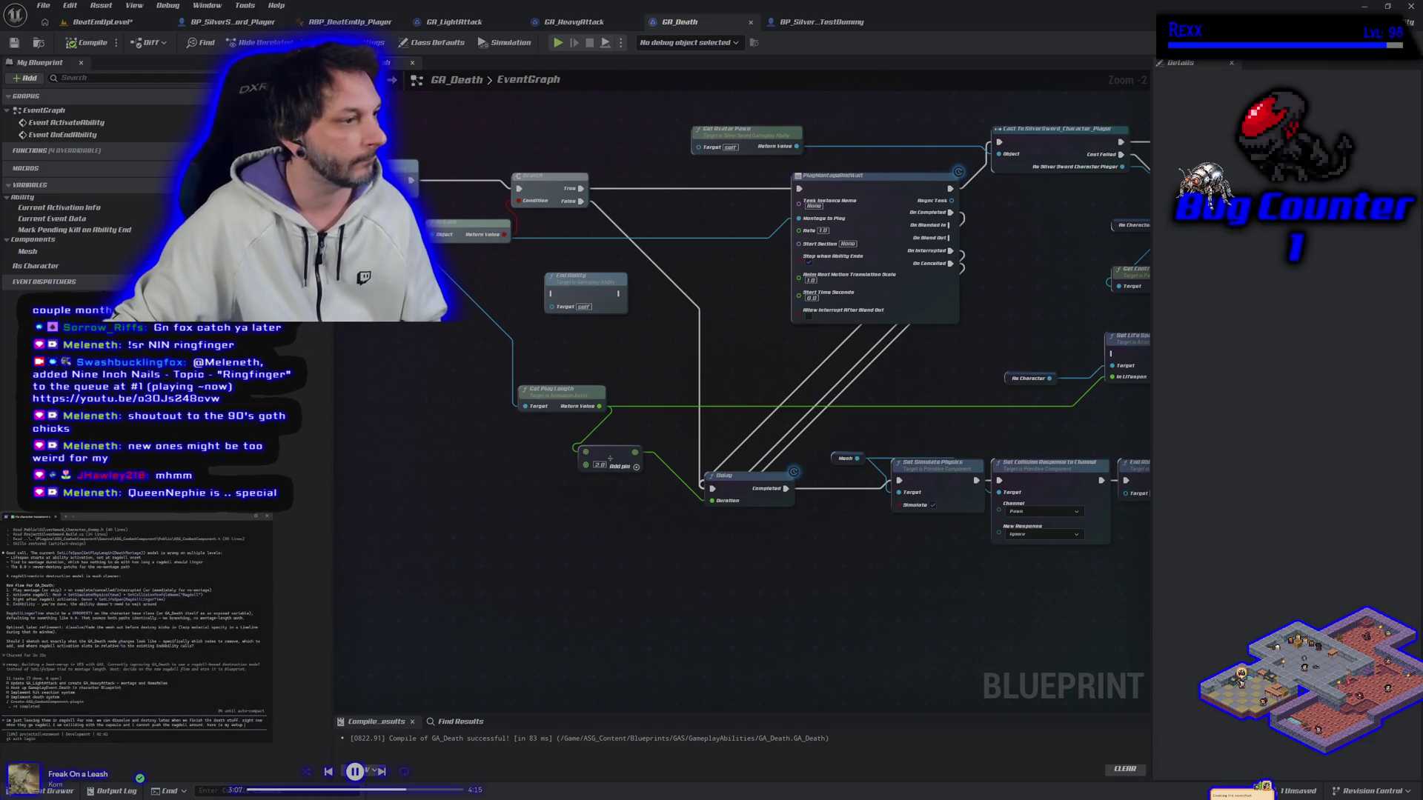
pyautogui.hotkey('ctrl', 'v')
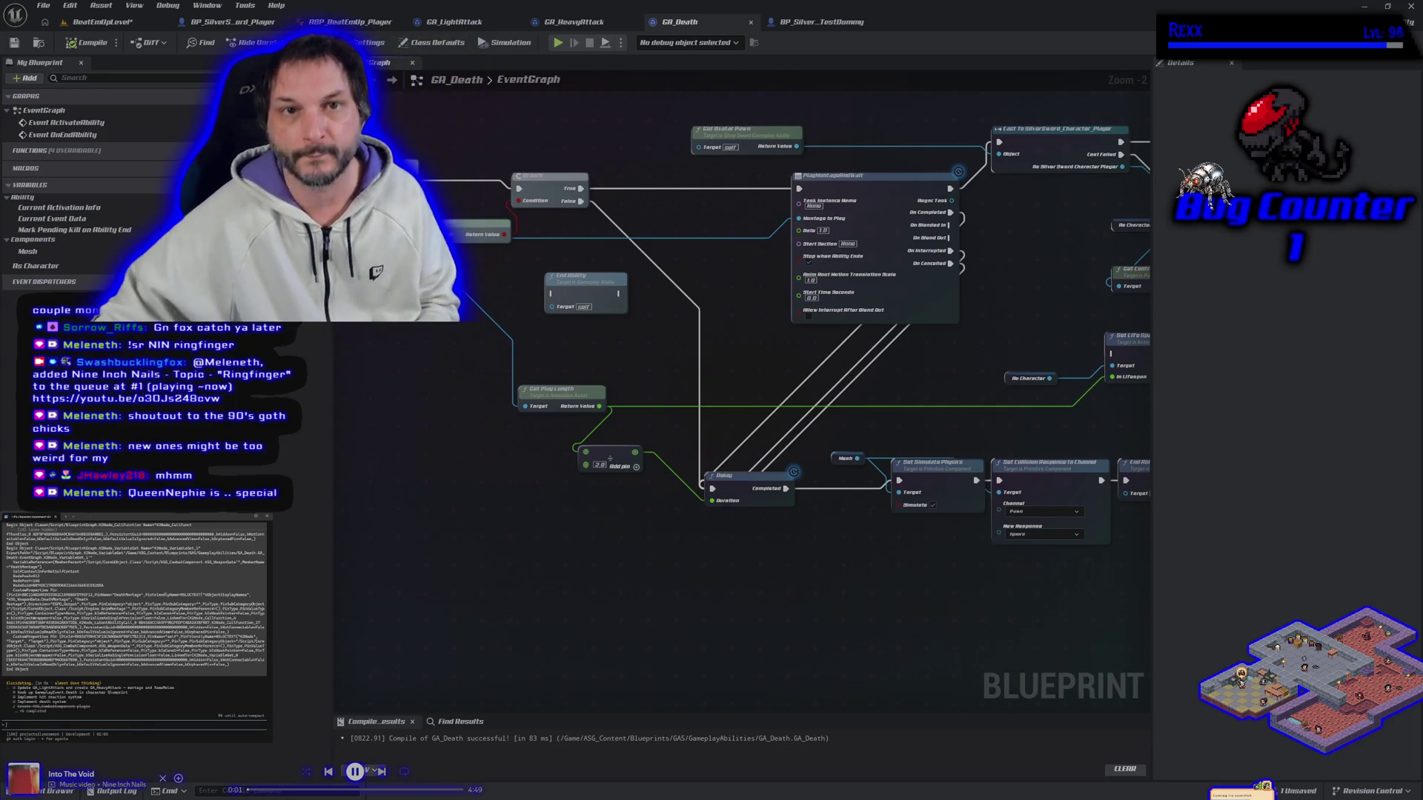
pyautogui.click(93, 22)
pyautogui.click(43, 5)
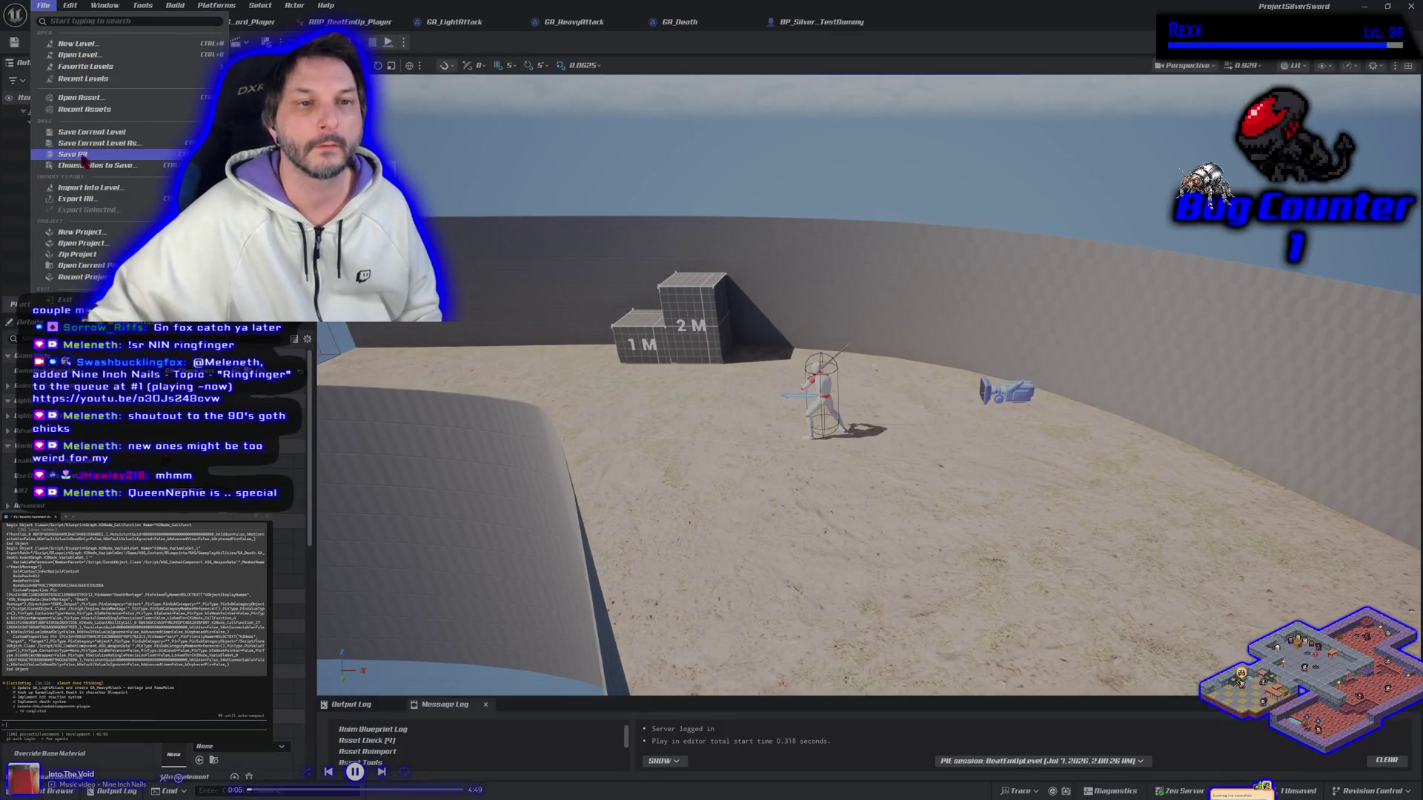
pyautogui.click(89, 132)
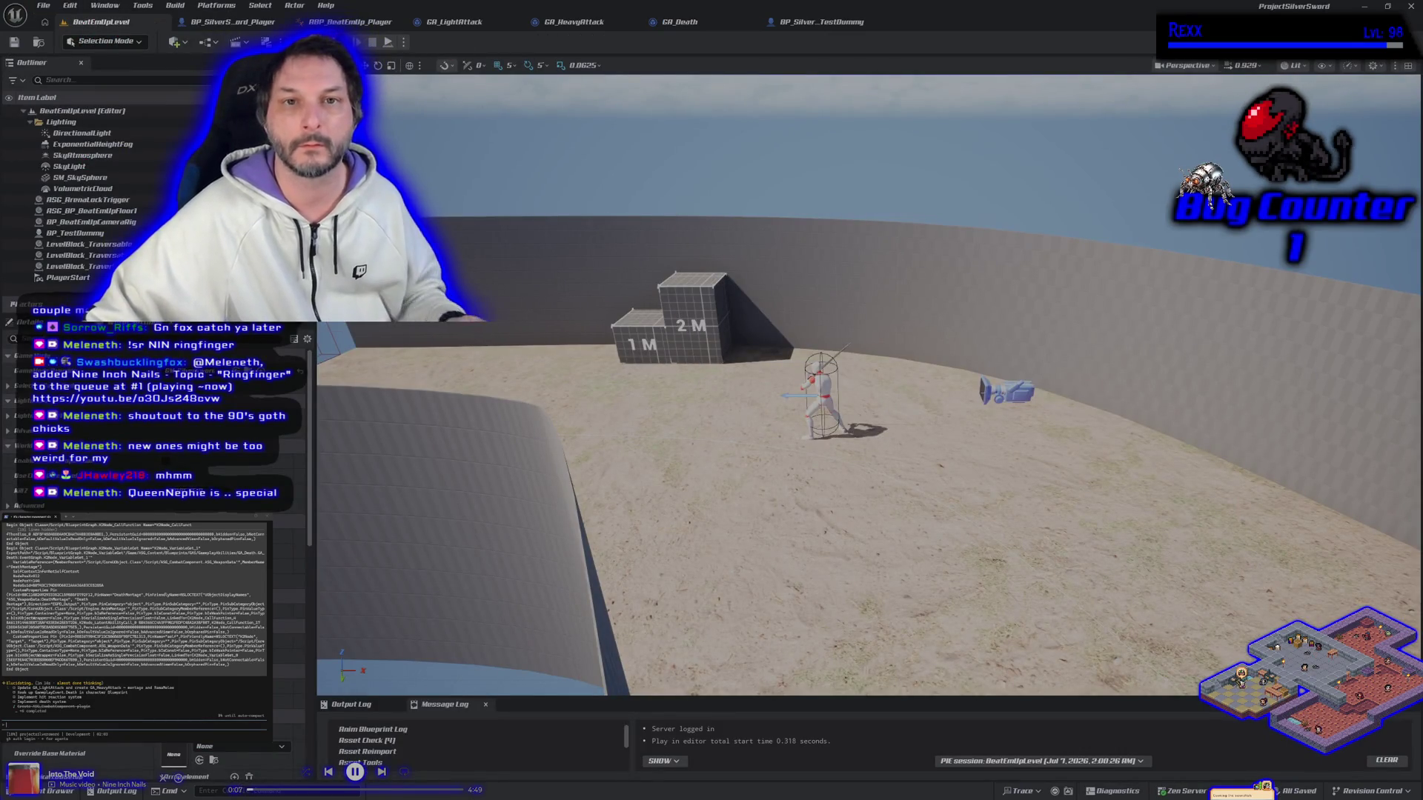
pyautogui.click(388, 42)
pyautogui.press('d')
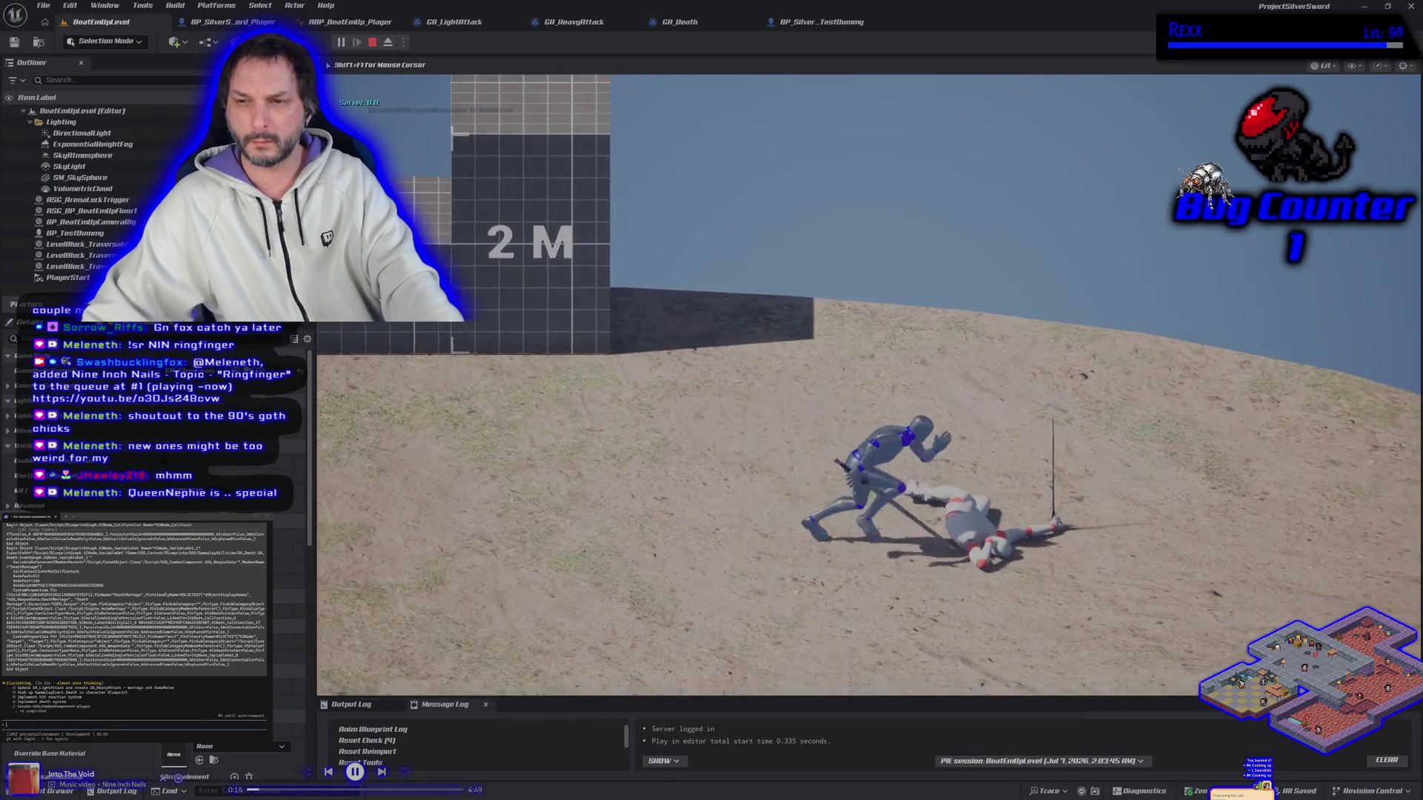
pyautogui.press('d')
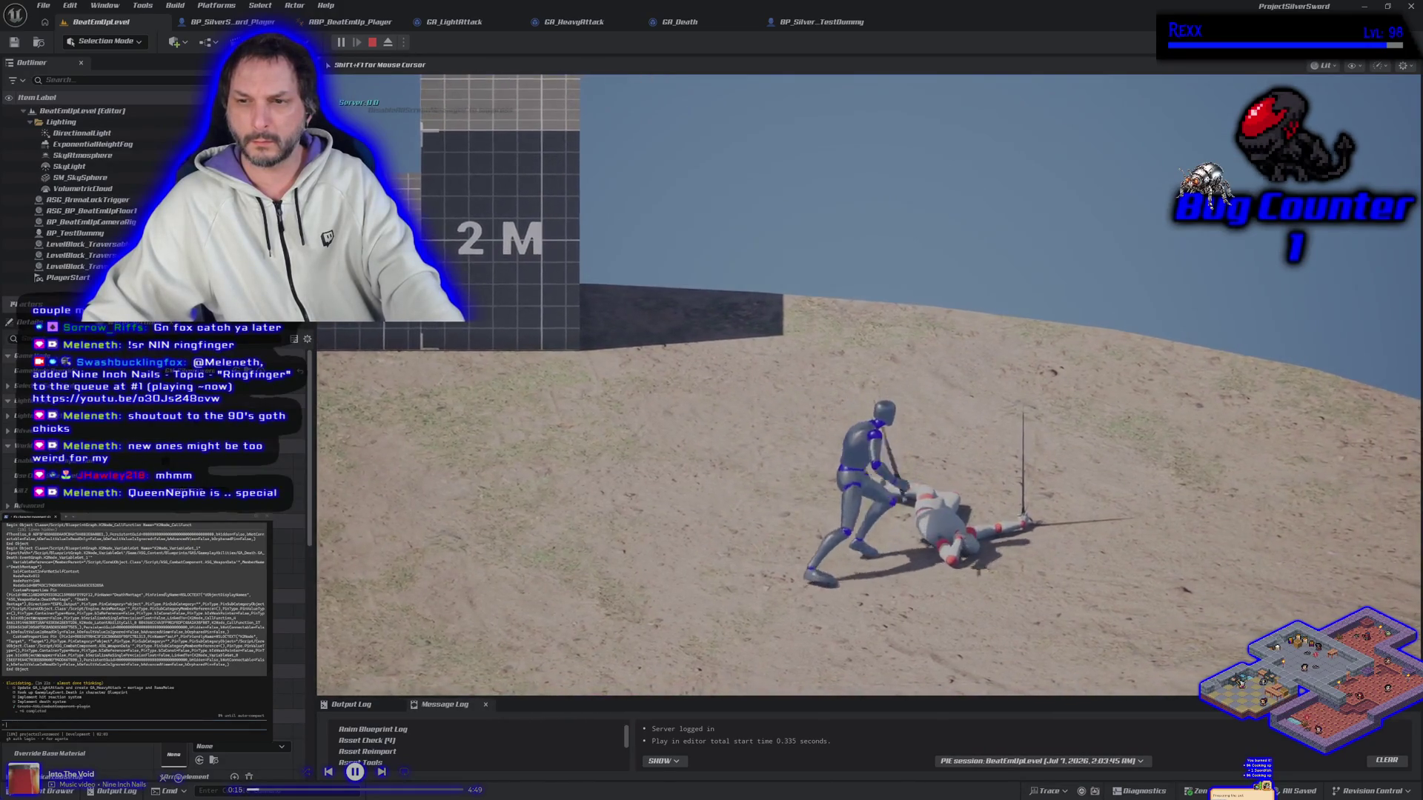
pyautogui.press('w')
pyautogui.press('a')
pyautogui.press('s')
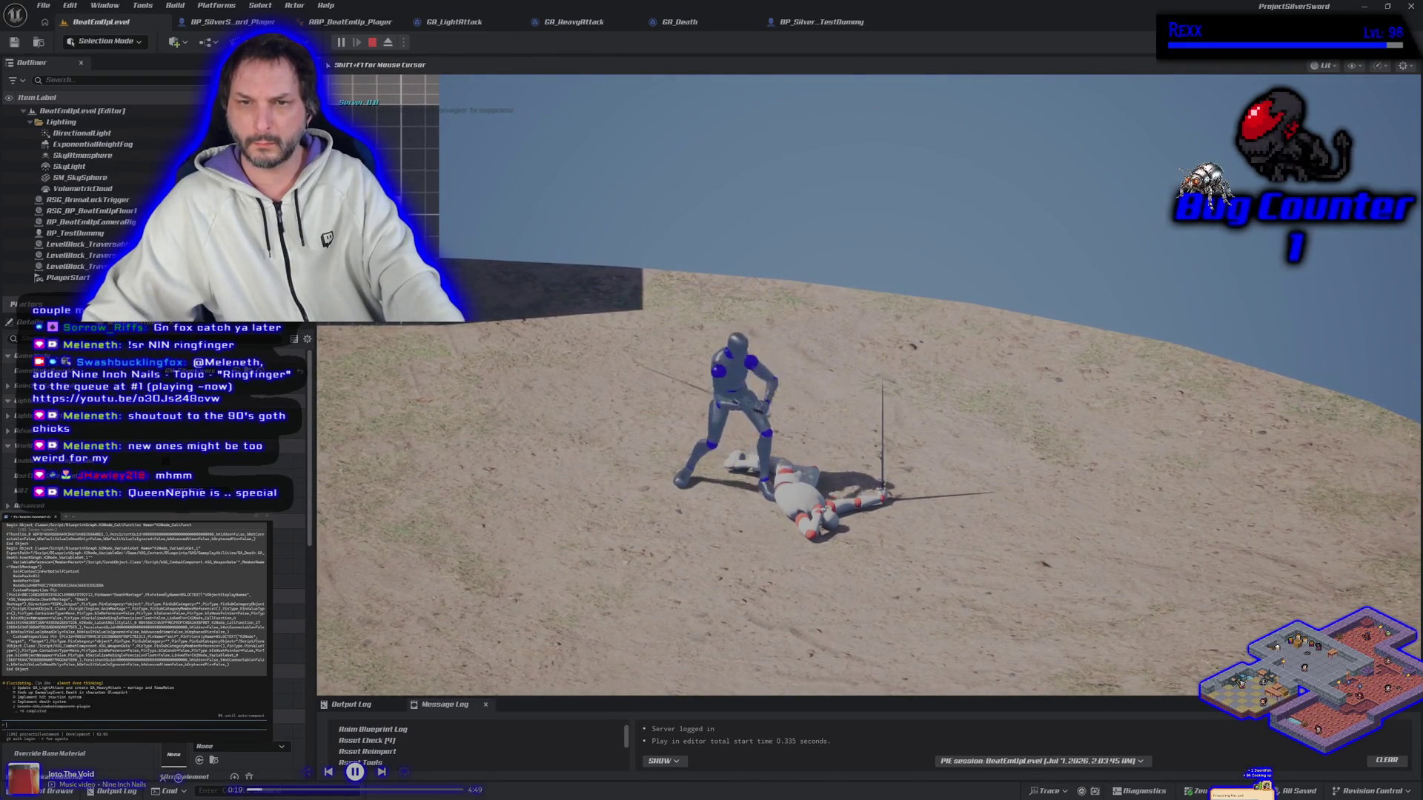
pyautogui.press('Escape')
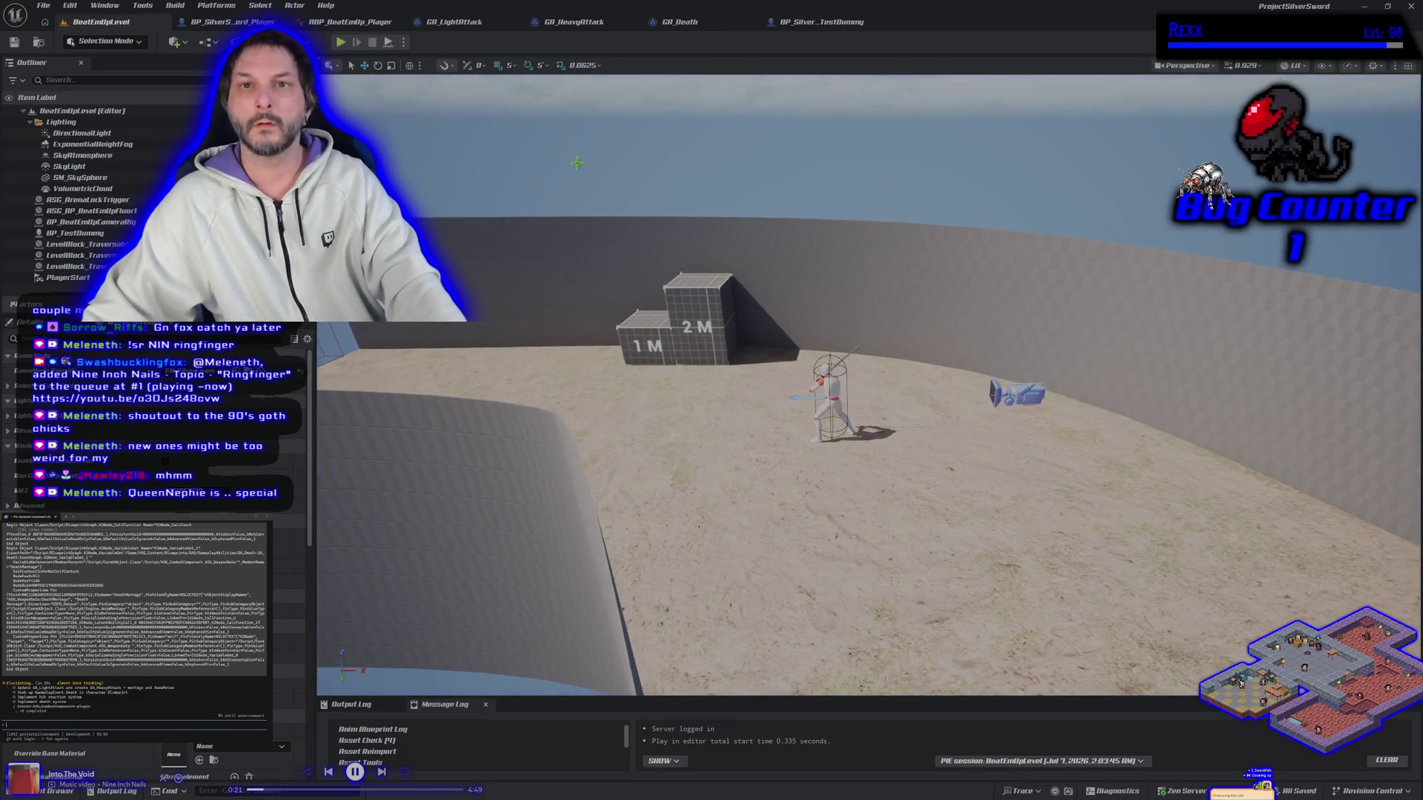
# Look over the BP_SilverSword_TestDummy graph, then return to the GA_Death event graph.
pyautogui.click(790, 23)
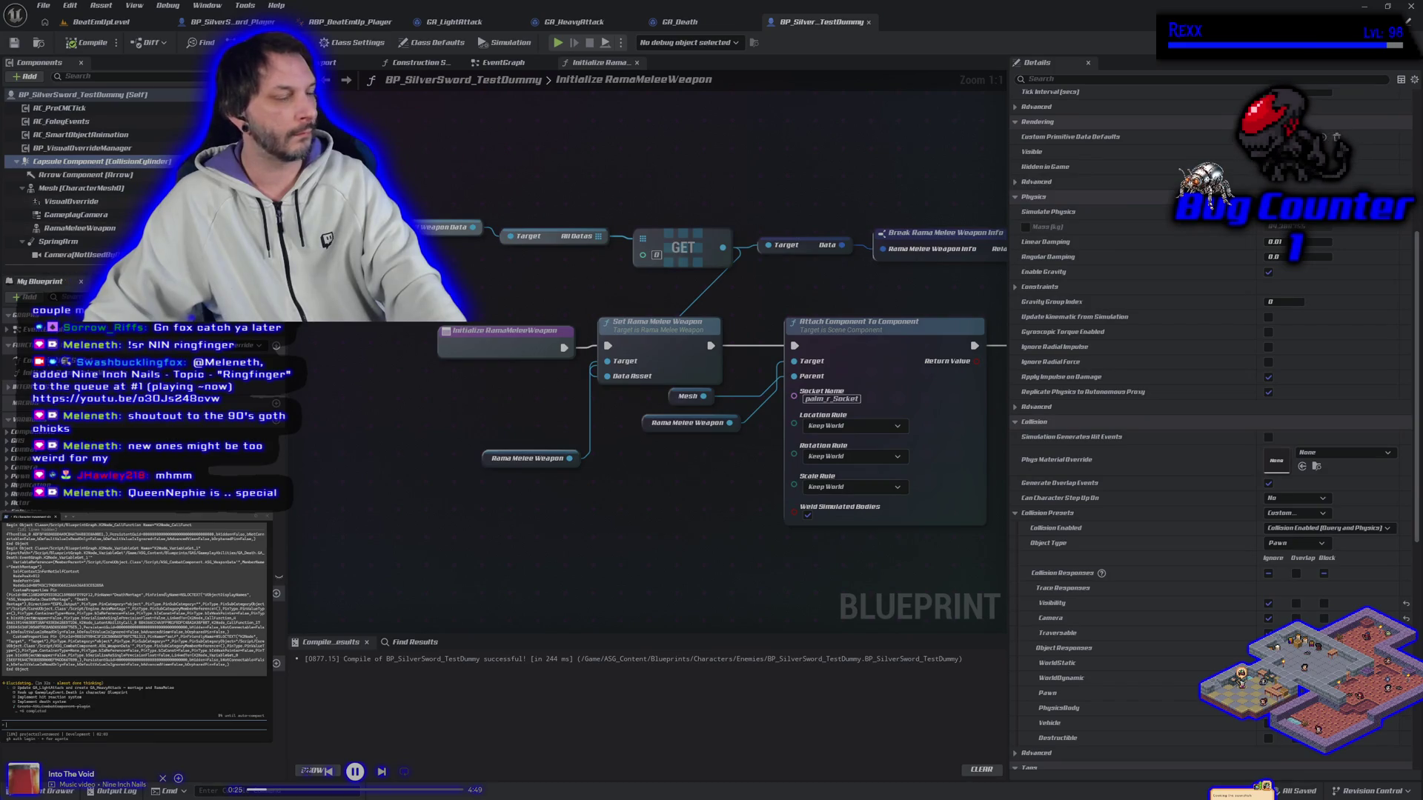
pyautogui.moveTo(671, 559)
pyautogui.mouseDown()
pyautogui.moveTo(627, 525)
pyautogui.moveTo(509, 503)
pyautogui.mouseUp()
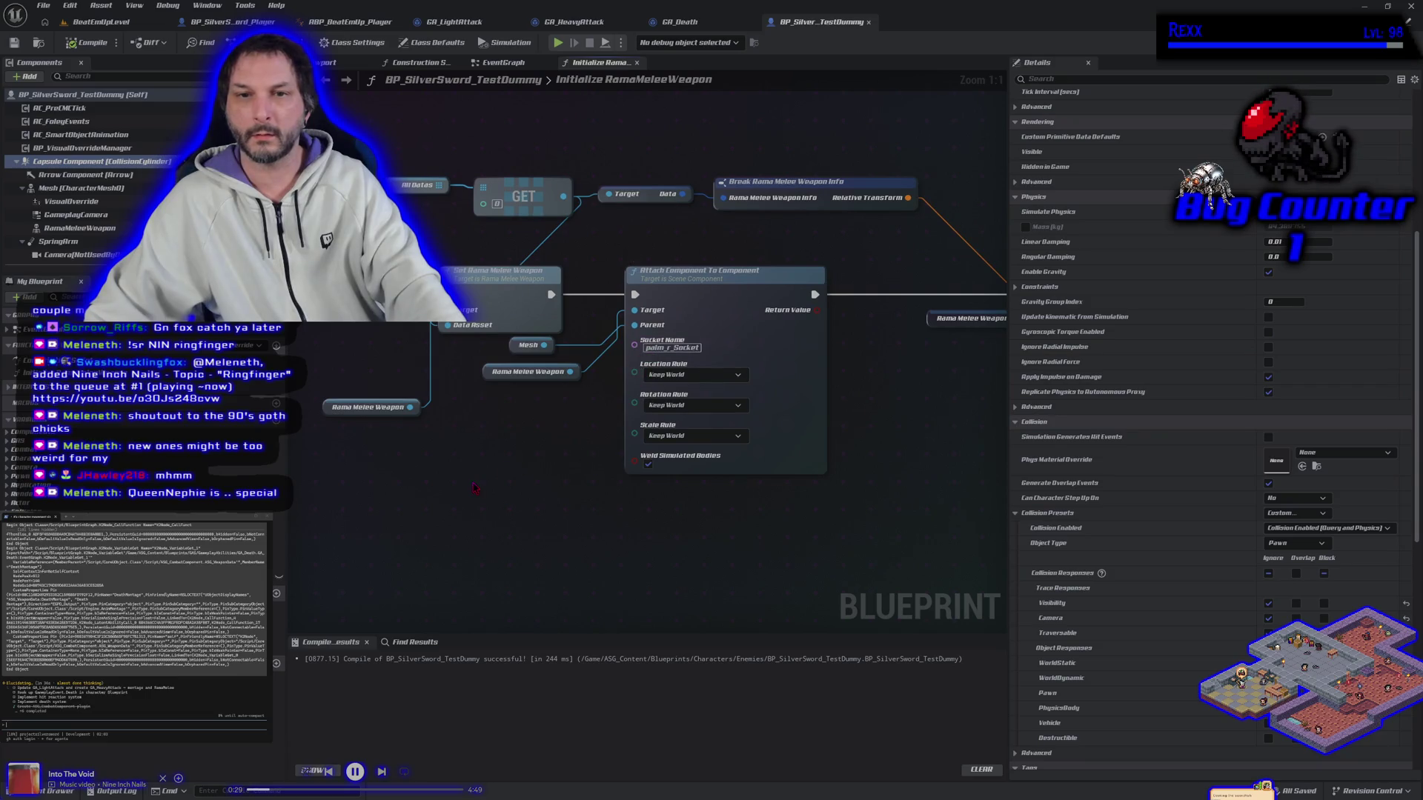
pyautogui.click(669, 24)
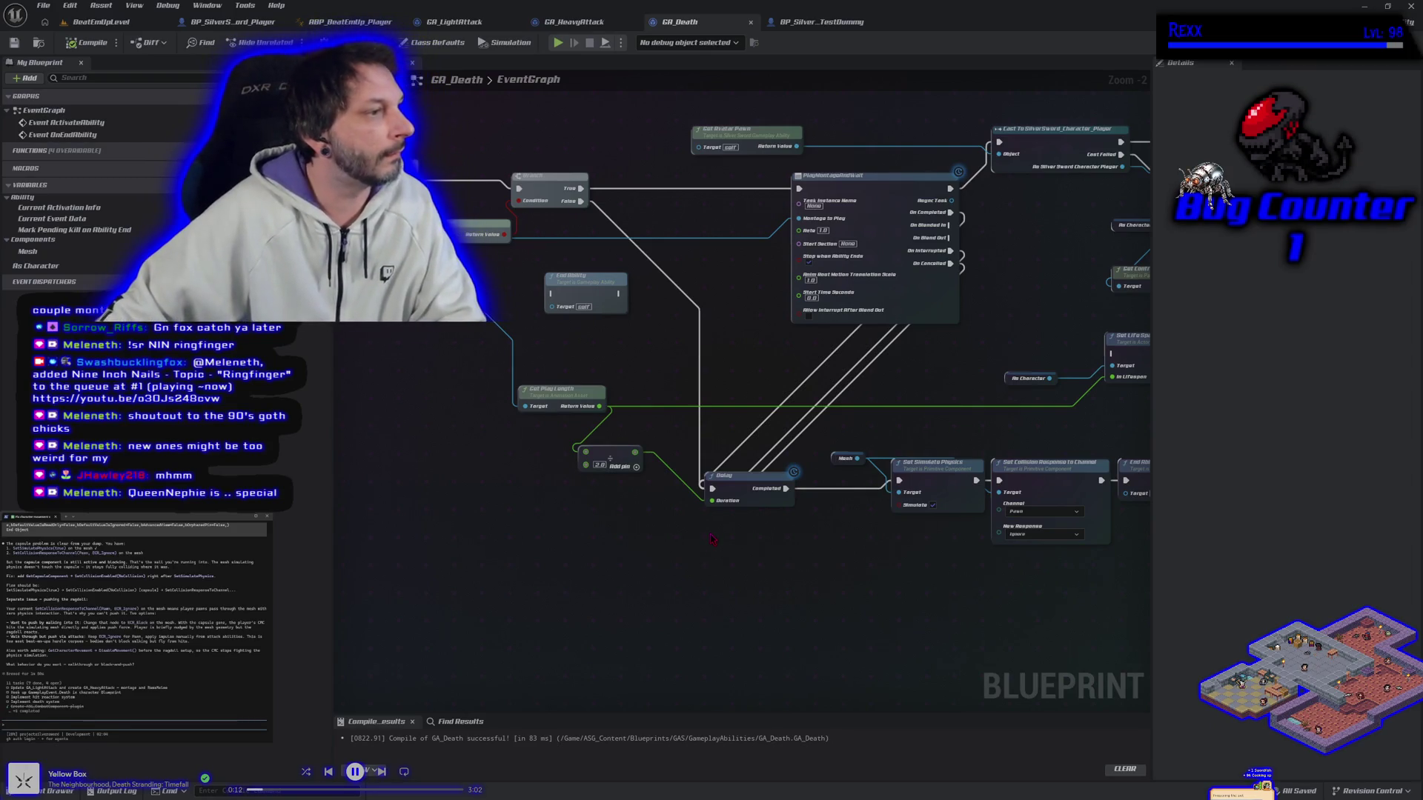
# Add an As Character node and disconnect the collision response node's existing Target wire.
pyautogui.moveTo(779, 558); pyautogui.dragTo(553, 511)
pyautogui.hotkey('ctrl', 'v')
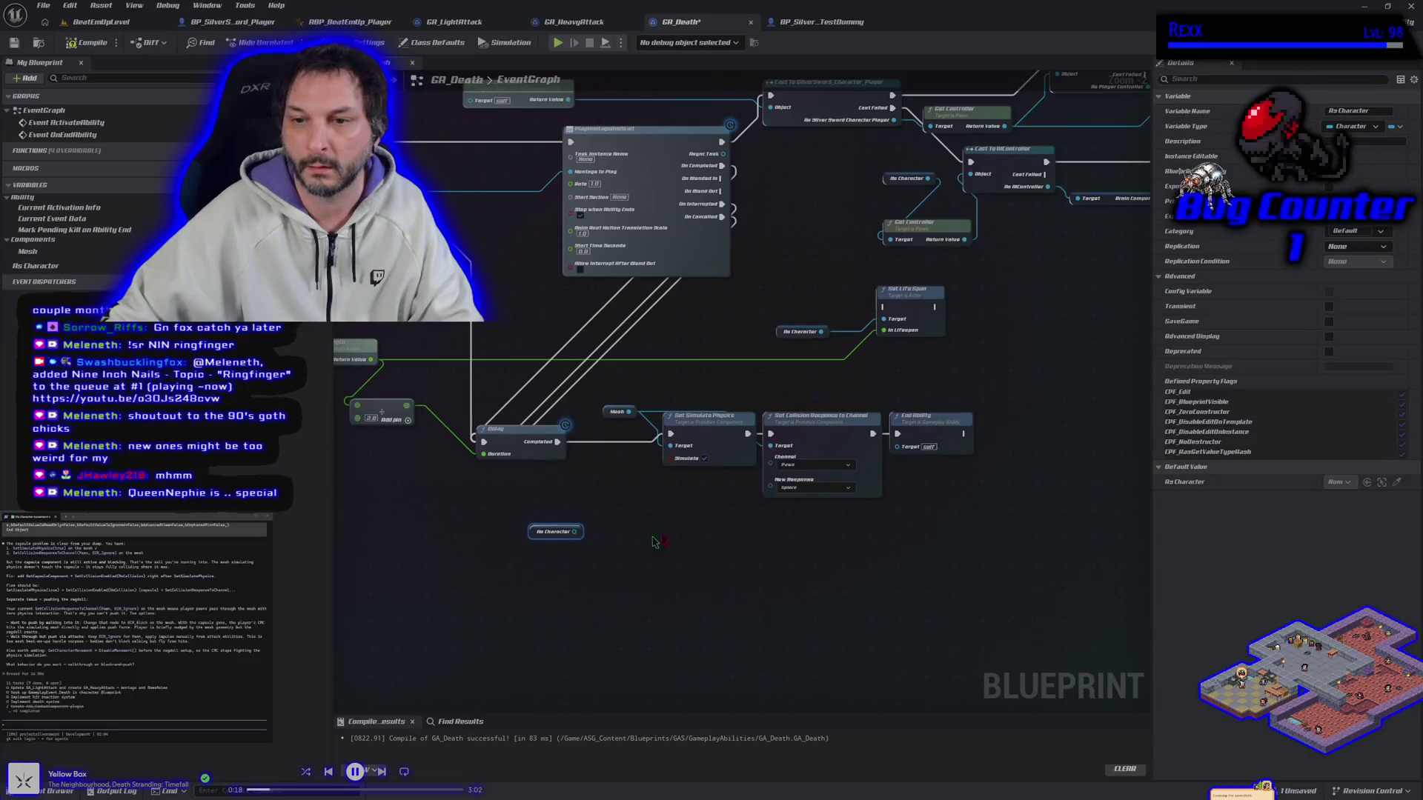
pyautogui.click(812, 445)
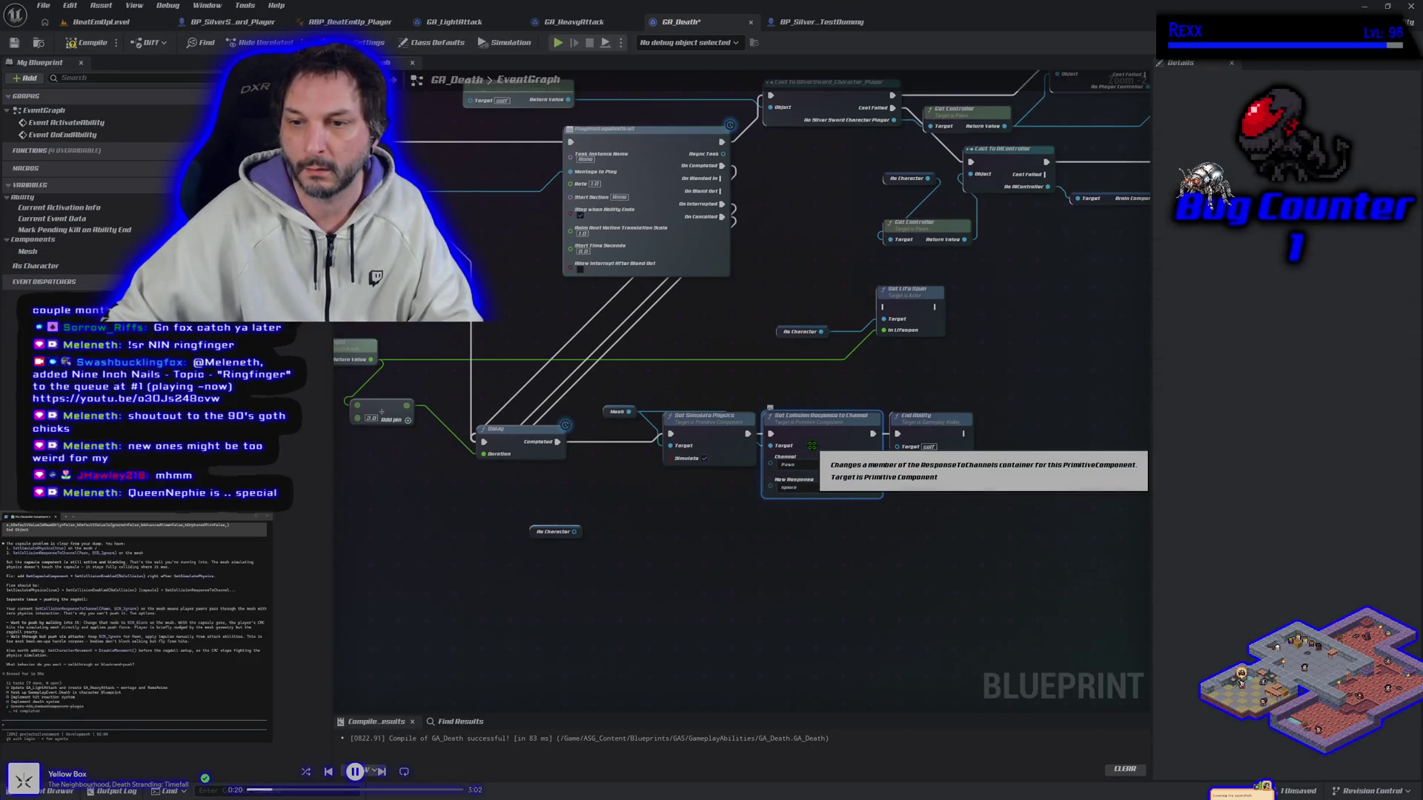
pyautogui.moveTo(812, 445); pyautogui.dragTo(820, 512)
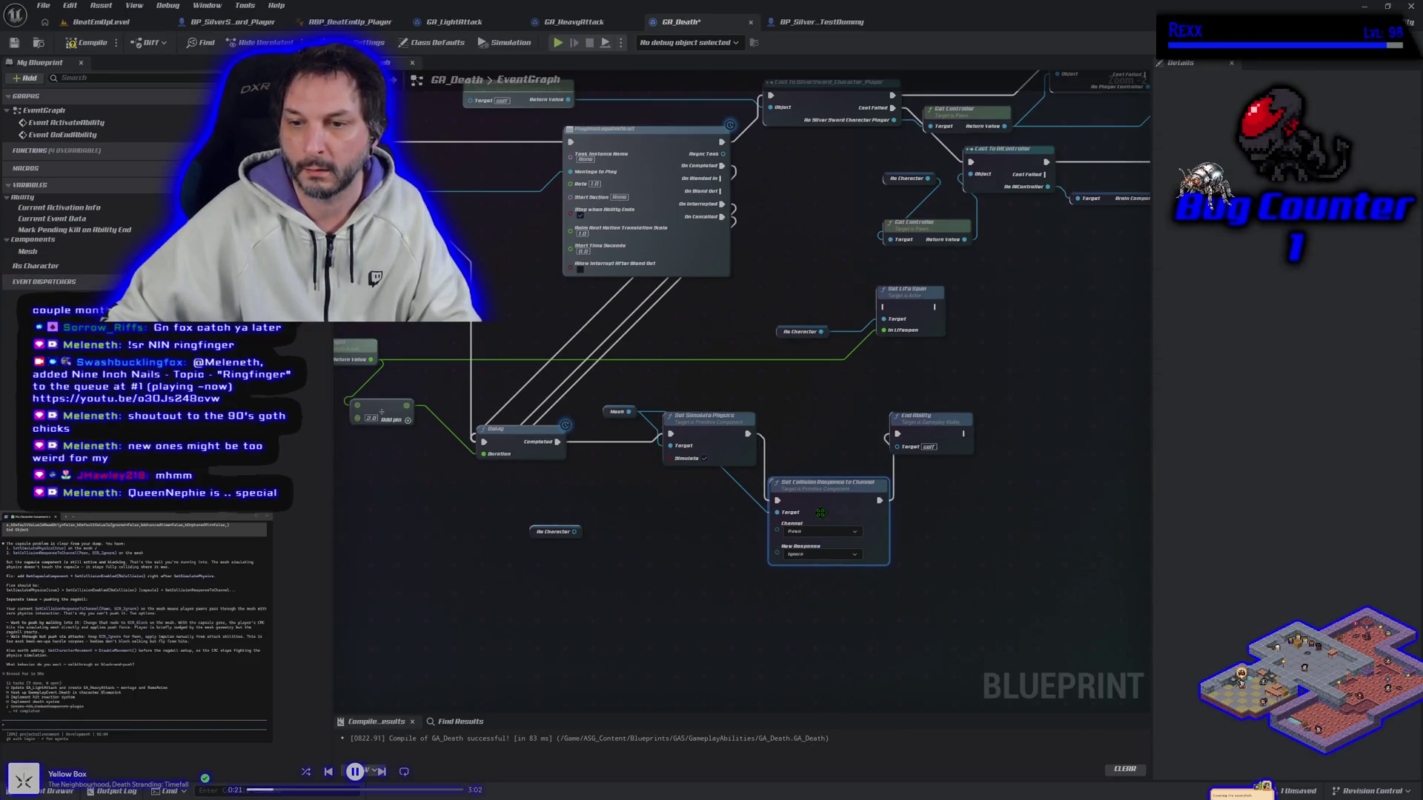
pyautogui.keyDown('alt'); pyautogui.click(777, 512); pyautogui.keyUp('alt')
# Feed As Character's Get Capsule Component into Set Collision Response to Channel's Target.
pyautogui.moveTo(583, 531)
pyautogui.mouseDown()
pyautogui.moveTo(690, 552)
pyautogui.moveTo(696, 540)
pyautogui.moveTo(636, 526)
pyautogui.mouseUp()
pyautogui.write('get capsule')
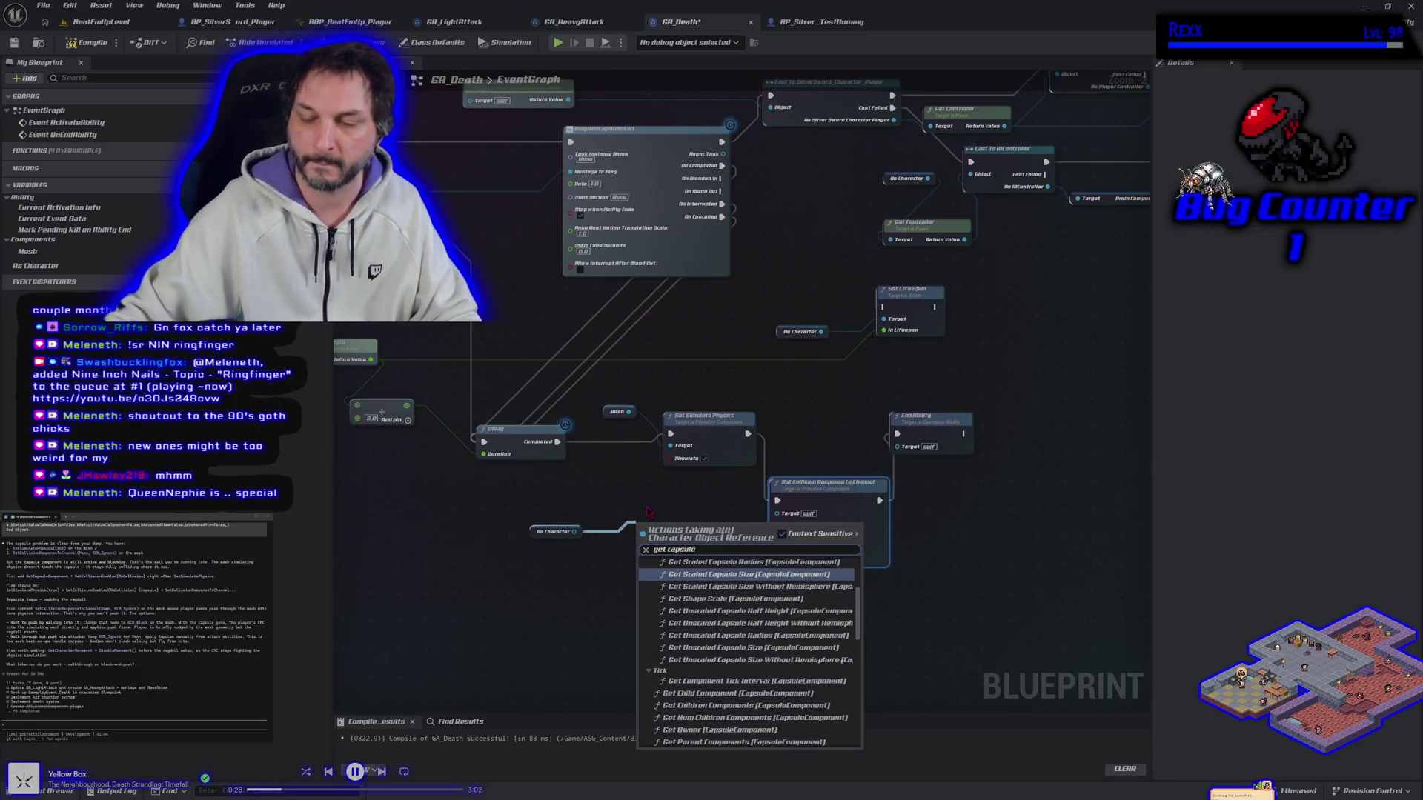
pyautogui.scroll(3, 751, 659)
pyautogui.scroll(2, 751, 658)
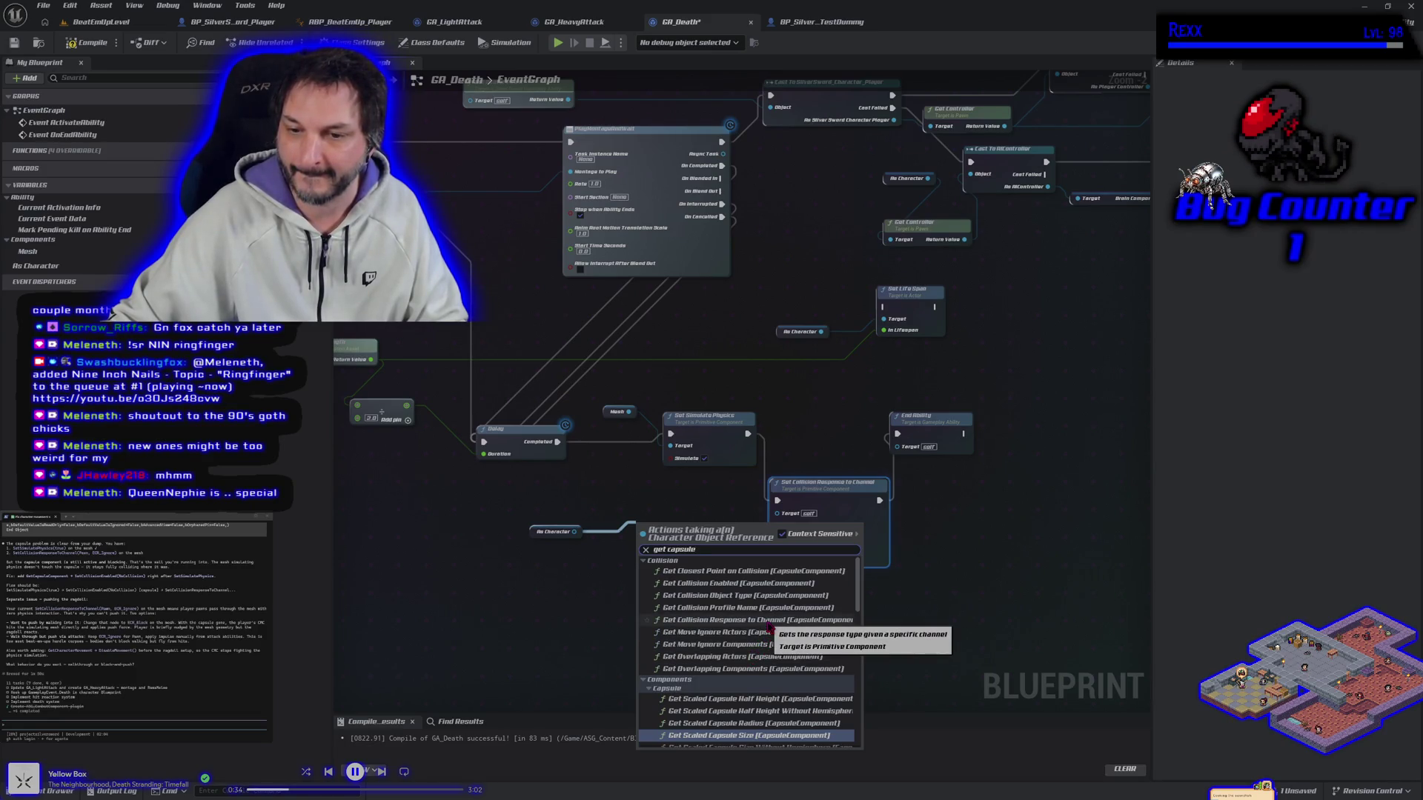
pyautogui.scroll(-10, 768, 627)
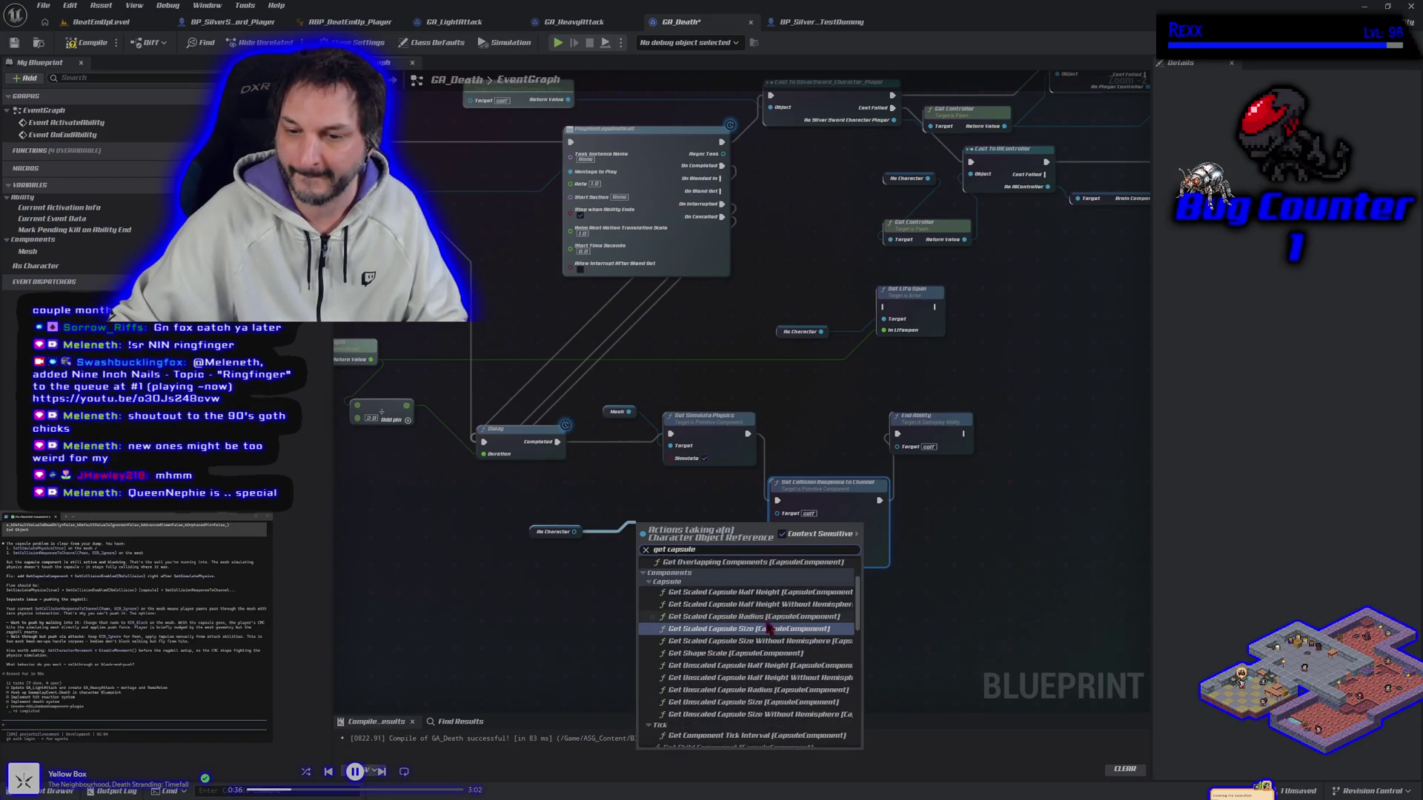
pyautogui.scroll(-5, 763, 630)
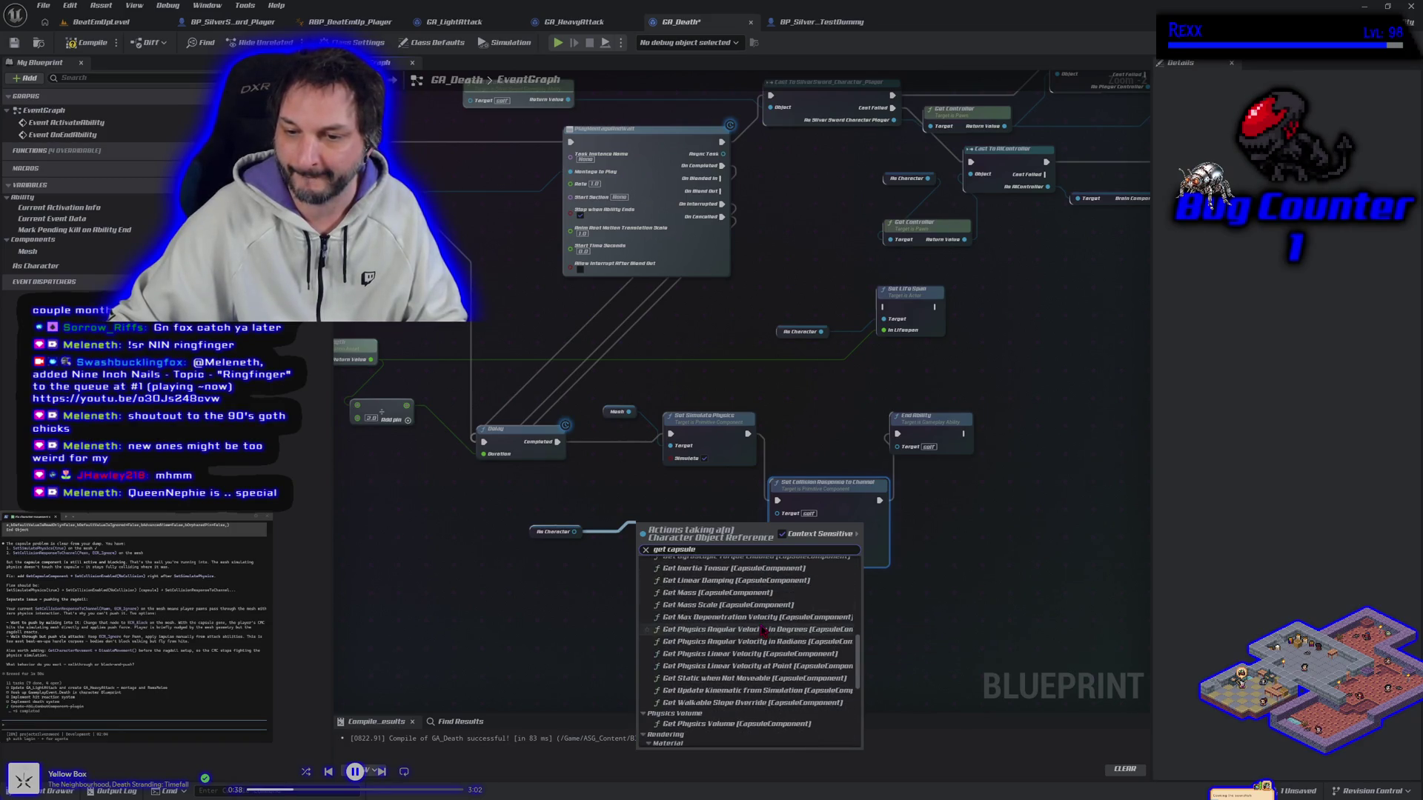
pyautogui.scroll(-10, 764, 630)
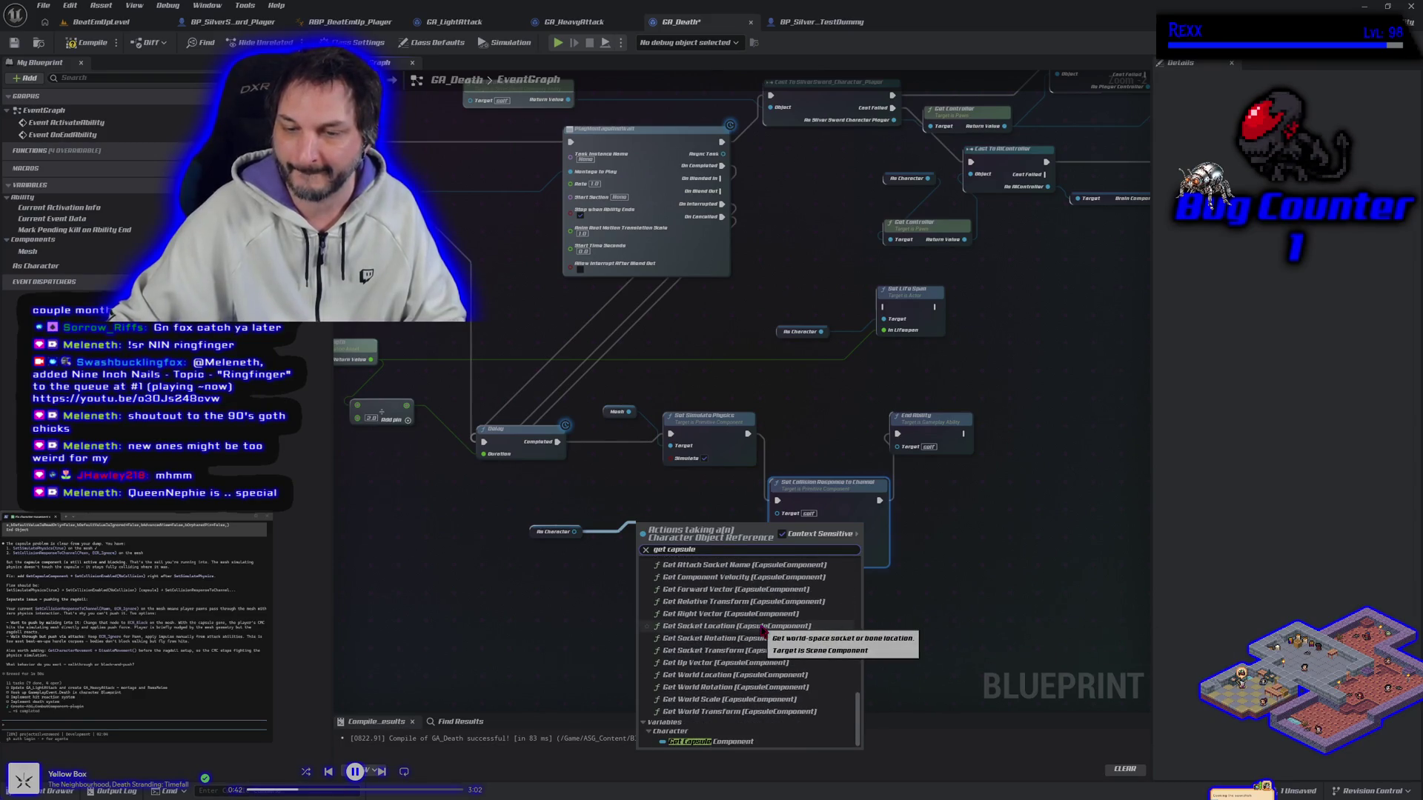
pyautogui.click(711, 742)
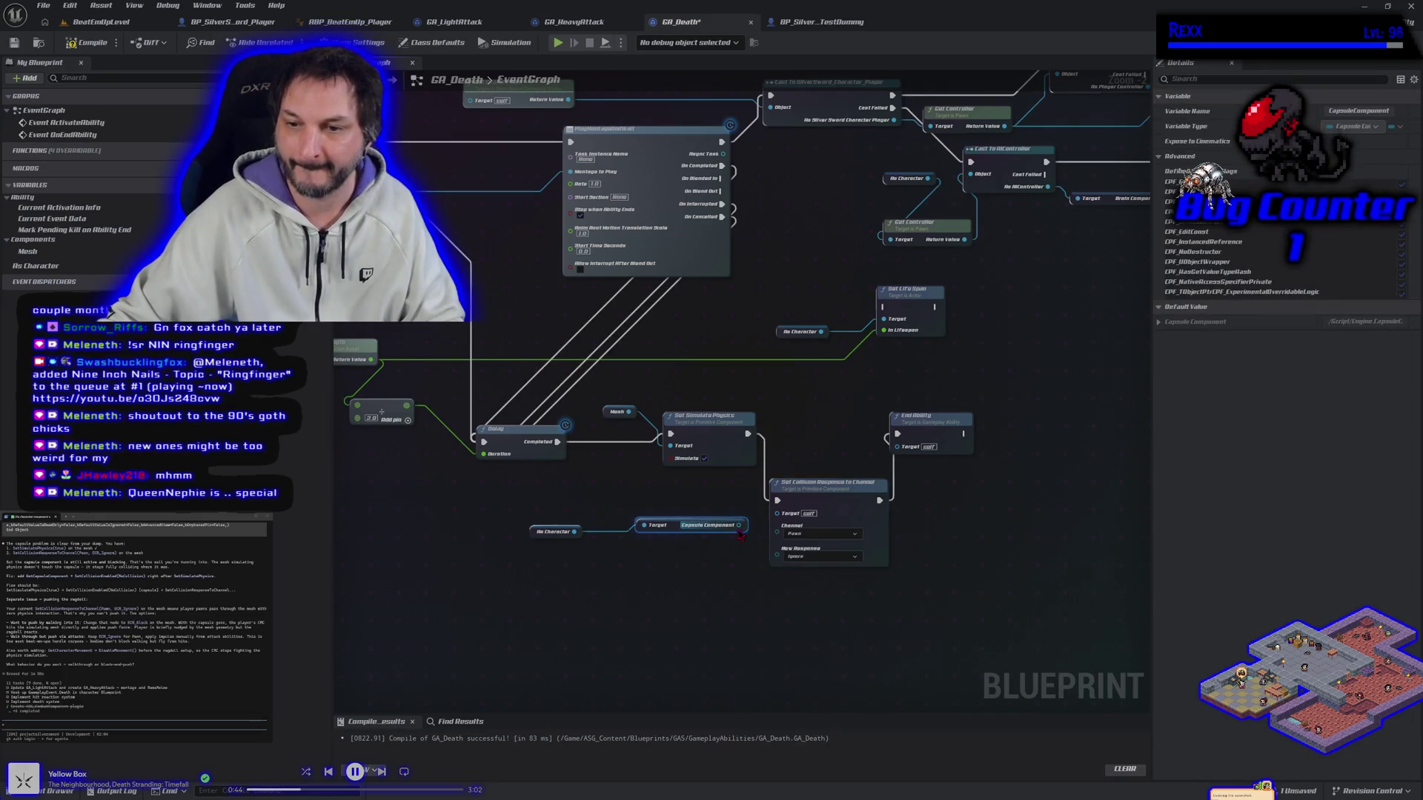
pyautogui.moveTo(739, 528)
pyautogui.mouseDown()
pyautogui.moveTo(760, 533)
pyautogui.moveTo(777, 513)
pyautogui.mouseUp()
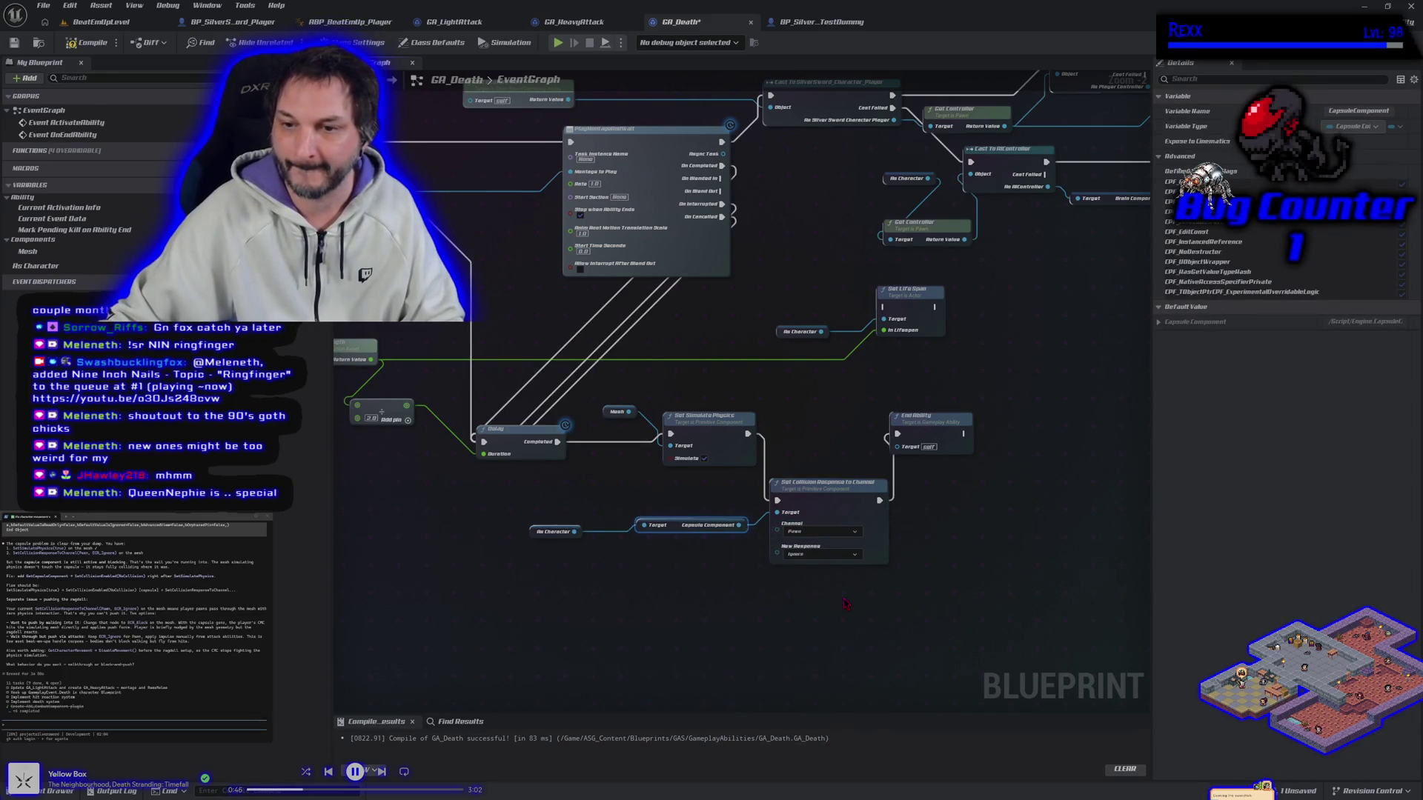
# Compile GA_Death and start a play test, running the player toward the dummy.
pyautogui.press('F7')
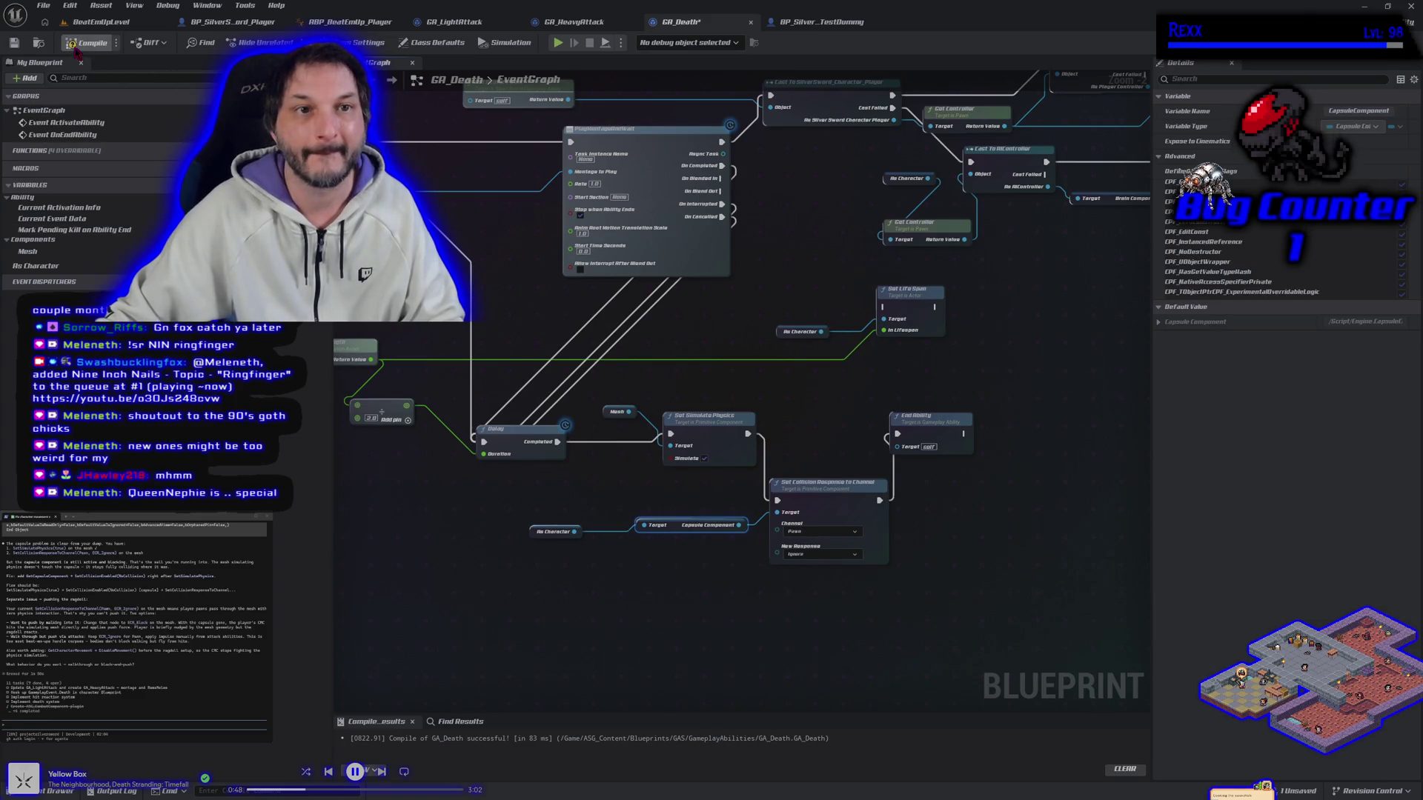
pyautogui.hotkey('alt', 'p')
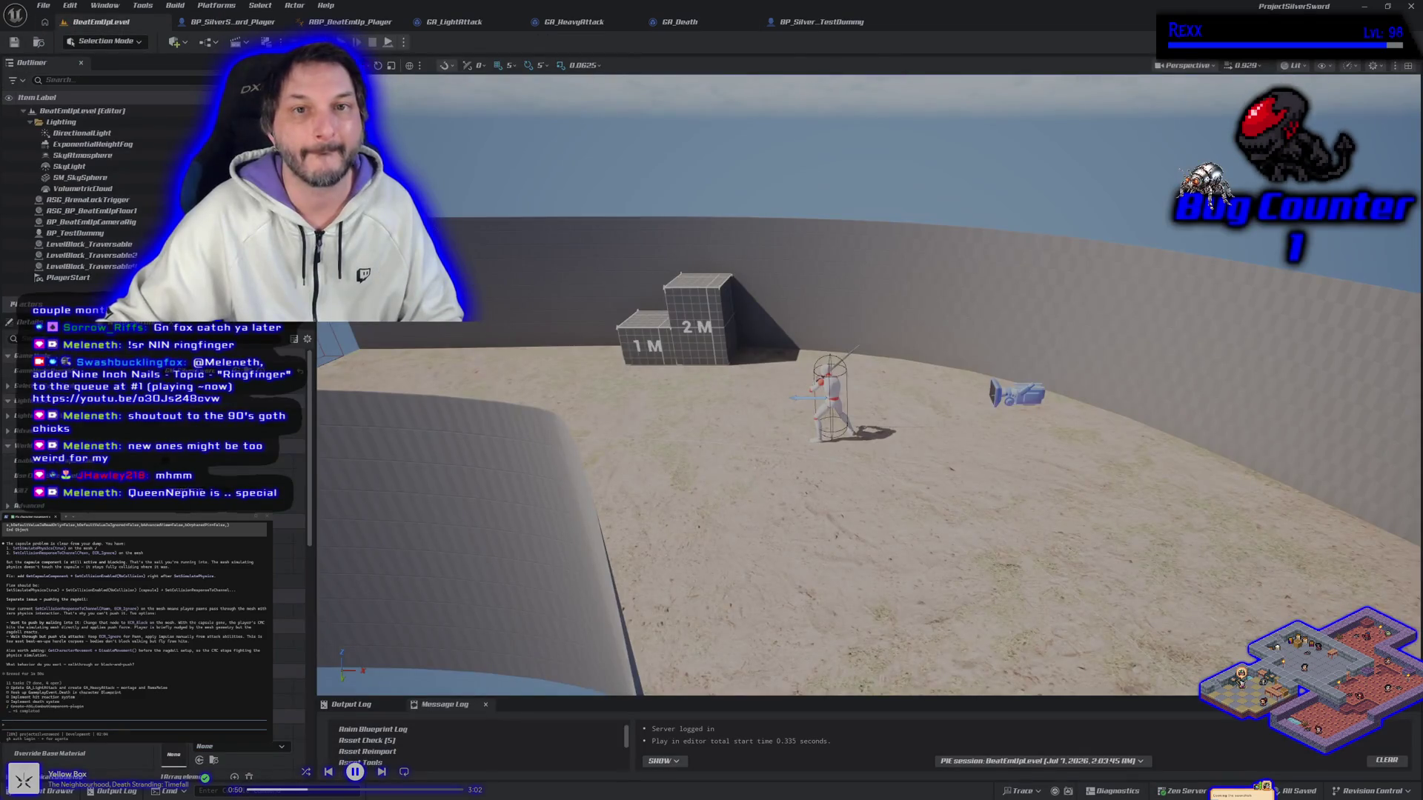
pyautogui.press('d')
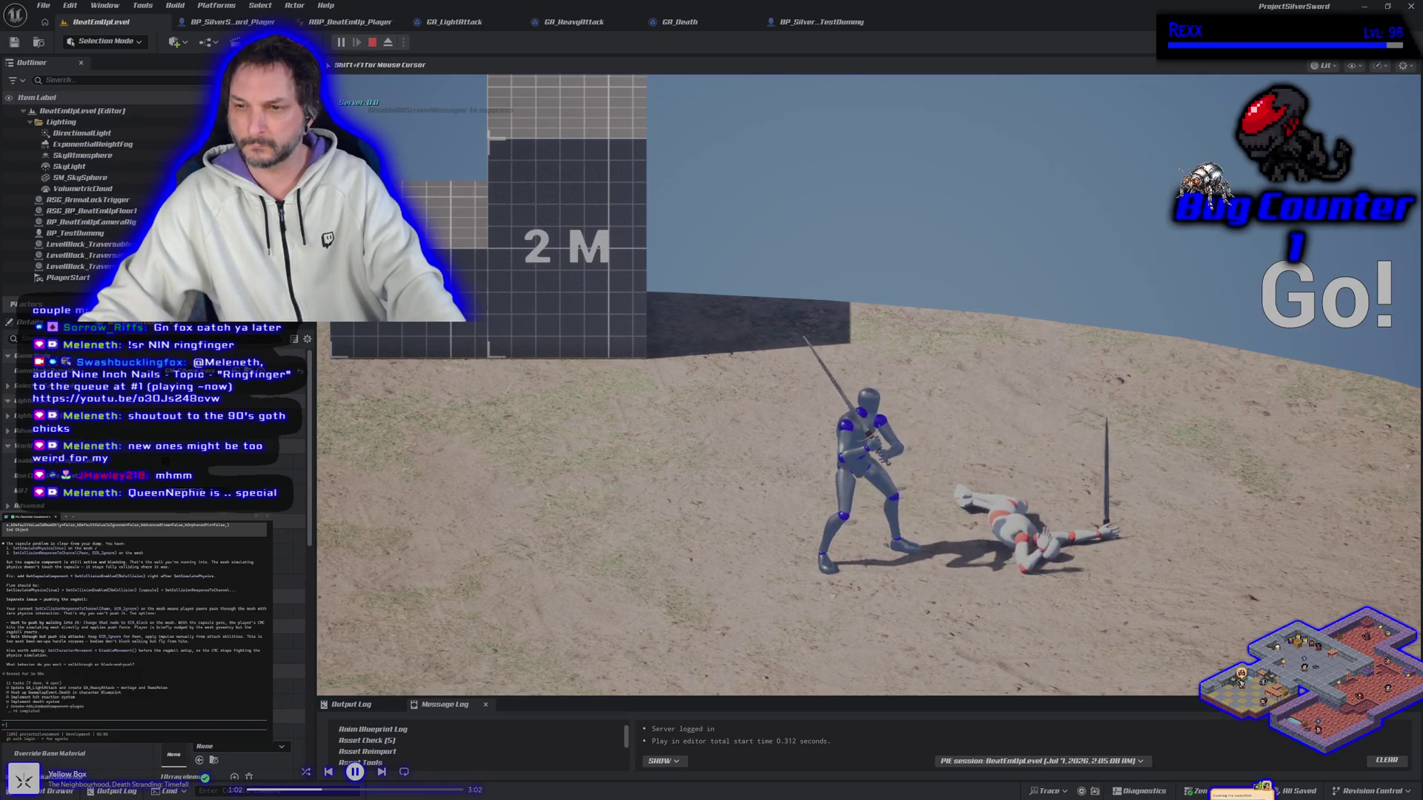
# Run the player back and forth past the fallen dummy, then stop the play session.
pyautogui.press('d')
pyautogui.press('a')
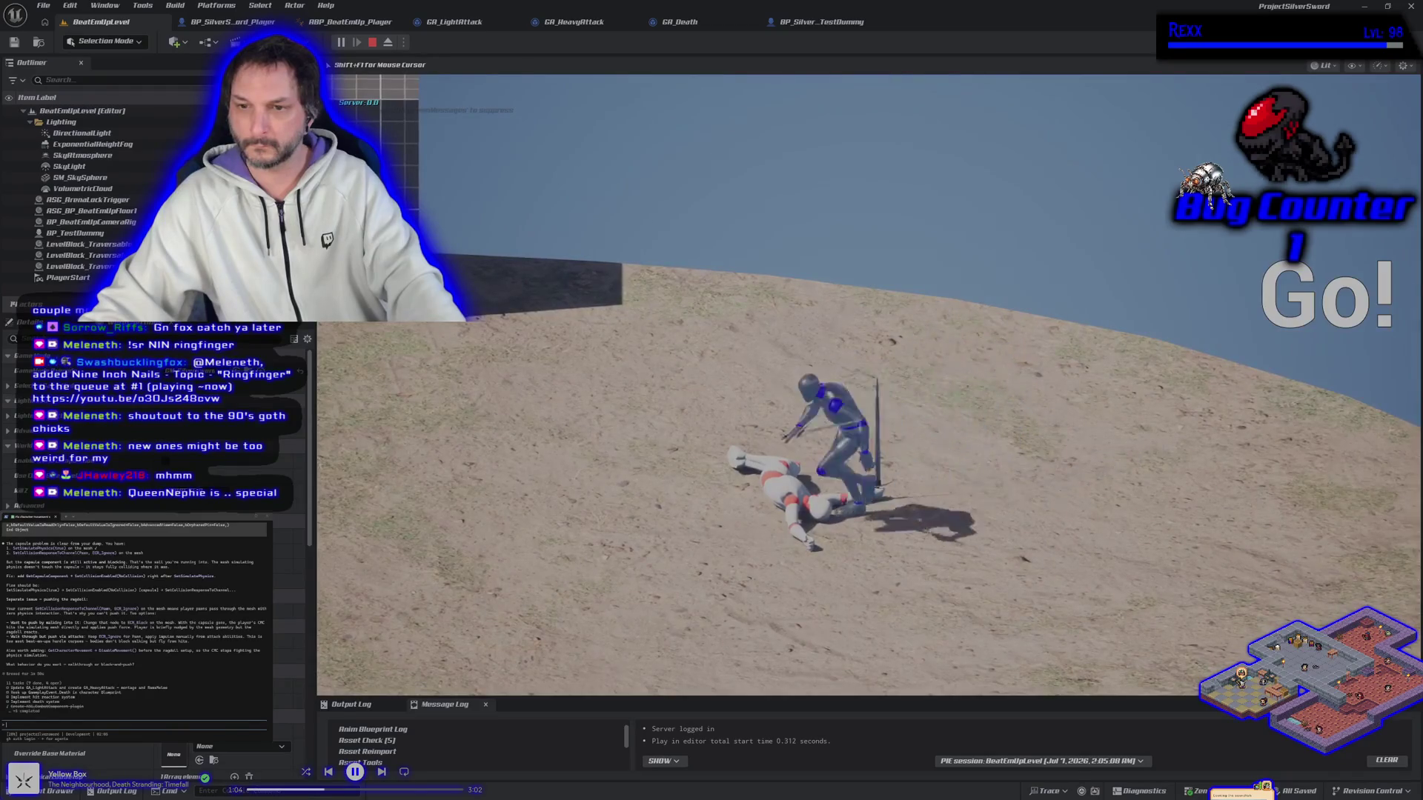
pyautogui.press('Escape')
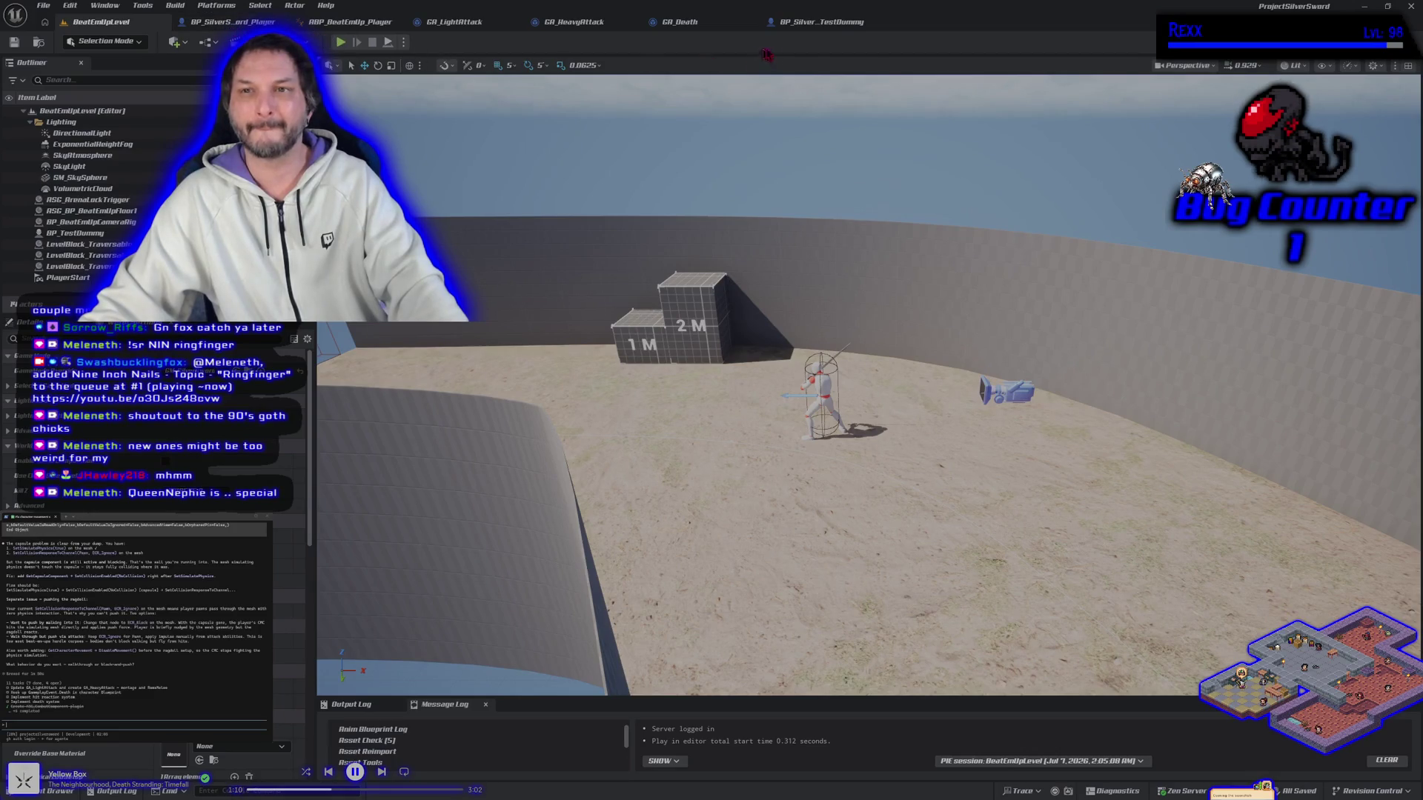
# Change the test dummy mesh's Pawn collision response and recompile BP_SilverSword_TestDummy.
pyautogui.click(821, 22)
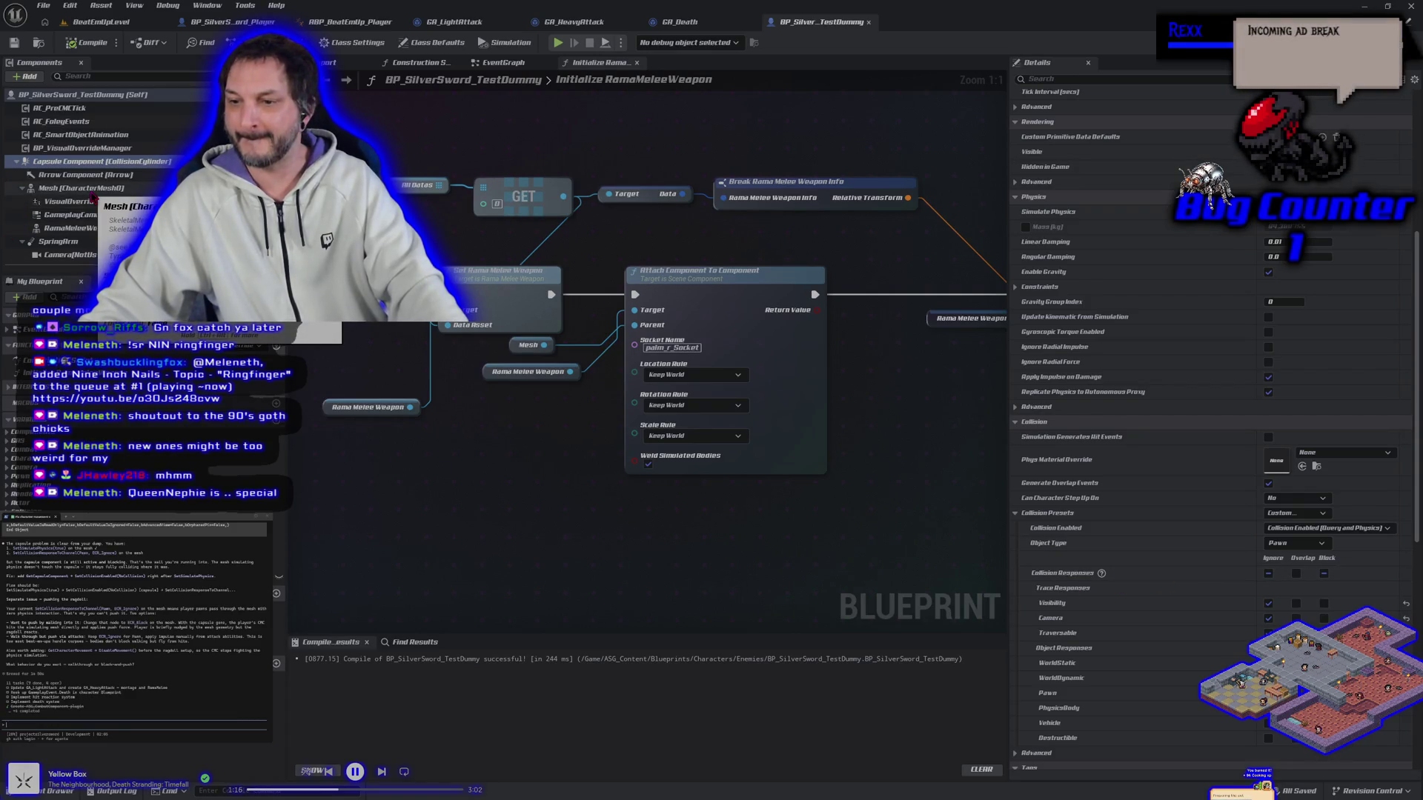
pyautogui.click(83, 188)
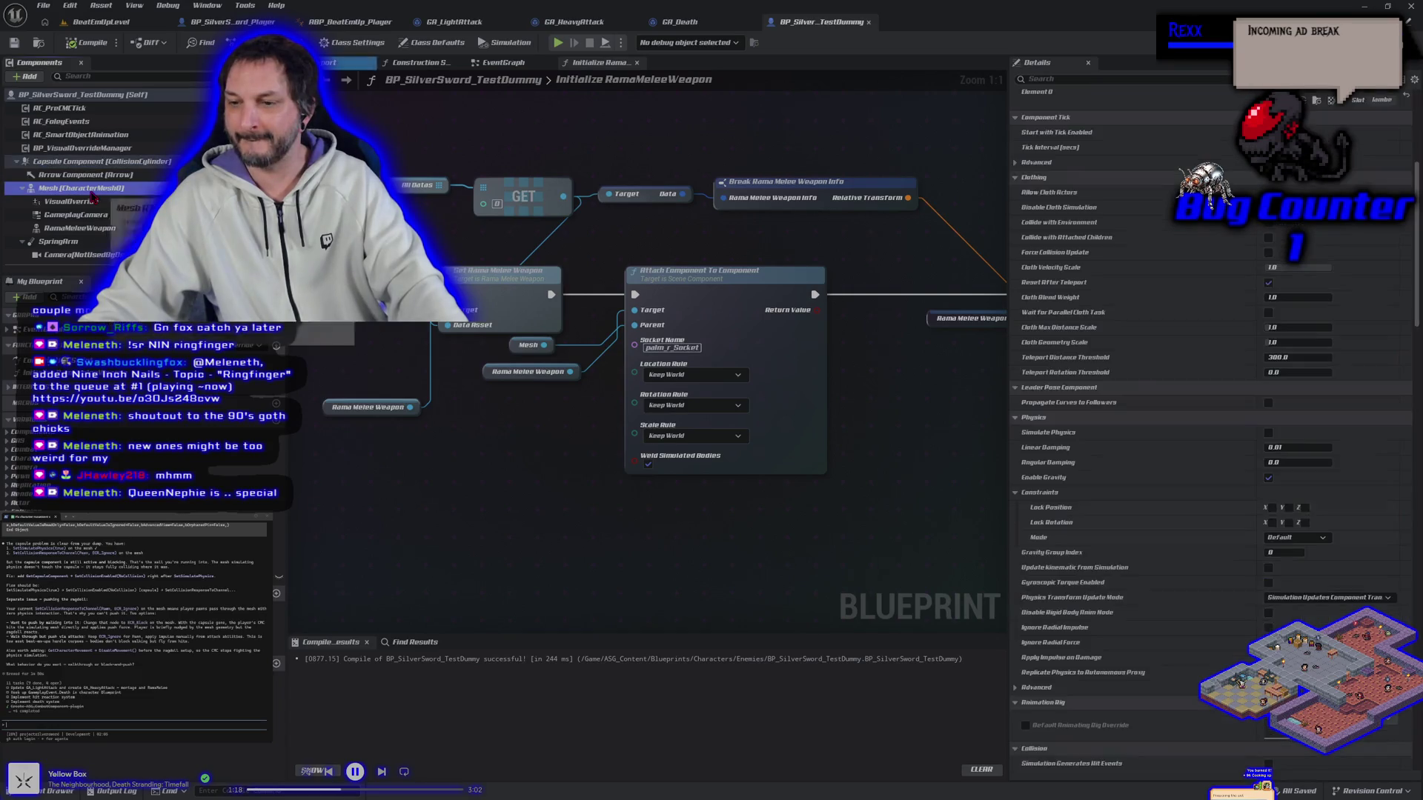
pyautogui.scroll(-5, 1134, 639)
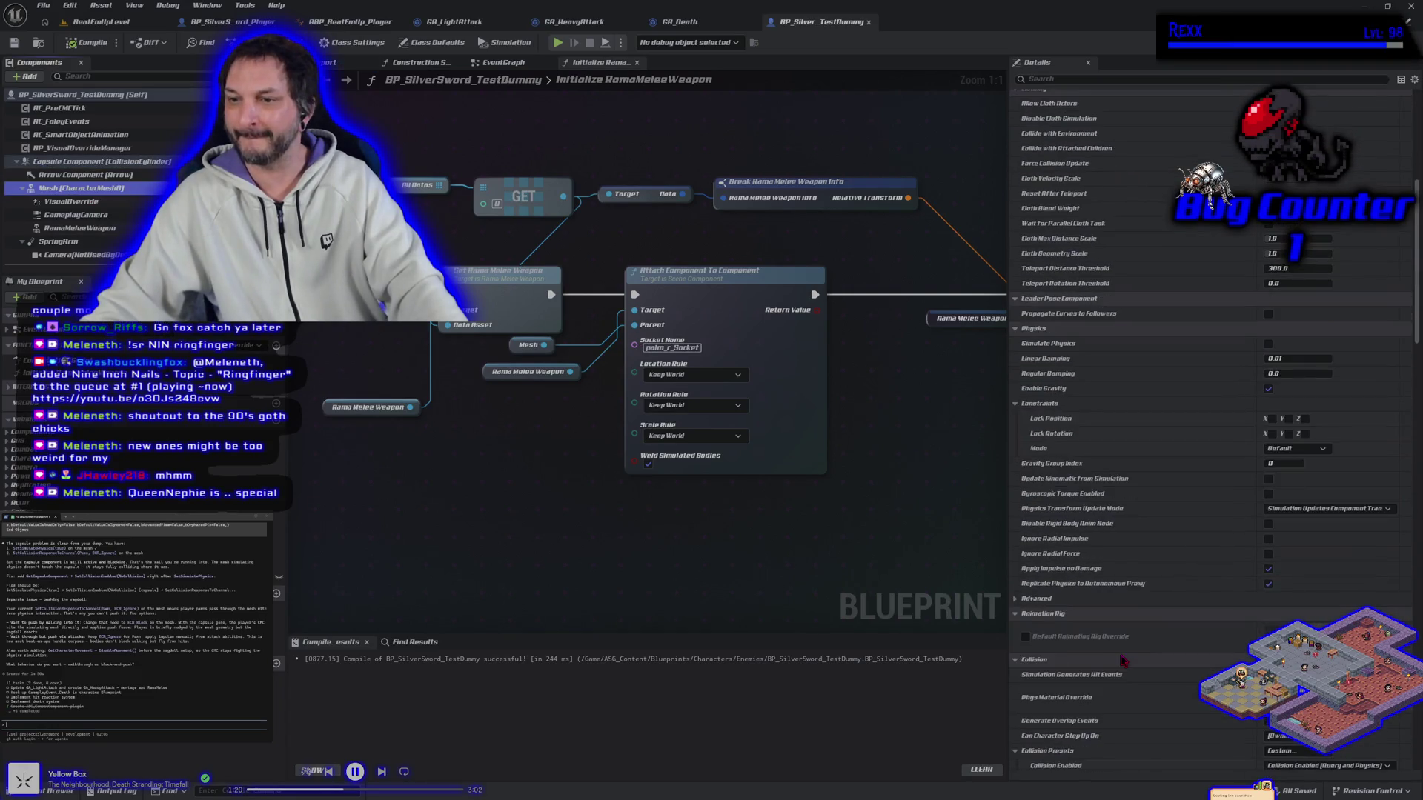
pyautogui.scroll(-1, 1134, 639)
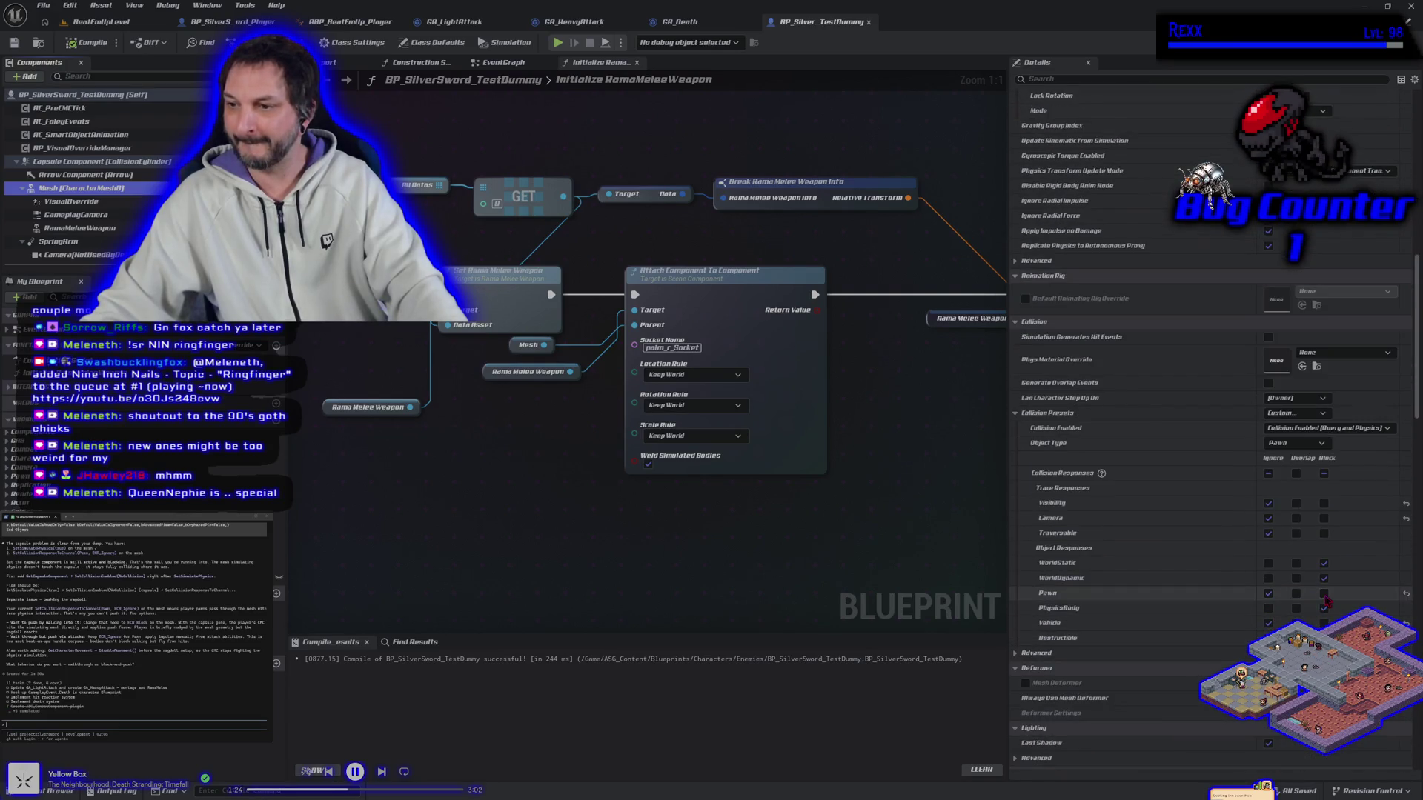
pyautogui.click(1325, 593)
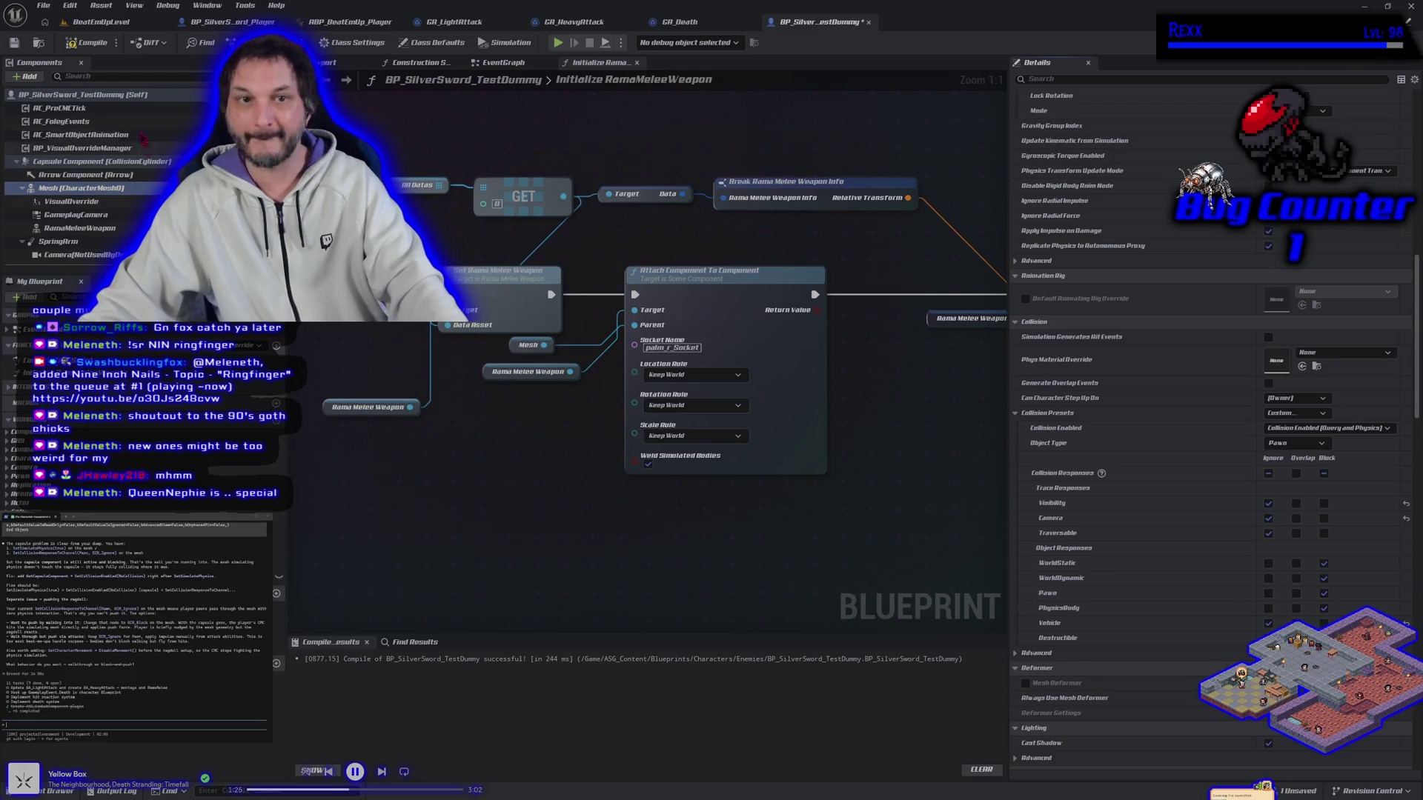
pyautogui.click(71, 42)
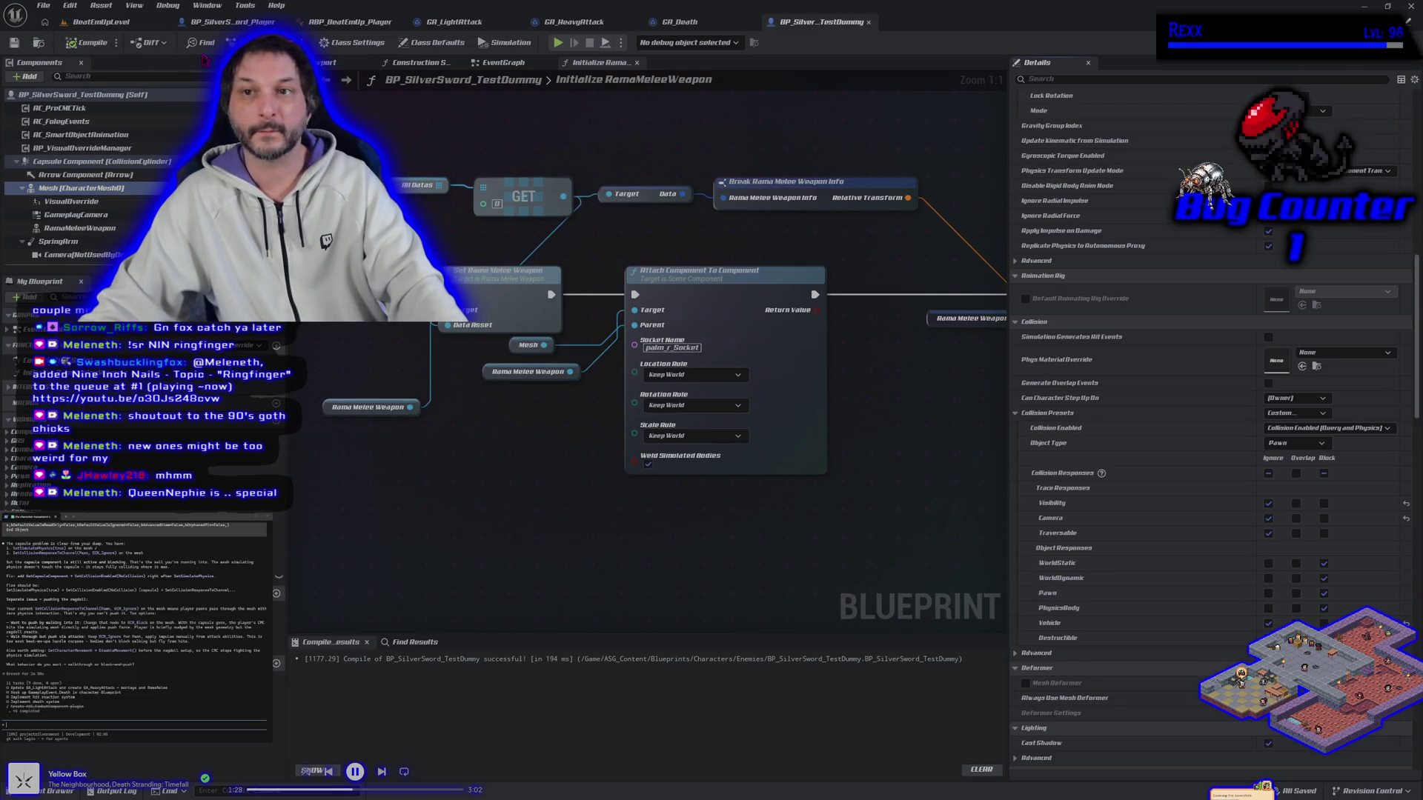
# Make the player mesh ignore Pawn collision and start a play-in-editor test.
pyautogui.click(231, 22)
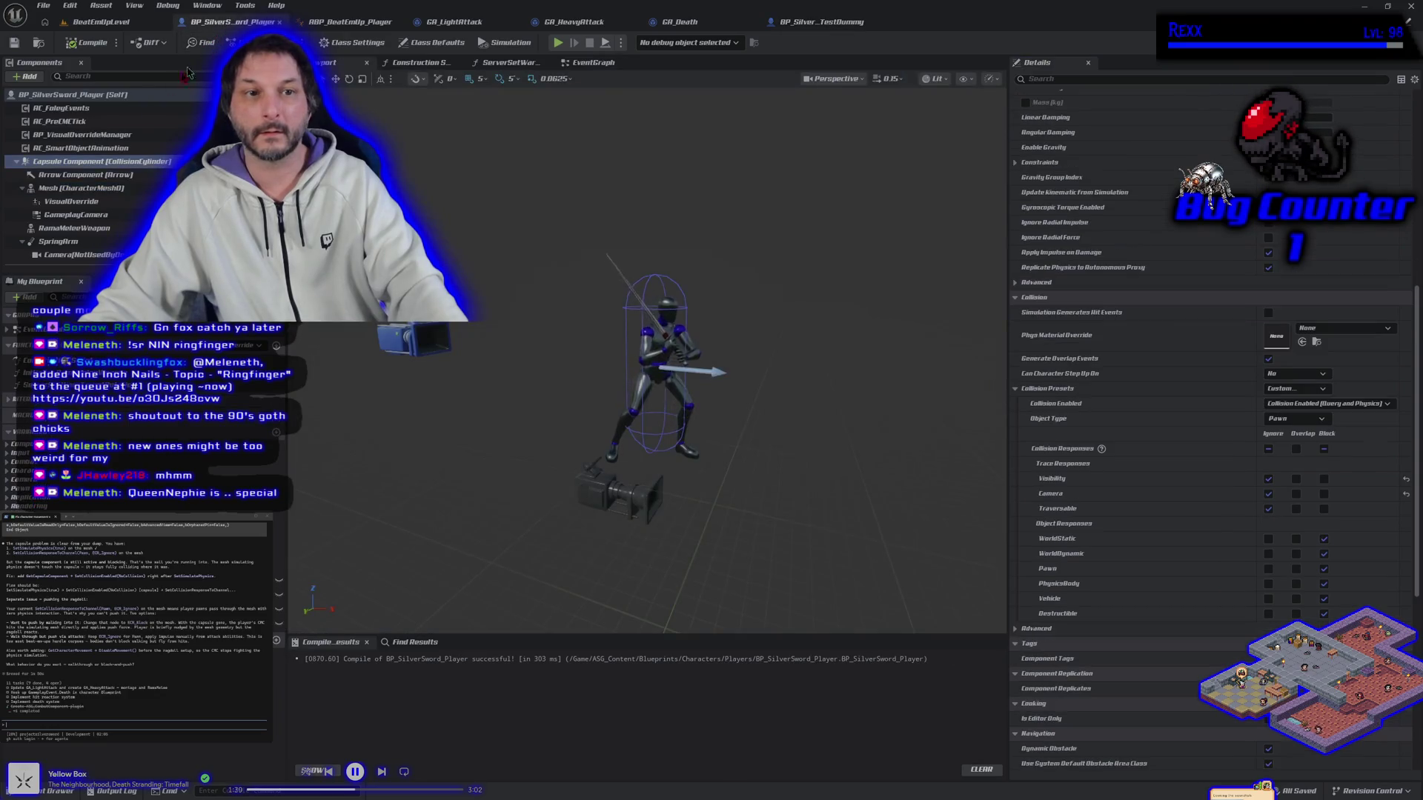
pyautogui.click(81, 188)
pyautogui.scroll(-10, 1186, 608)
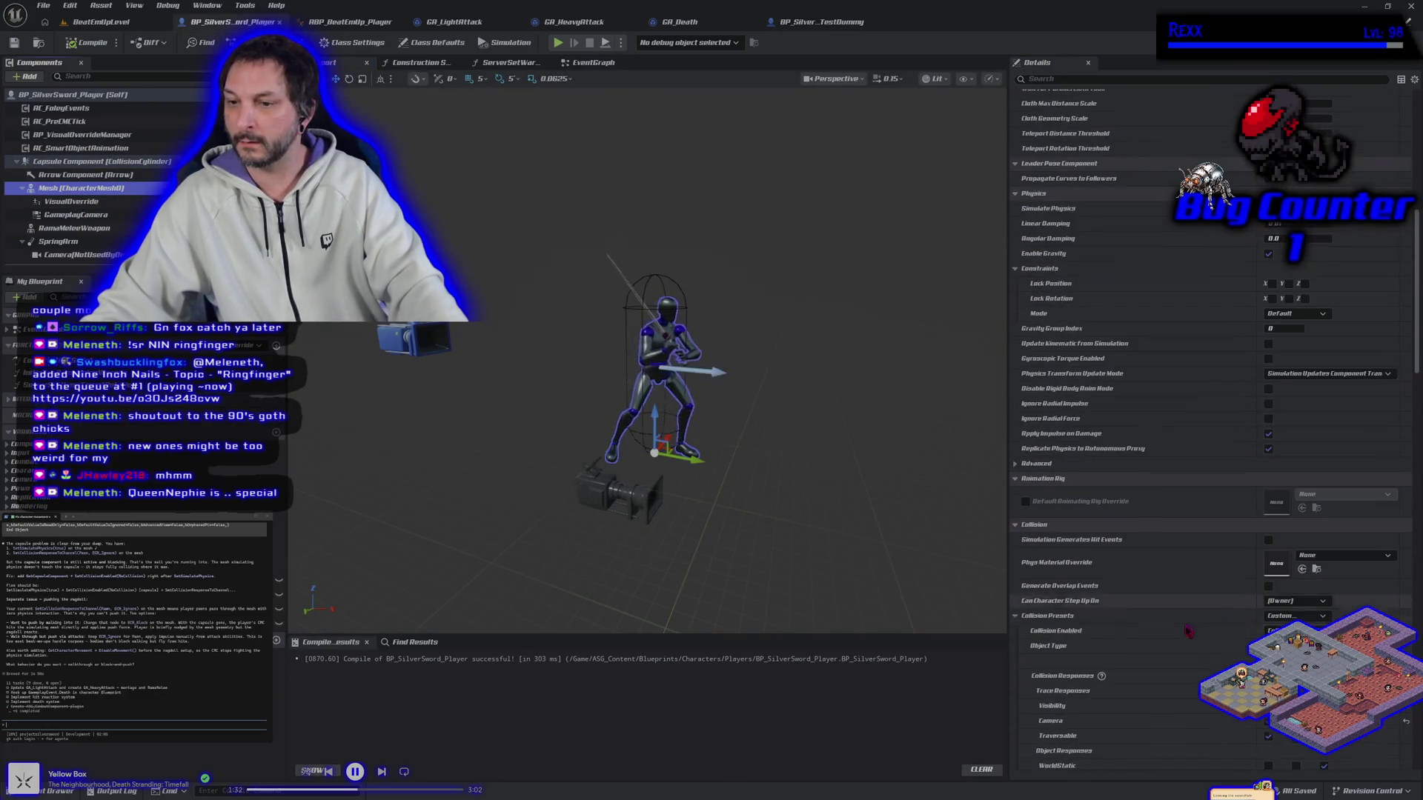
pyautogui.scroll(-2, 1186, 608)
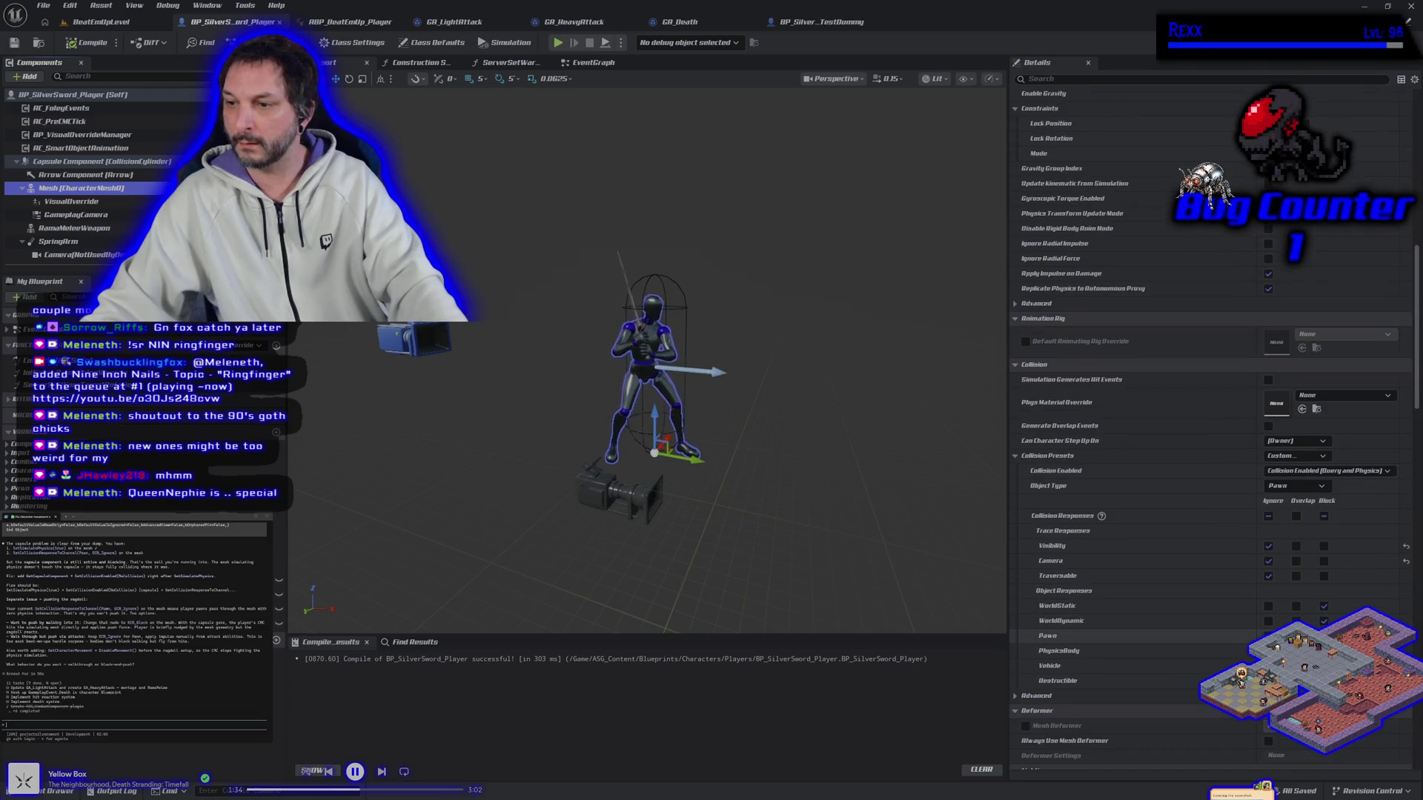
pyautogui.click(1268, 636)
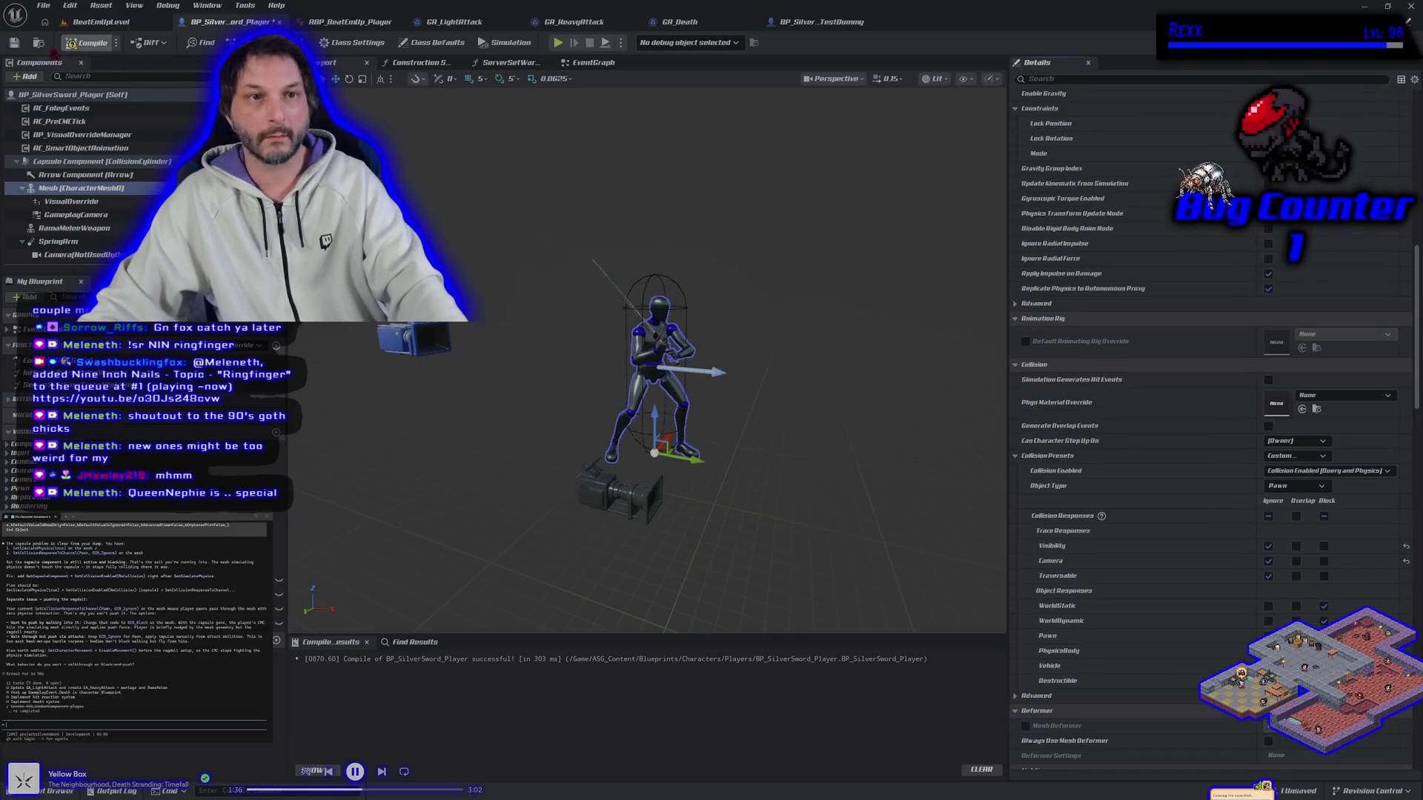
pyautogui.hotkey('alt', 'p')
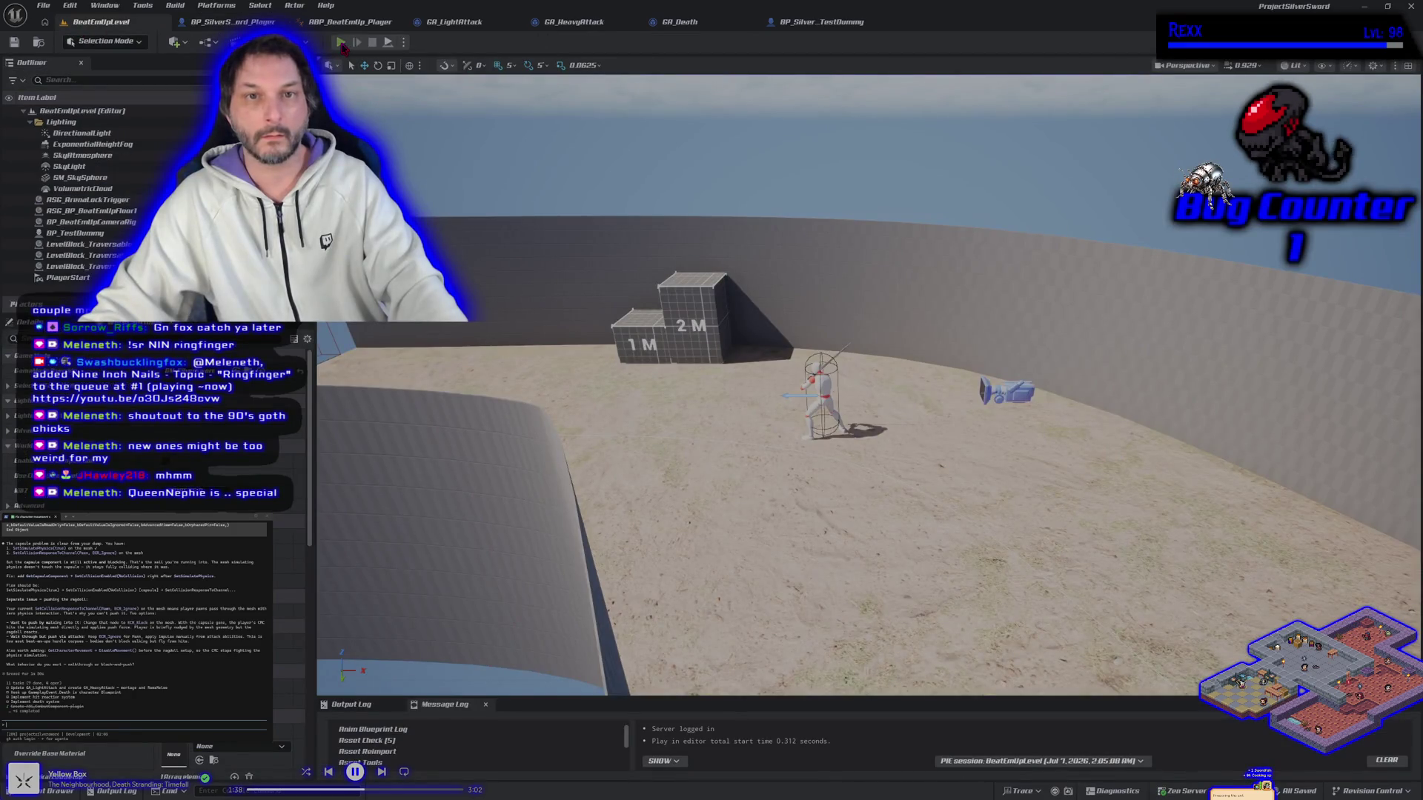
# Start the play test, run over the 2 M block and strike the training dummy until it collapses.
pyautogui.click(340, 42)
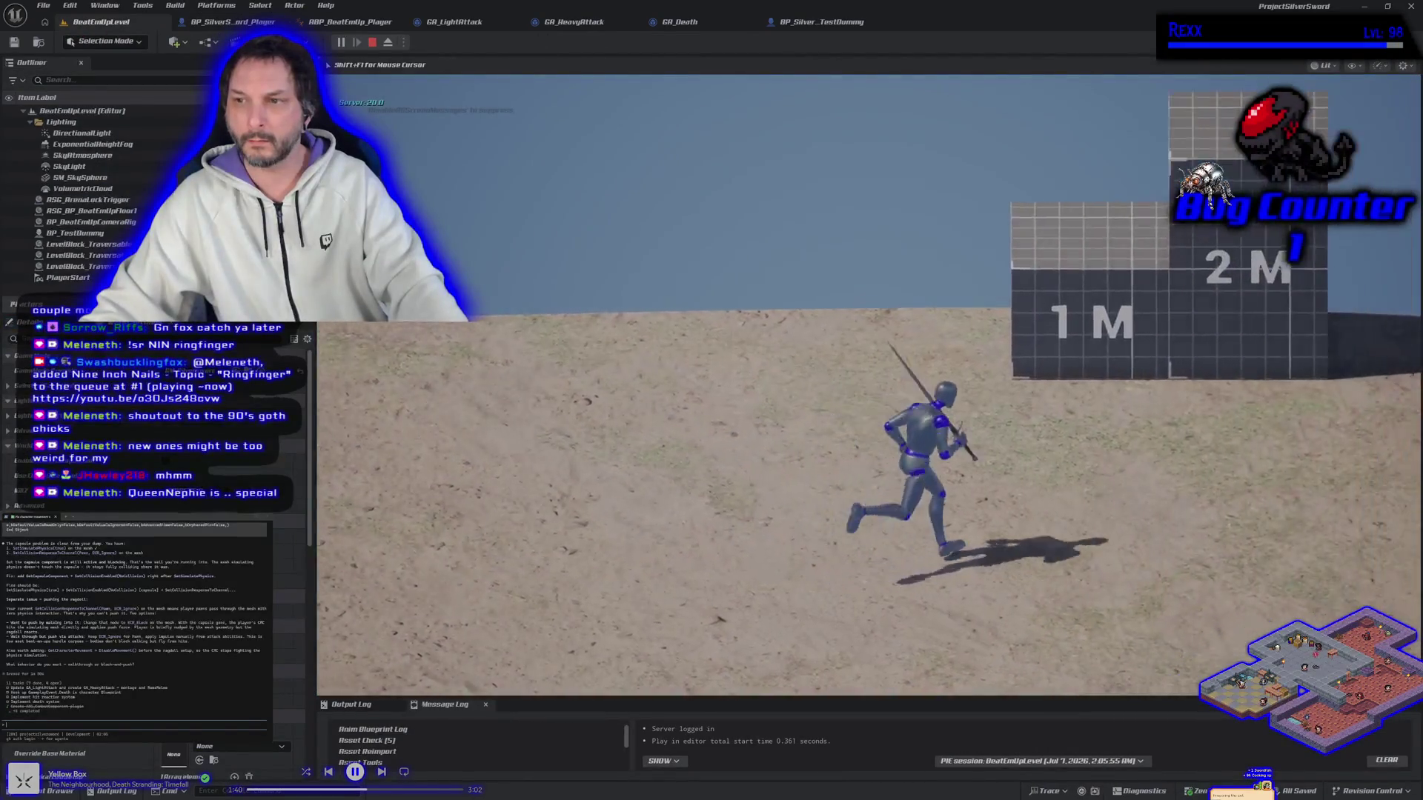
pyautogui.press('space')
pyautogui.press('space')
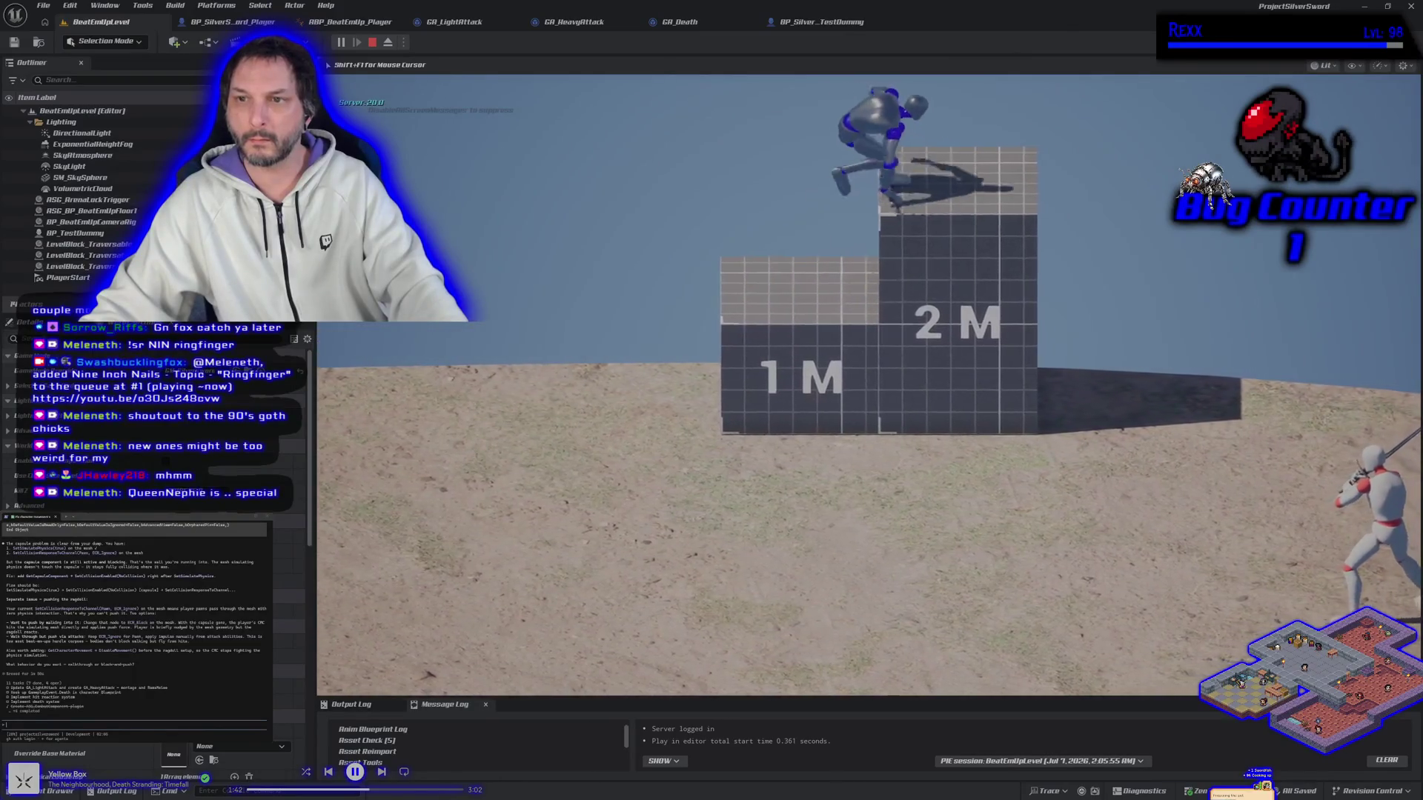
pyautogui.press('s')
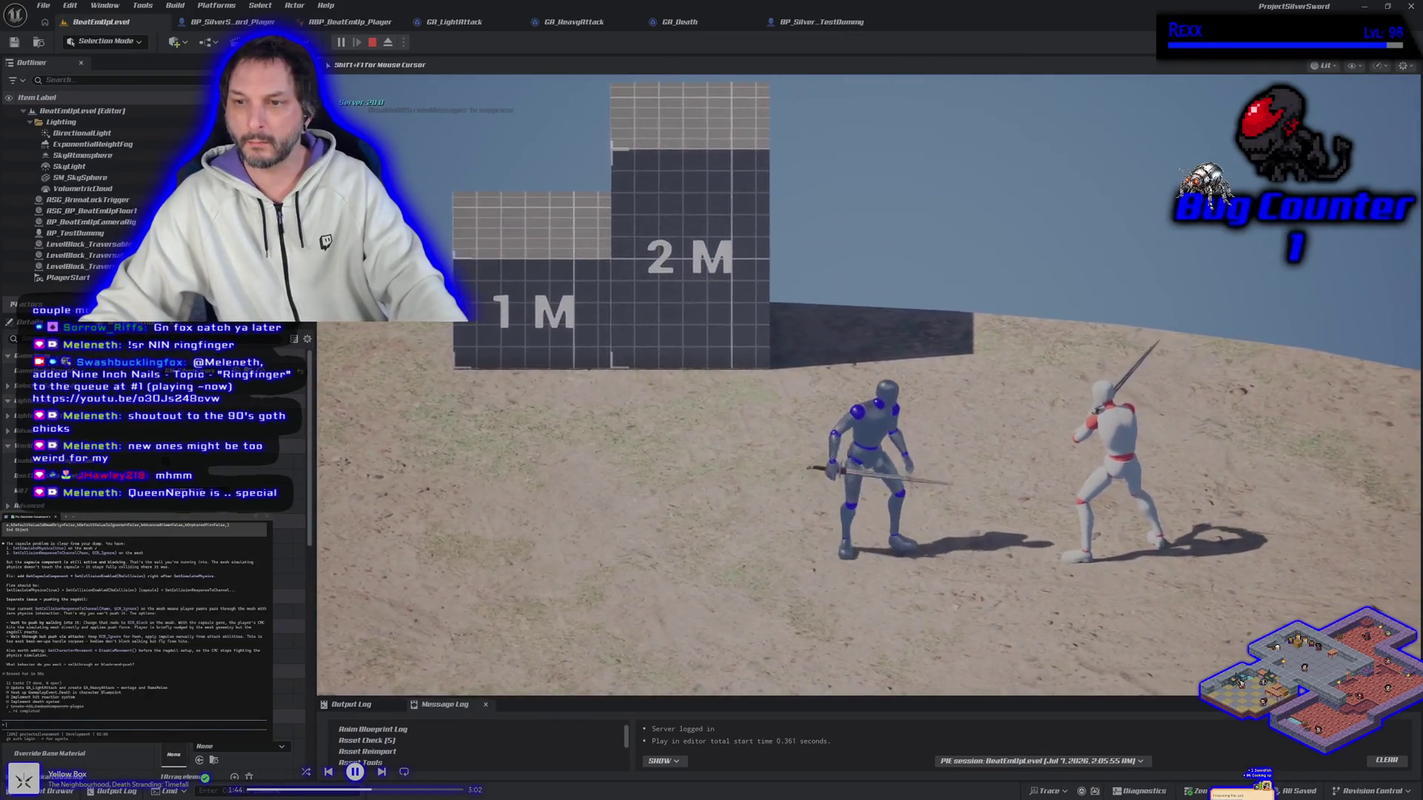
pyautogui.press('d')
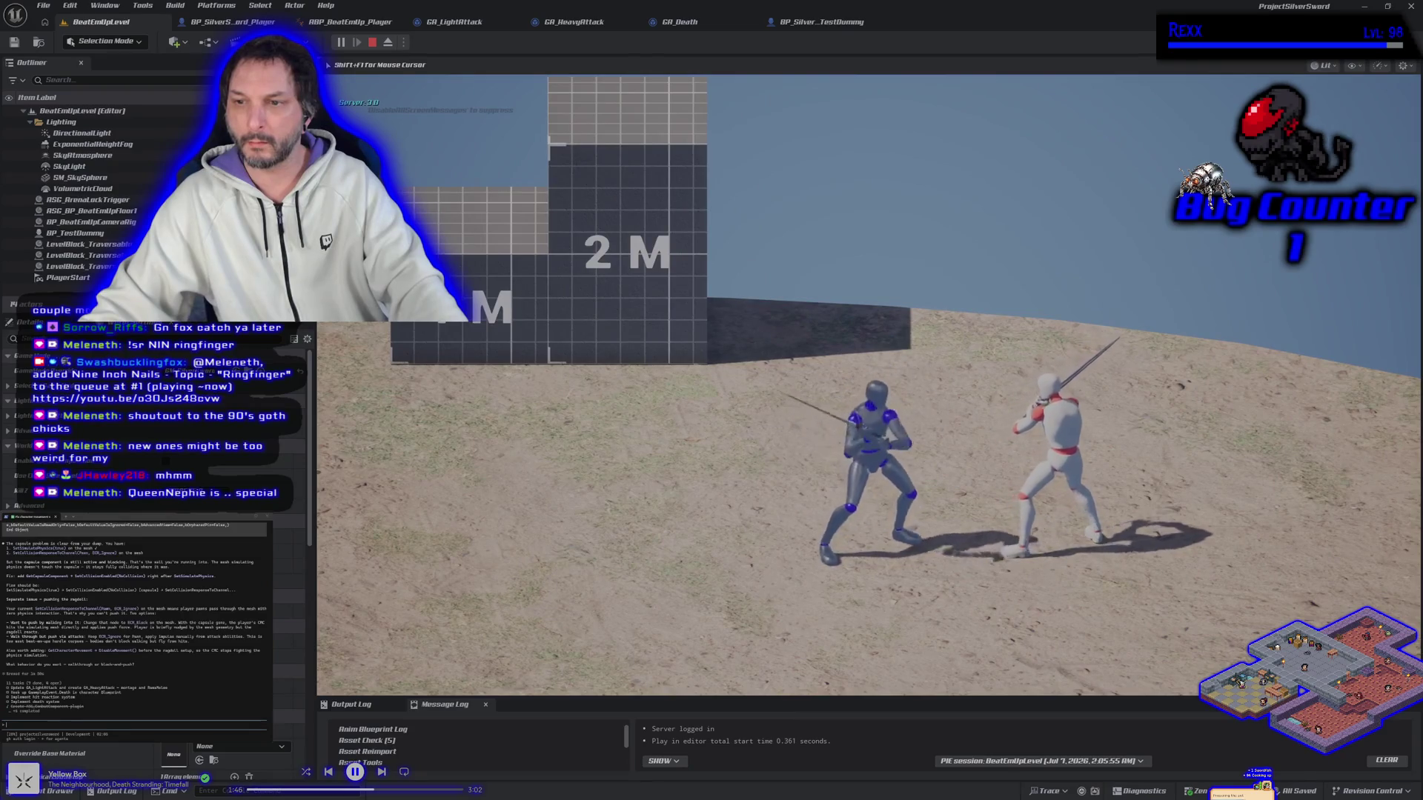
pyautogui.press('d')
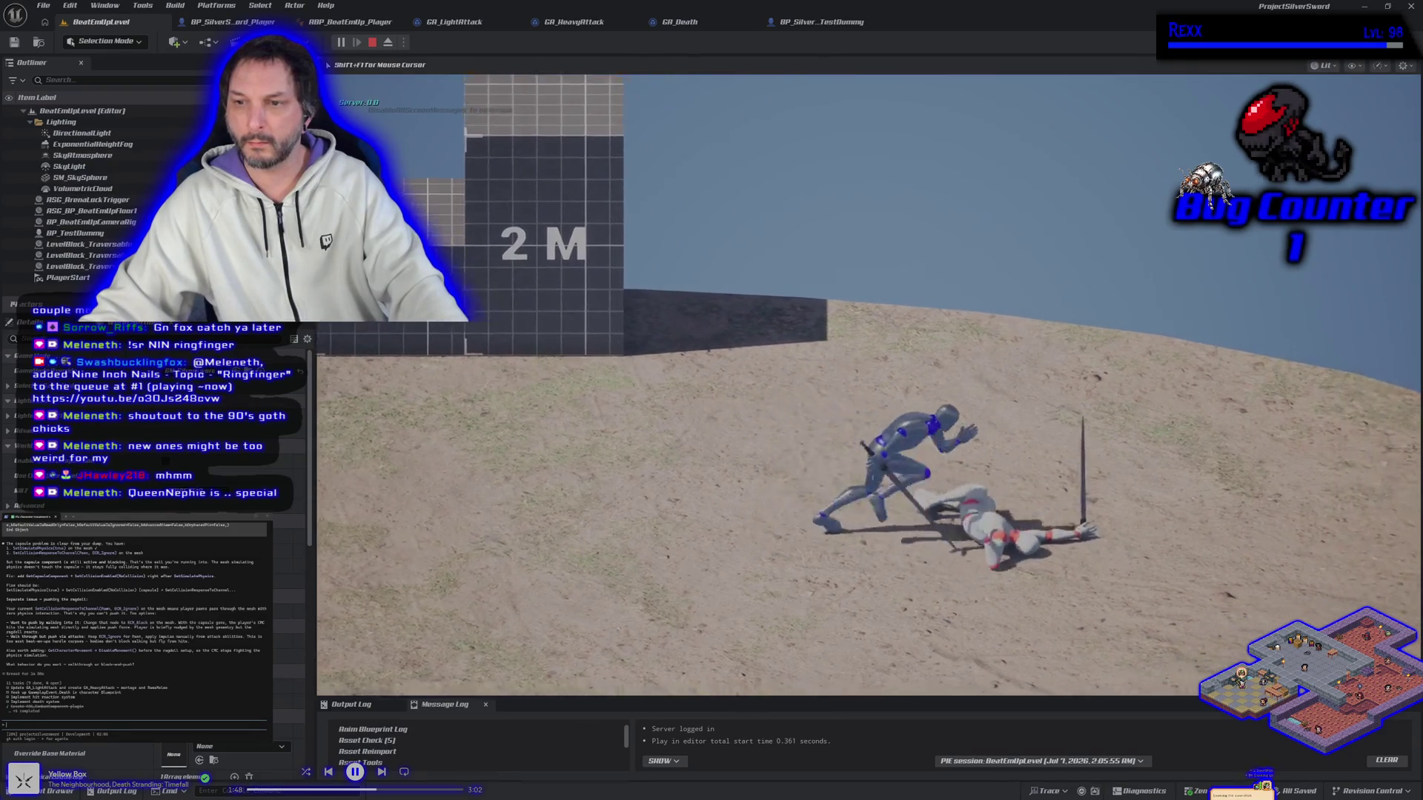
pyautogui.press('d')
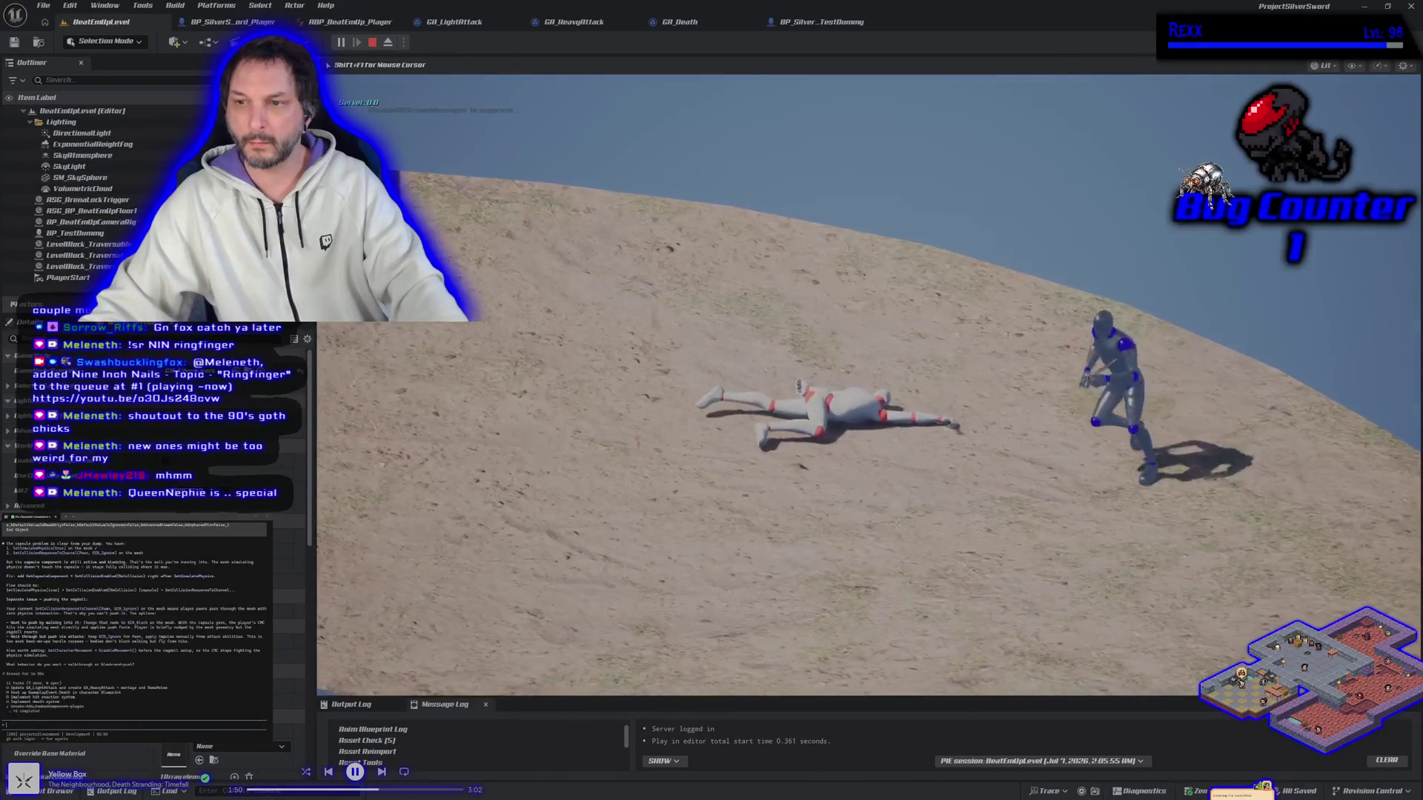
# Walk into the ragdolled dummy to test collision, then end the session back in BP_SilverSword_Player.
pyautogui.press('a')
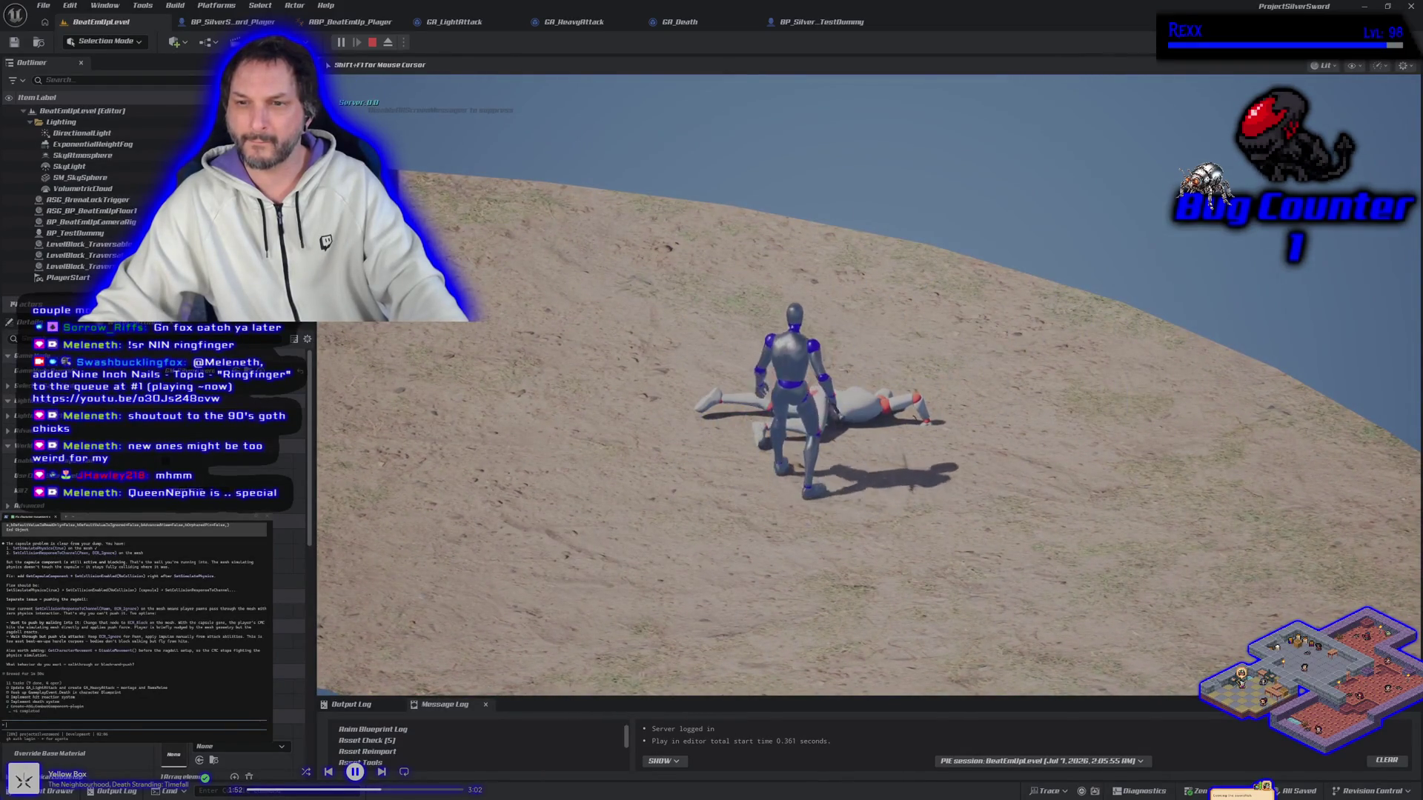
pyautogui.press('a')
pyautogui.press('d')
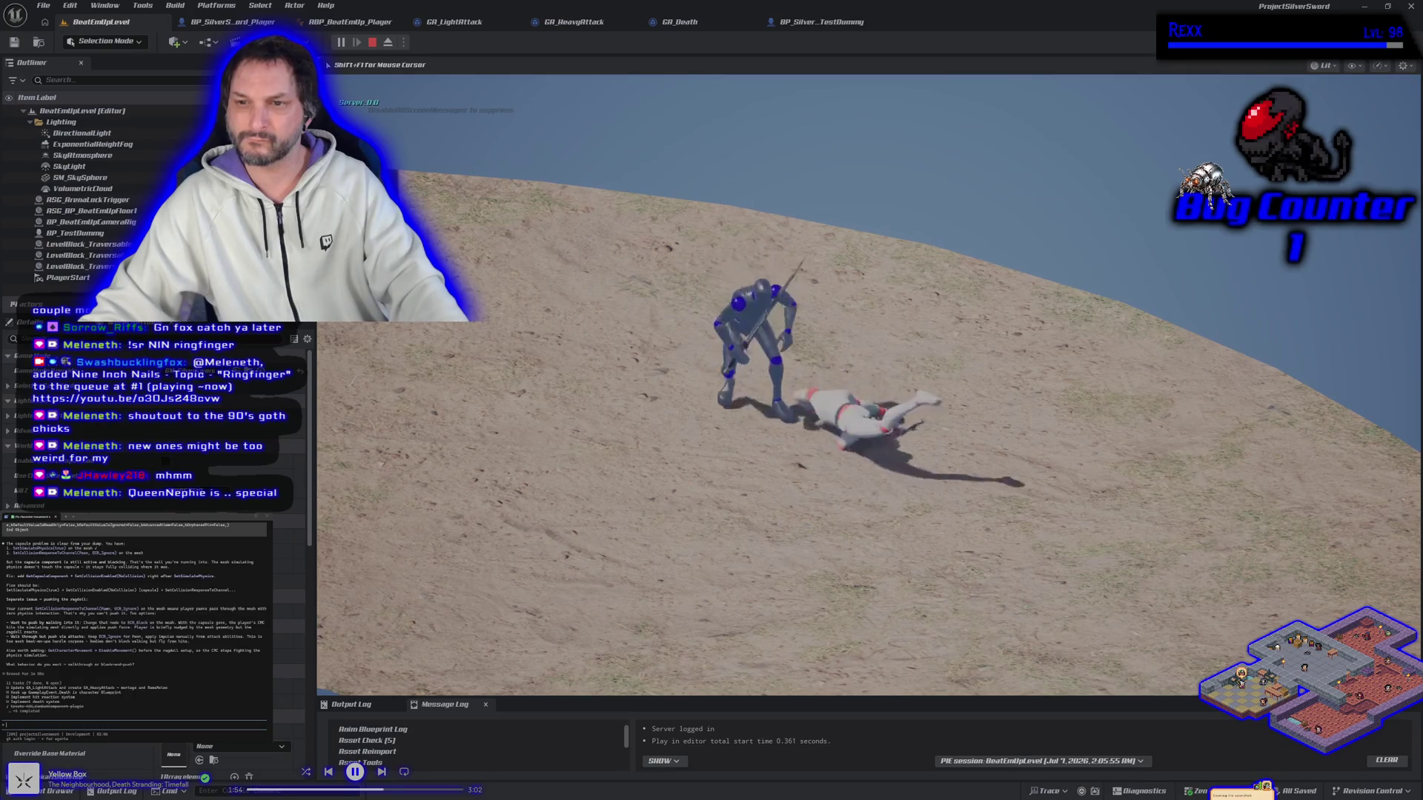
pyautogui.press('a')
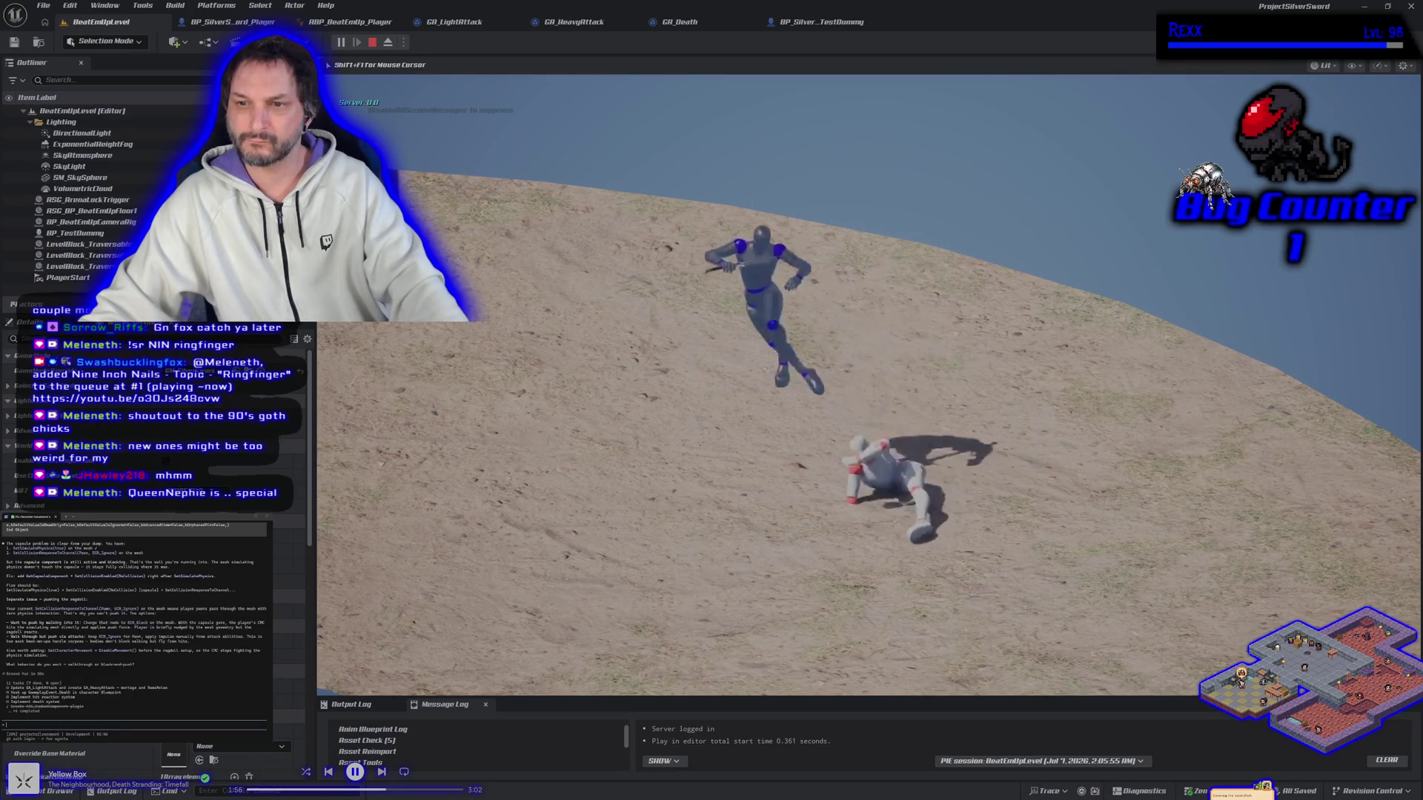
pyautogui.press('d')
pyautogui.press('d')
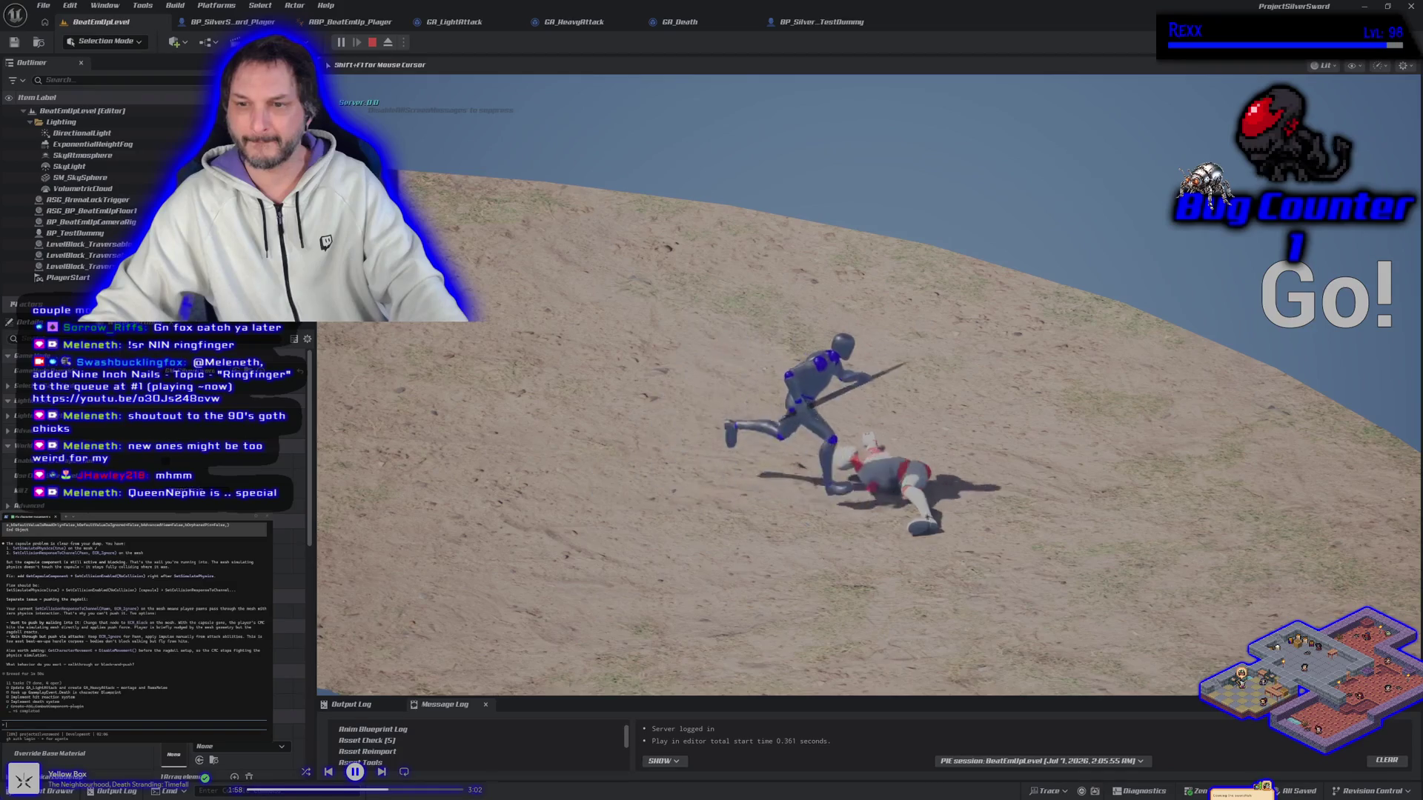
pyautogui.press('w')
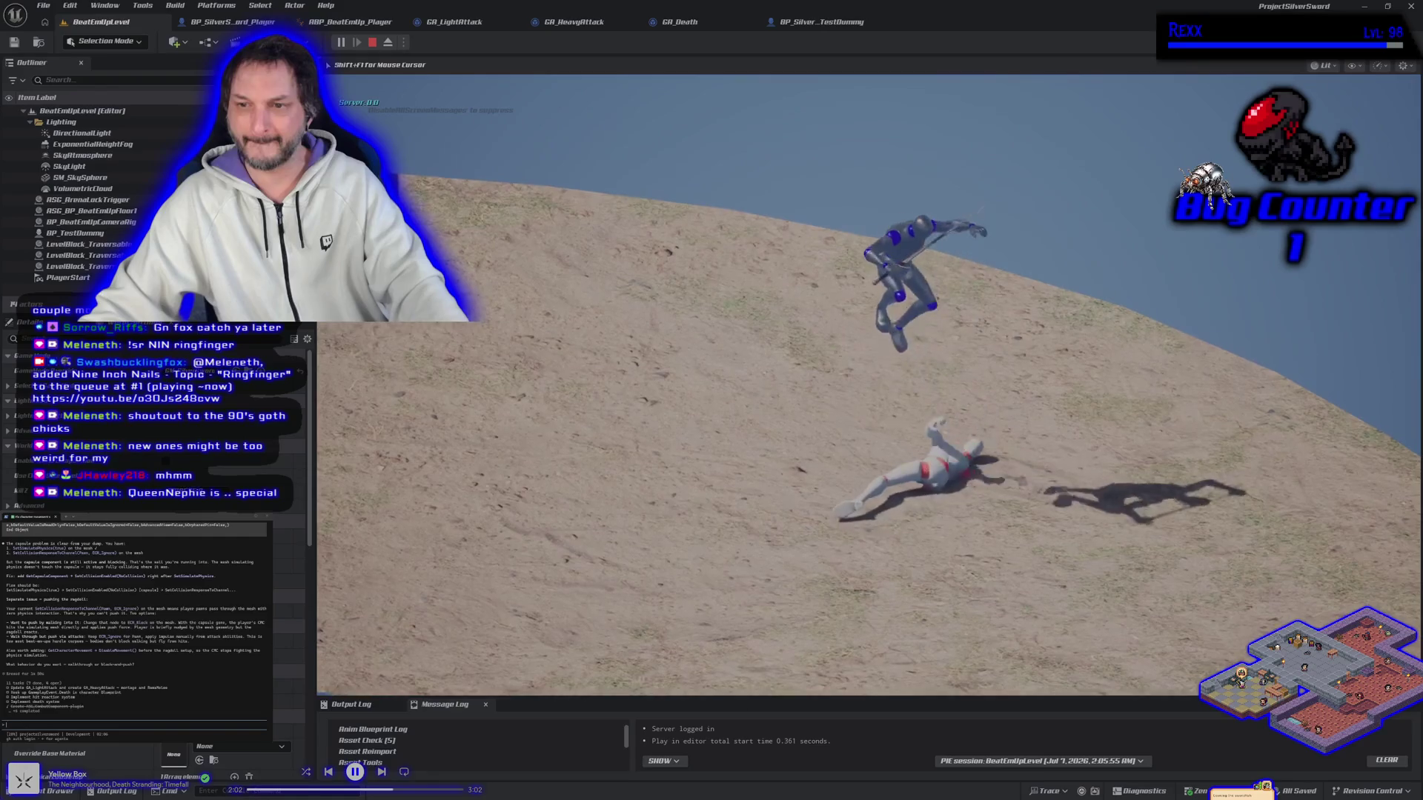
pyautogui.press('w')
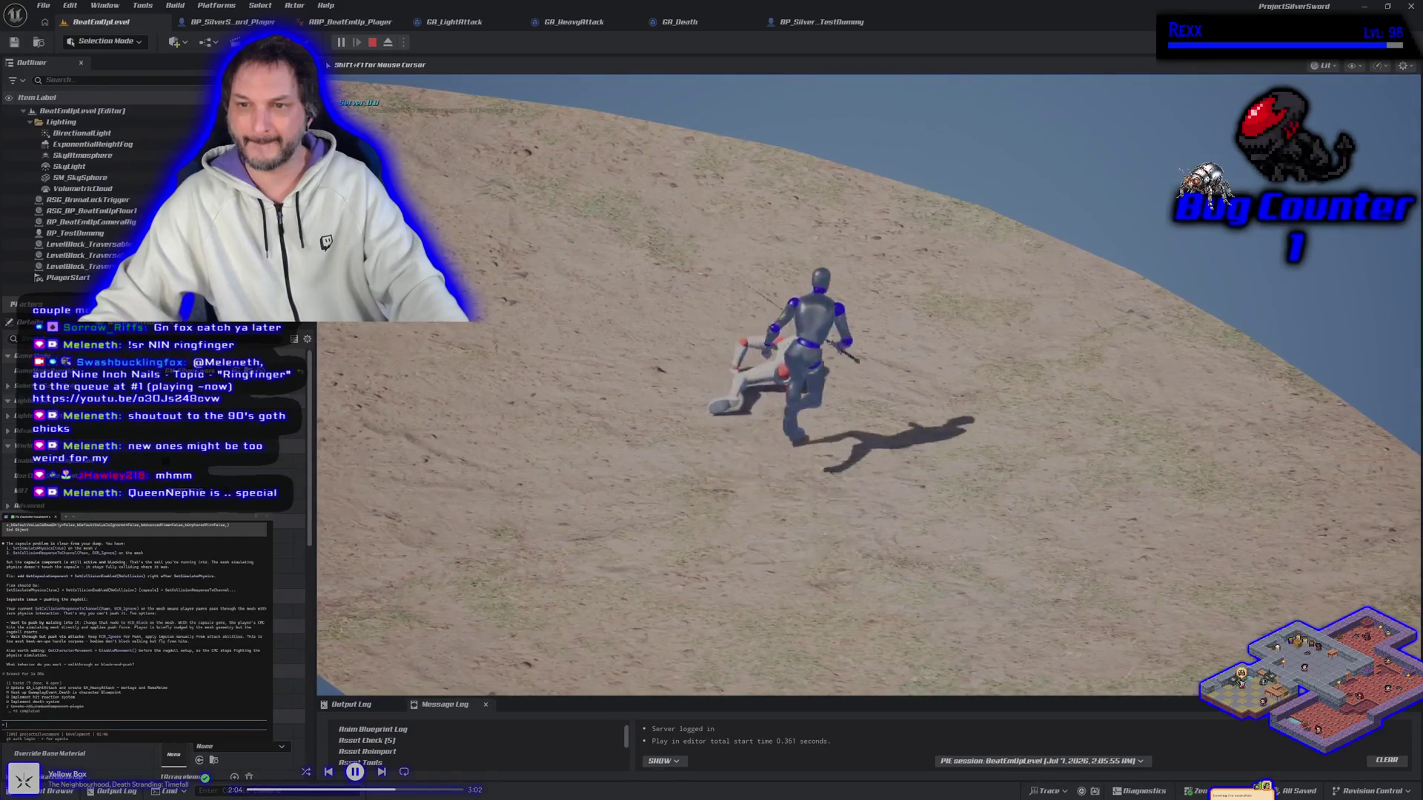
pyautogui.press('Escape')
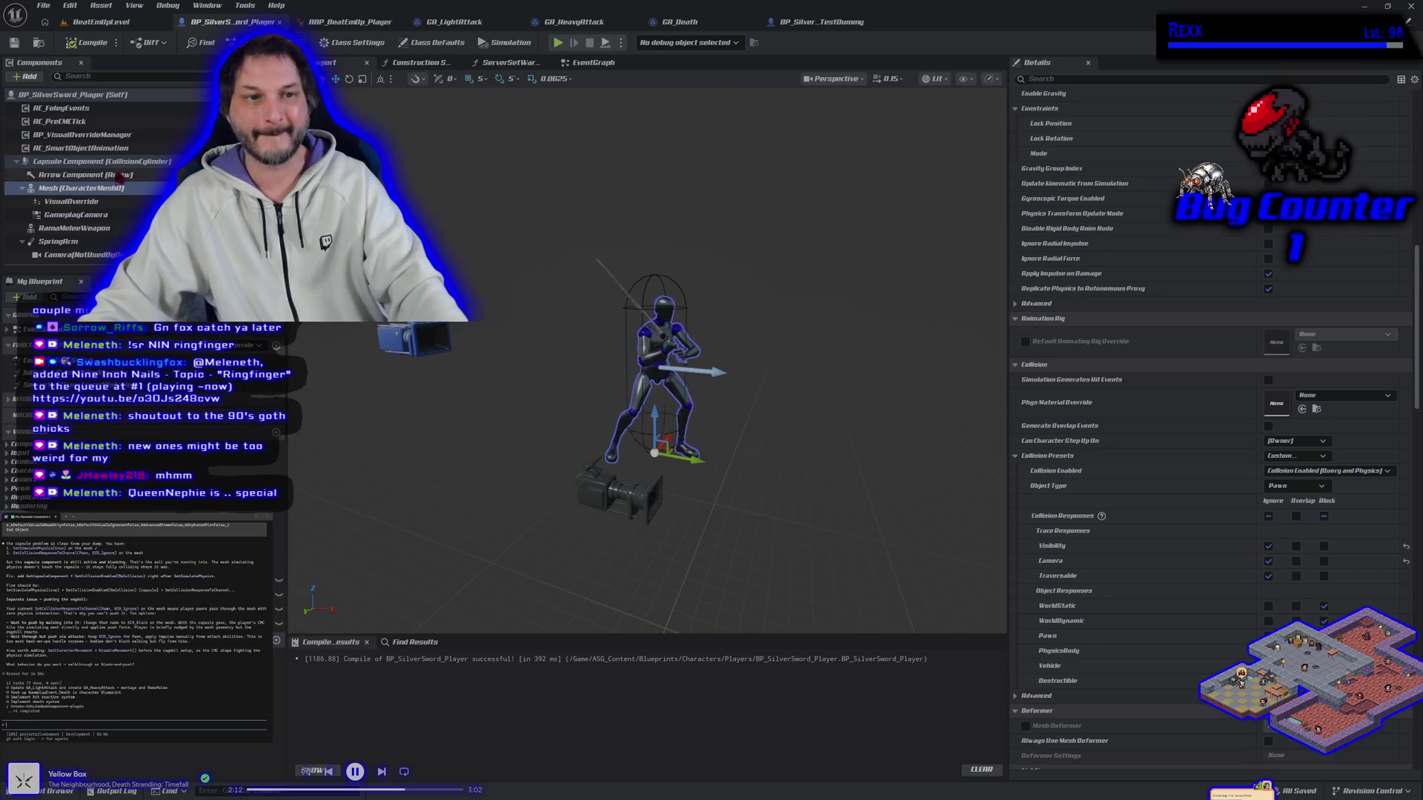
# Set the player Capsule Component's PhysicsBody response to Ignore, then compile and save BP_SilverSword_Player.
pyautogui.click(125, 164)
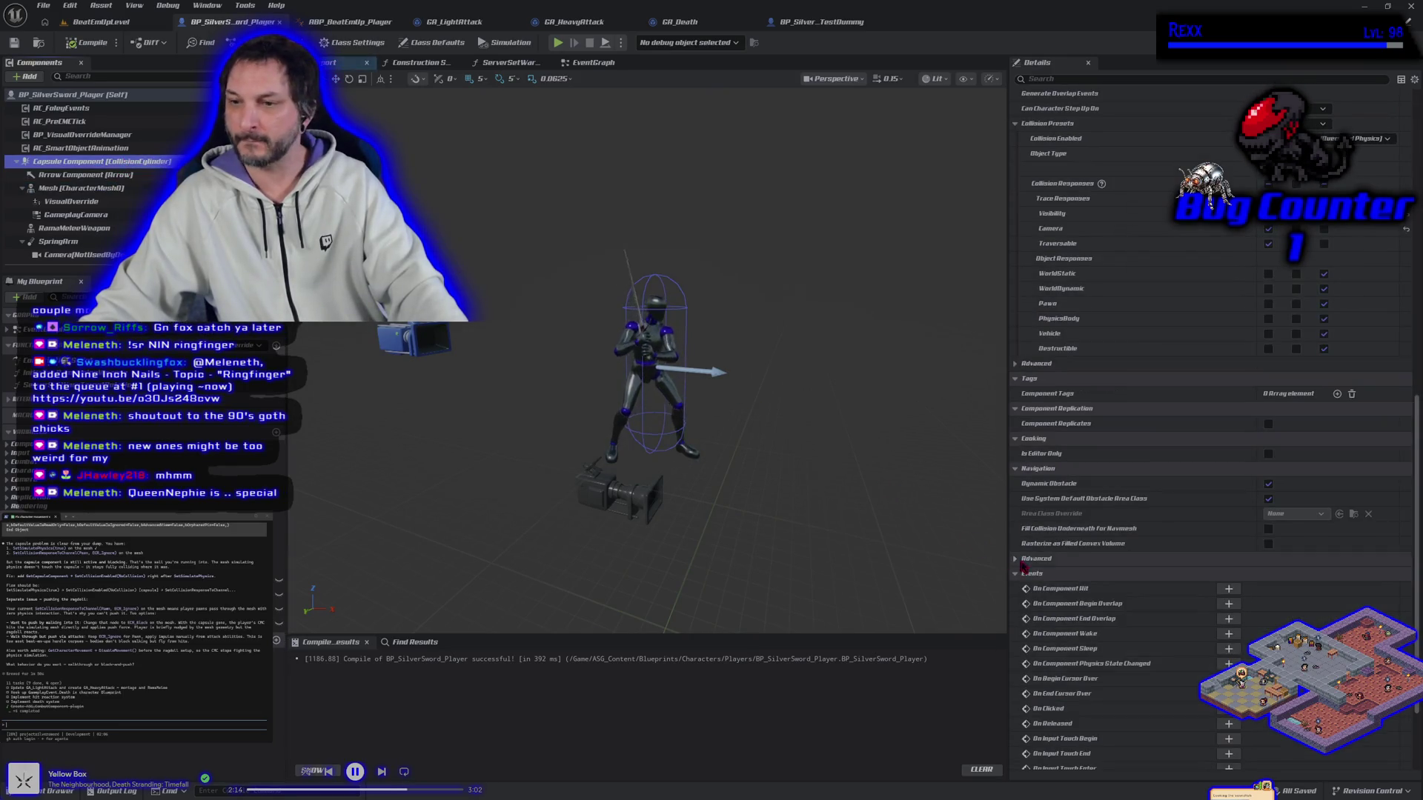
pyautogui.click(1269, 320)
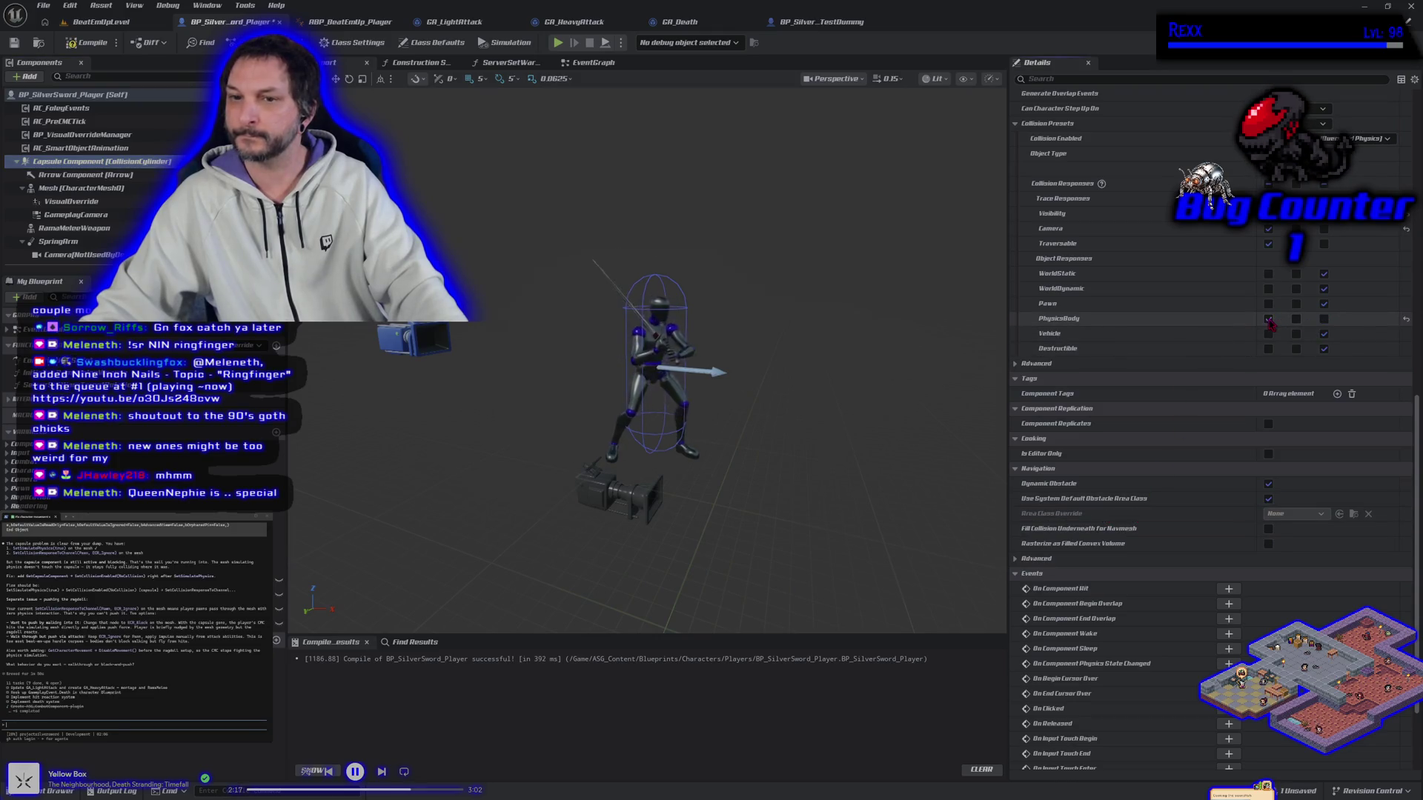
pyautogui.click(78, 43)
# Make BP_SilverSword_TestDummy's capsule ignore PhysicsBody, compile, save, and start a new BeatEmUpLevel play test.
pyautogui.click(802, 27)
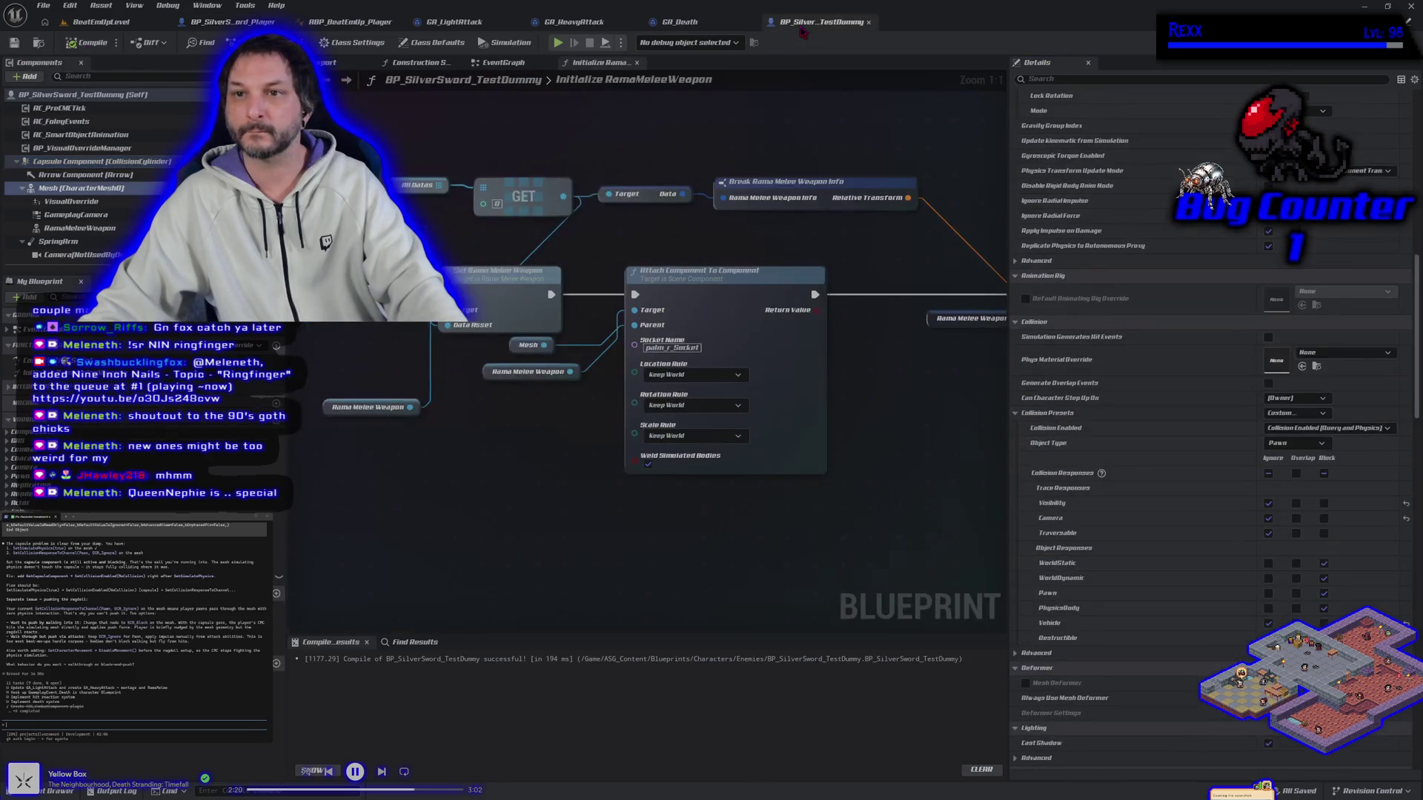
pyautogui.click(81, 161)
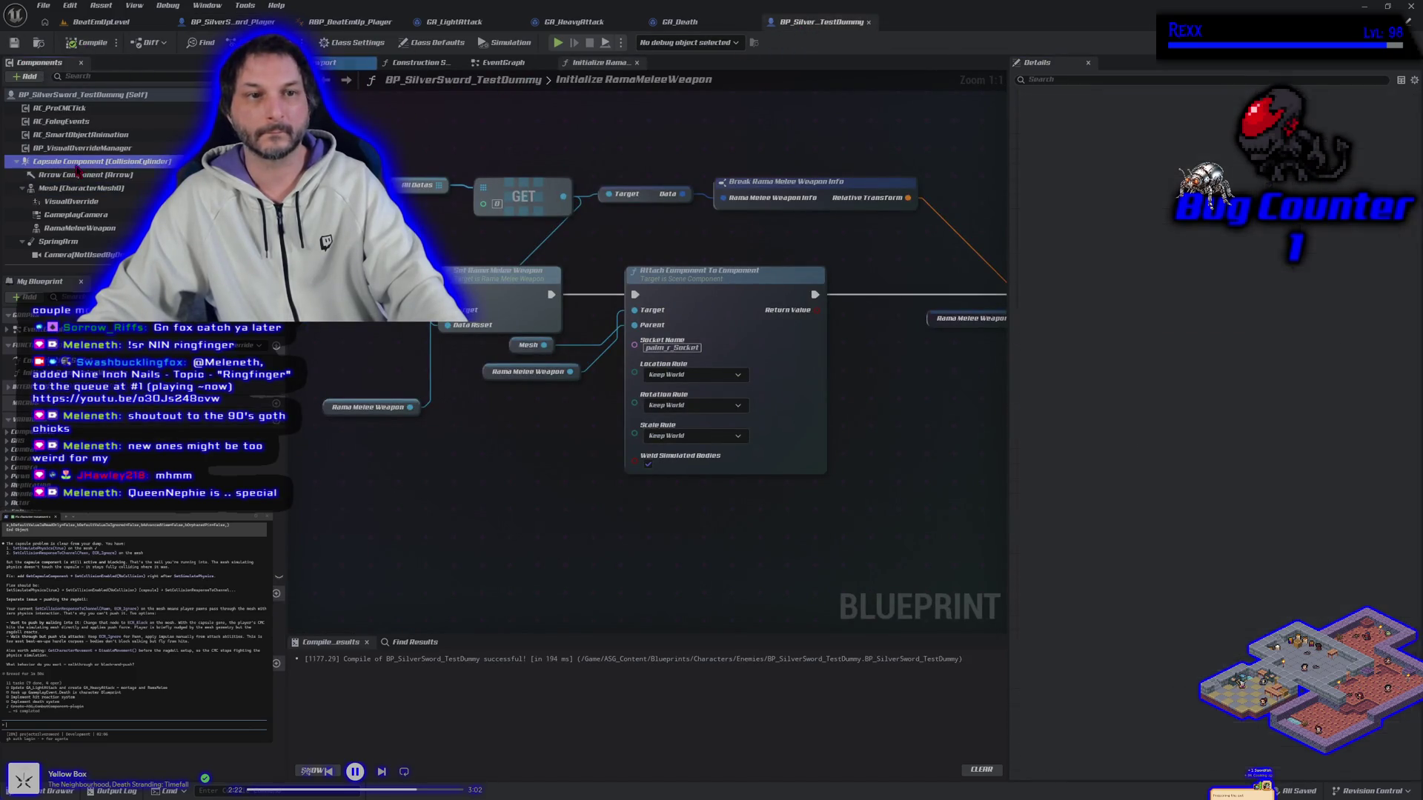
pyautogui.scroll(-10, 1269, 293)
pyautogui.click(1268, 275)
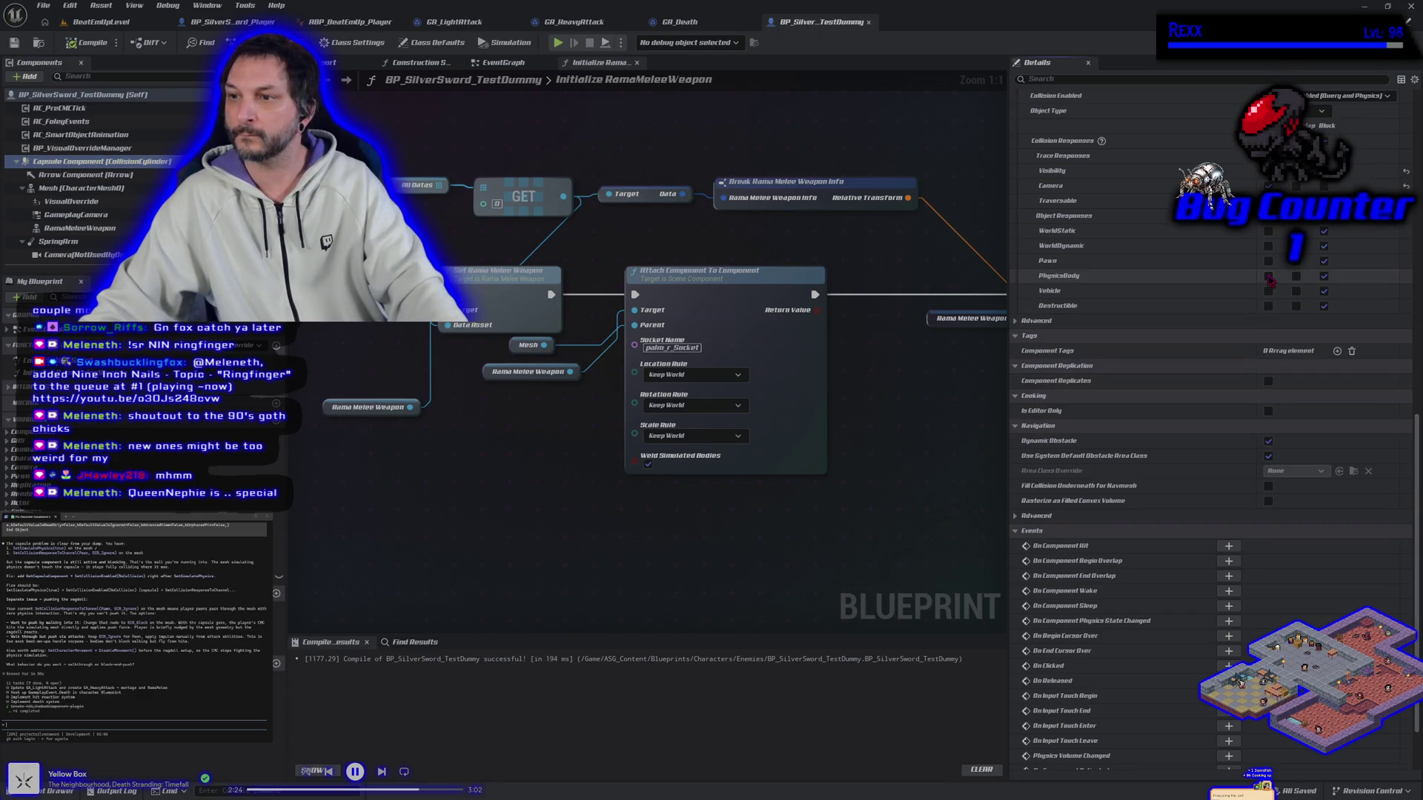
pyautogui.click(88, 43)
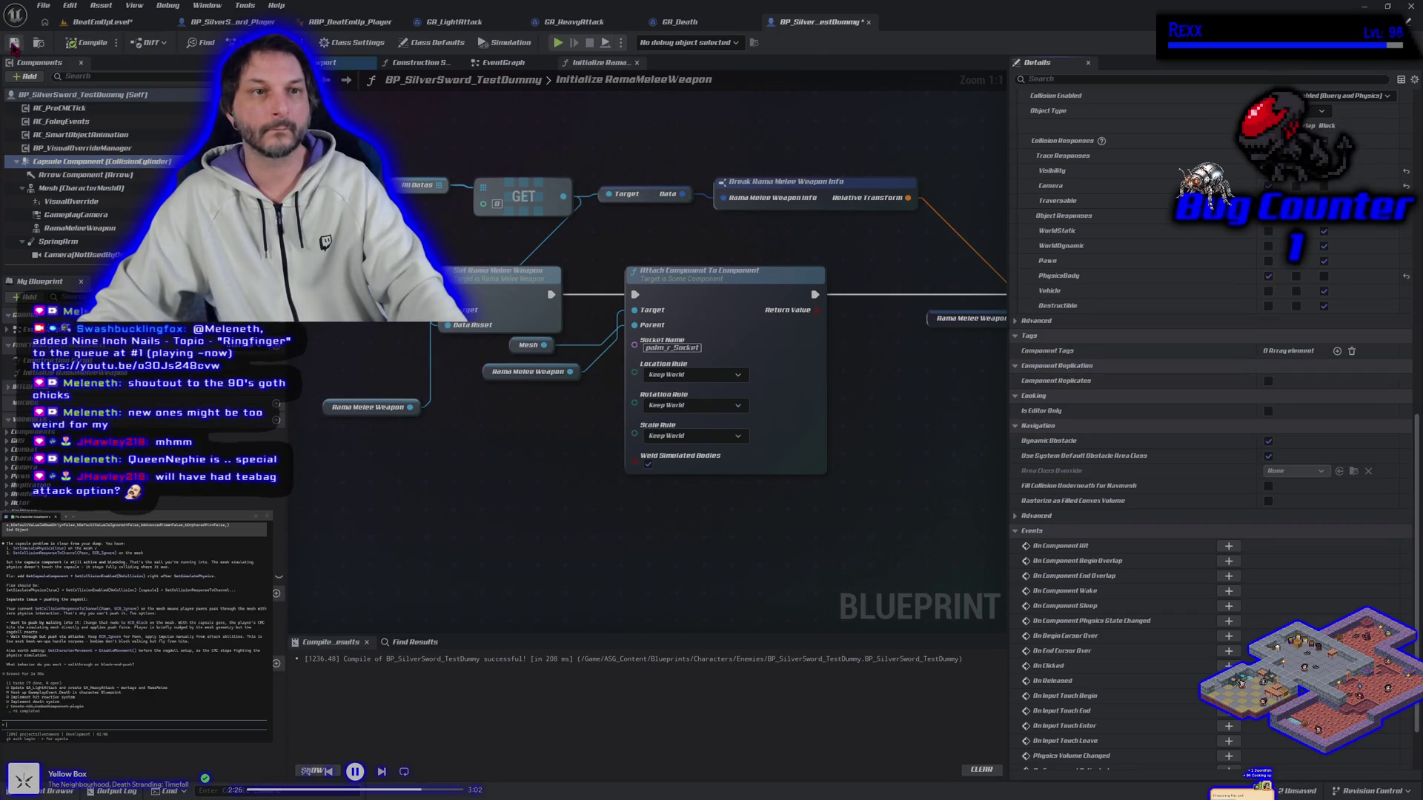
pyautogui.hotkey('ctrl', 's')
pyautogui.hotkey('alt', 'p')
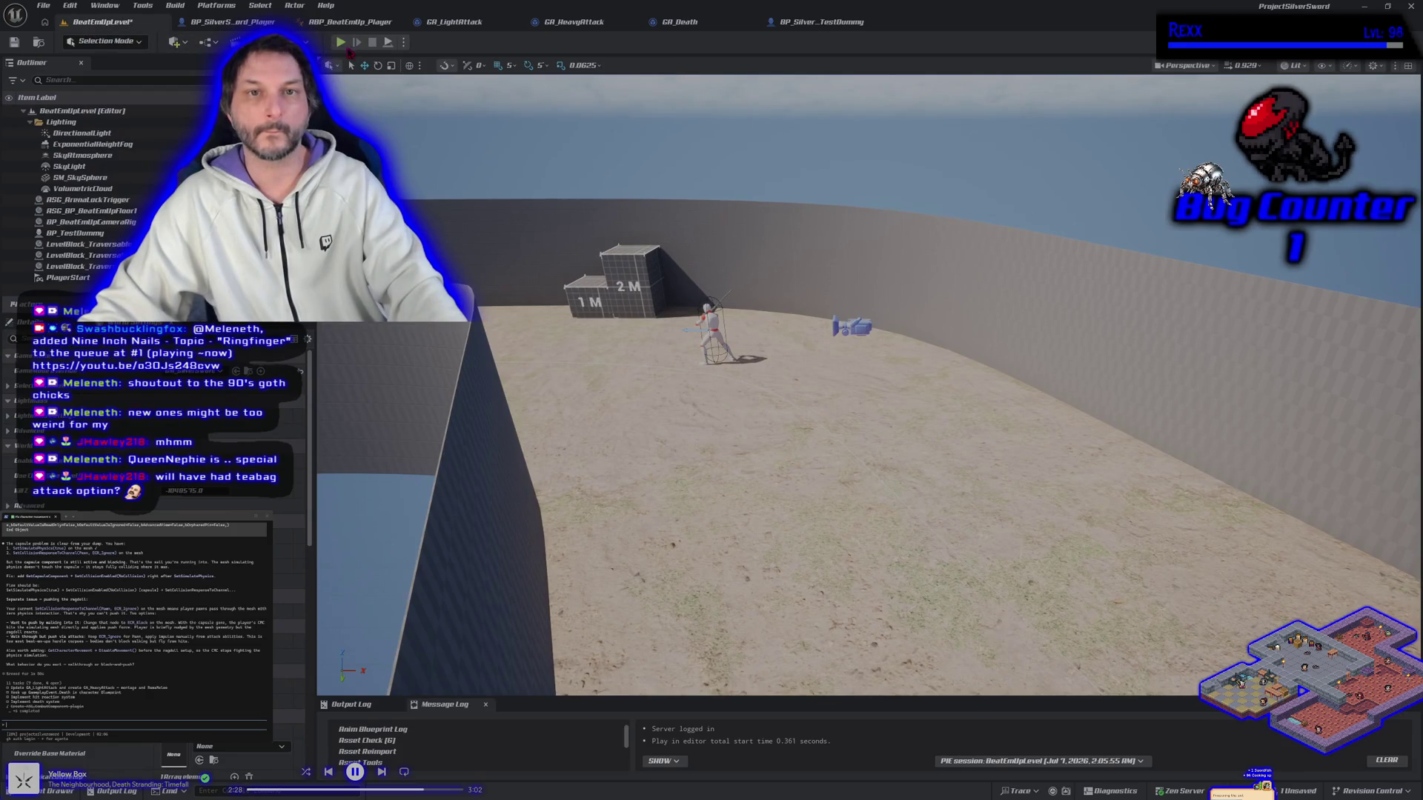
pyautogui.hotkey('alt', 'p')
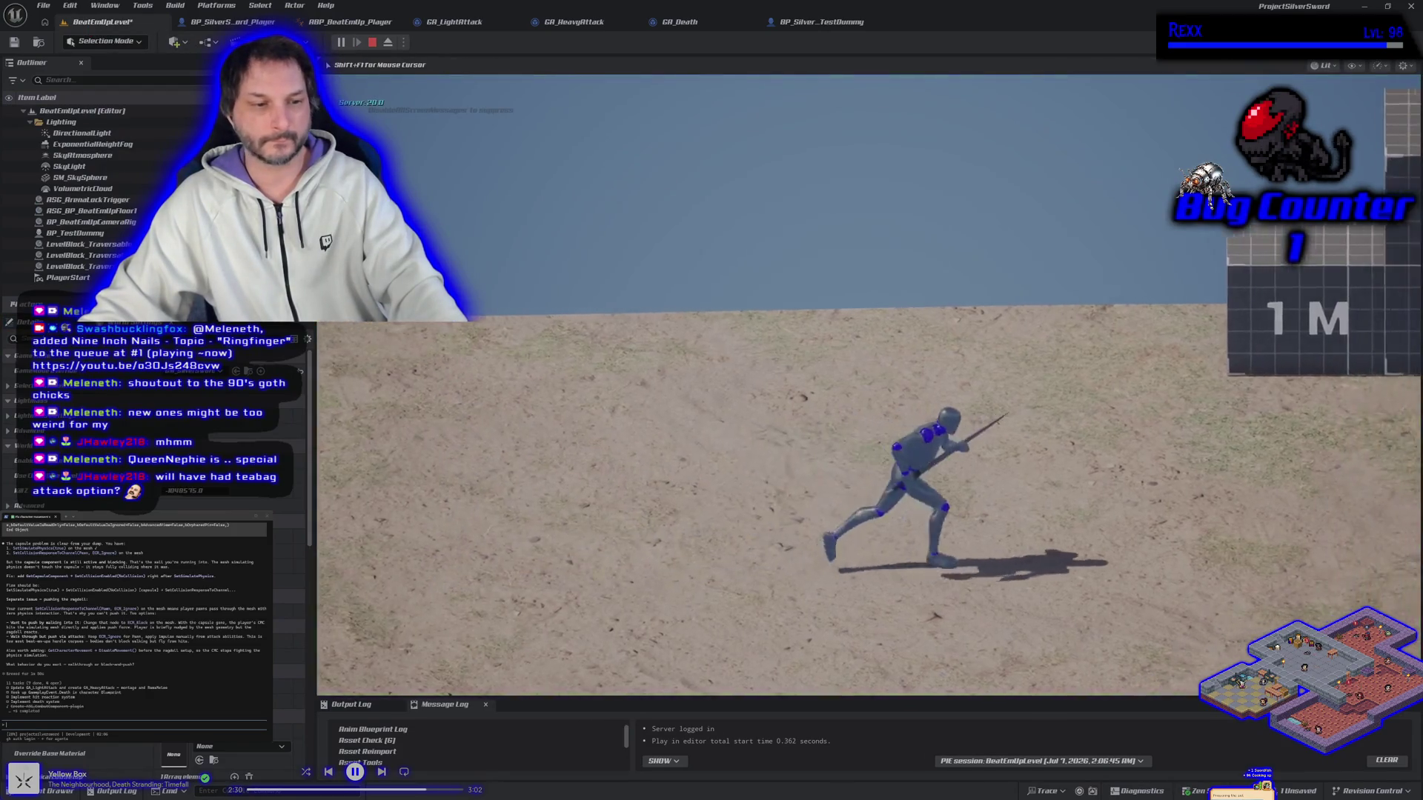
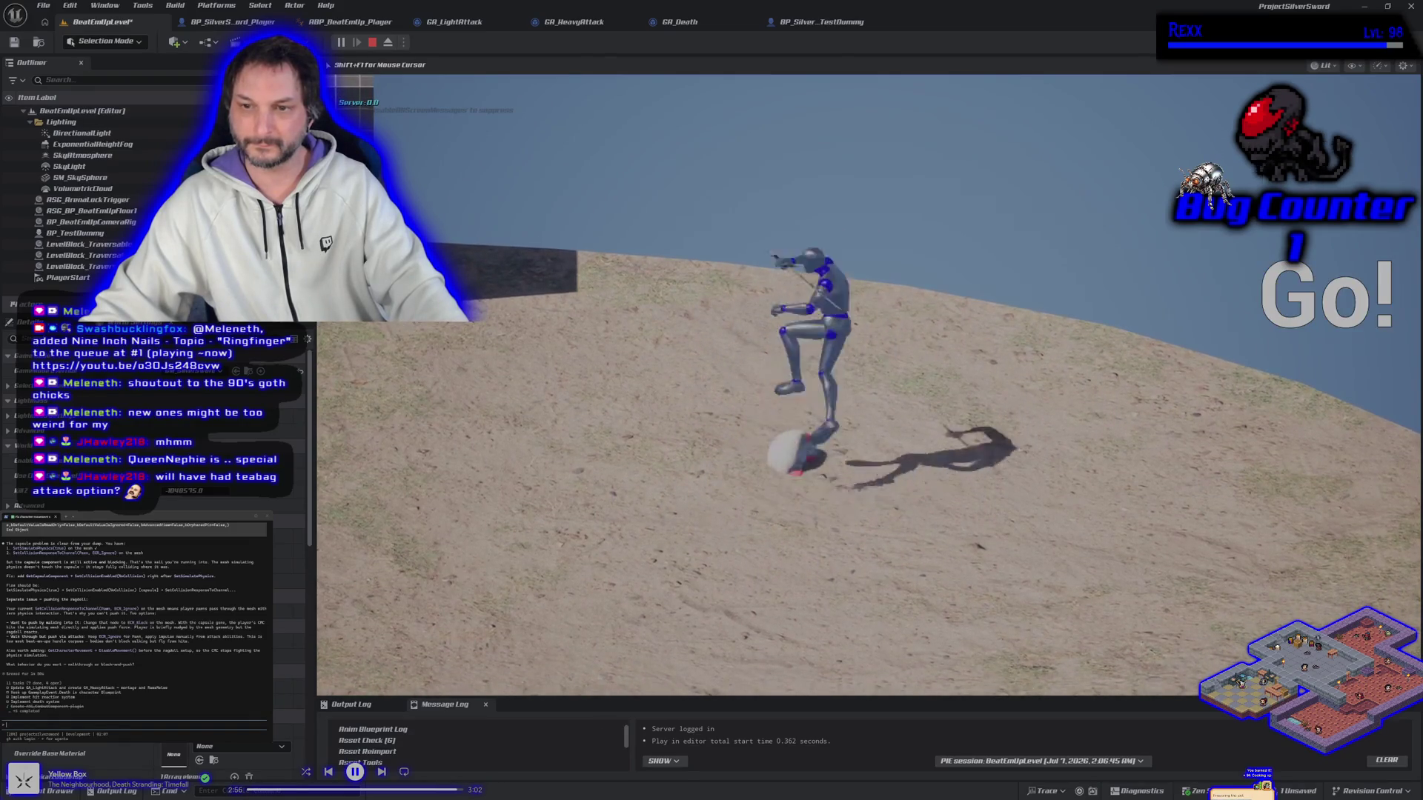
# Stop the play test and return to GA_Death's event graph.
pyautogui.press('Escape')
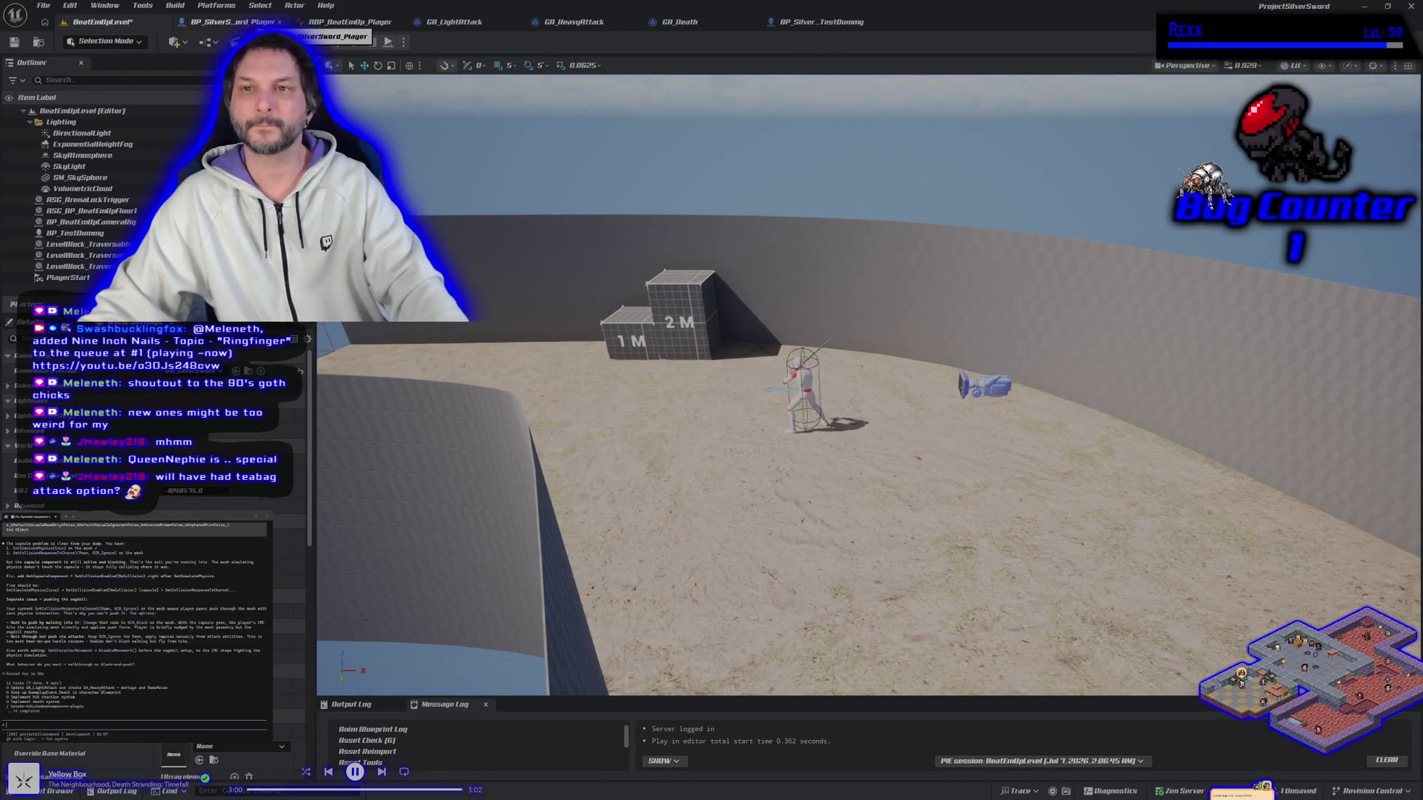
pyautogui.click(671, 22)
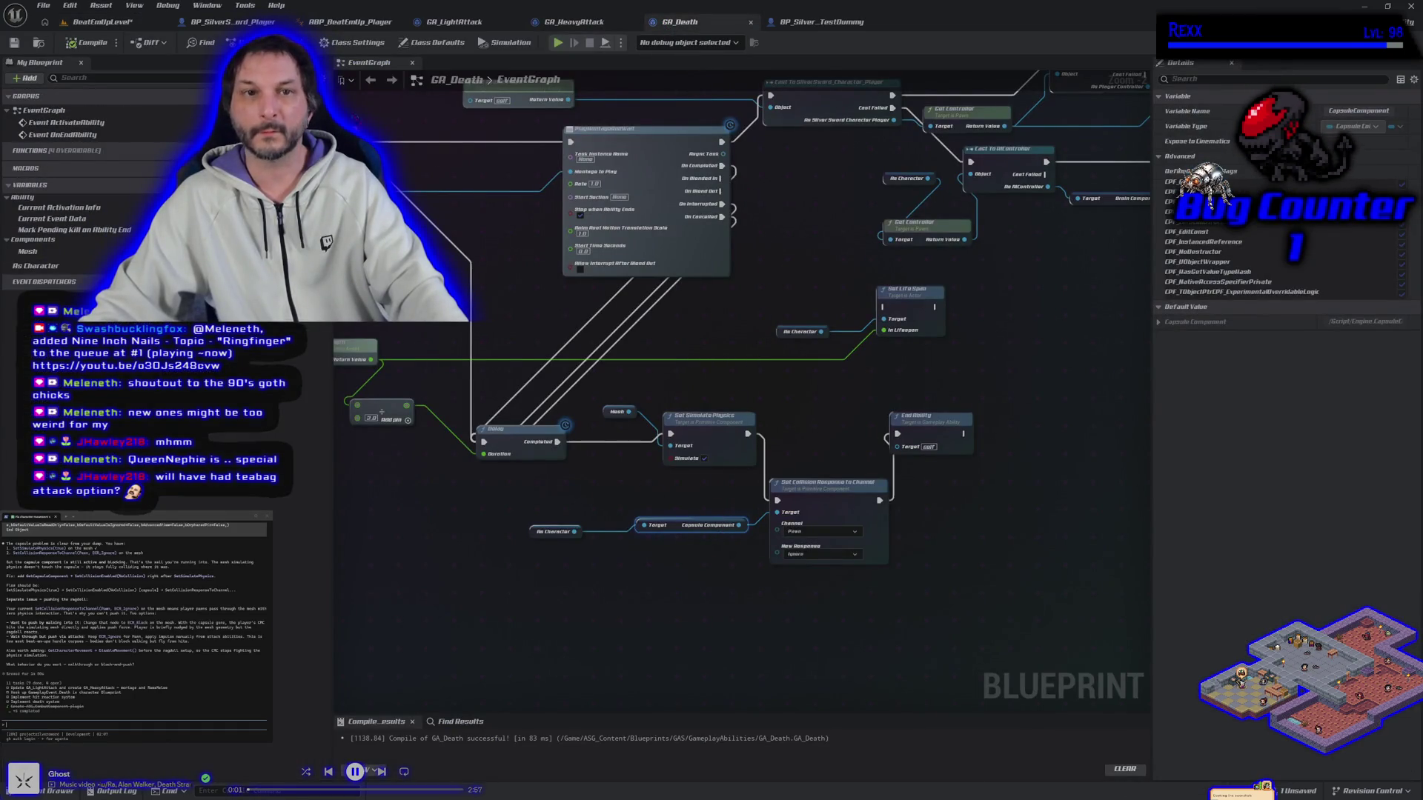
# Review BP_SilverSword_TestDummy's capsule collision settings, then return to BeatEmUpLevel.
pyautogui.click(808, 22)
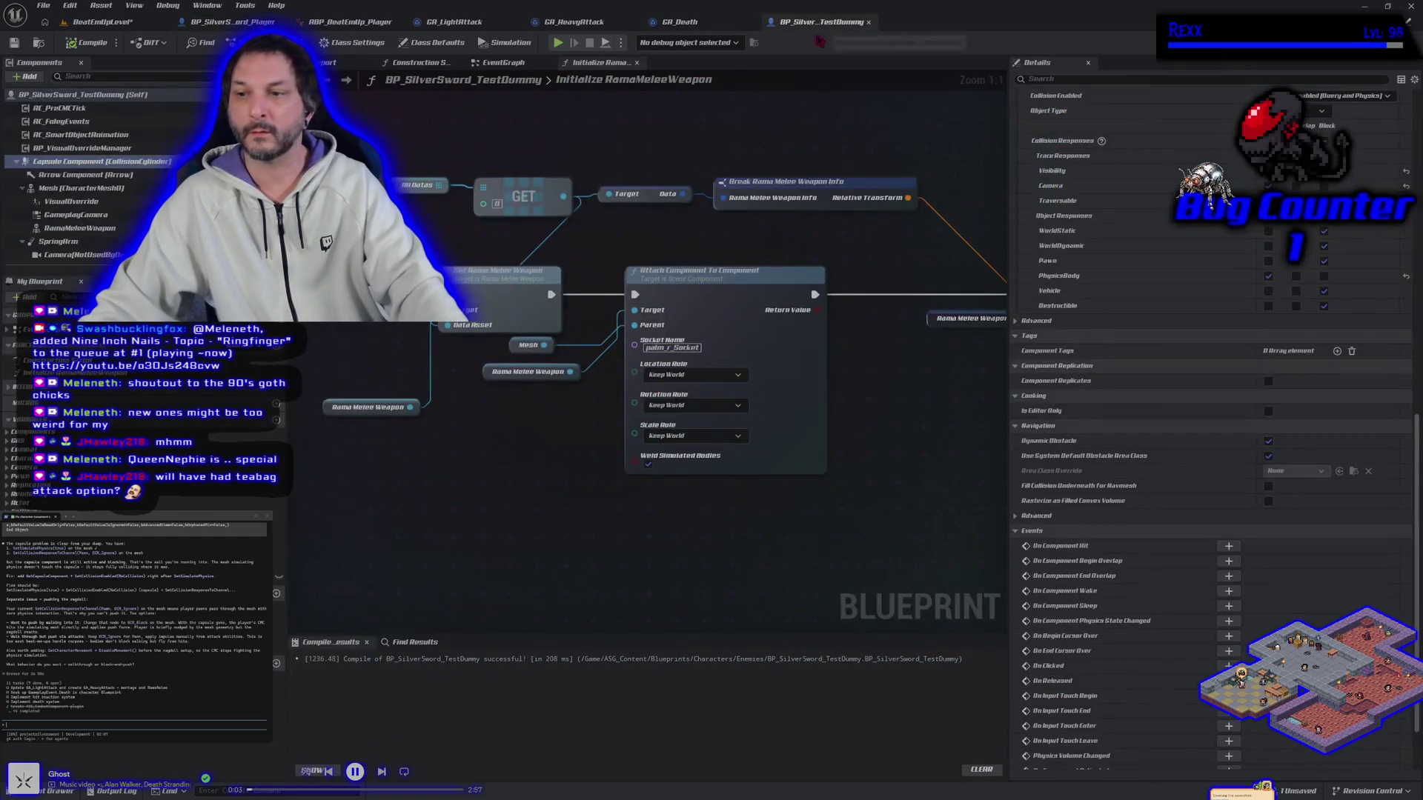
pyautogui.scroll(3, 1201, 449)
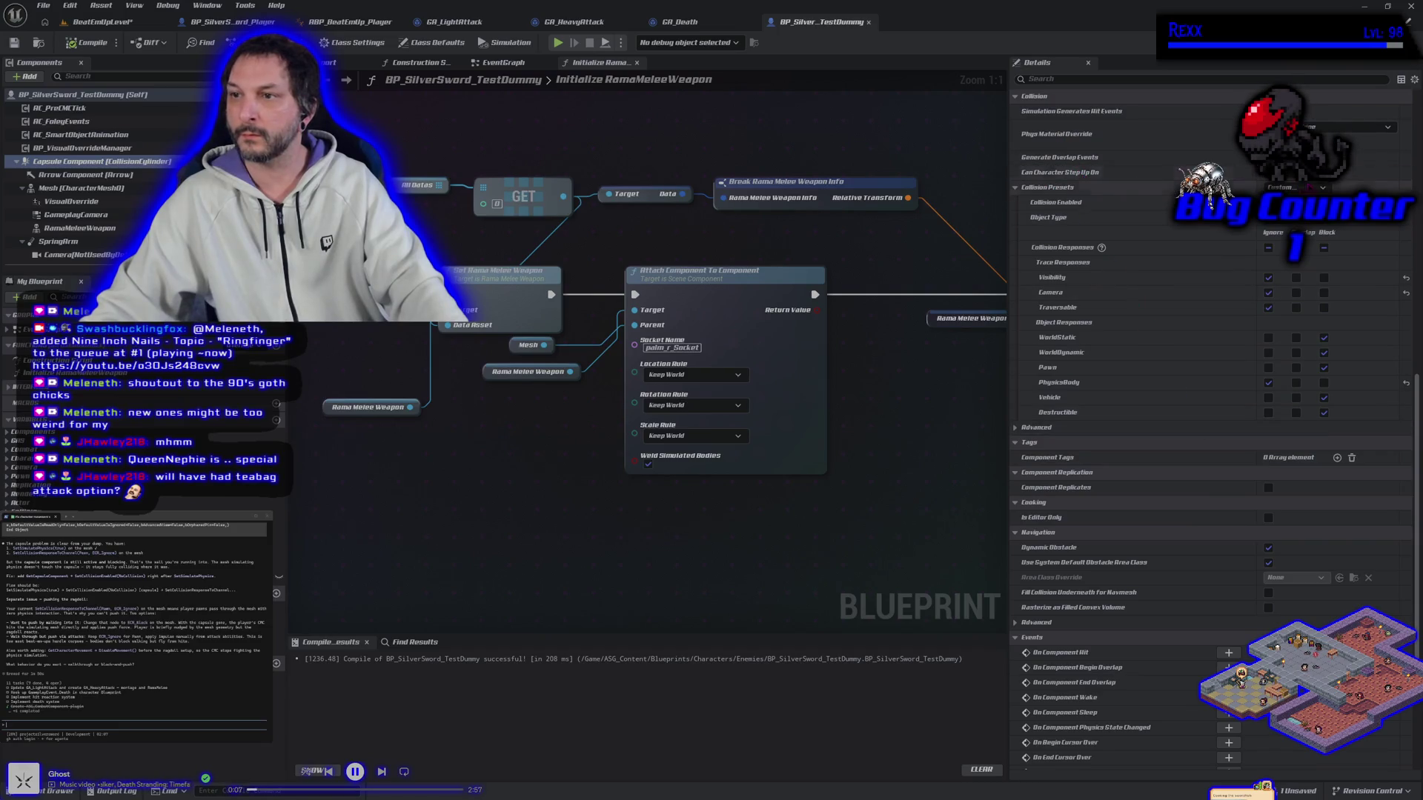
pyautogui.scroll(2, 1142, 341)
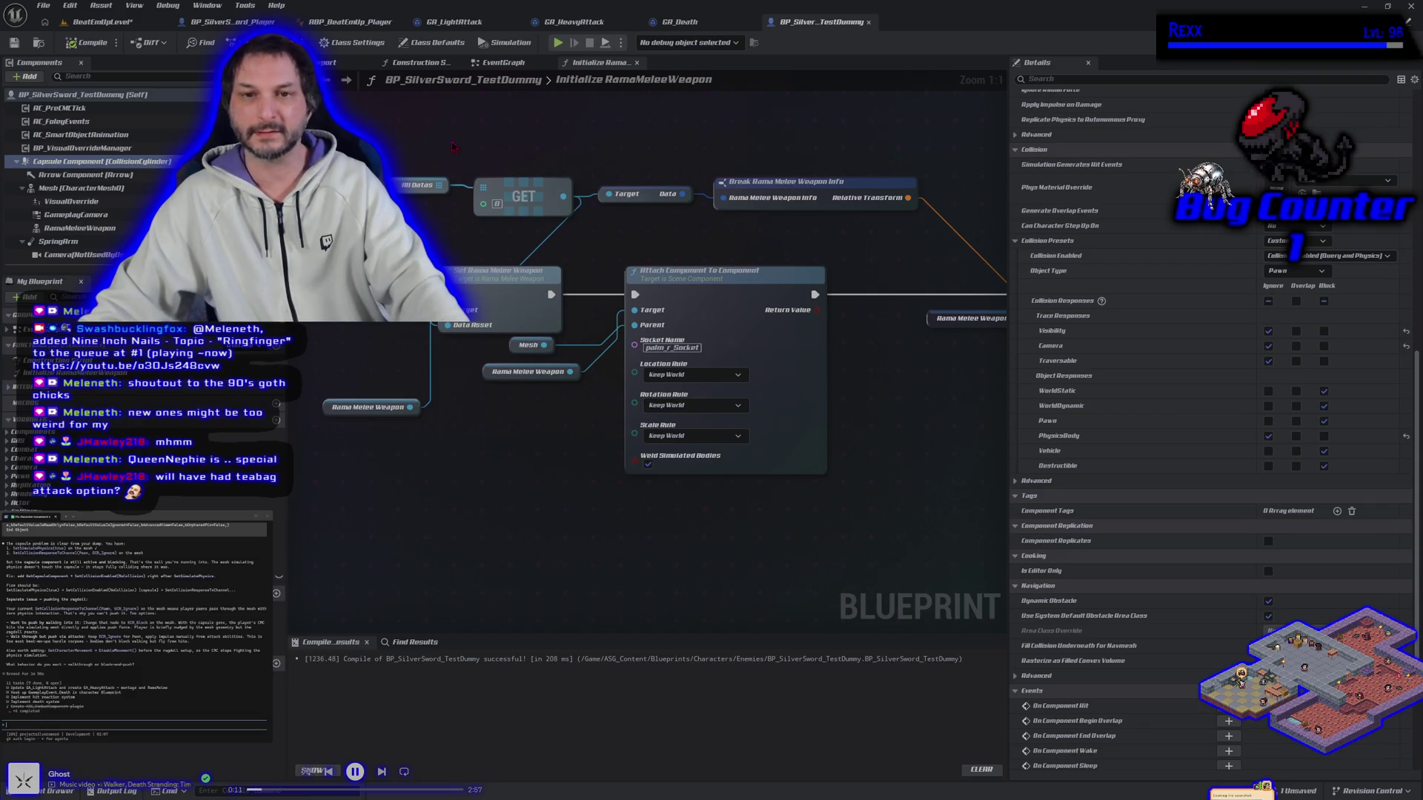
pyautogui.click(111, 23)
# Save the level and start a play test, running the player to the dummy.
pyautogui.click(15, 42)
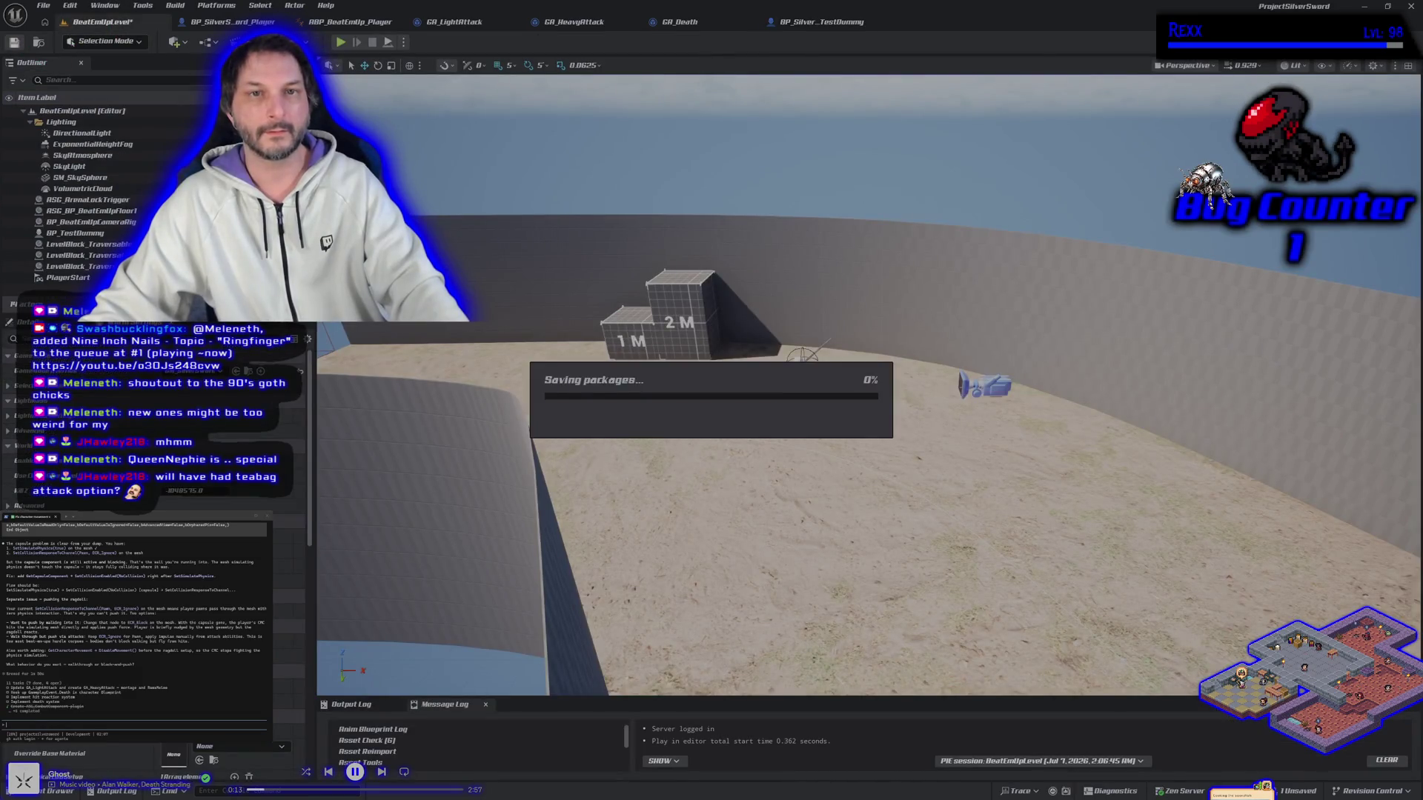
pyautogui.click(340, 43)
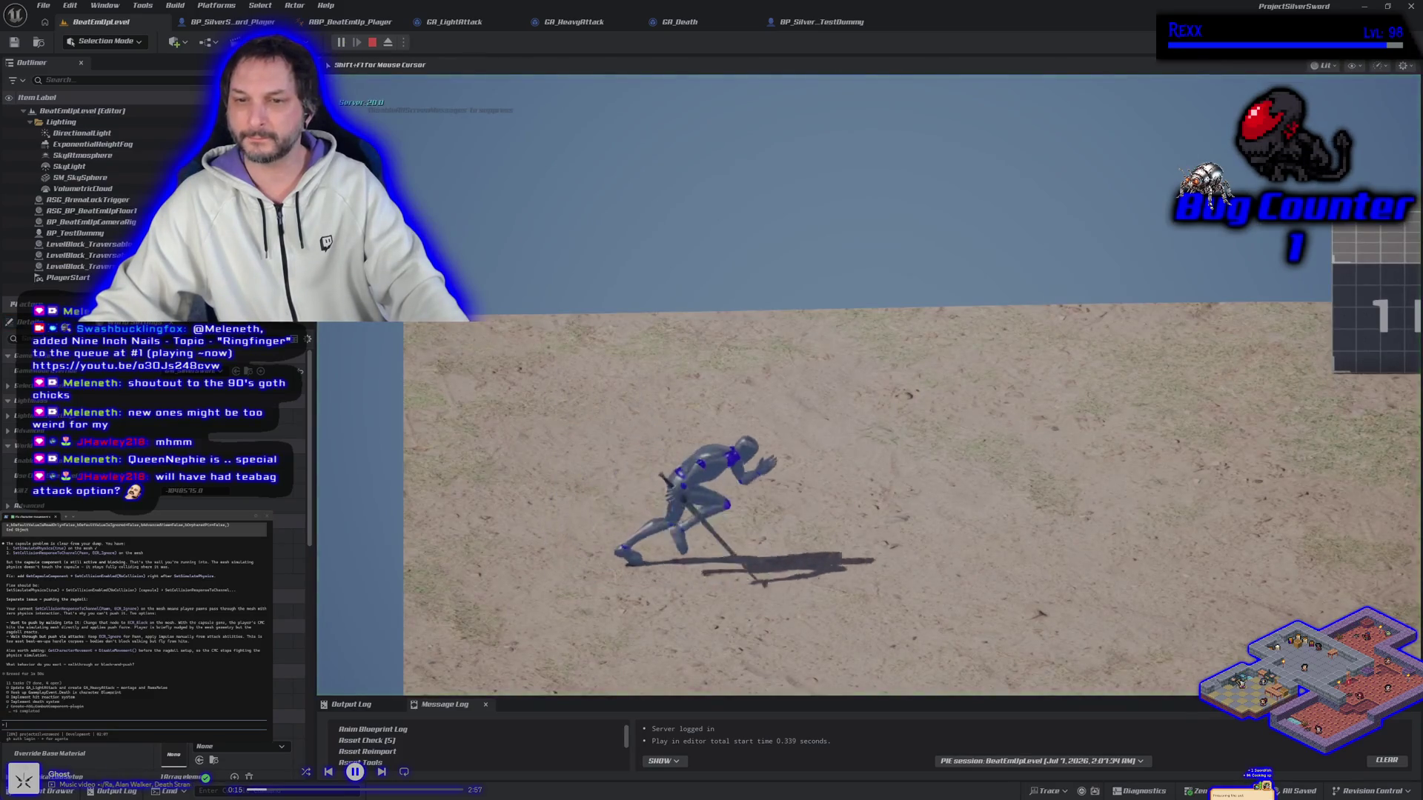
pyautogui.press('w')
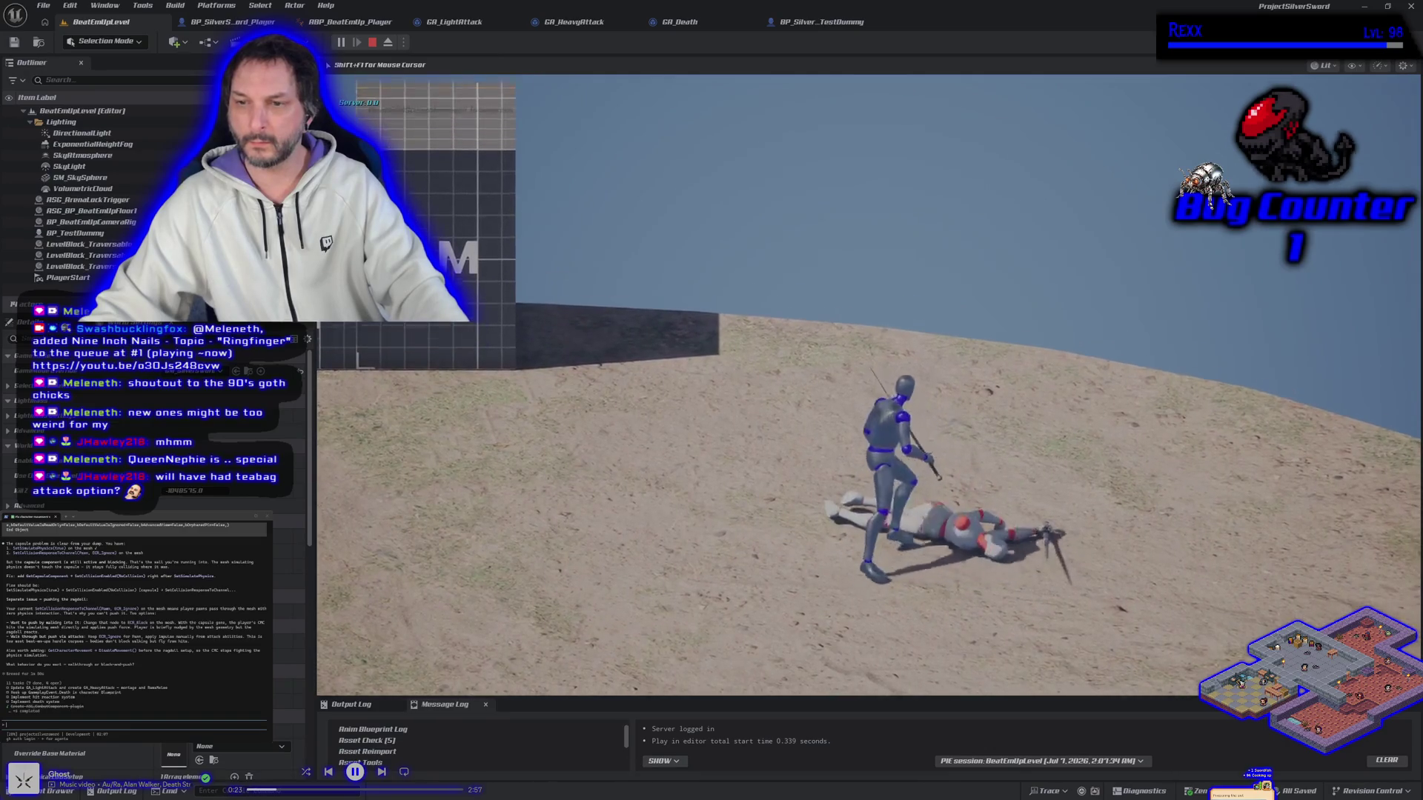
# Move and jump around the ragdolled dummy, then stop the play test.
pyautogui.press('space')
pyautogui.press('w')
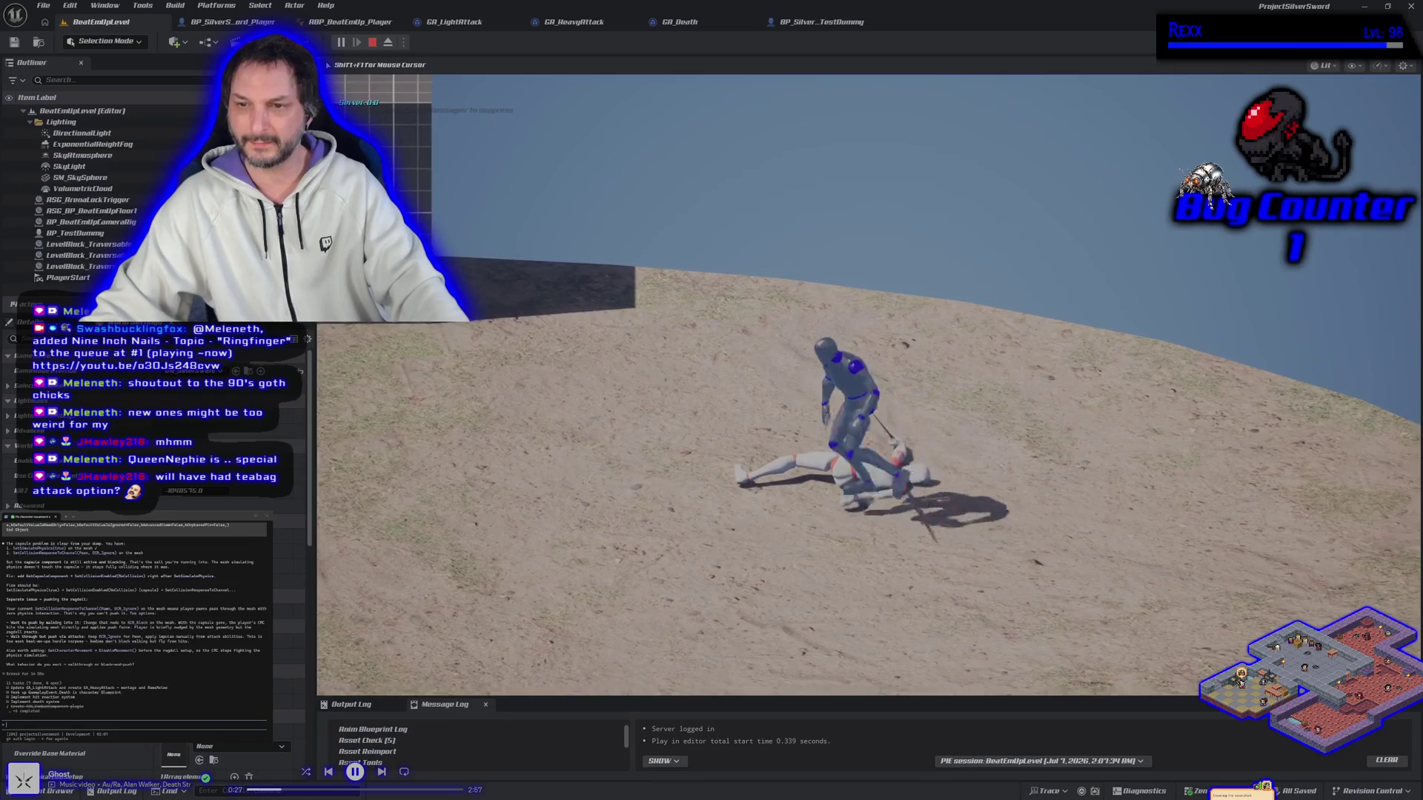
pyautogui.press('a')
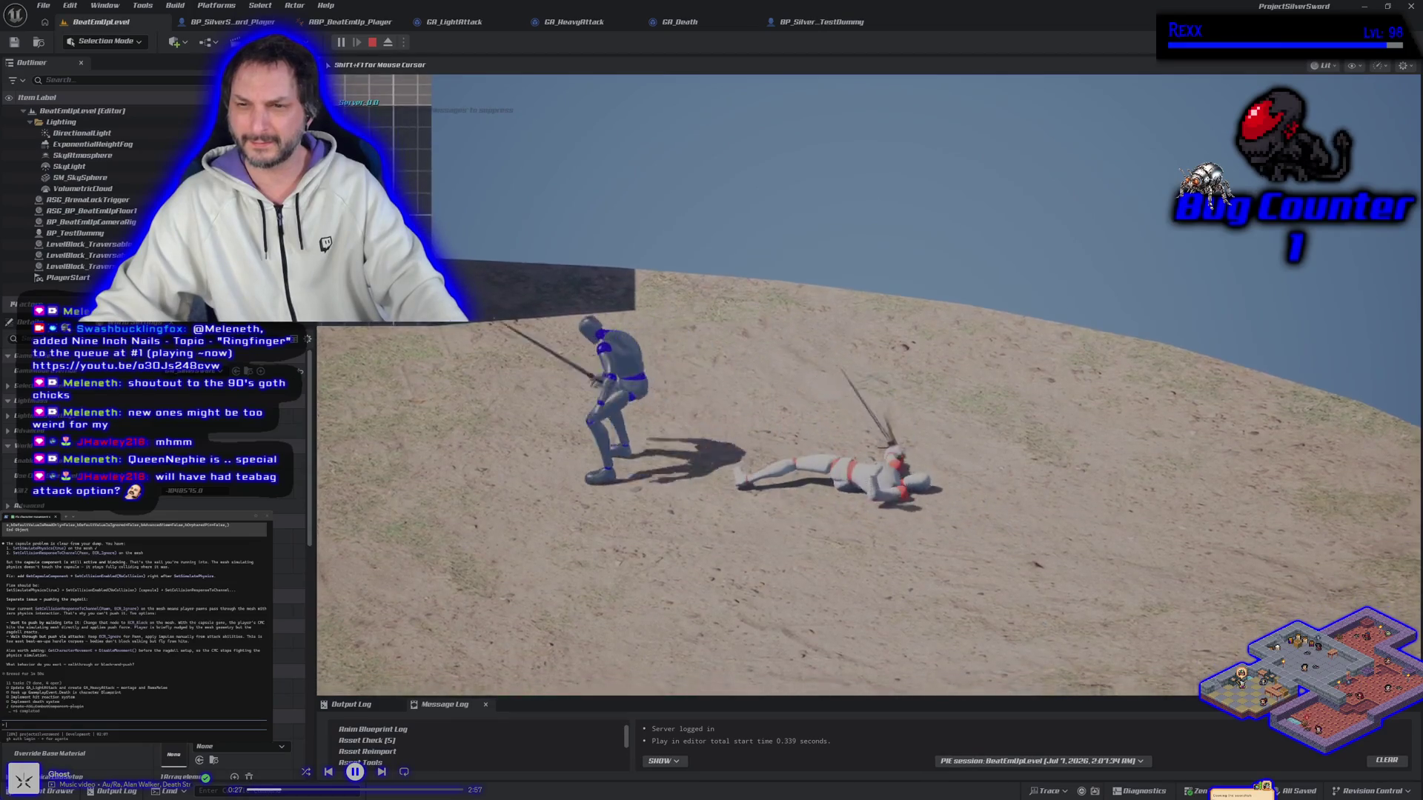
pyautogui.press('d')
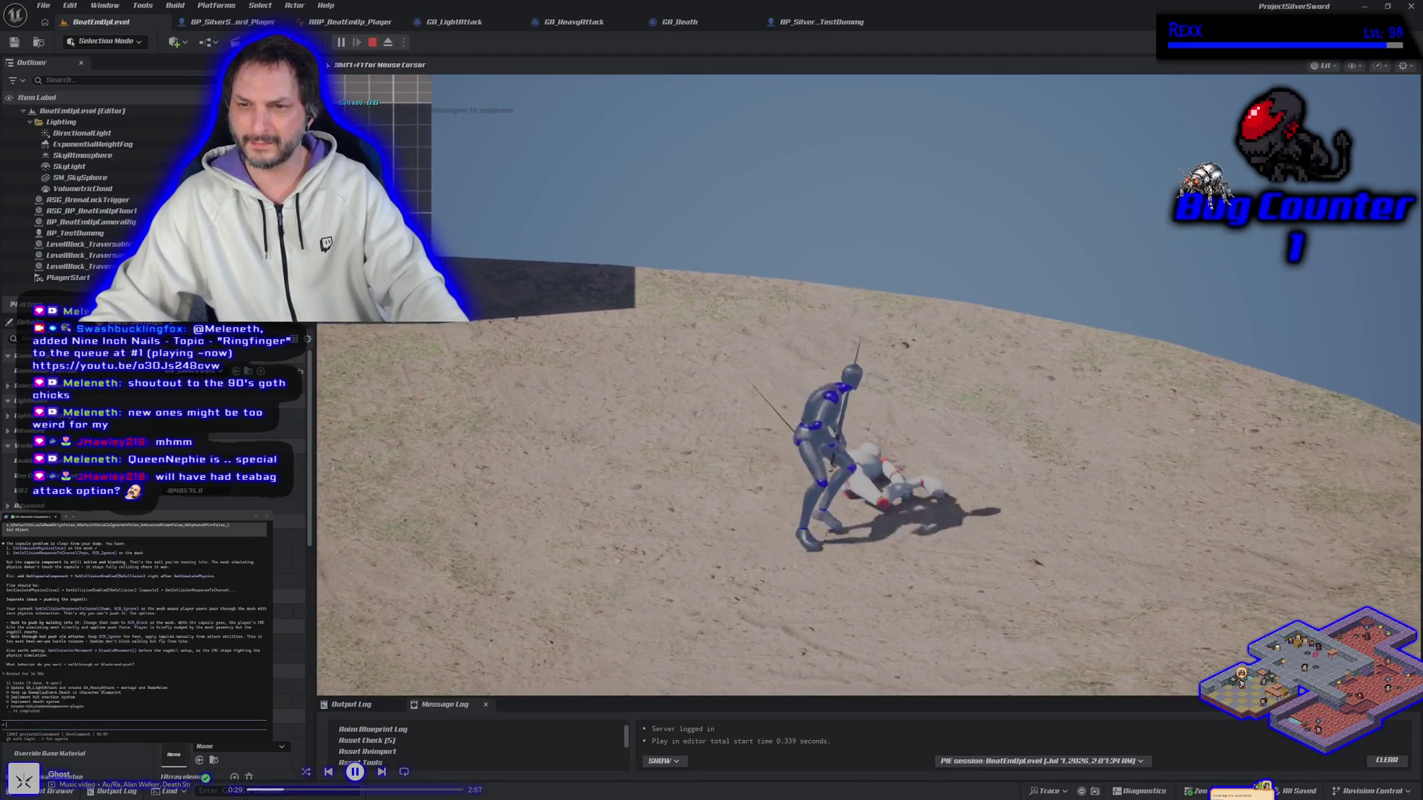
pyautogui.press('d')
pyautogui.press('a')
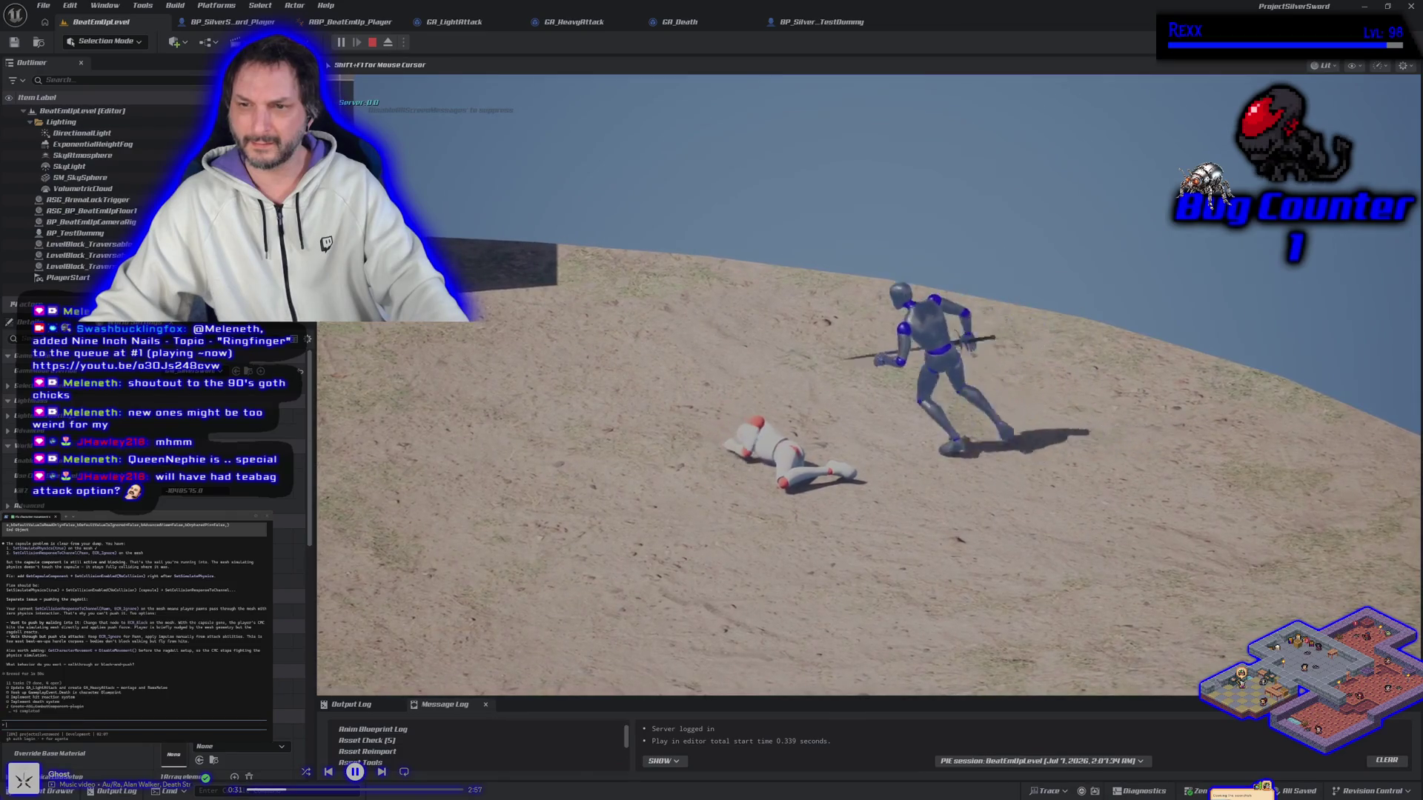
pyautogui.press('d')
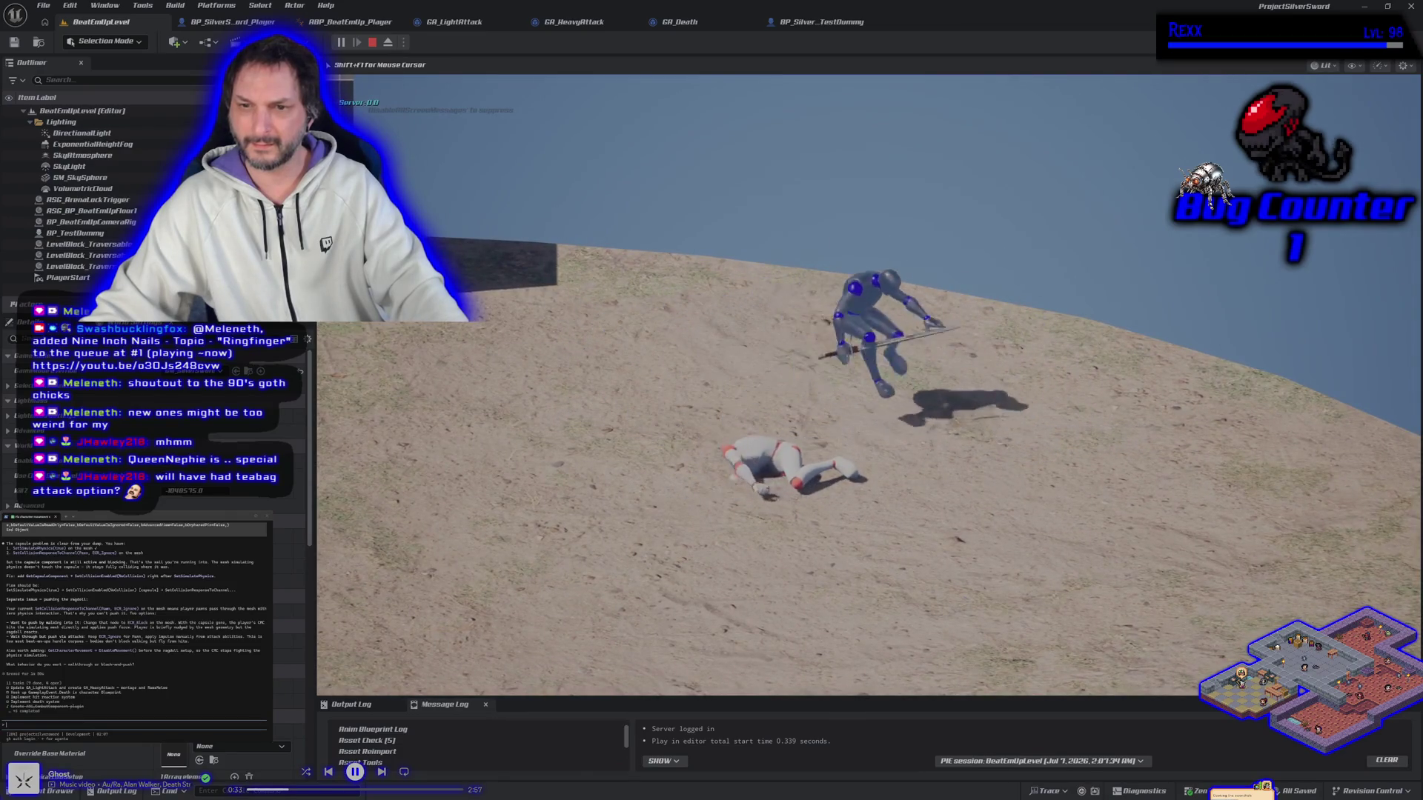
pyautogui.press('Escape')
# Set BP_SilverSword_Player's capsule PhysicsBody response to Block, then compile and save.
pyautogui.click(229, 22)
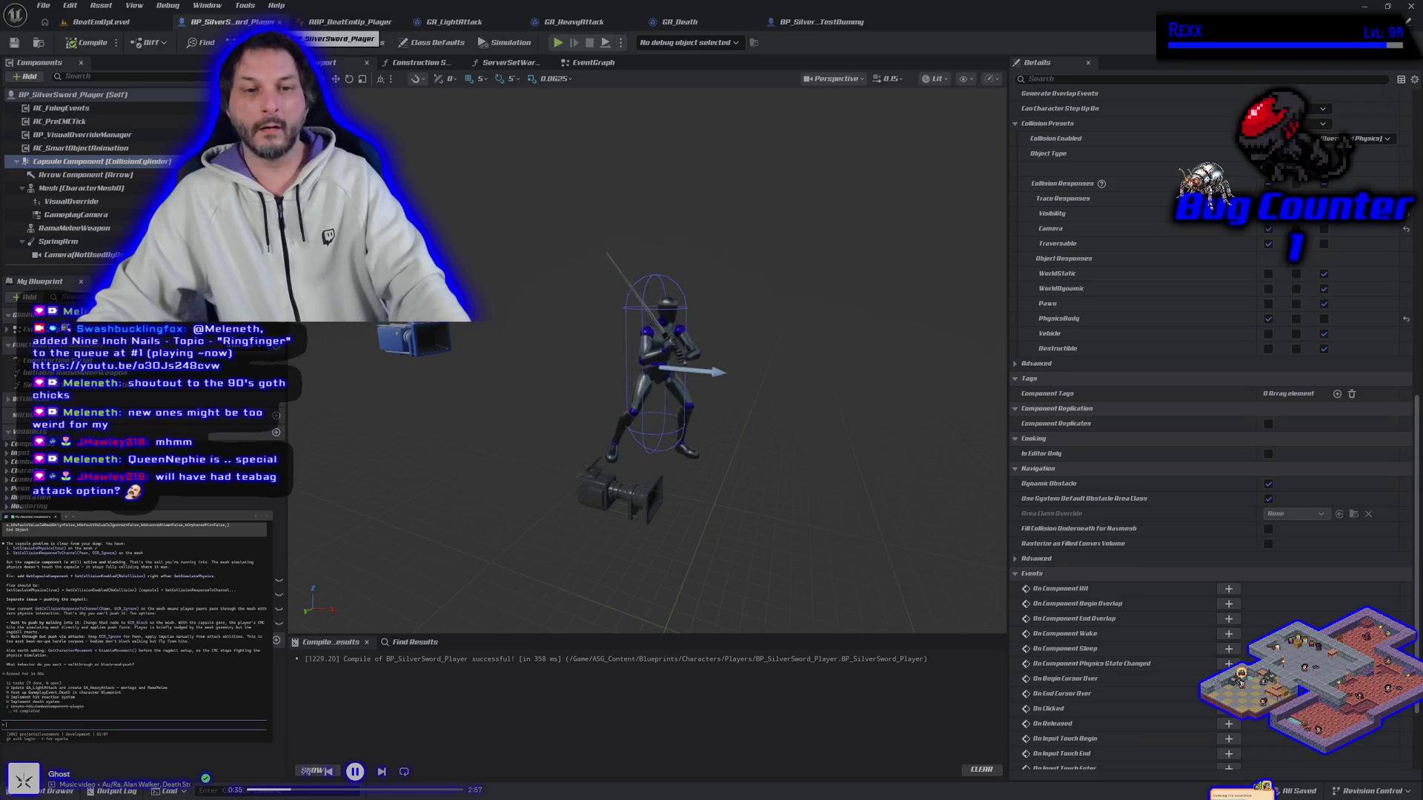
pyautogui.click(80, 189)
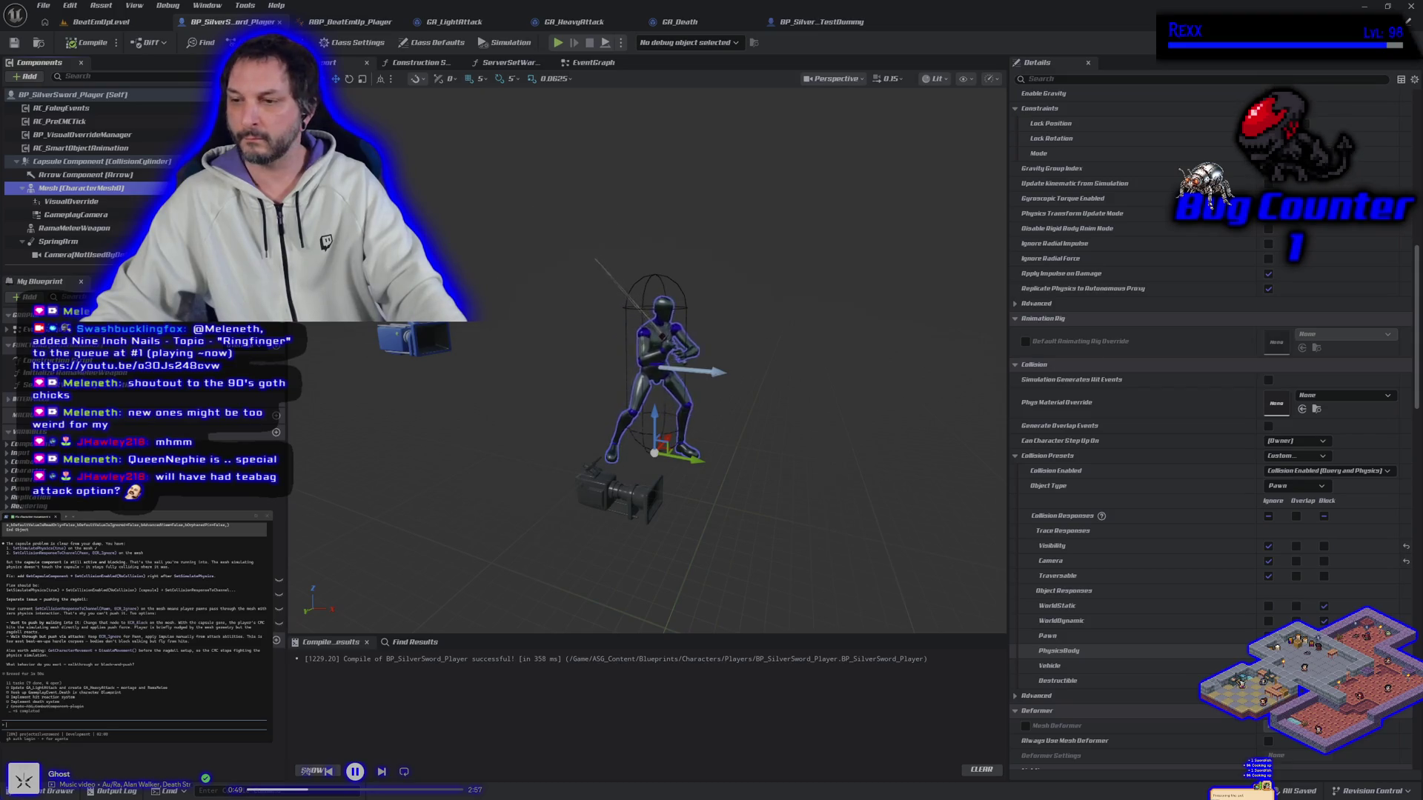
pyautogui.click(89, 42)
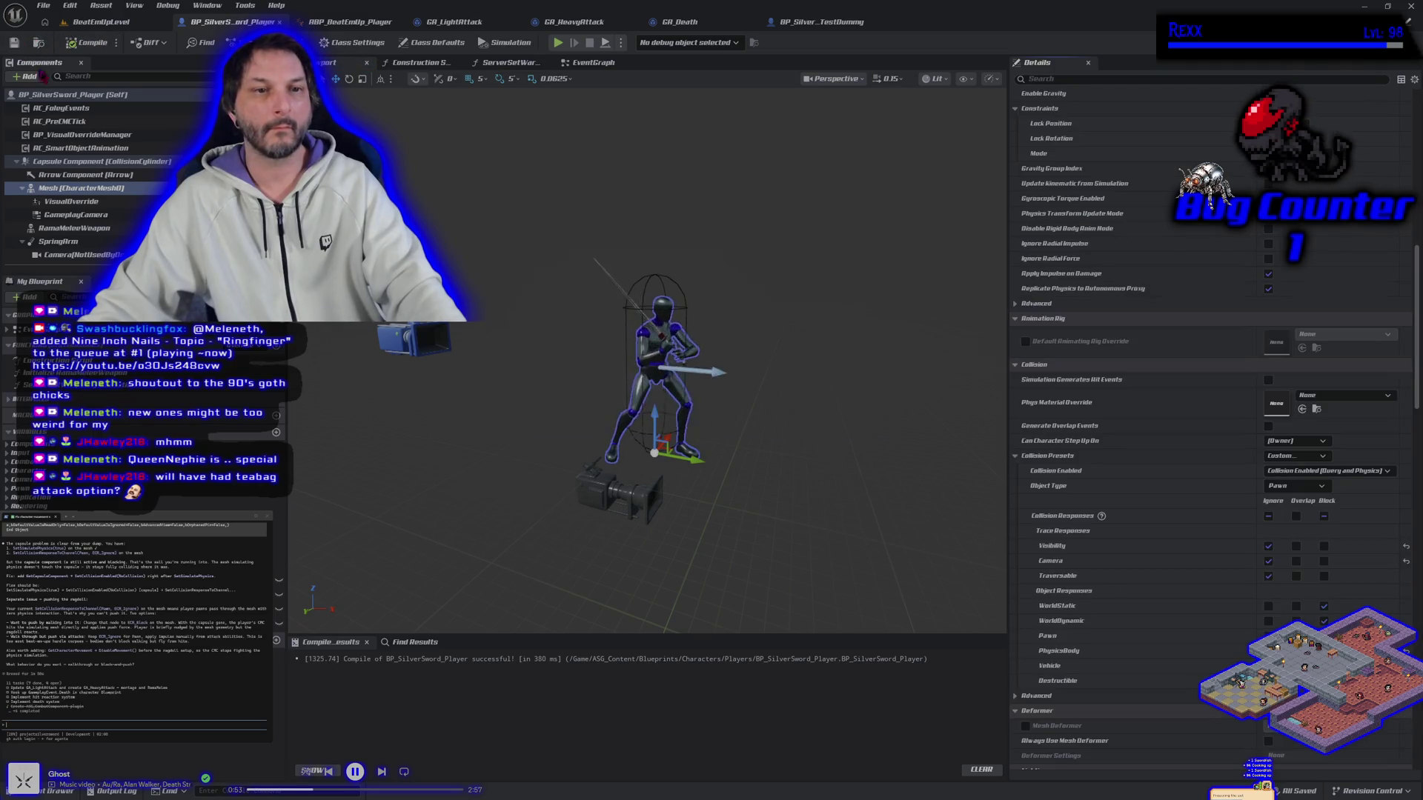
pyautogui.click(97, 161)
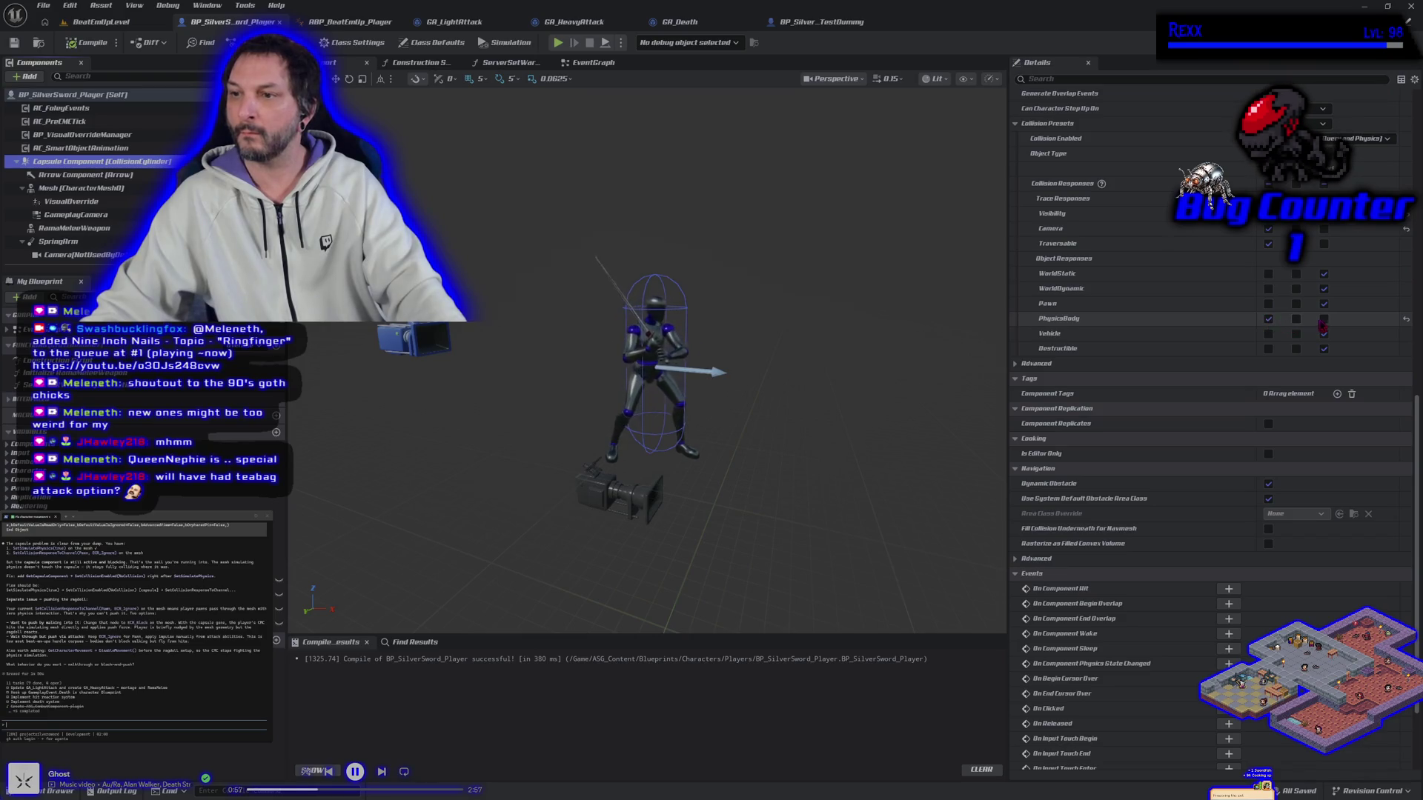
pyautogui.click(1324, 319)
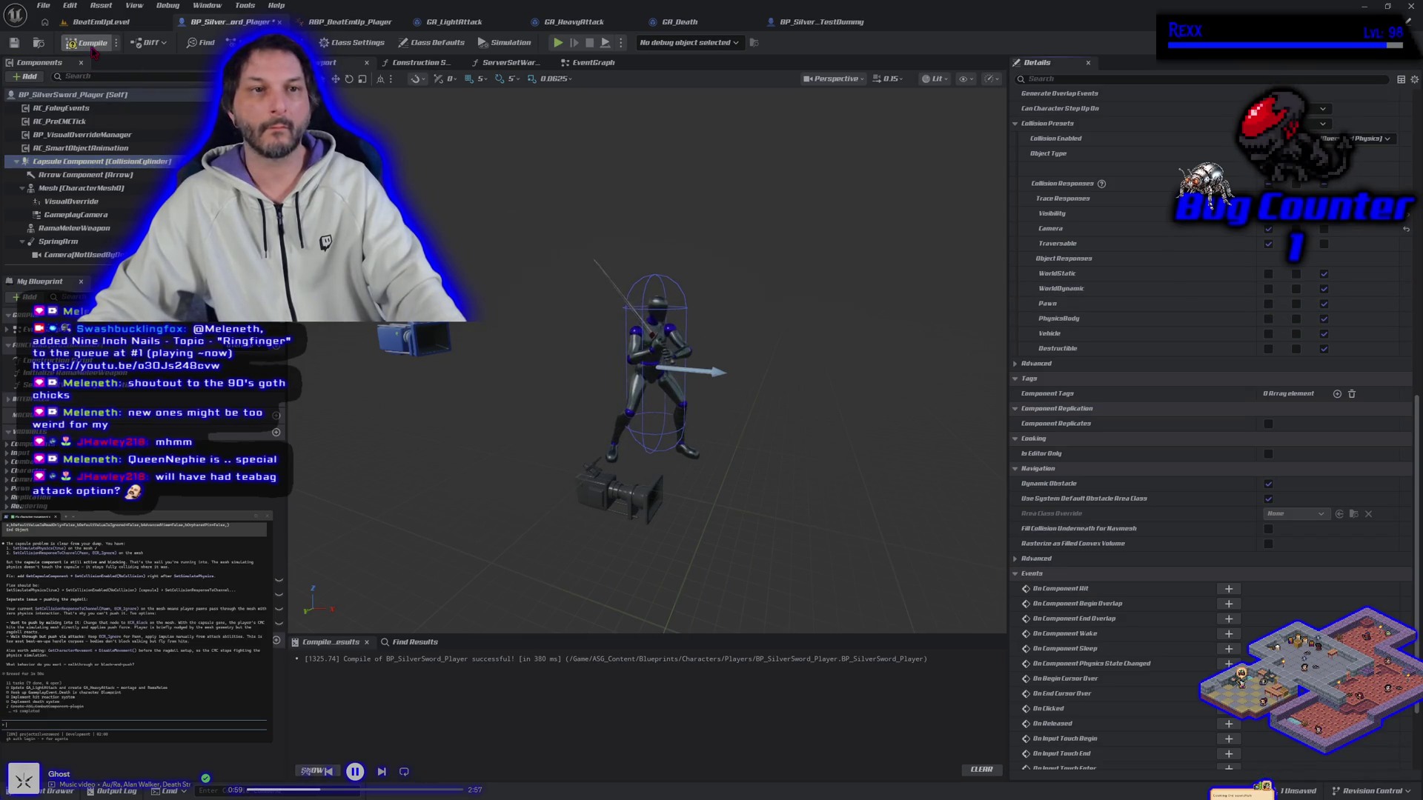
pyautogui.click(18, 44)
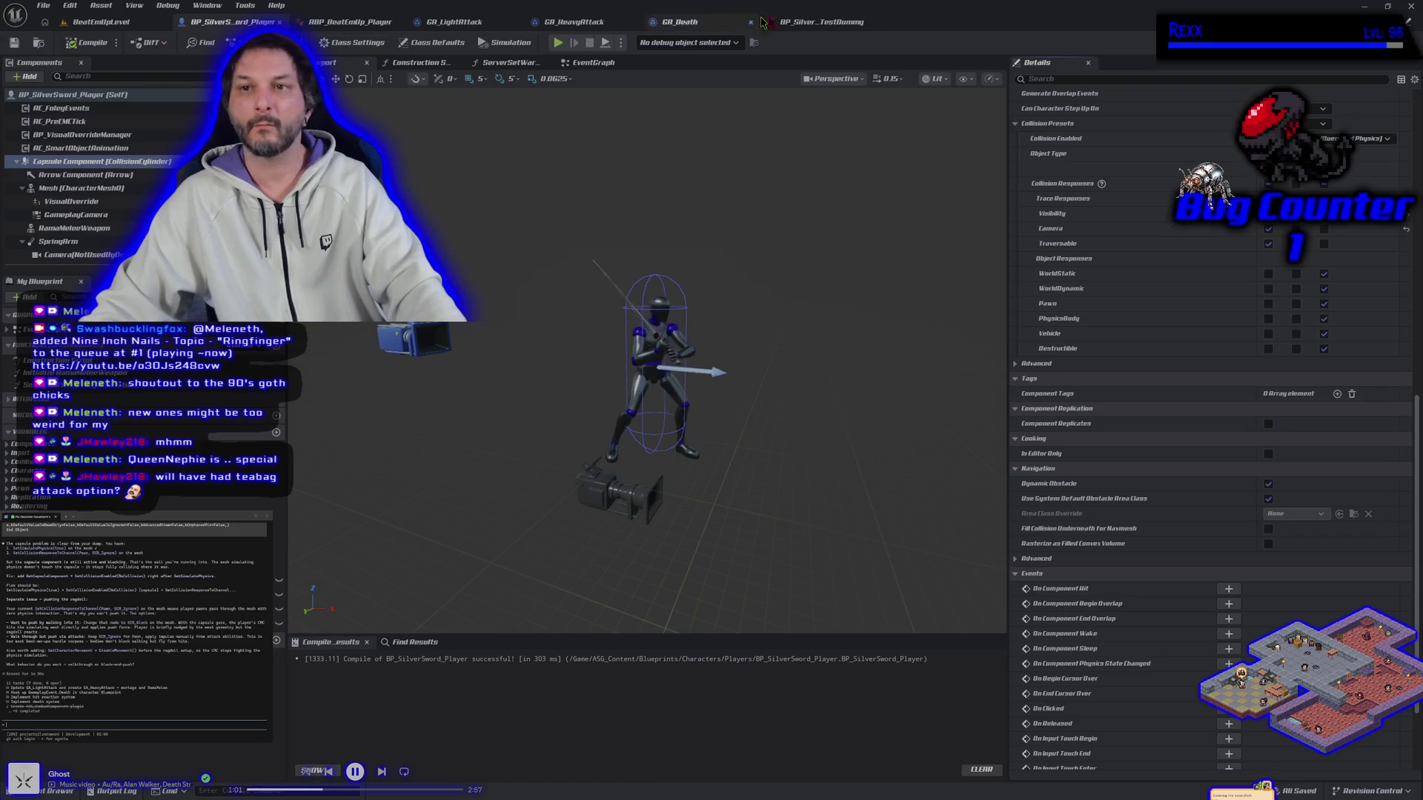
# Check the test dummy's mesh collision, compile and save it, and return to the level.
pyautogui.click(823, 21)
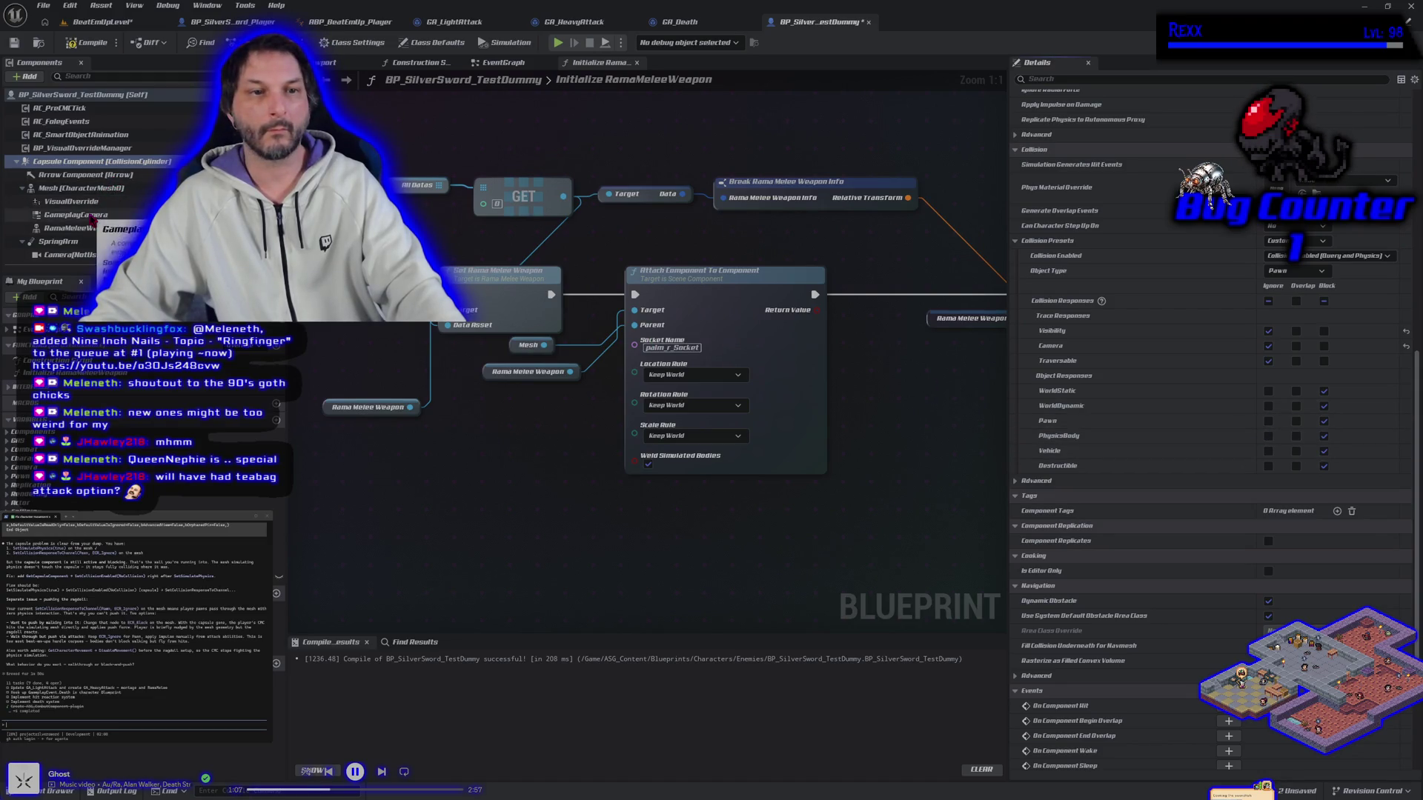
pyautogui.click(80, 189)
pyautogui.scroll(-3, 1154, 332)
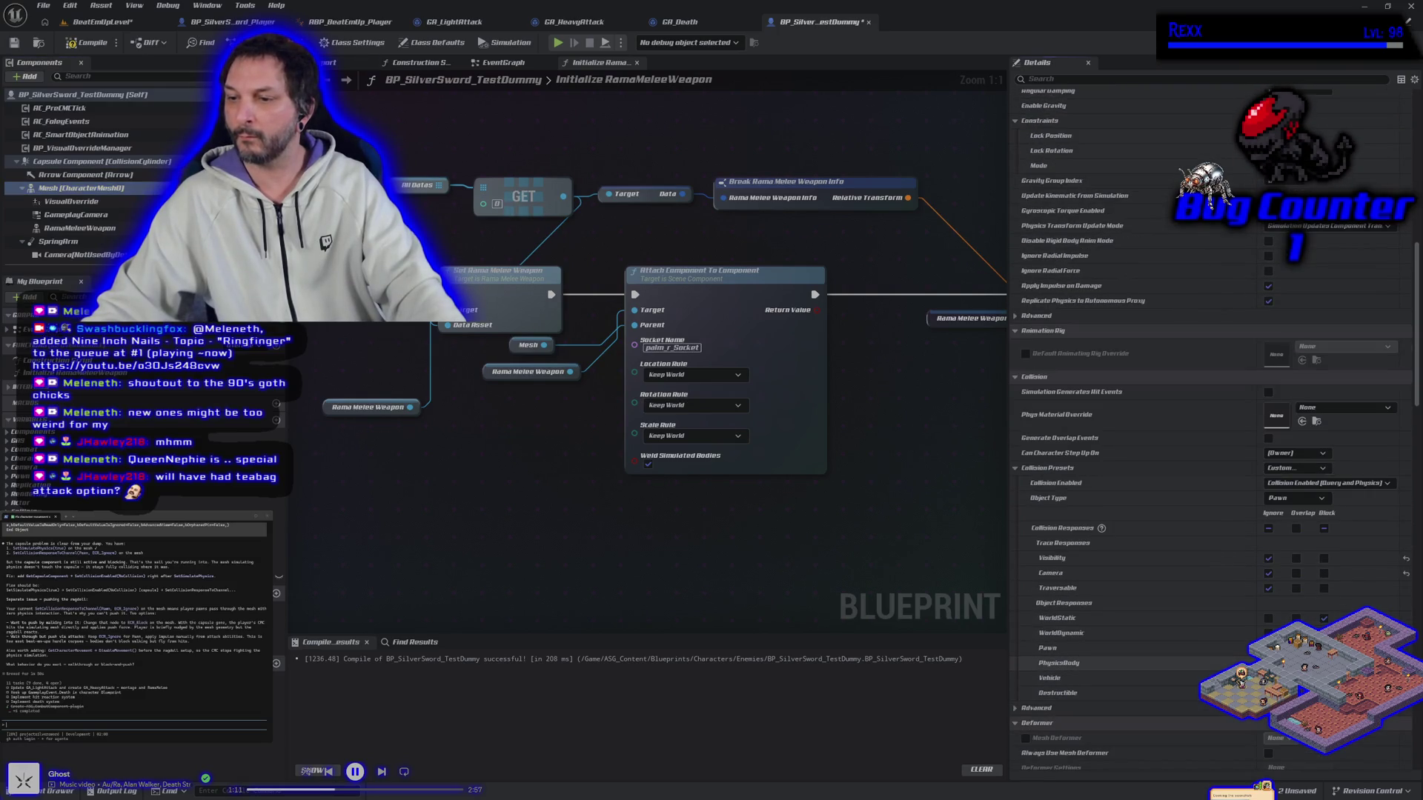
pyautogui.click(78, 45)
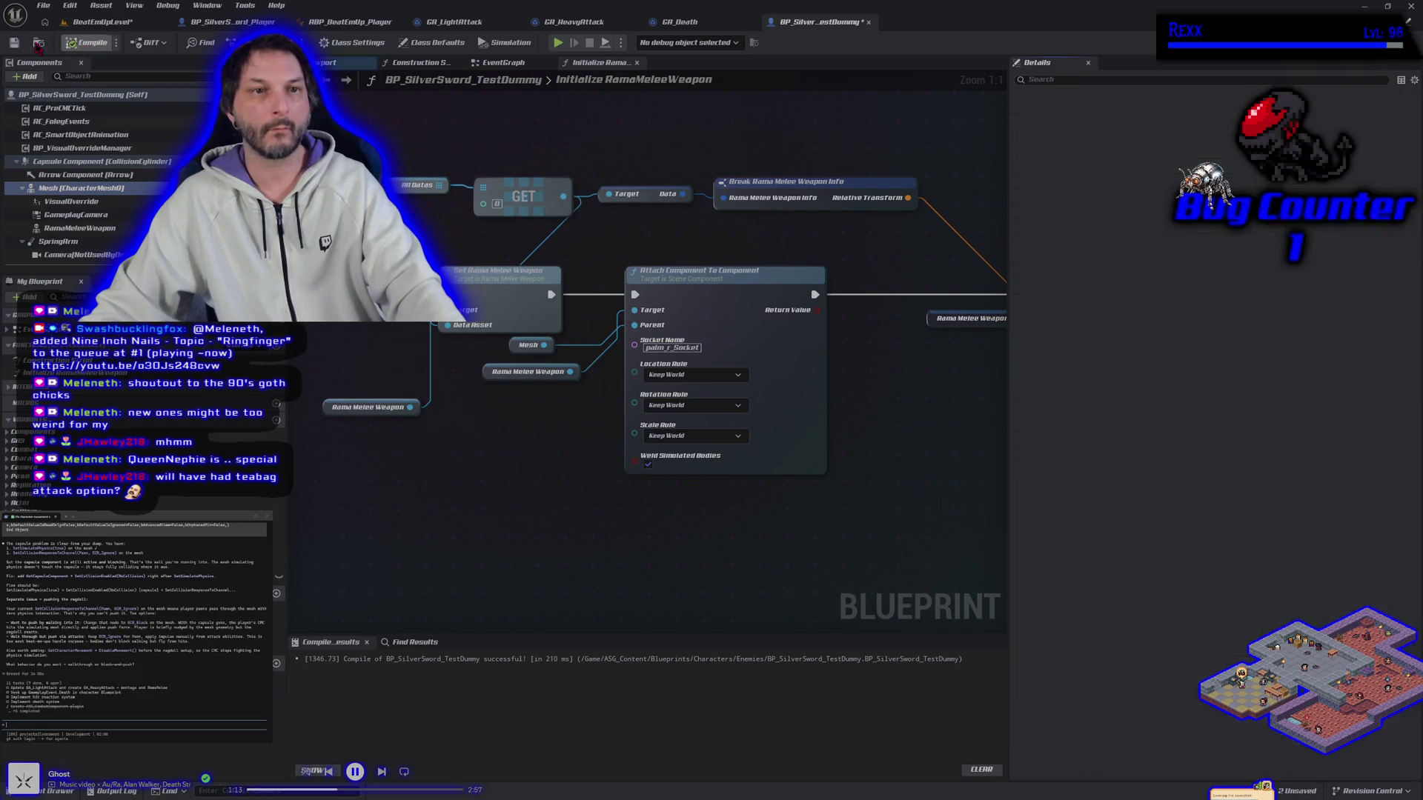
pyautogui.click(15, 42)
pyautogui.hotkey('alt', 'p')
pyautogui.click(15, 42)
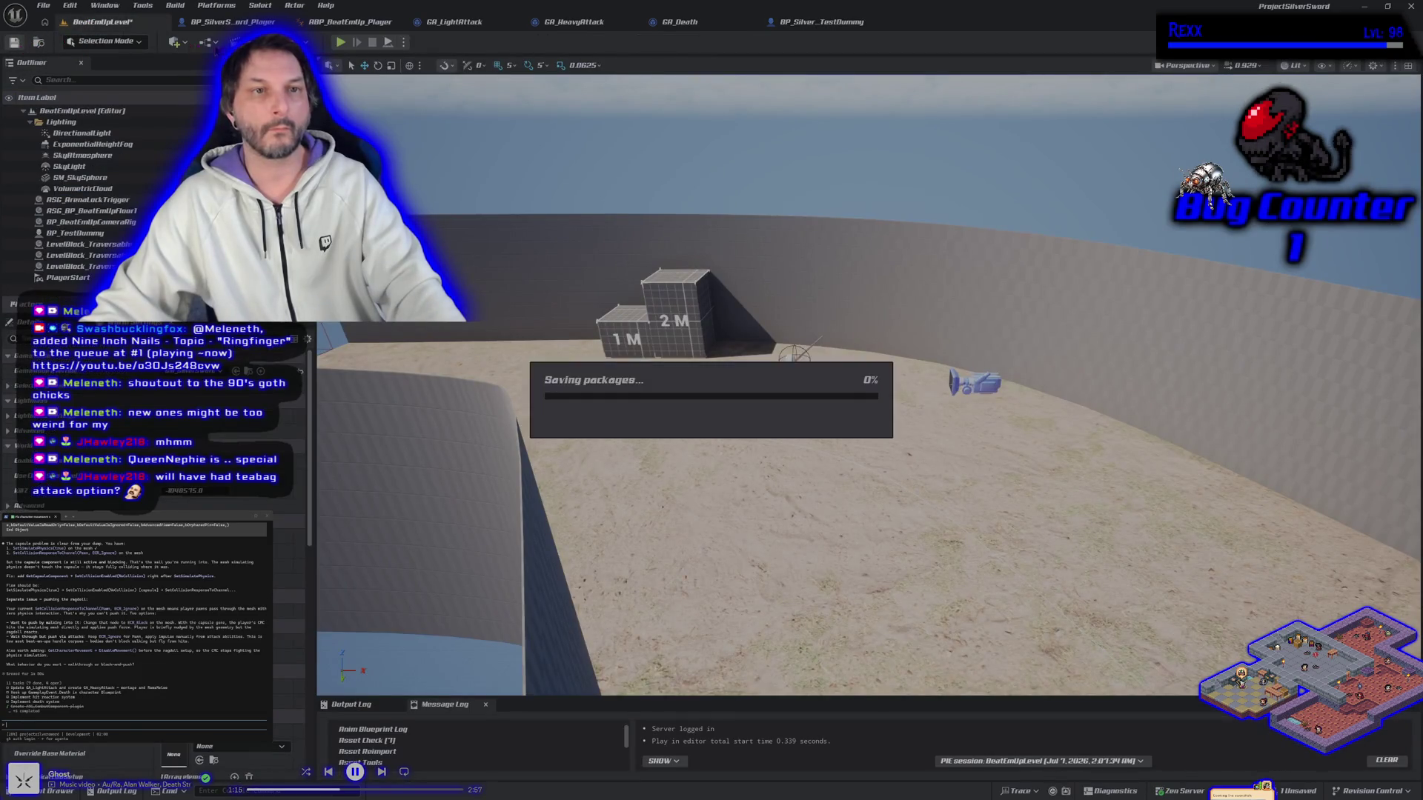
pyautogui.click(337, 42)
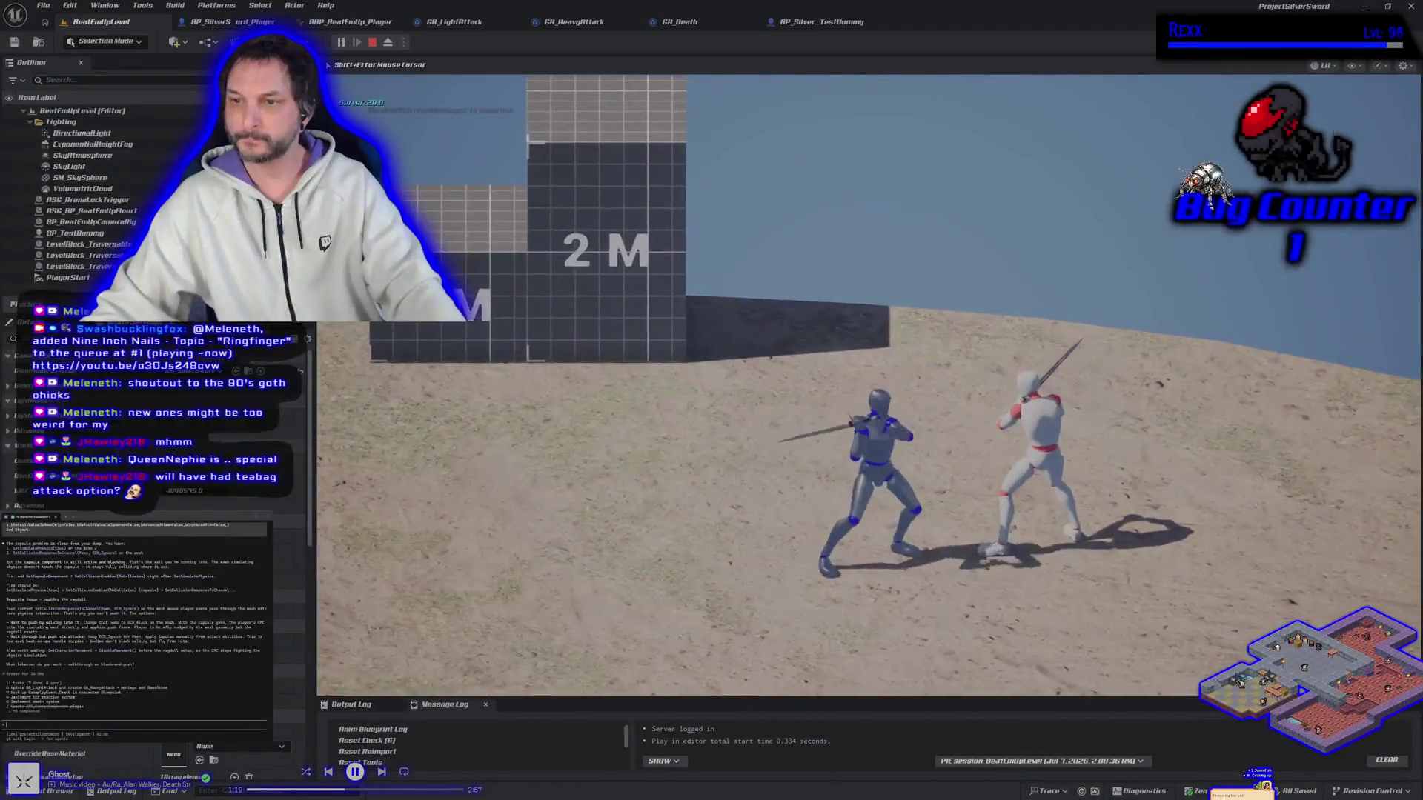
pyautogui.click(870, 385)
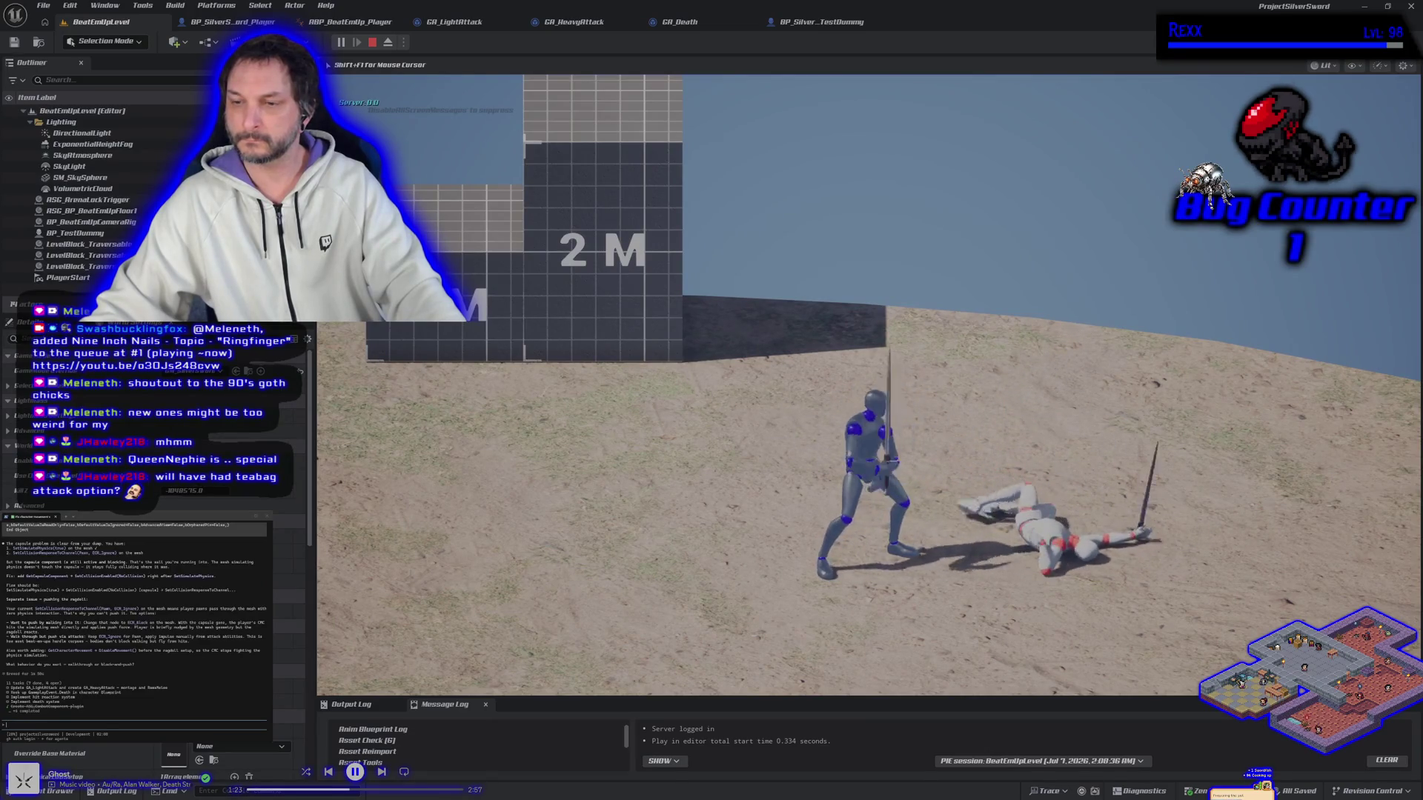
pyautogui.press('d')
pyautogui.press('d')
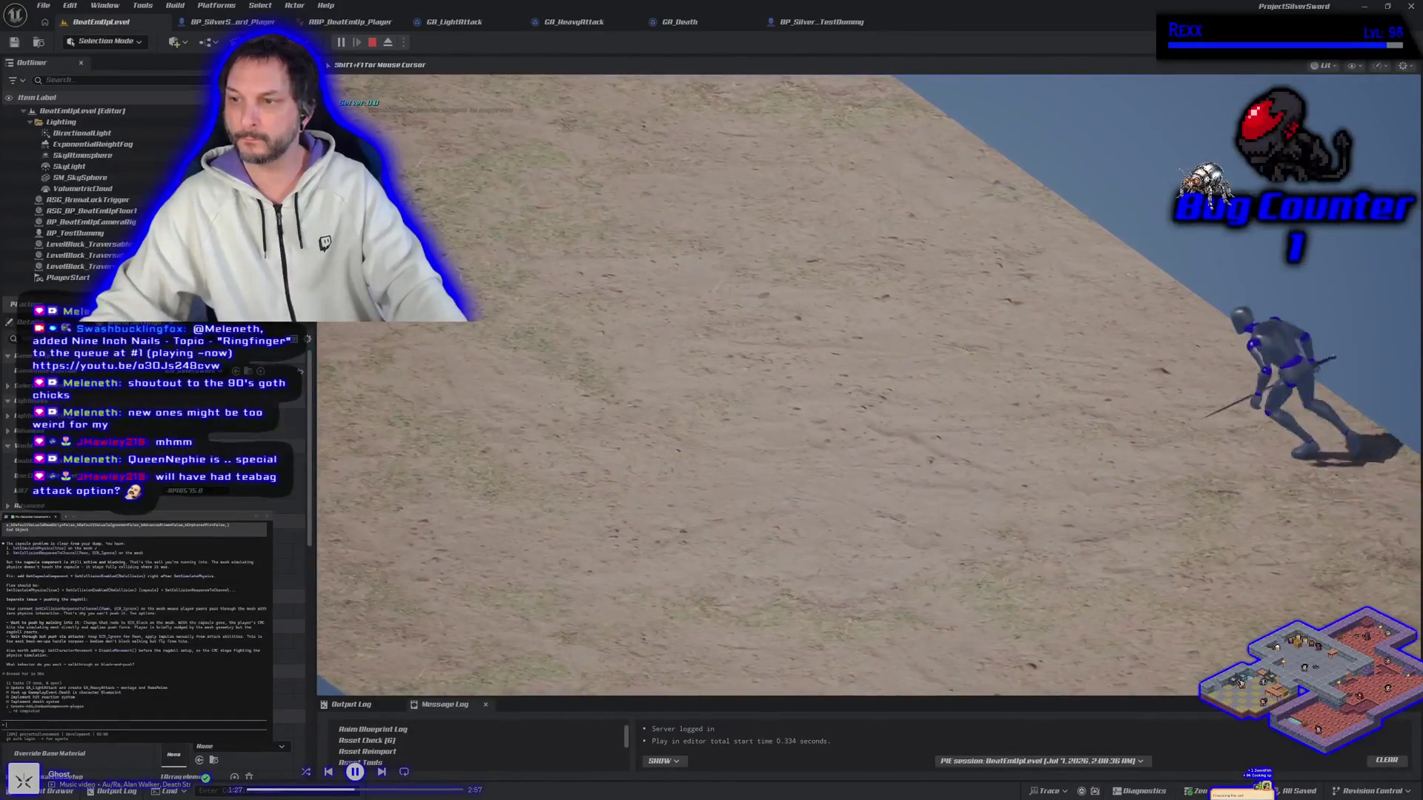
pyautogui.press('Escape')
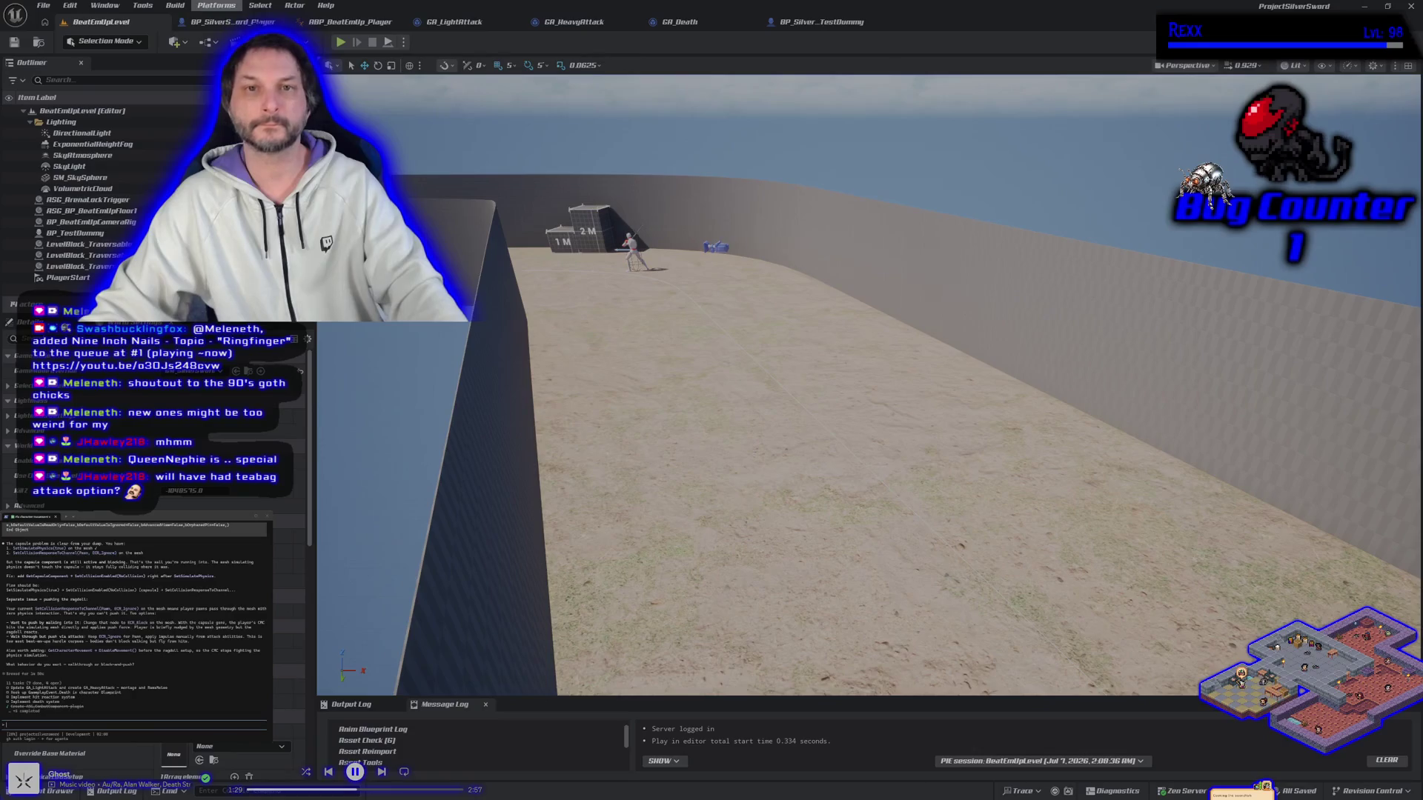
# Compile and save BP_SilverSword_Player after reviewing its mesh and capsule settings.
pyautogui.click(233, 22)
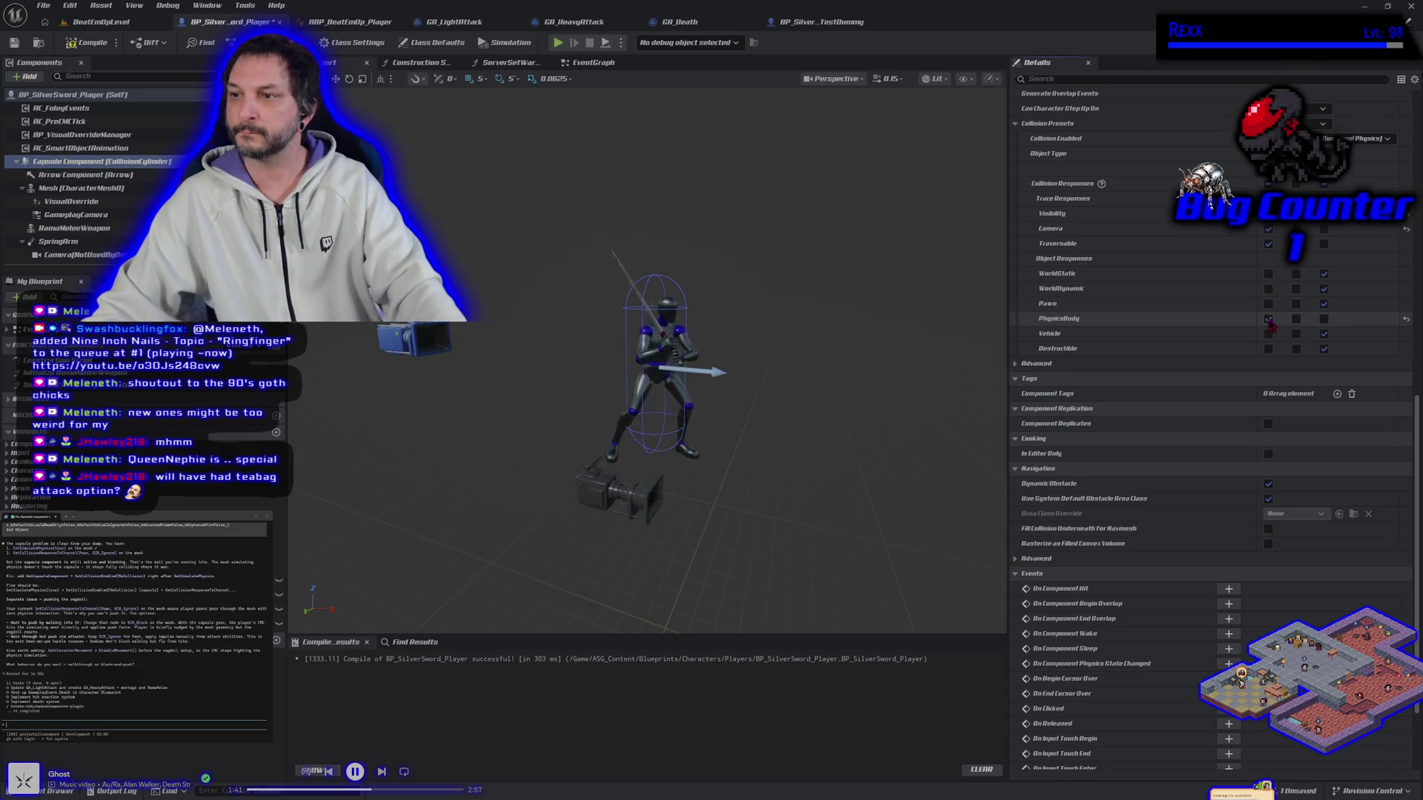
pyautogui.click(128, 188)
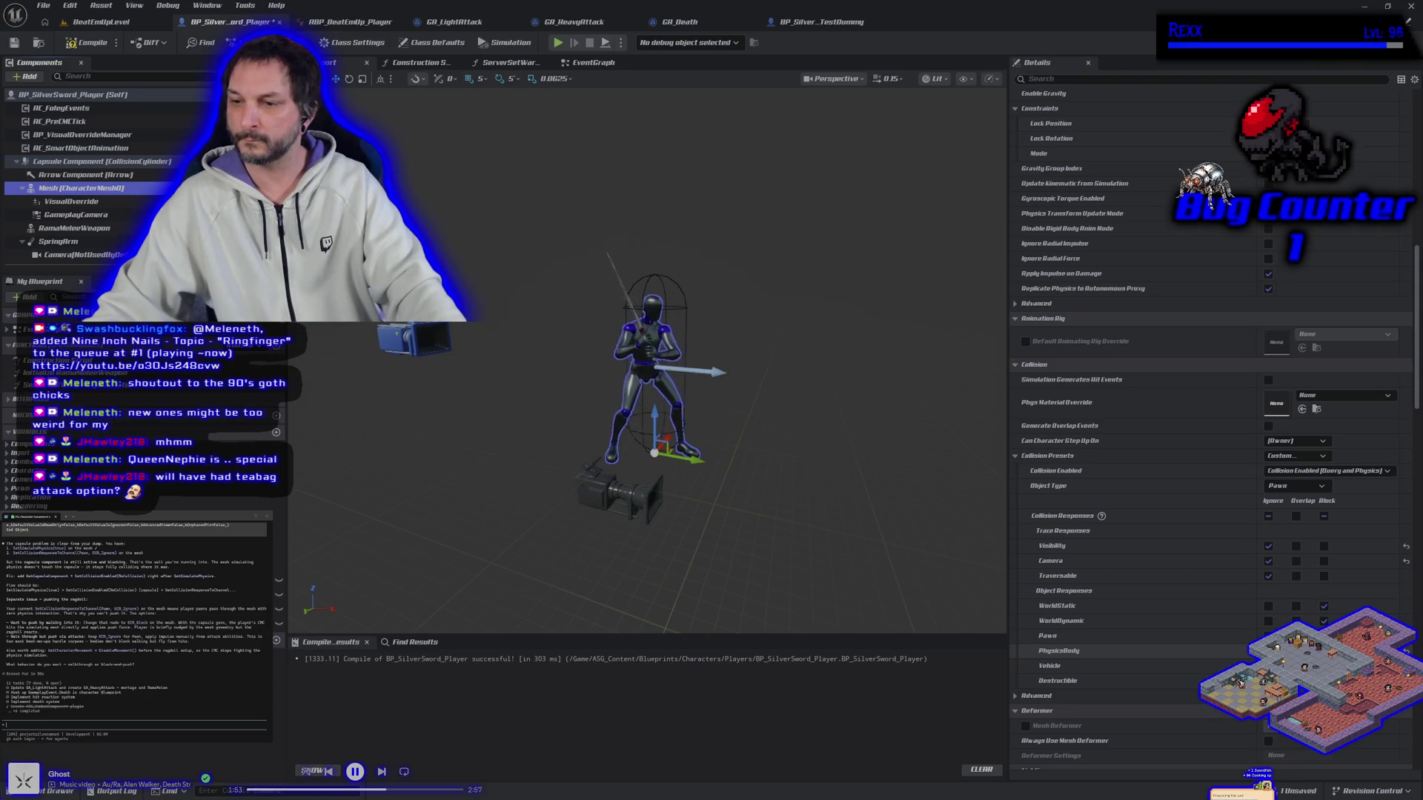
pyautogui.press('F7')
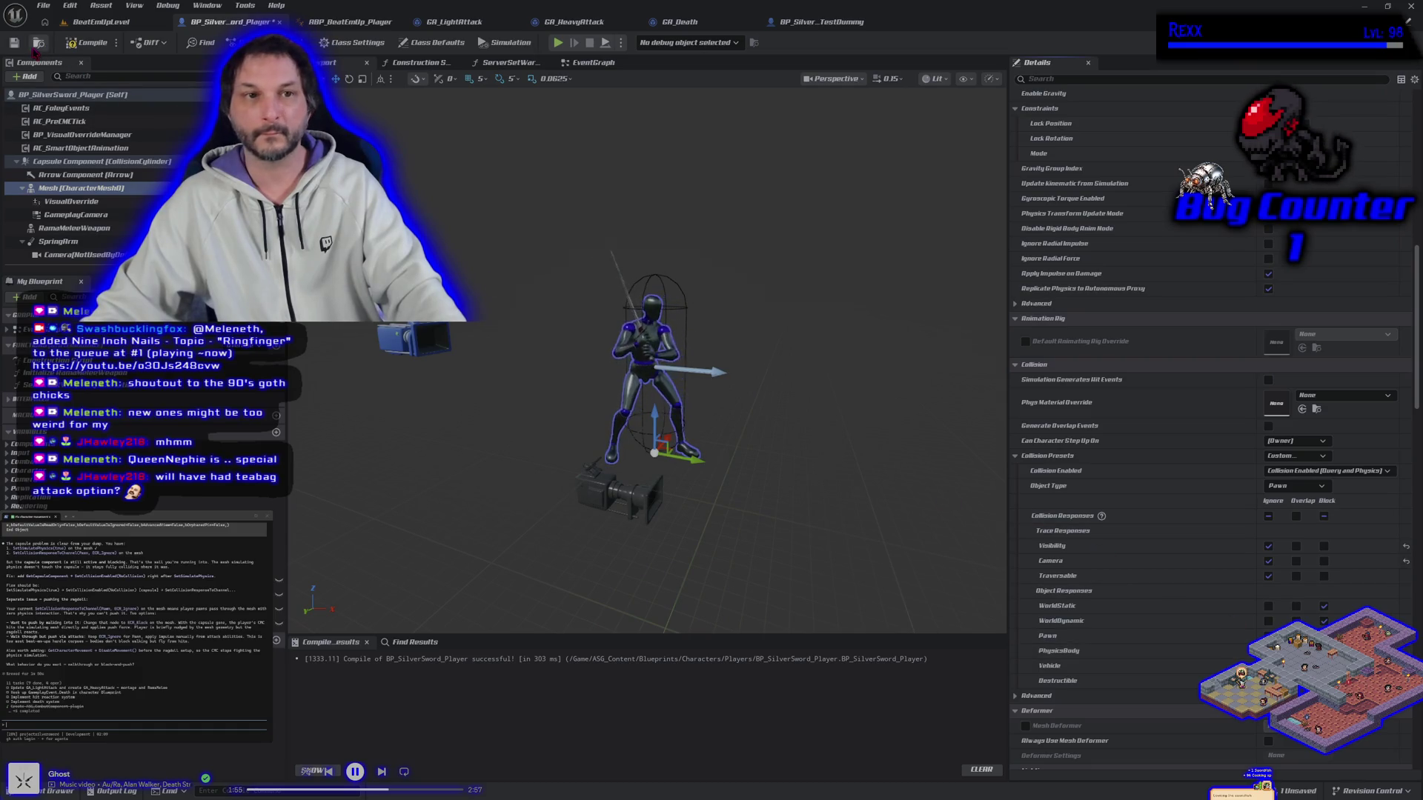
pyautogui.click(14, 43)
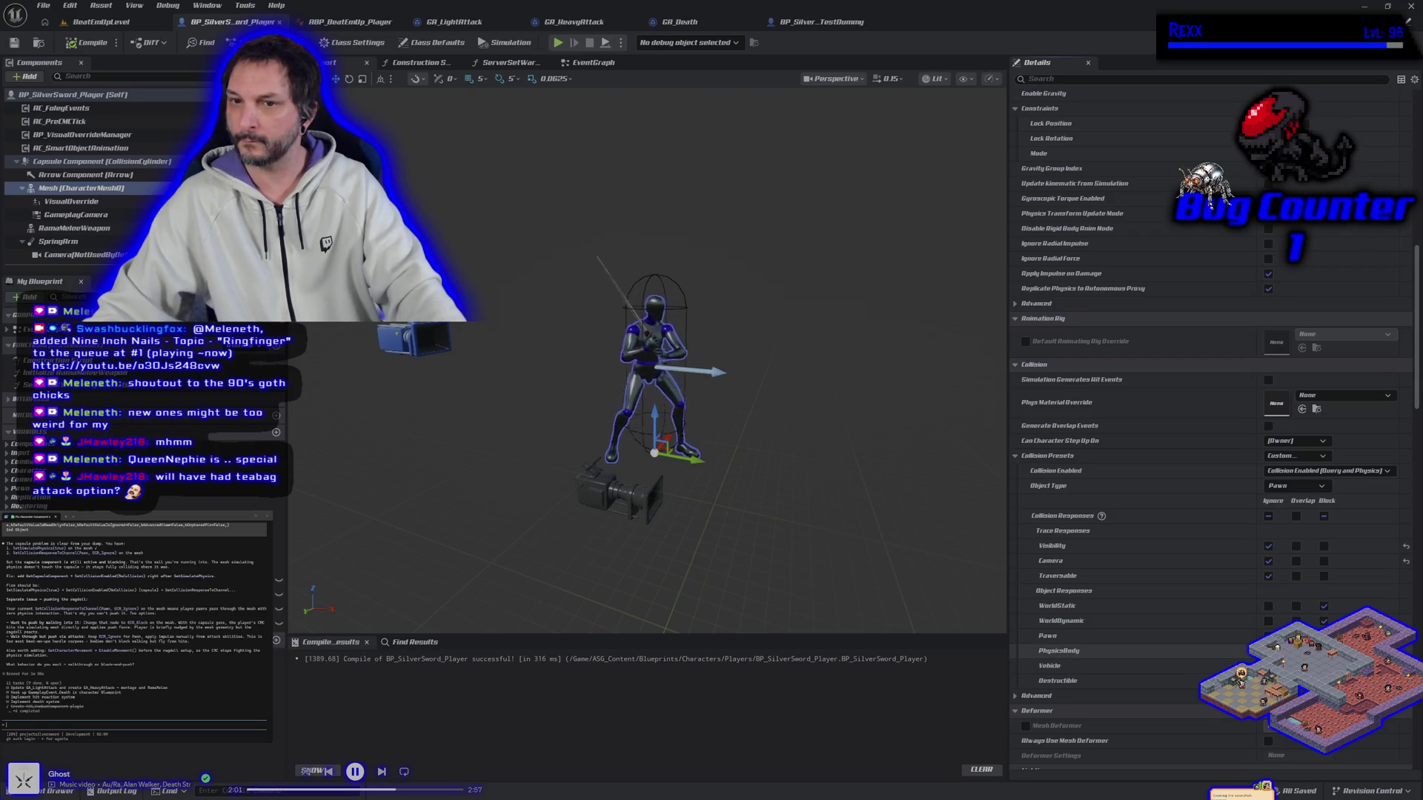
pyautogui.click(81, 162)
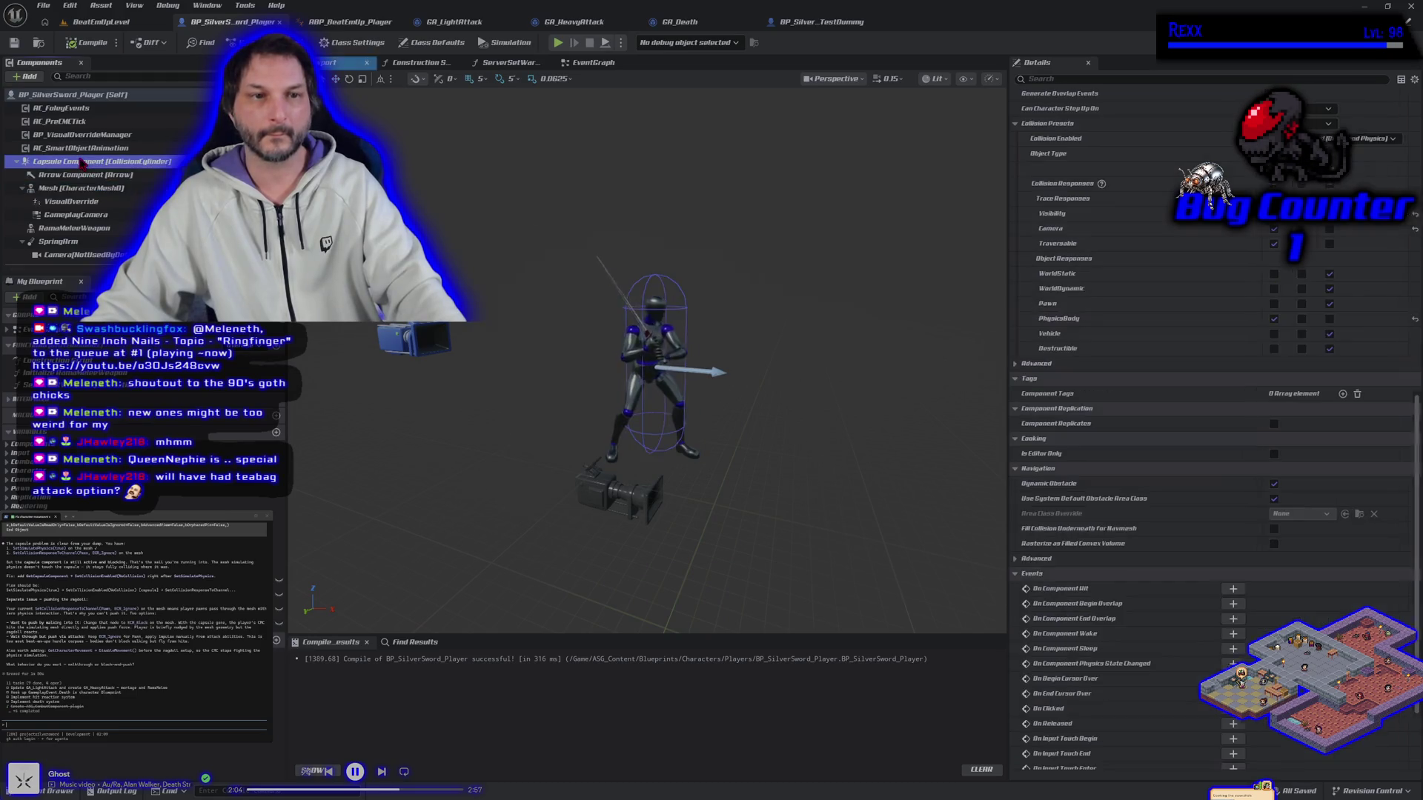
# Compare the test dummy's mesh collision settings with the player mesh's.
pyautogui.click(817, 26)
pyautogui.click(98, 190)
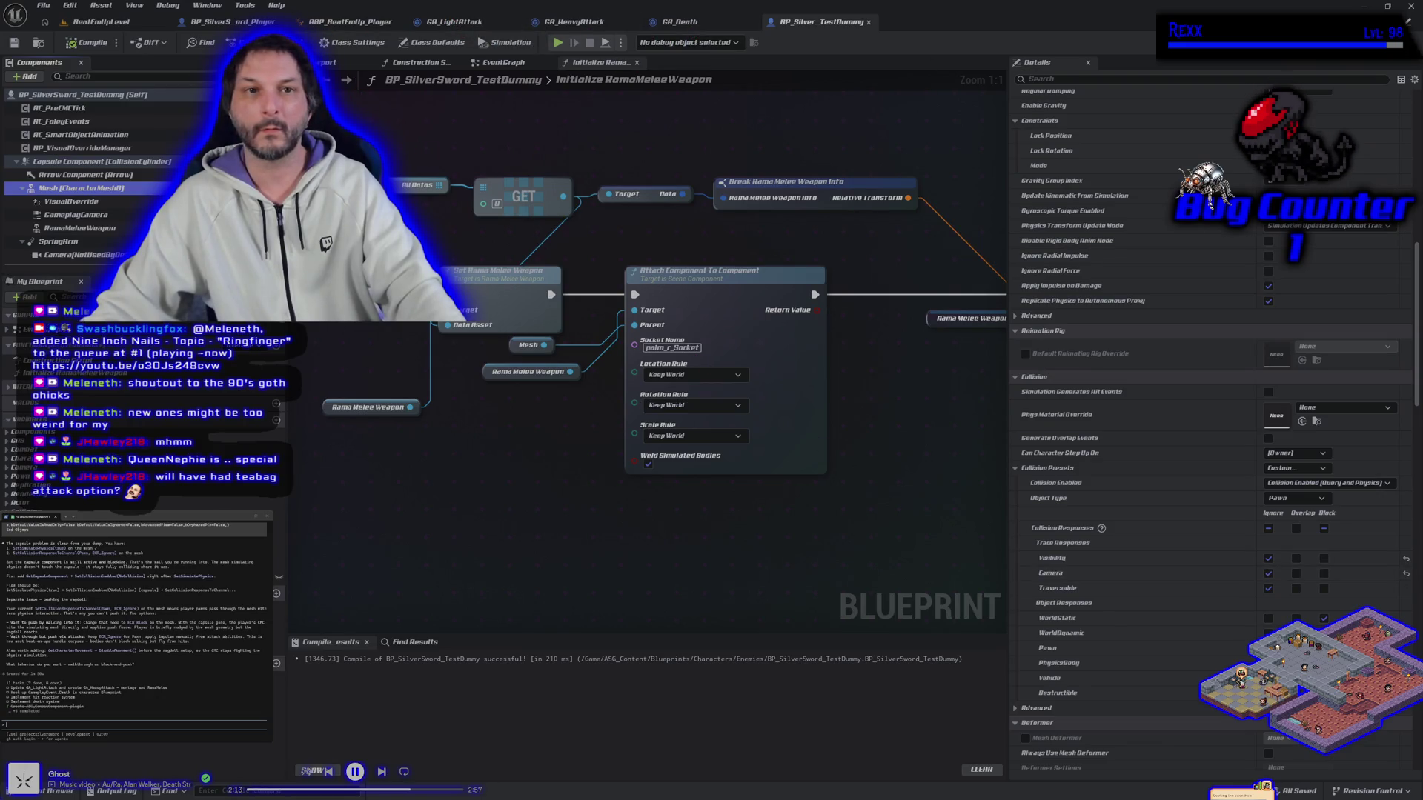
pyautogui.click(233, 21)
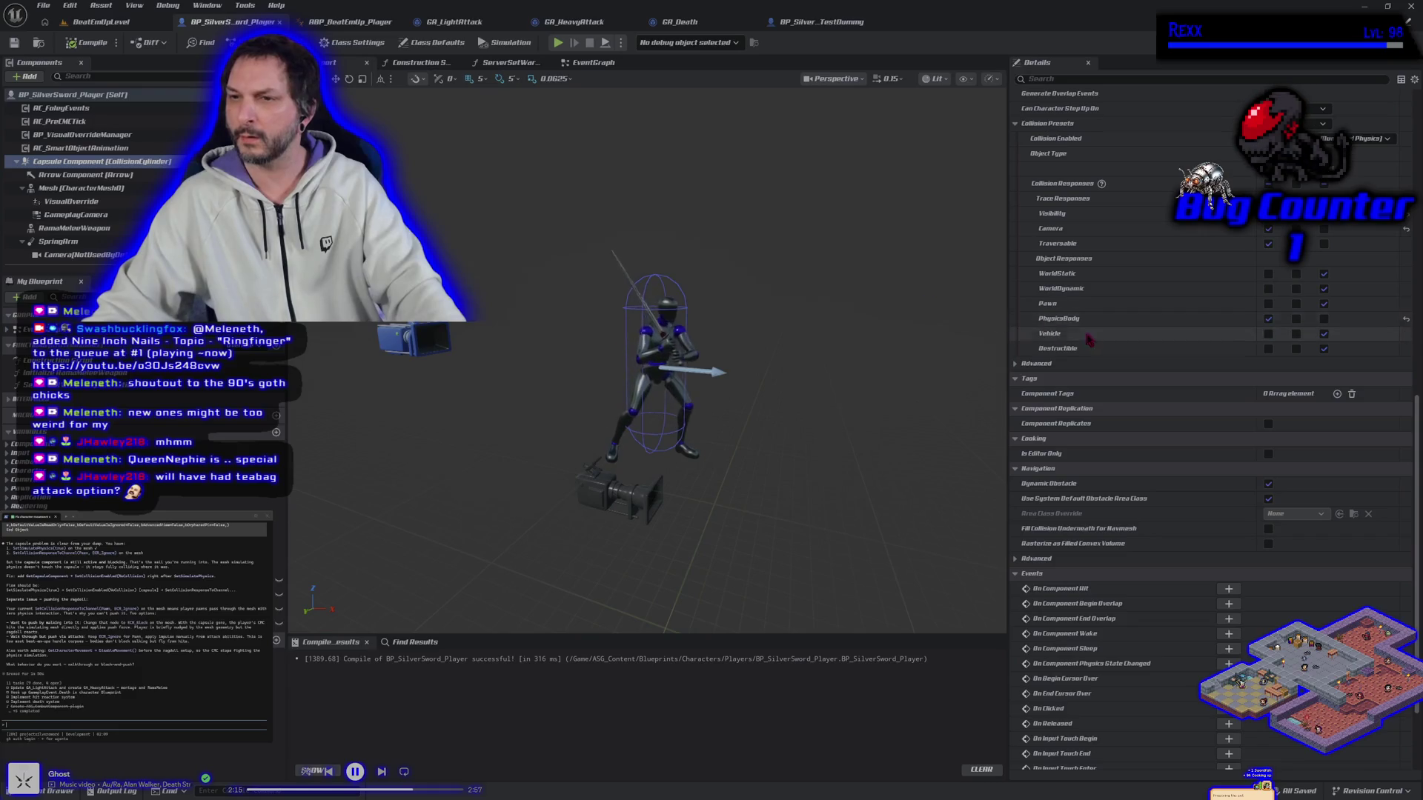
pyautogui.click(77, 190)
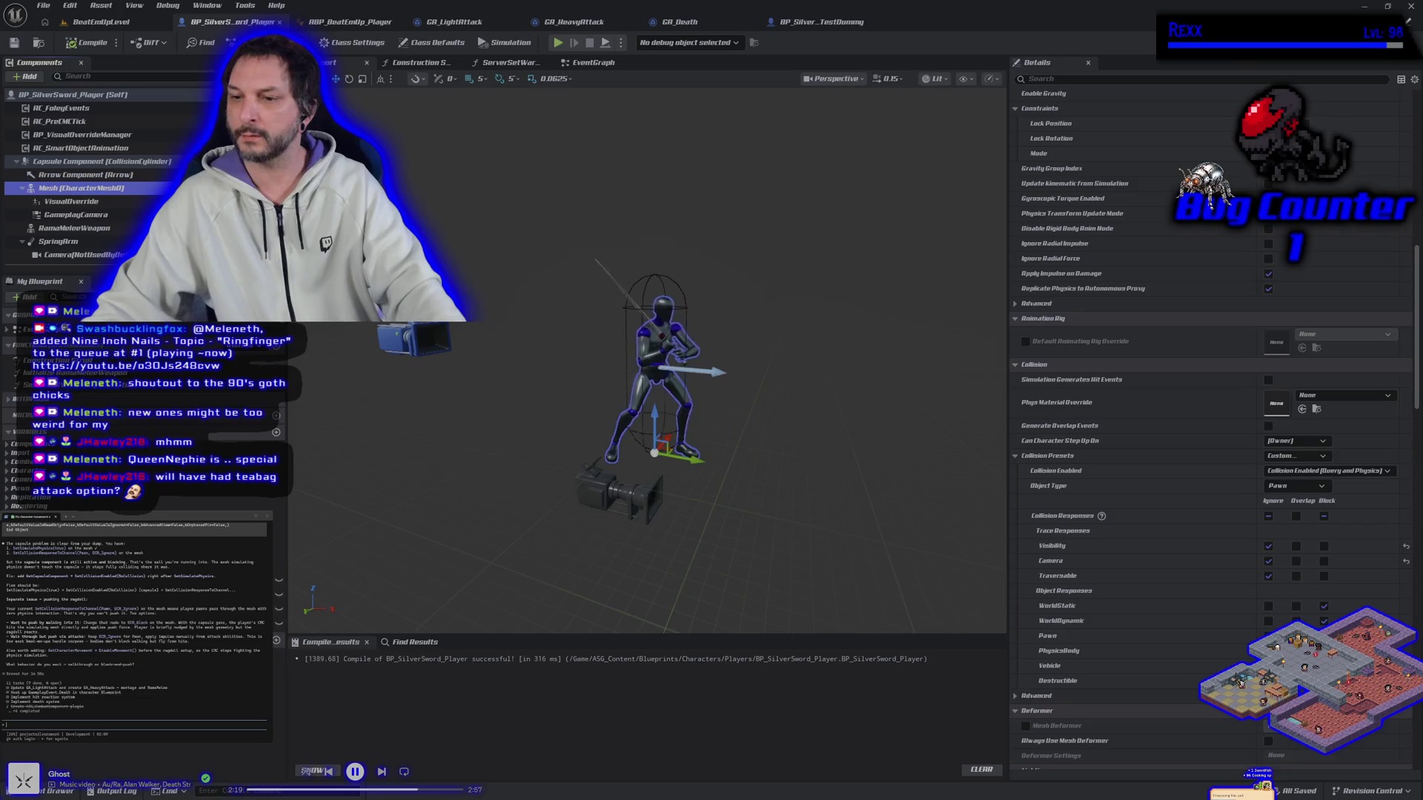
pyautogui.click(821, 22)
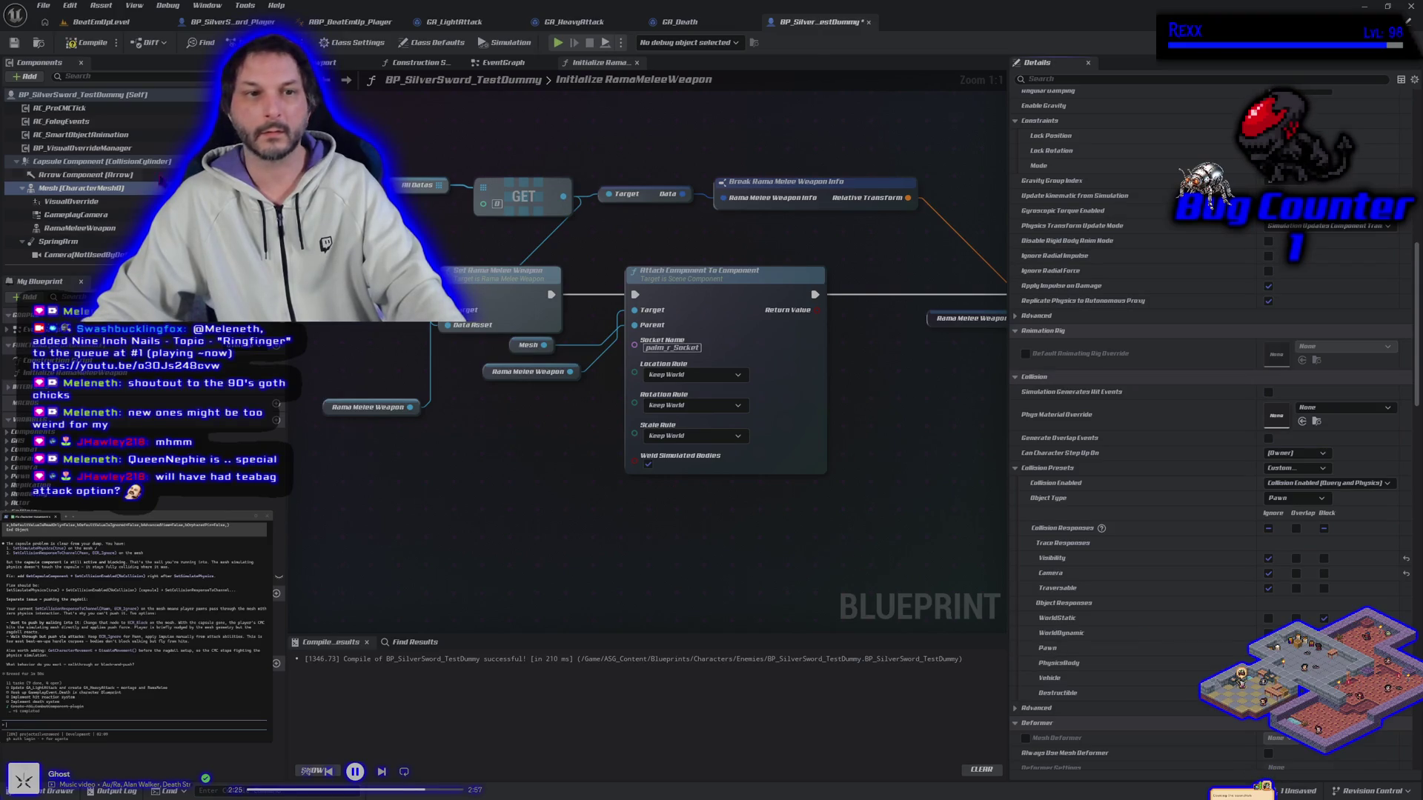
# Set the test dummy capsule's PhysicsBody response to Ignore and recompile the blueprint.
pyautogui.click(140, 162)
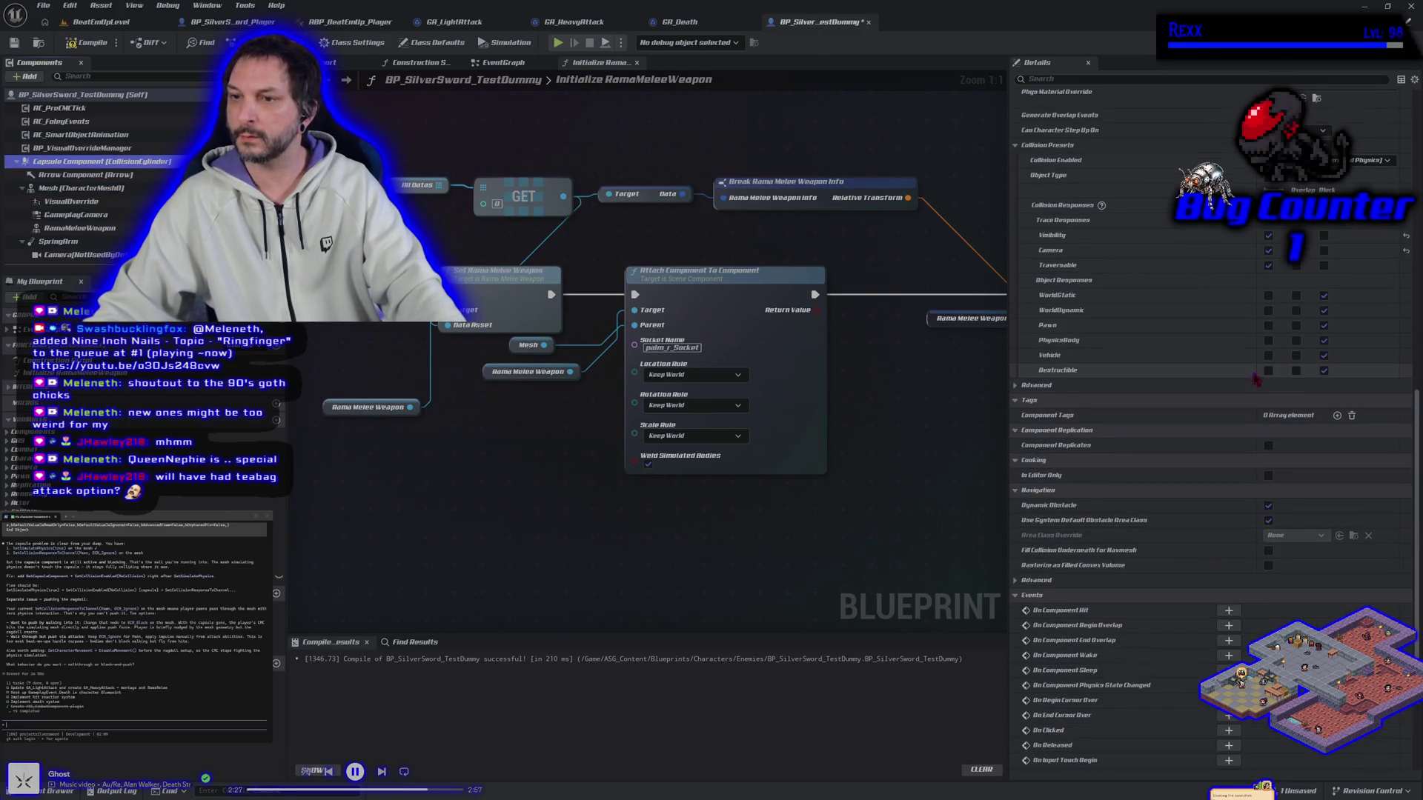
pyautogui.click(1268, 340)
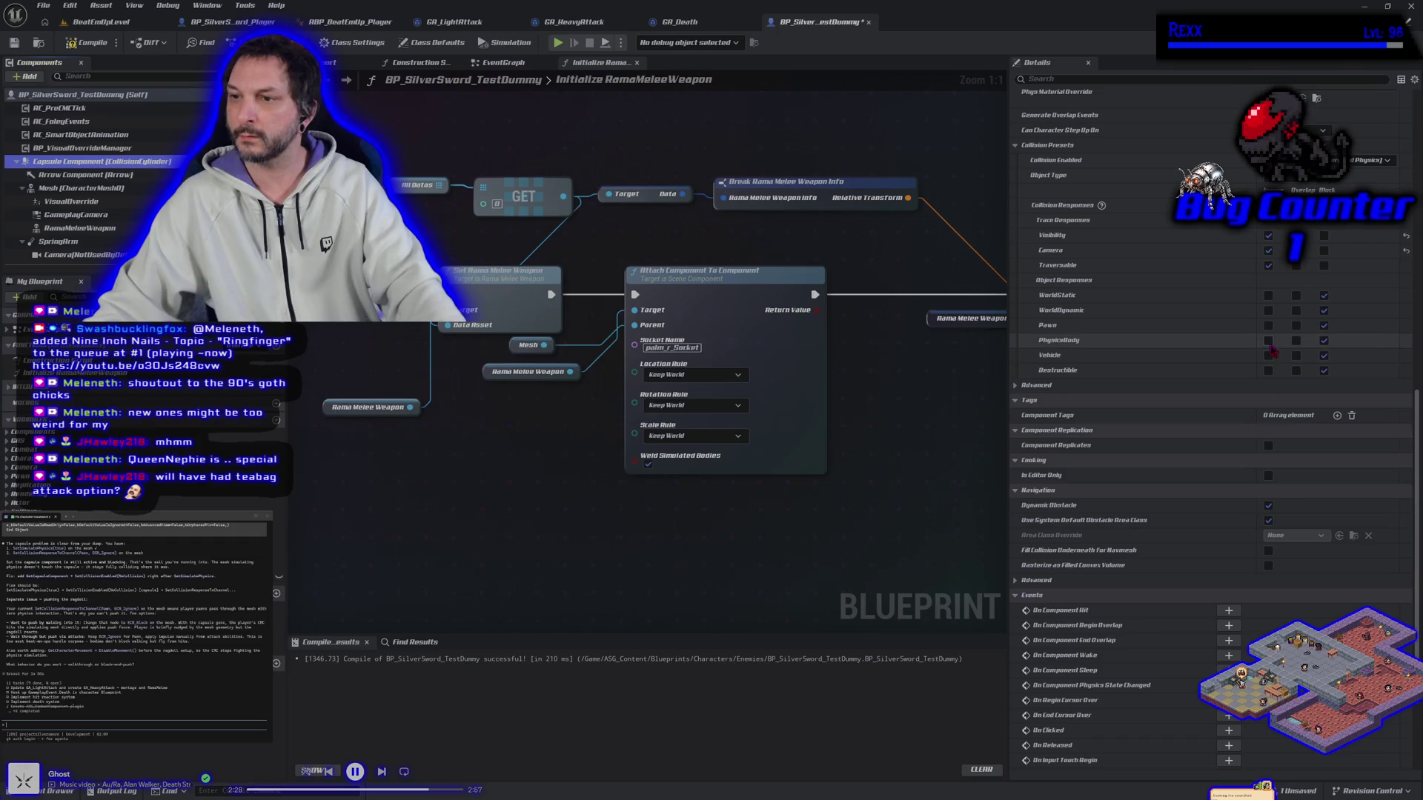
pyautogui.click(91, 46)
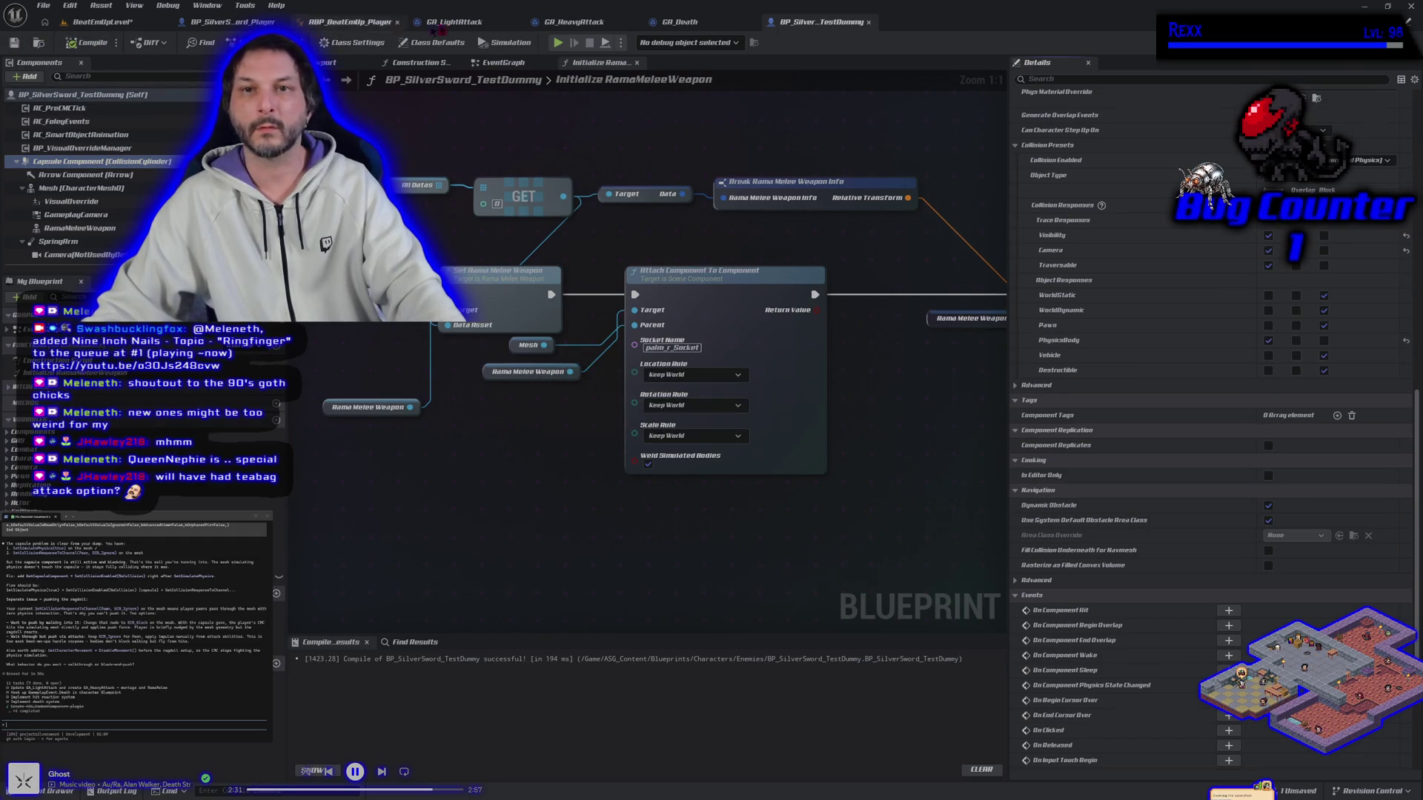
pyautogui.click(676, 22)
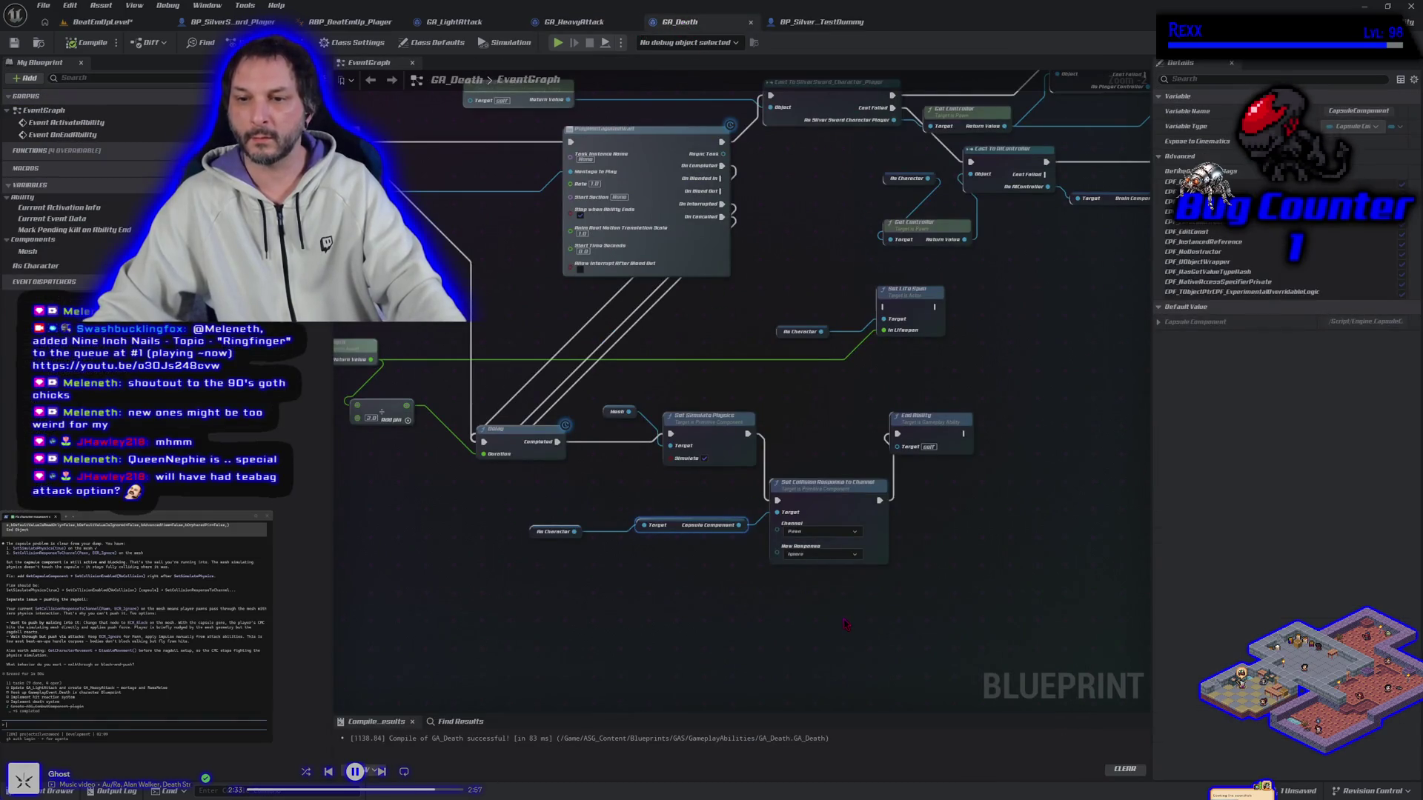
# Bypass Set Collision Response to Channel, wiring Set Simulate Physics straight to End Ability, and recompile GA_Death.
pyautogui.scroll(2, 818, 604)
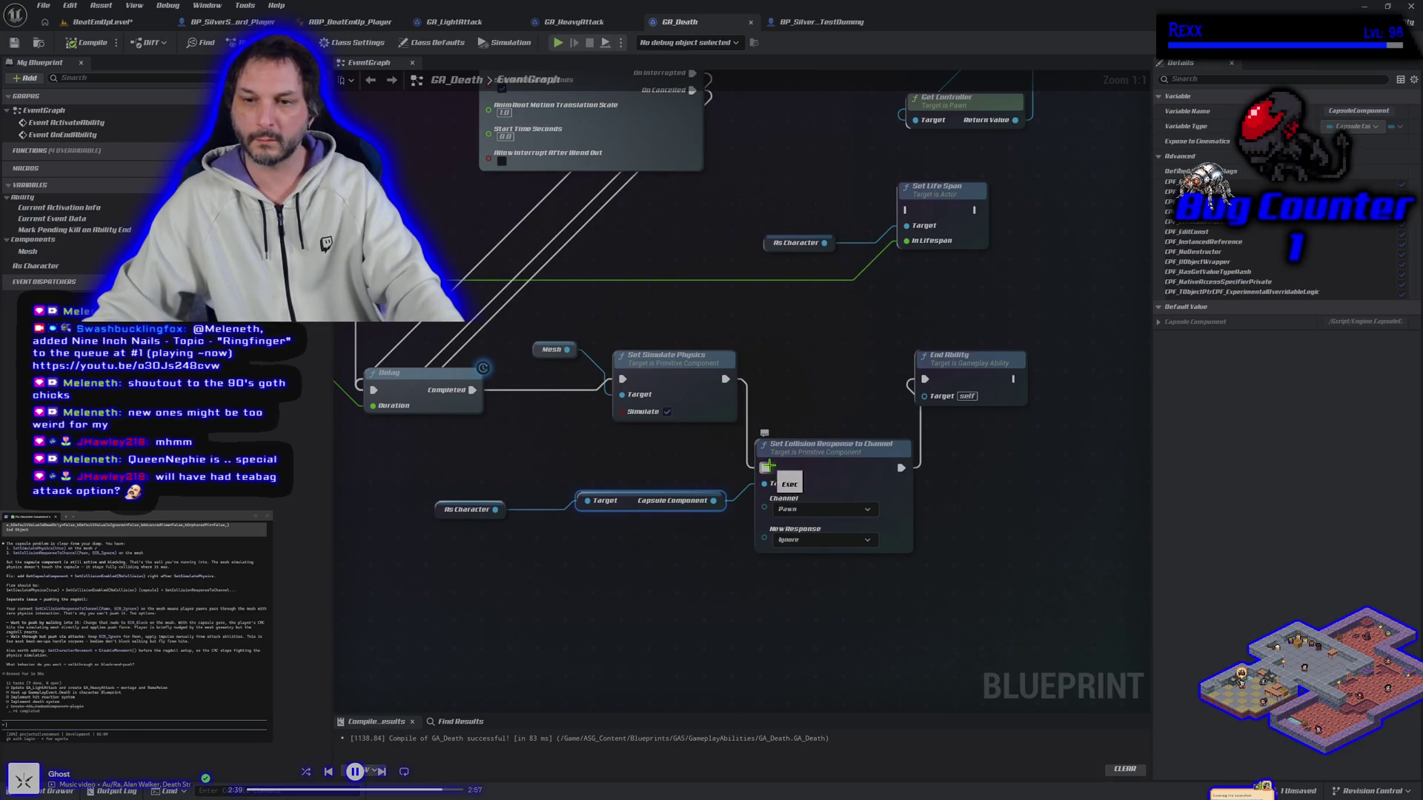
pyautogui.keyDown('alt'); pyautogui.click(765, 466); pyautogui.keyUp('alt')
pyautogui.moveTo(723, 379)
pyautogui.mouseDown()
pyautogui.moveTo(892, 390)
pyautogui.moveTo(925, 379)
pyautogui.mouseUp()
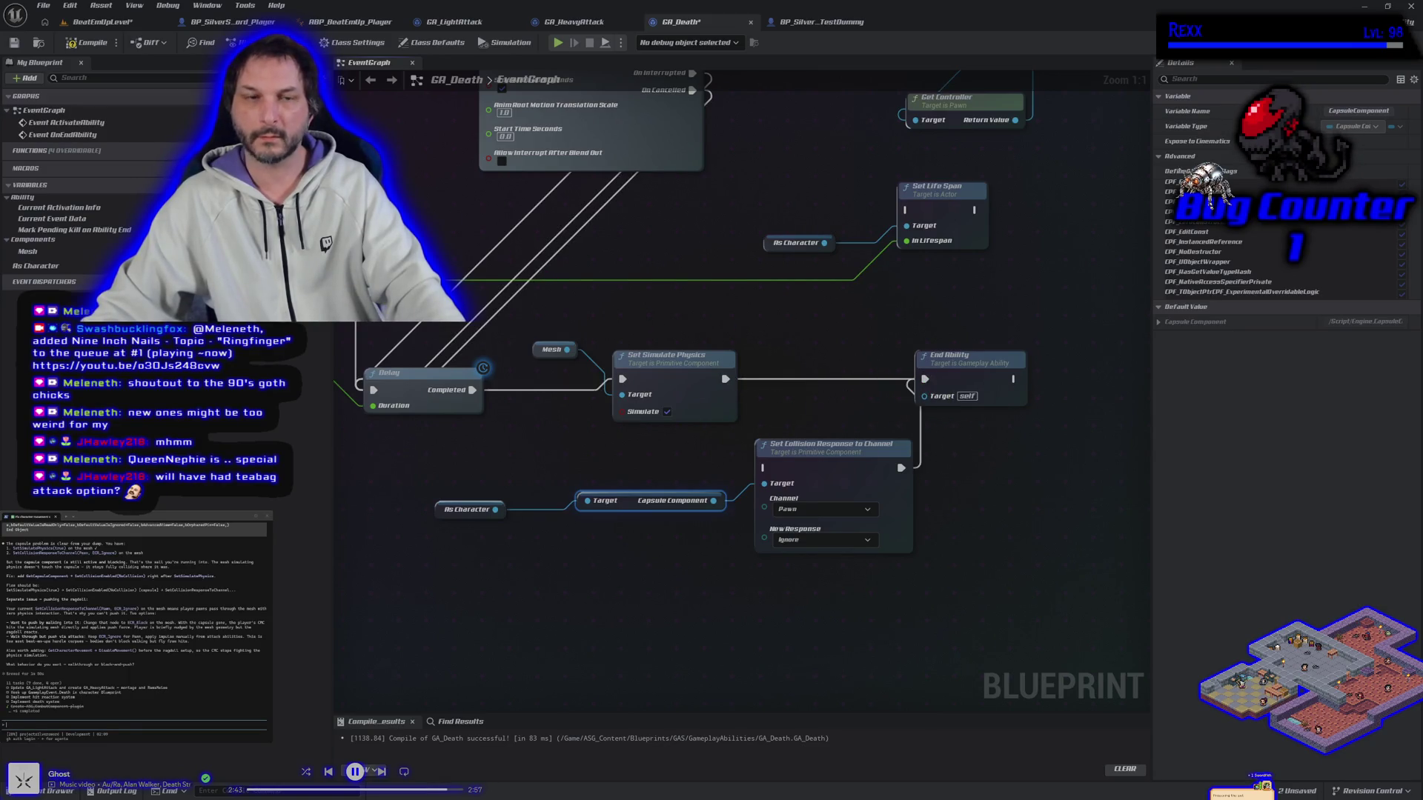
pyautogui.click(88, 42)
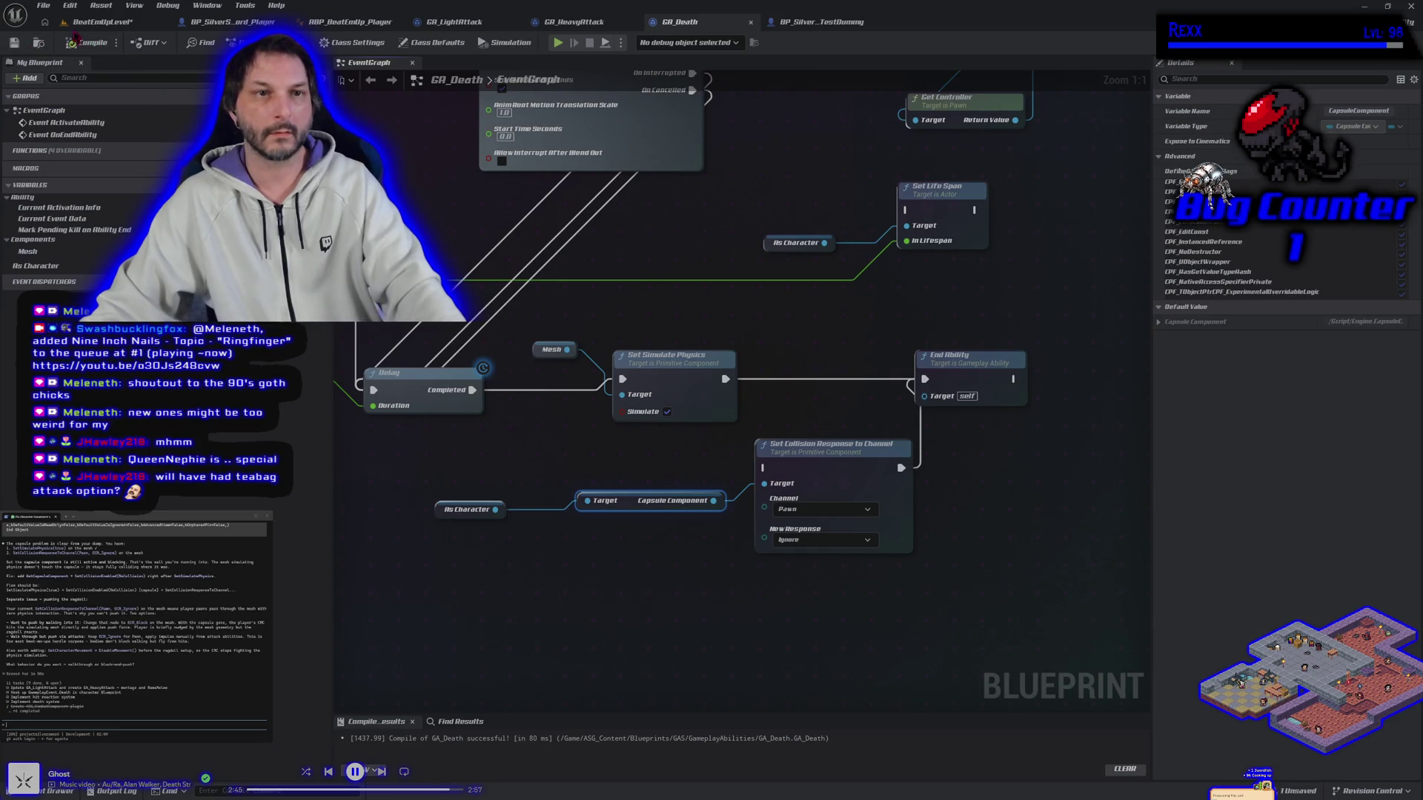
pyautogui.click(100, 21)
# Play-test the level, killing the dummy and running and jumping over its ragdoll.
pyautogui.click(340, 42)
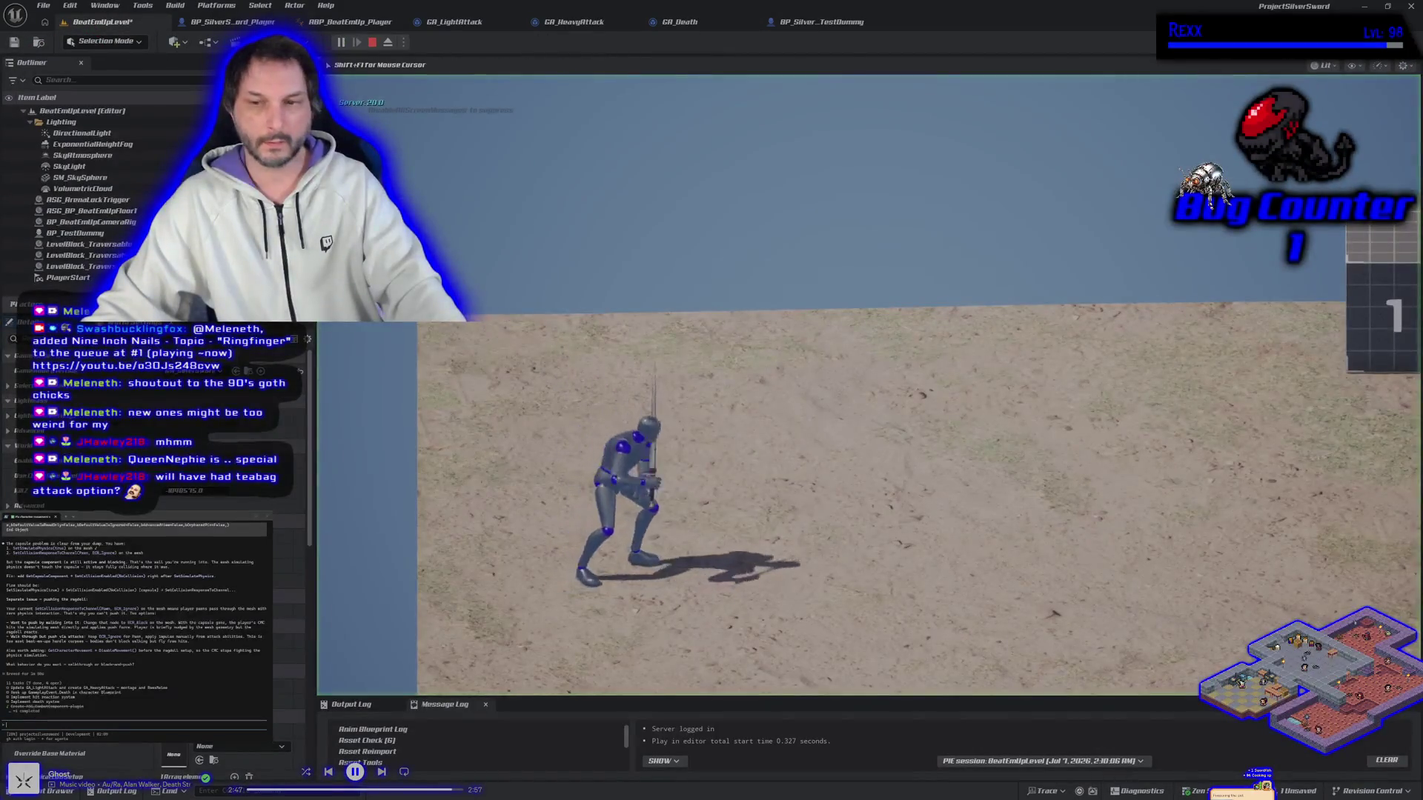
pyautogui.press('d')
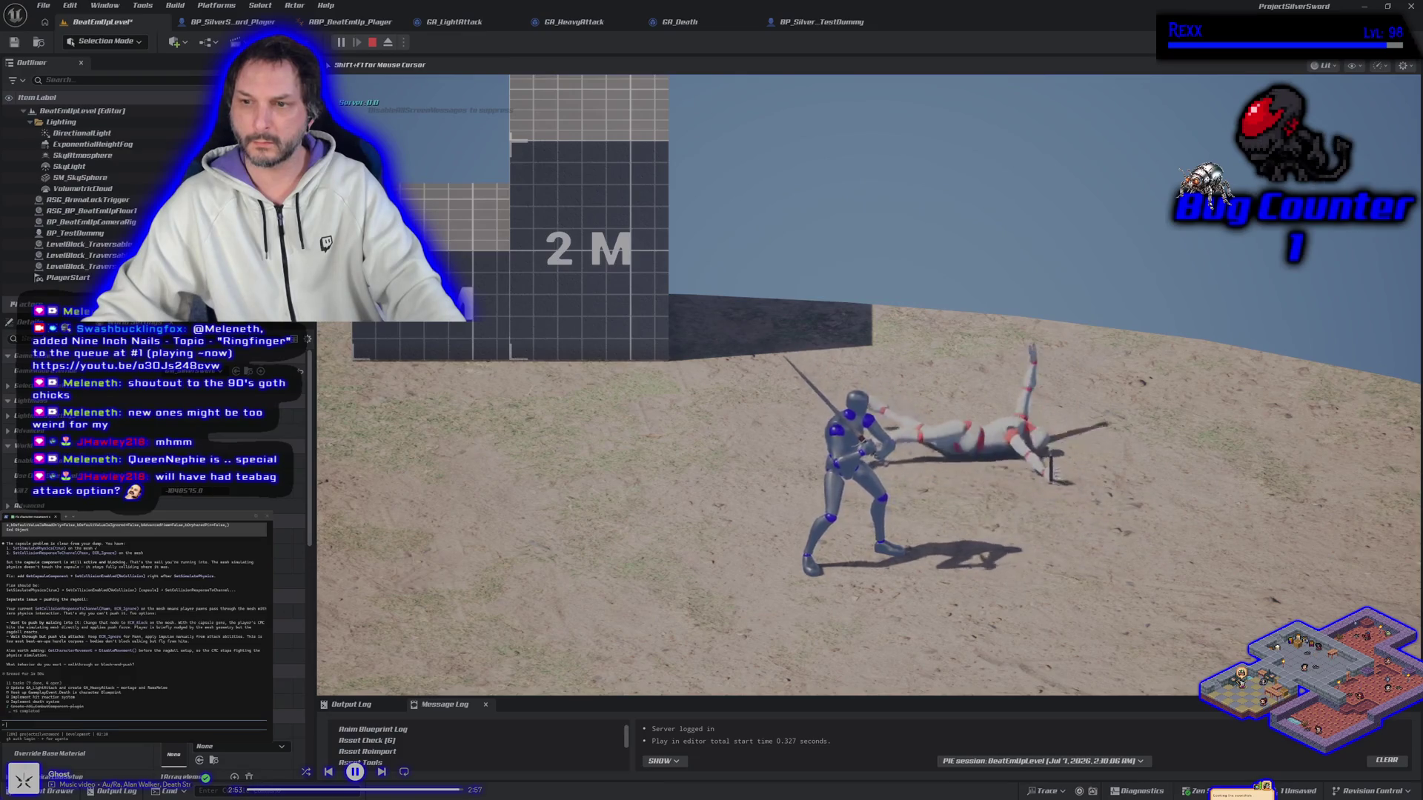
pyautogui.press('d')
pyautogui.press('space')
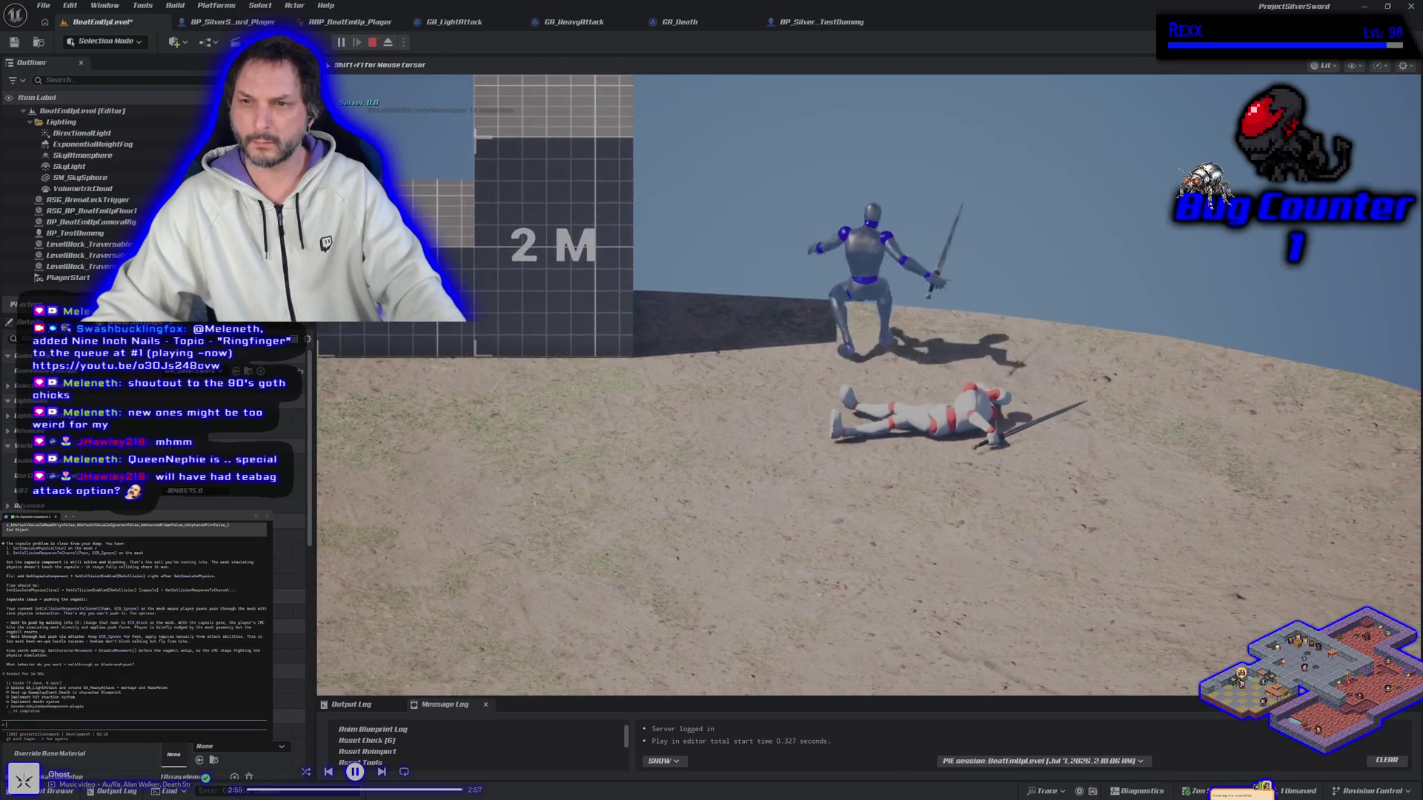
pyautogui.press('d')
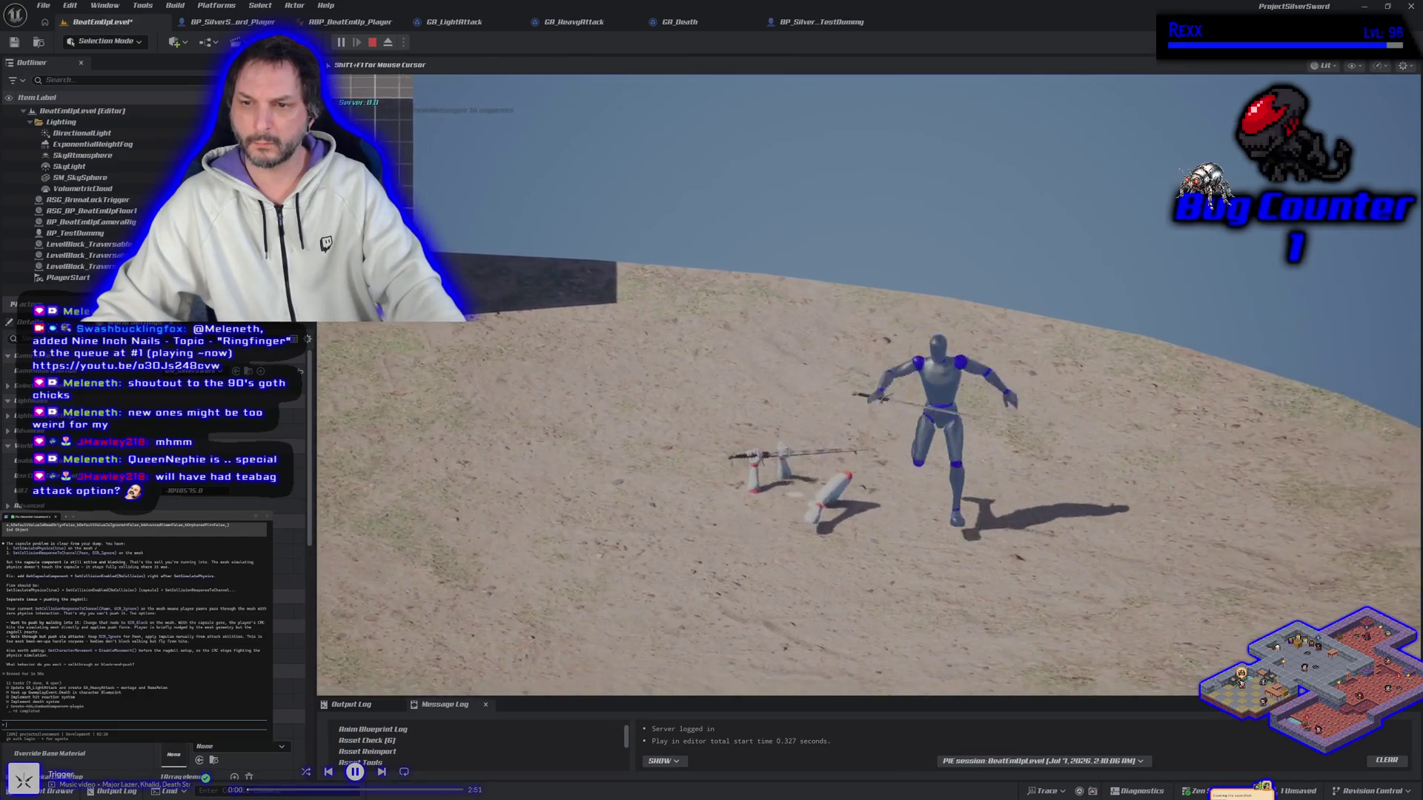
pyautogui.press('a')
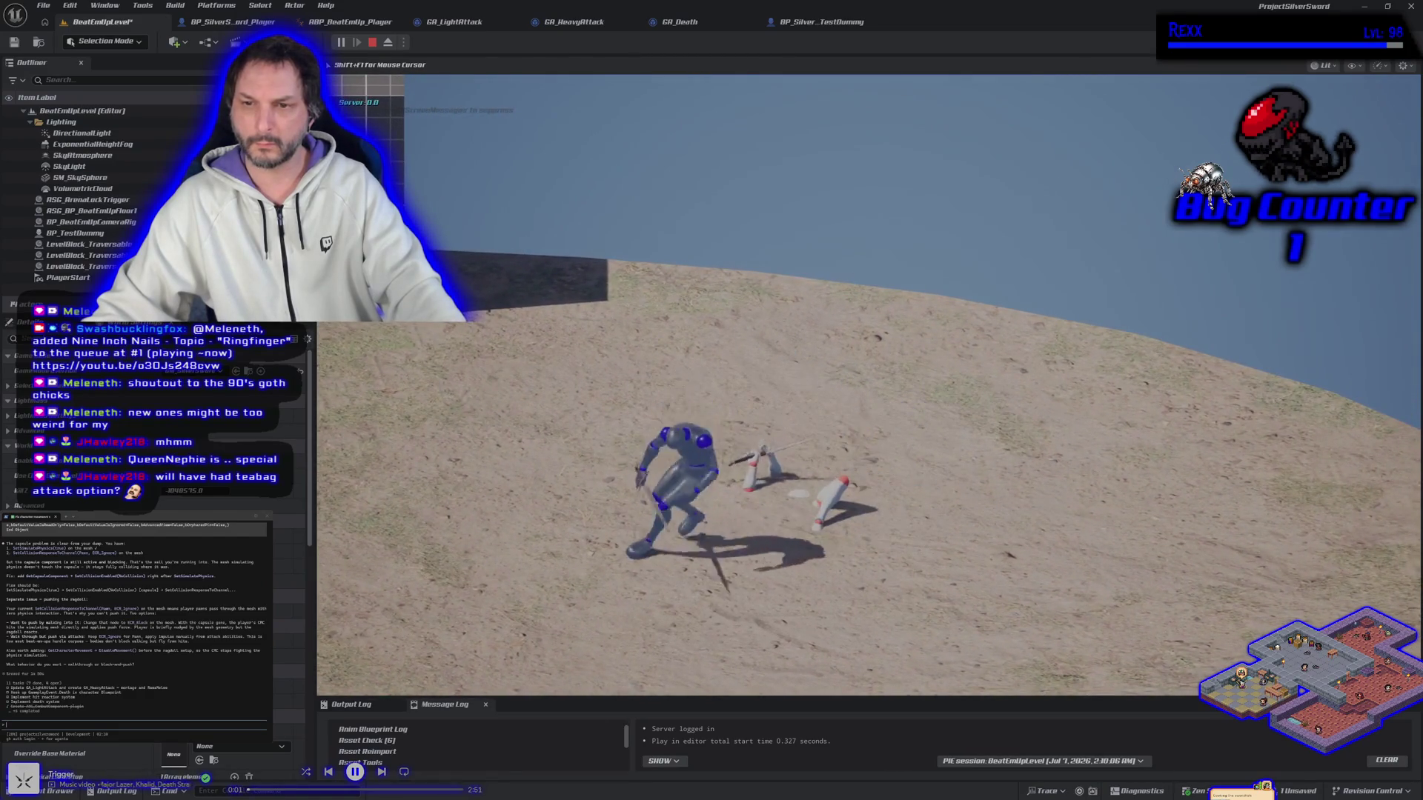
pyautogui.press('Escape')
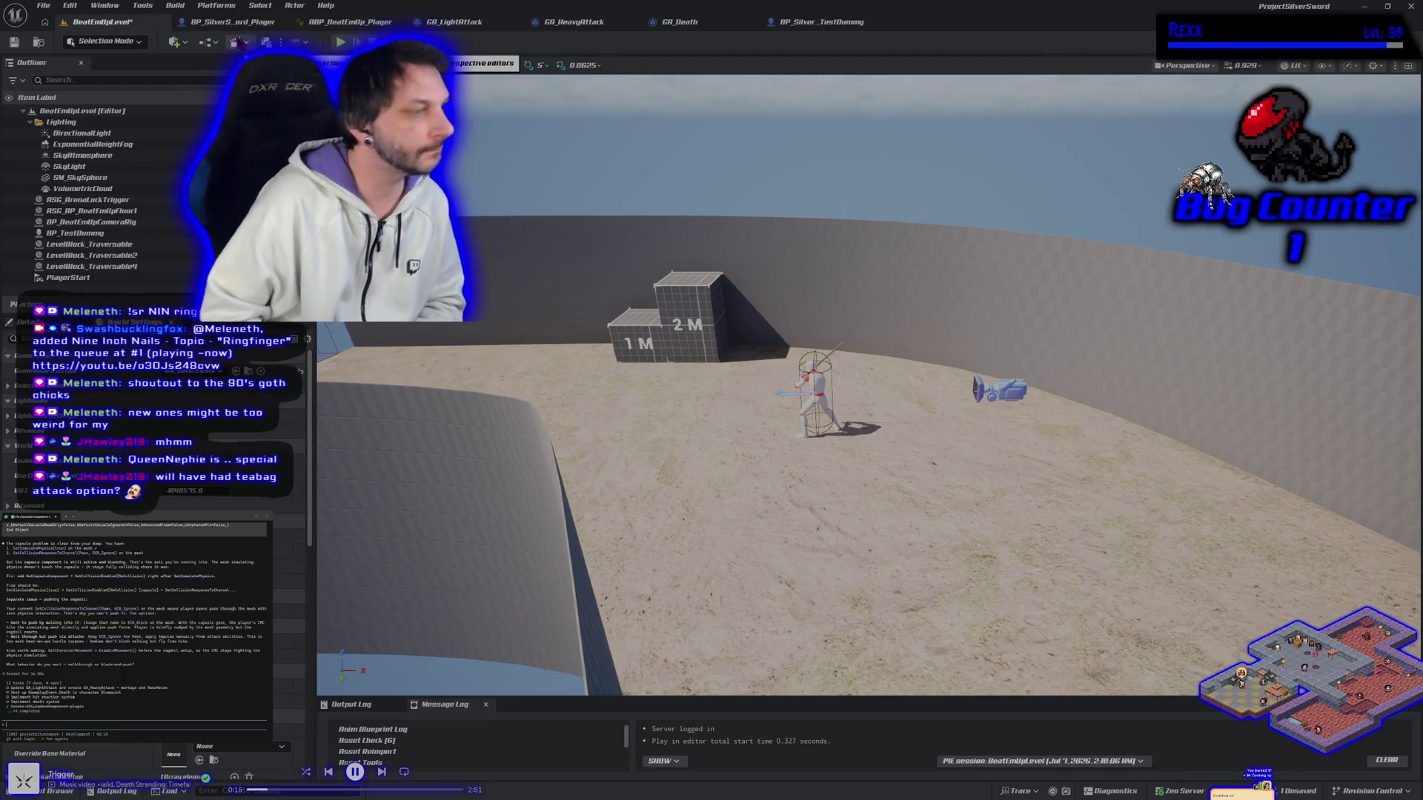
# In GA_Death, confirm the collision response channel stays set to Pawn.
pyautogui.click(821, 22)
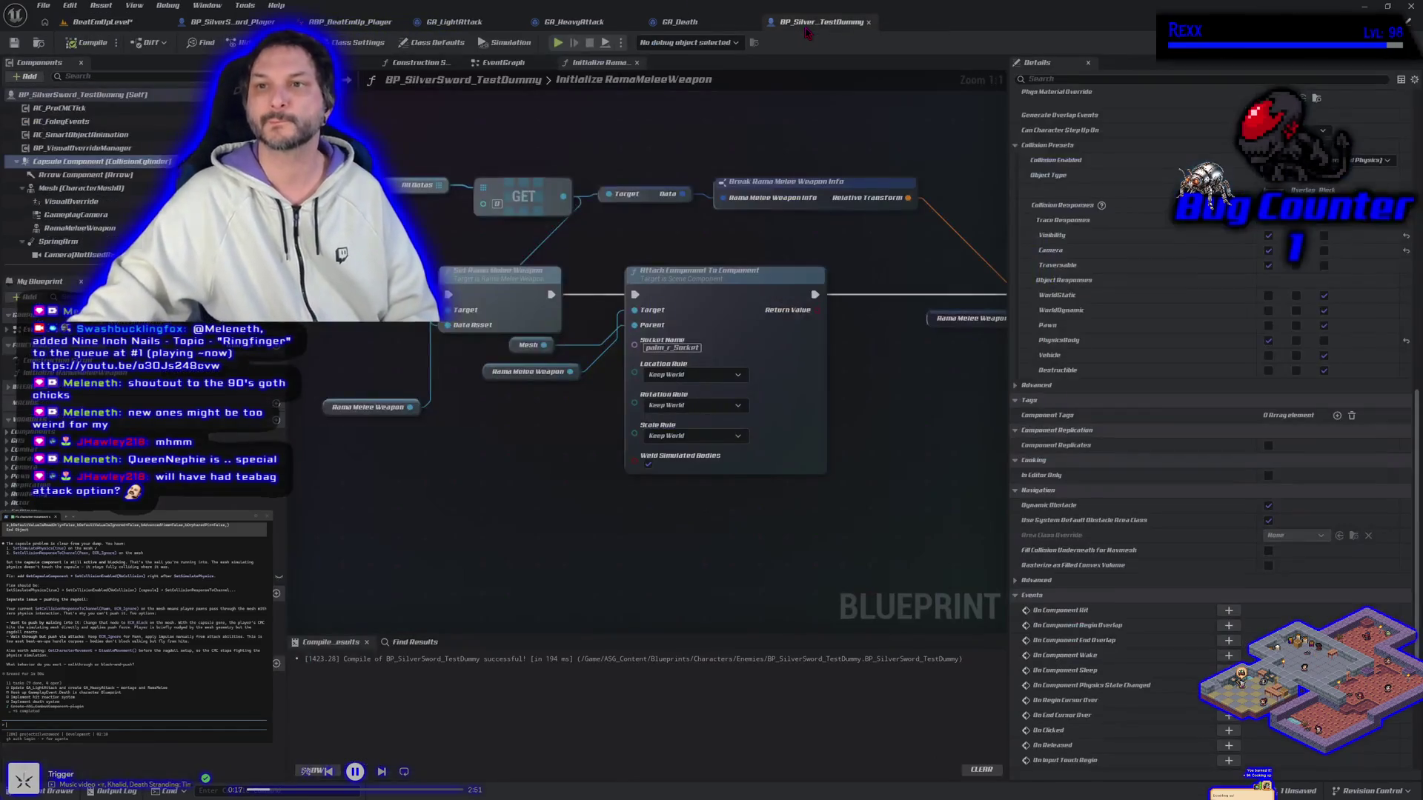
pyautogui.click(689, 20)
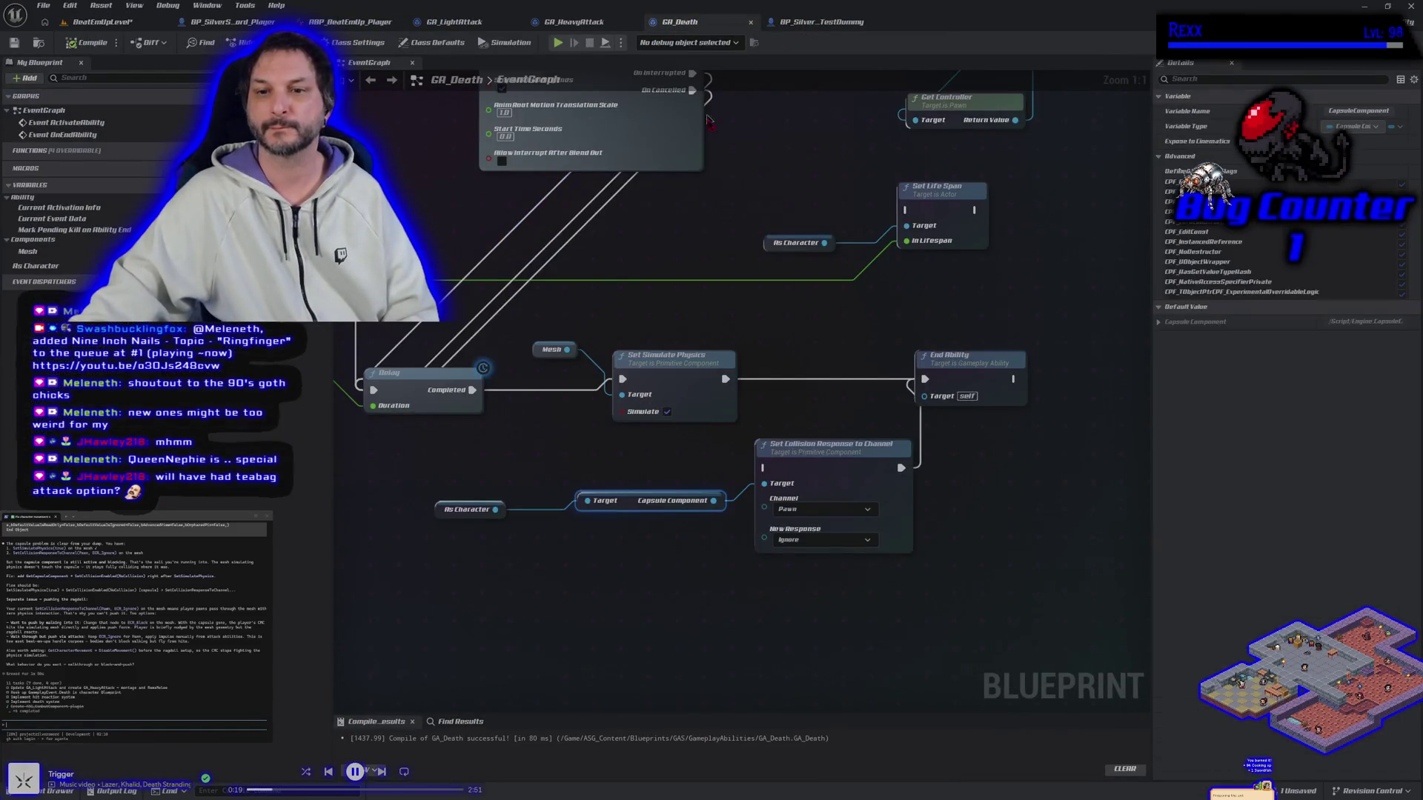
pyautogui.moveTo(786, 392)
pyautogui.mouseDown()
pyautogui.moveTo(717, 387)
pyautogui.moveTo(745, 375)
pyautogui.mouseUp()
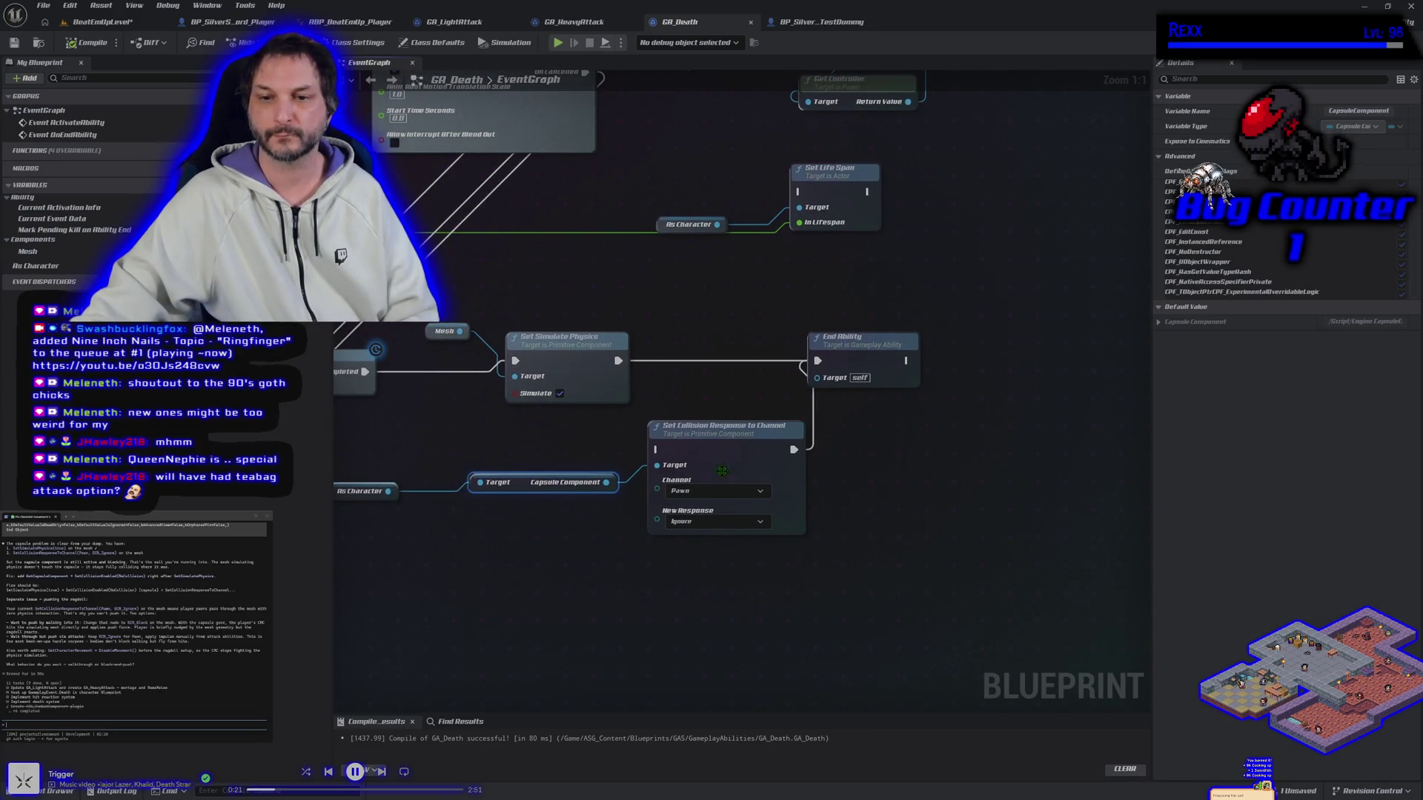
pyautogui.click(717, 492)
pyautogui.click(719, 497)
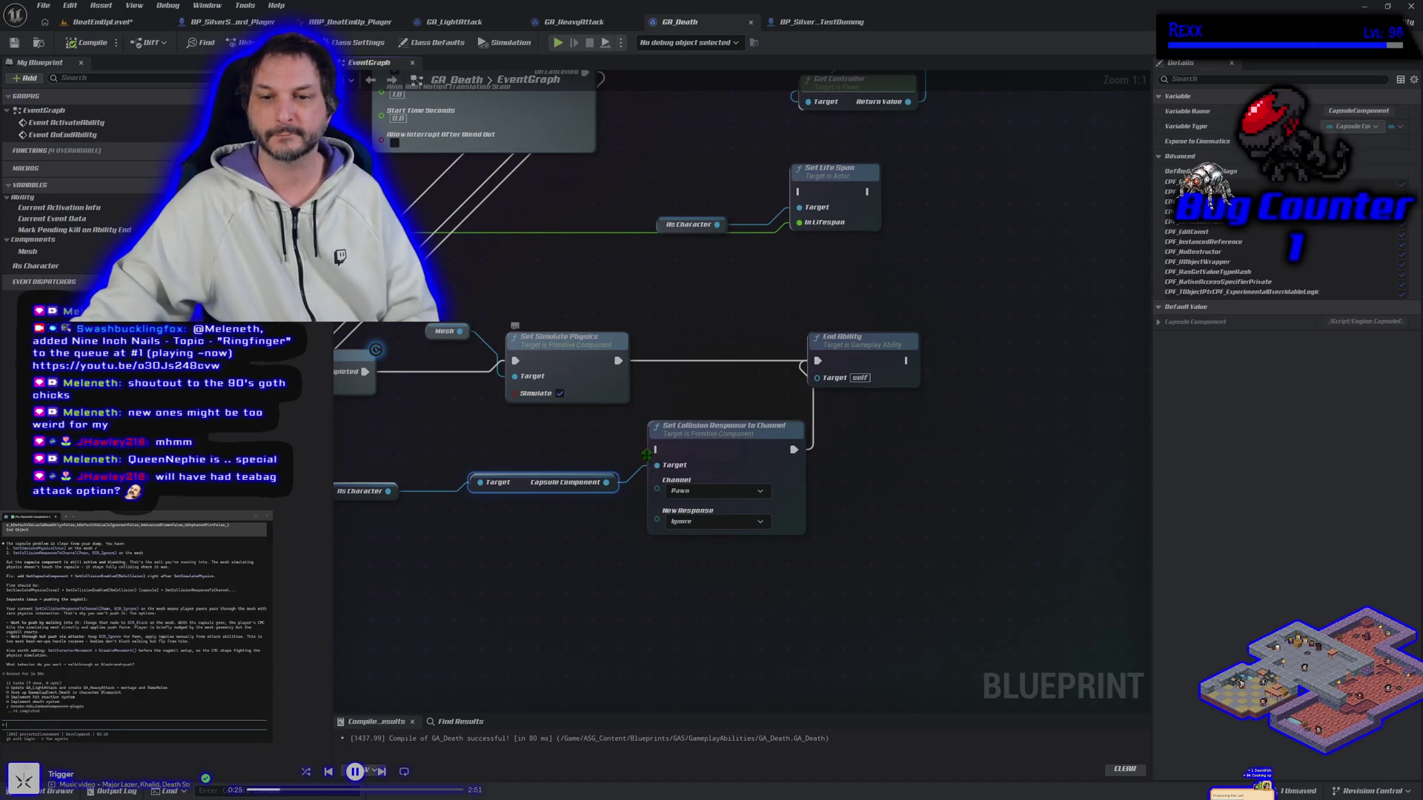
# Add a Set Collision Enabled node on Capsule Component between Set Simulate Physics and End Ability.
pyautogui.moveTo(612, 488); pyautogui.dragTo(656, 387)
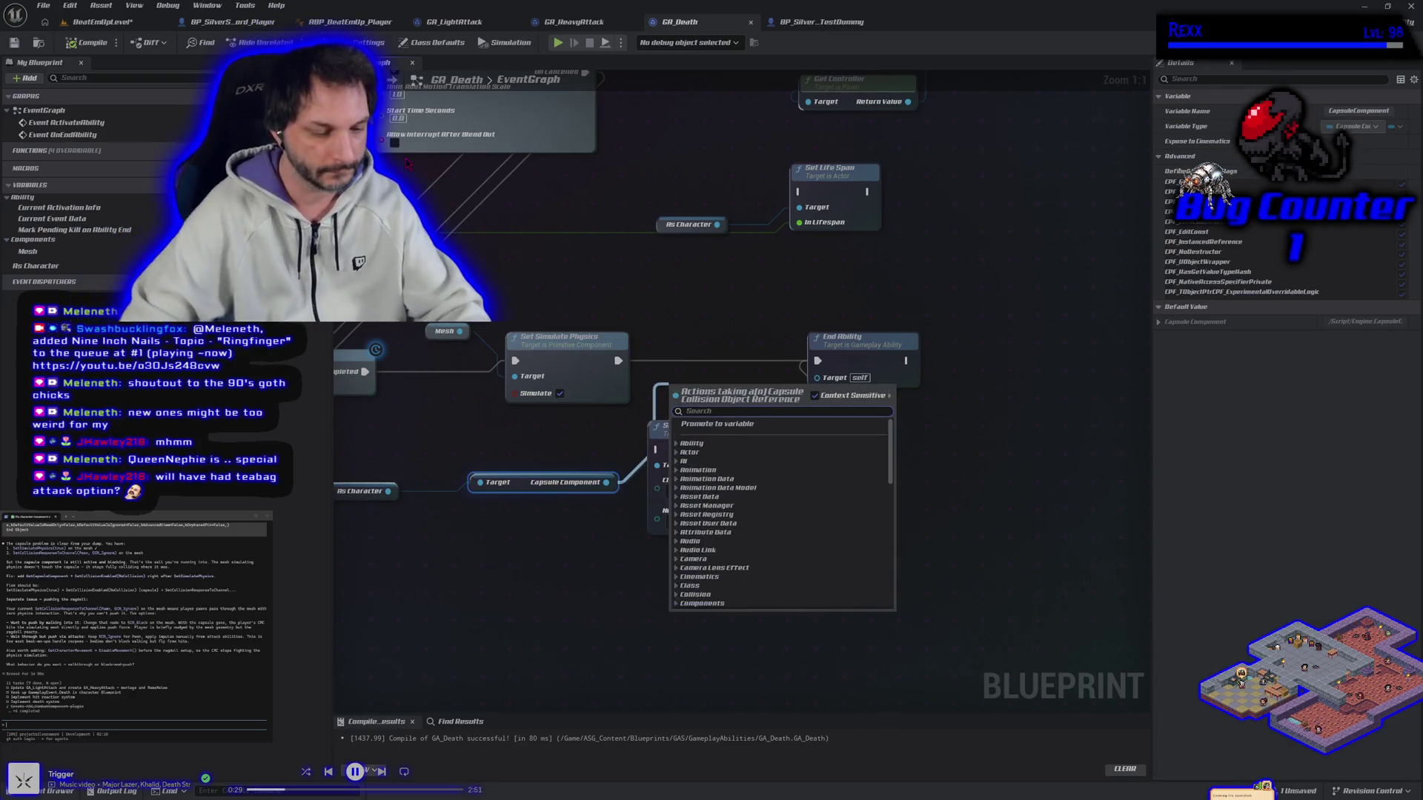
pyautogui.write('seyt')
pyautogui.press('BackSpace')
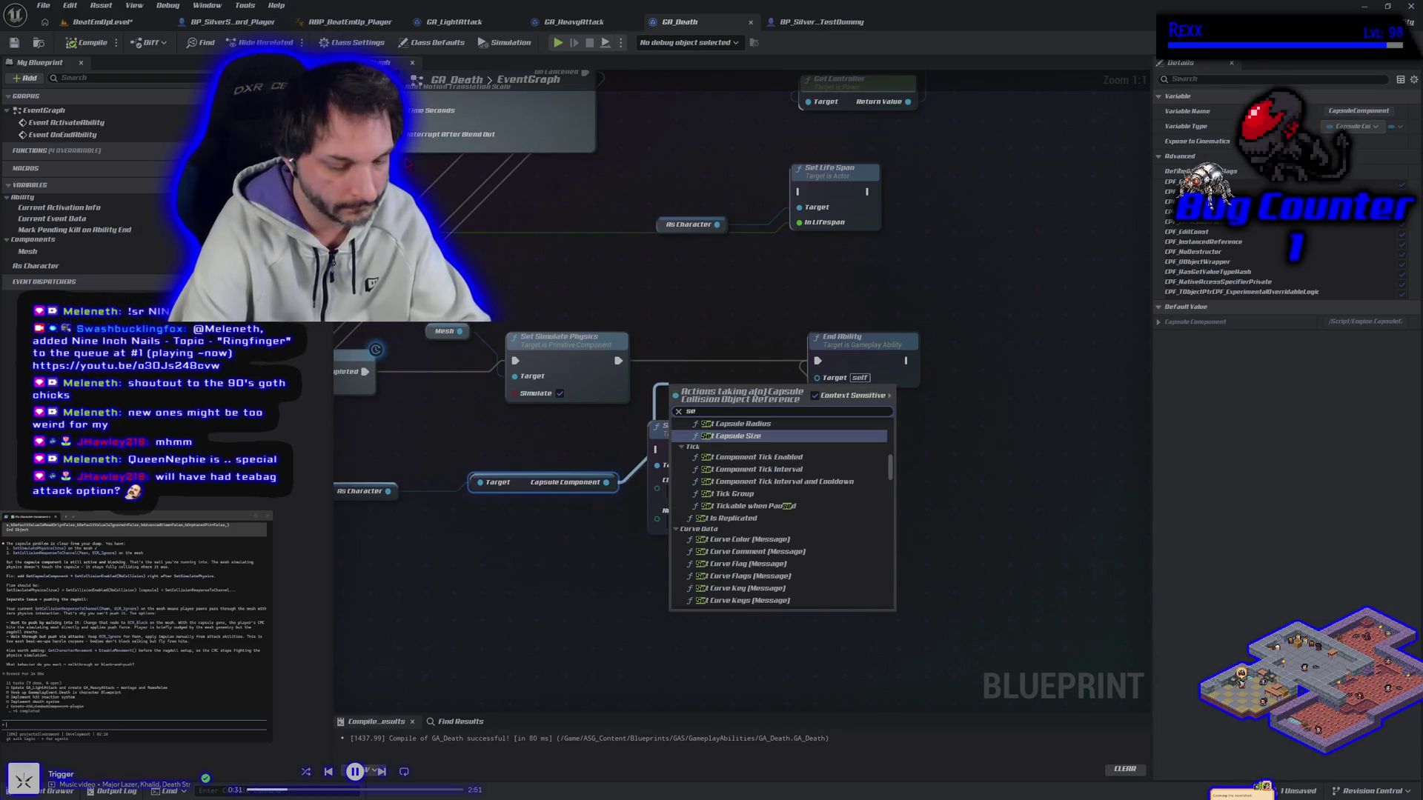
pyautogui.write('ollision')
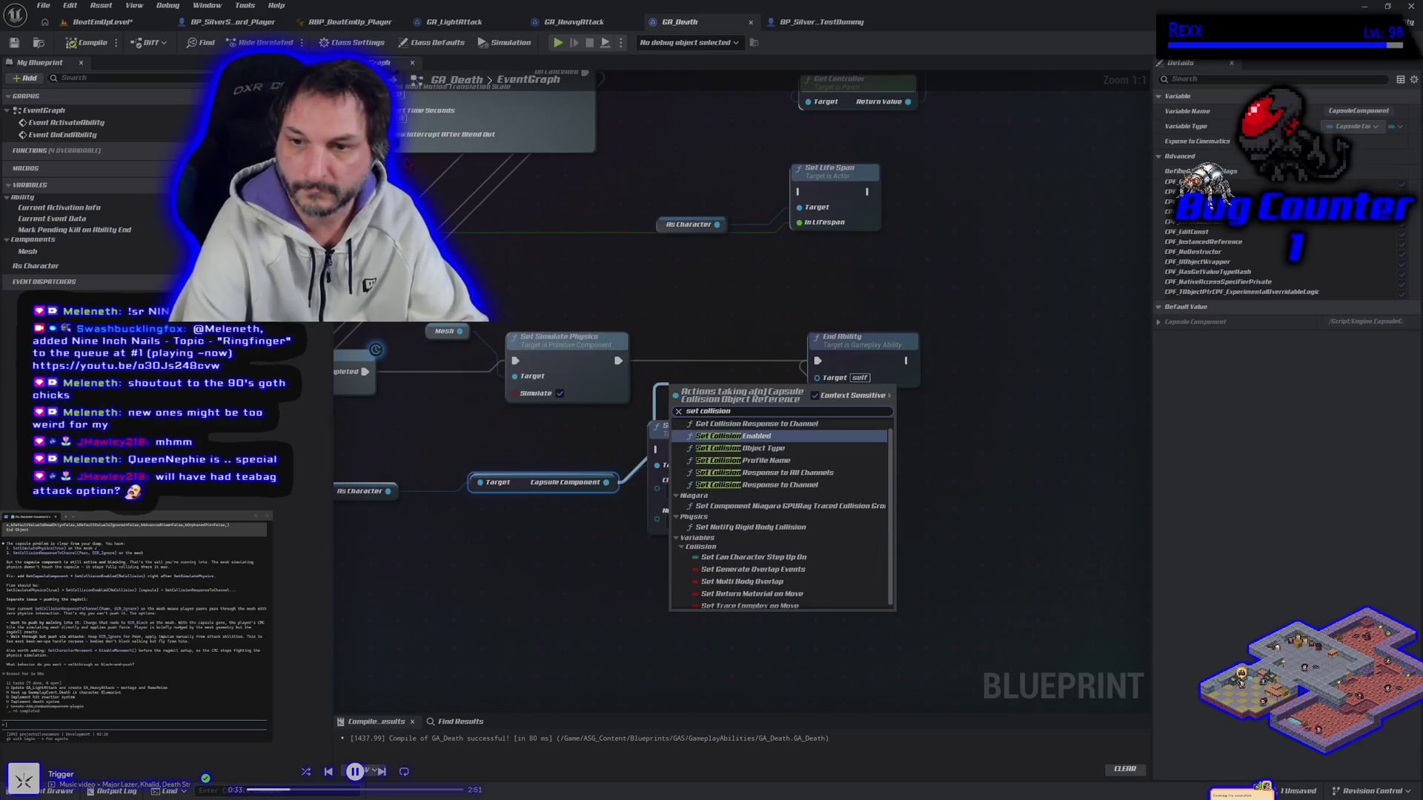
pyautogui.click(776, 437)
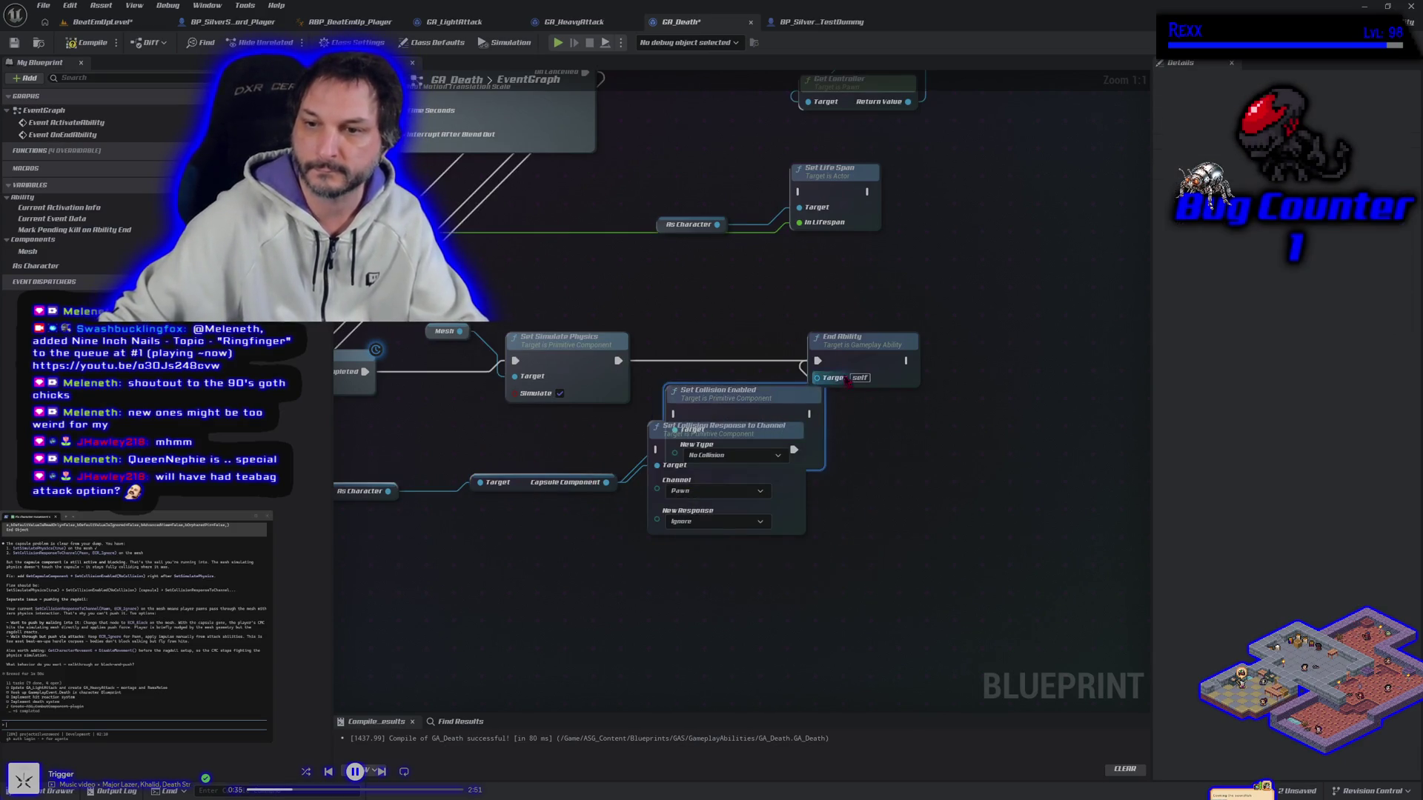
pyautogui.moveTo(860, 339); pyautogui.dragTo(950, 340)
pyautogui.moveTo(732, 411); pyautogui.dragTo(738, 362)
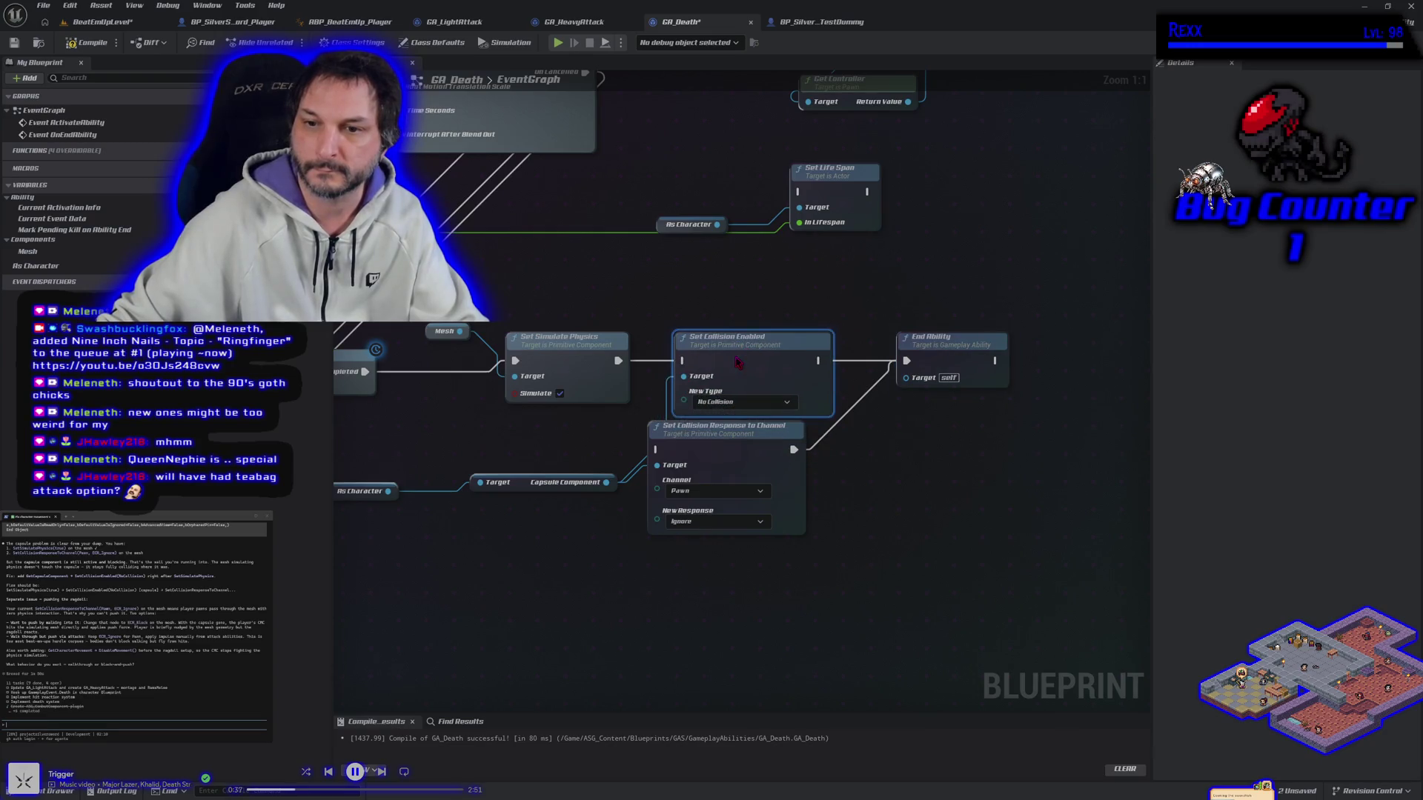
pyautogui.moveTo(615, 362); pyautogui.dragTo(683, 360)
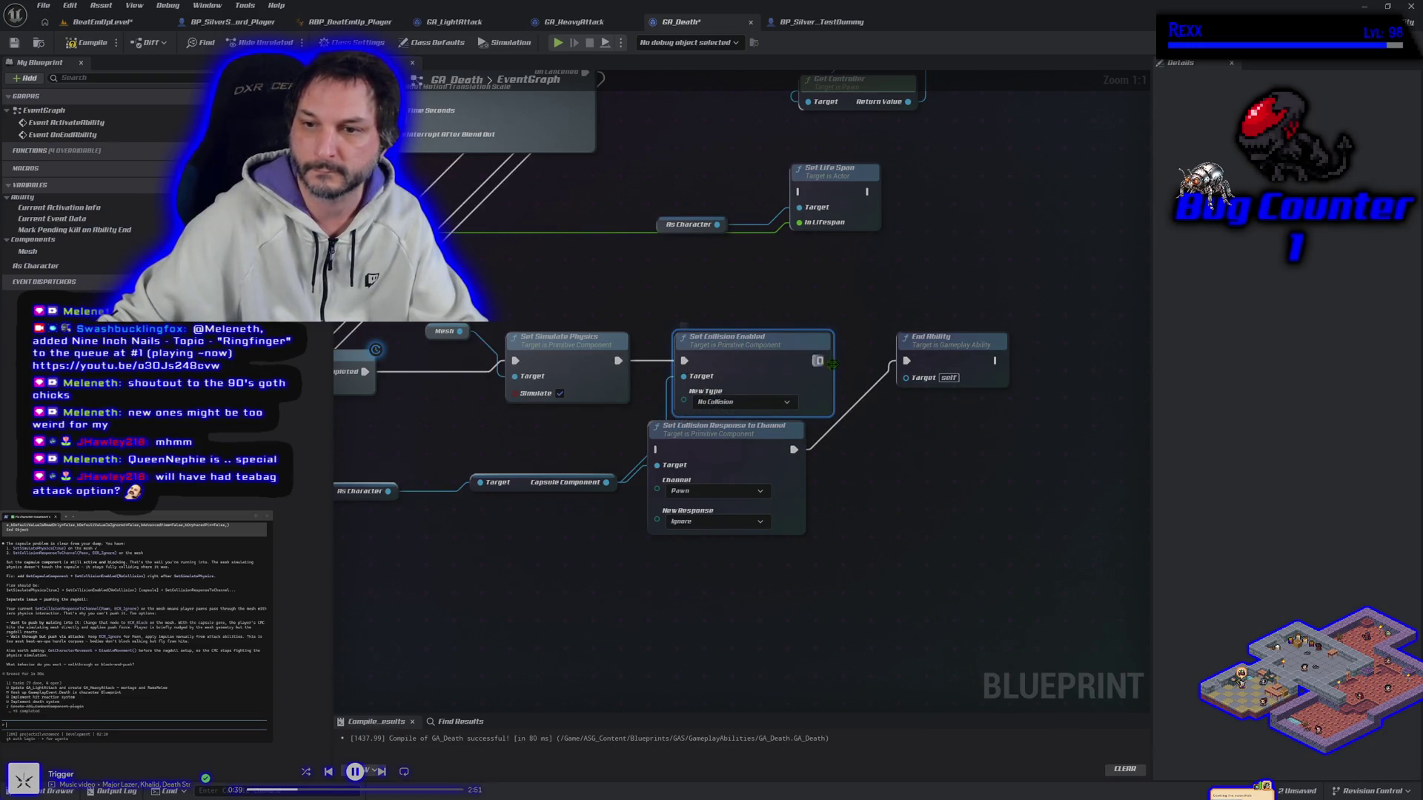
pyautogui.moveTo(818, 361); pyautogui.dragTo(906, 363)
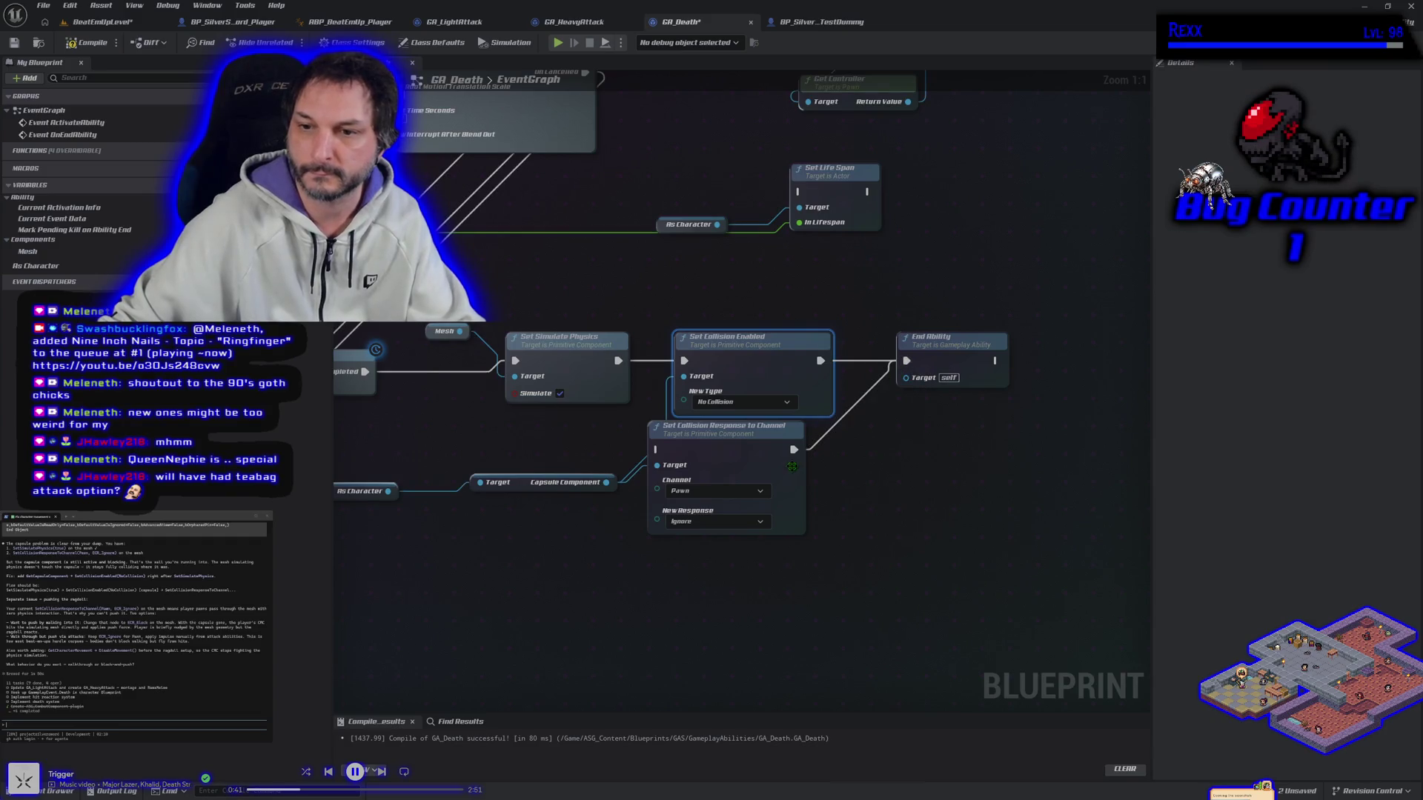
# Detach and set aside the old collision response node, then compile and save GA_Death.
pyautogui.moveTo(804, 451)
pyautogui.mouseDown()
pyautogui.moveTo(744, 467)
pyautogui.moveTo(752, 543)
pyautogui.mouseUp()
pyautogui.keyDown('alt'); pyautogui.click(665, 545); pyautogui.keyUp('alt')
pyautogui.moveTo(671, 507); pyautogui.dragTo(717, 518)
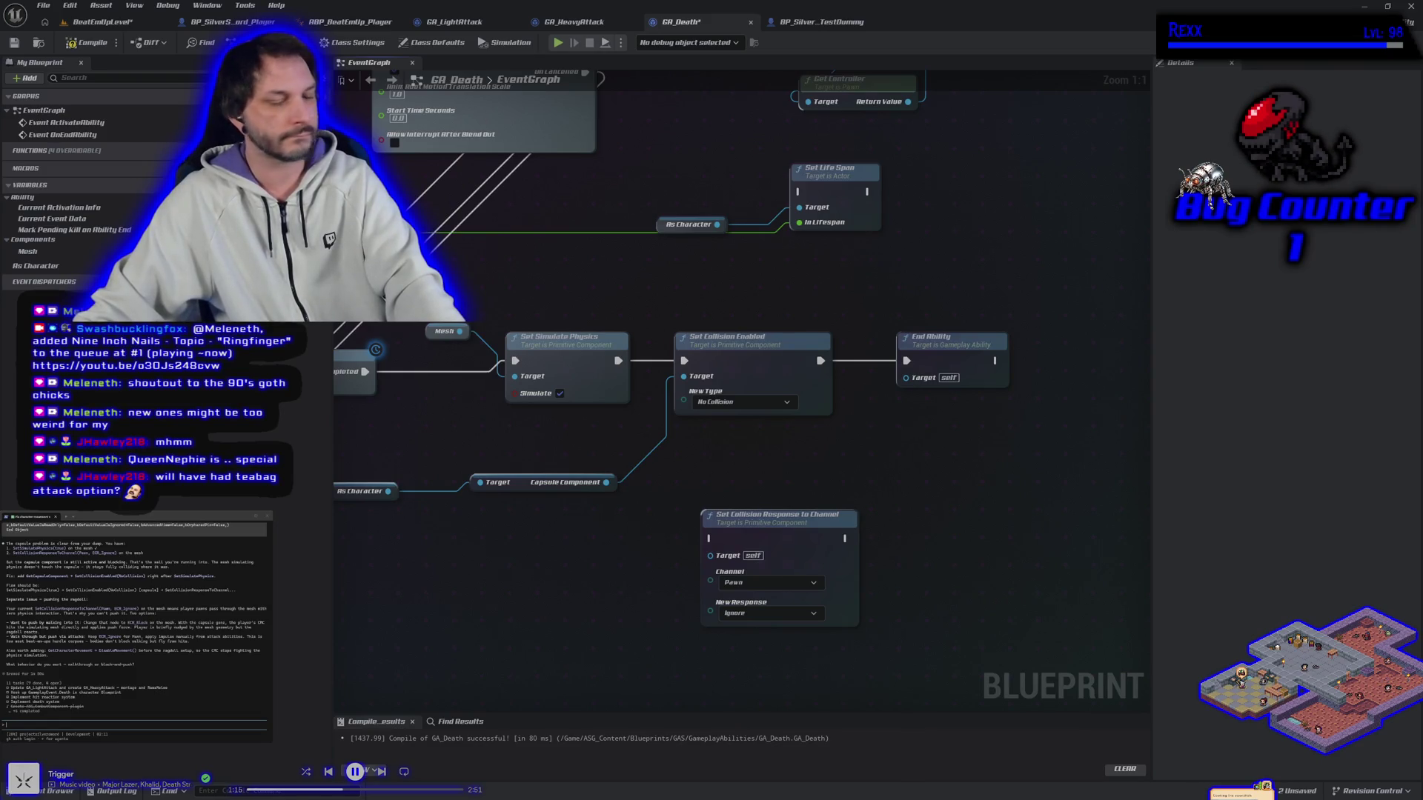
pyautogui.moveTo(716, 498); pyautogui.dragTo(771, 514)
pyautogui.click(89, 42)
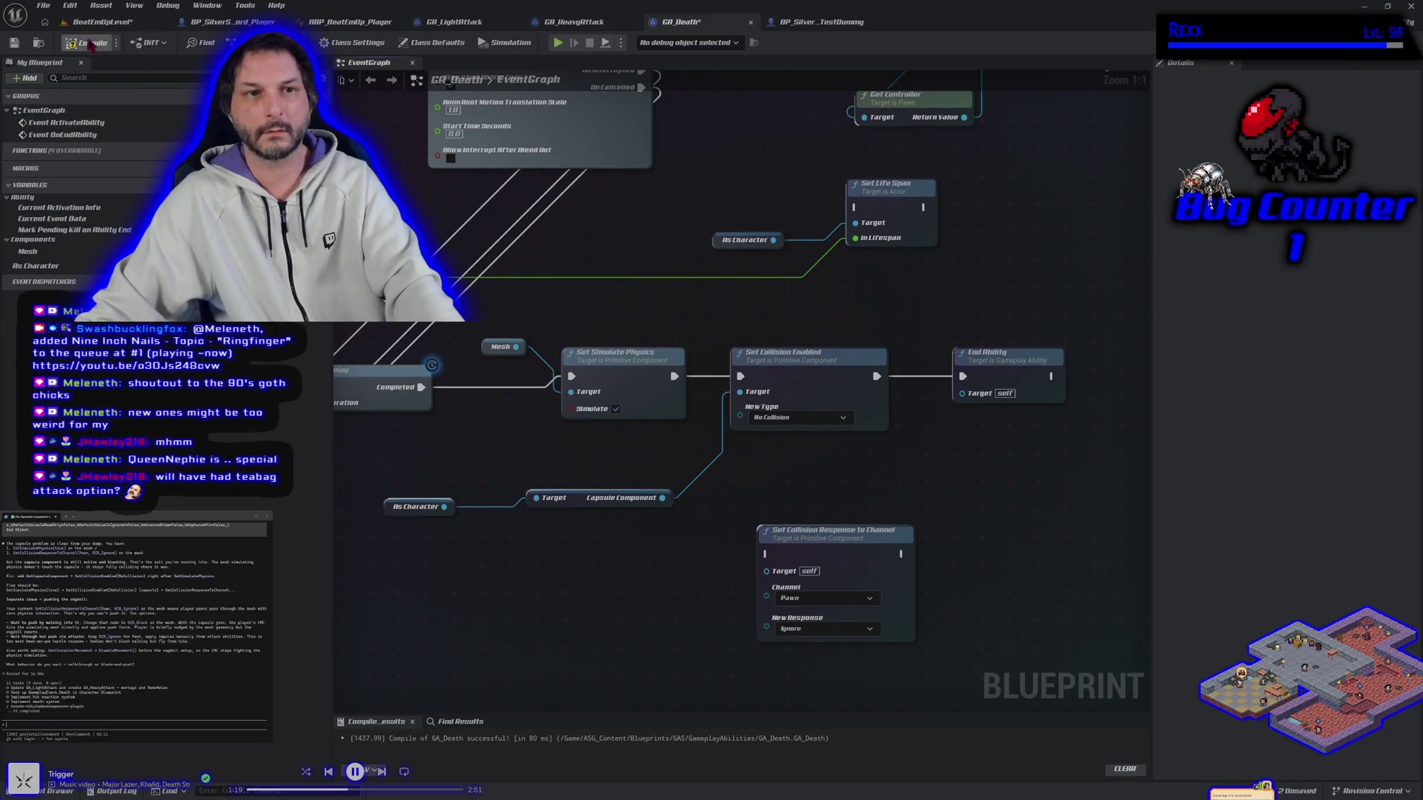
pyautogui.click(12, 42)
# Save the level with Ctrl+S and start a new play test.
pyautogui.hotkey('alt', 'p')
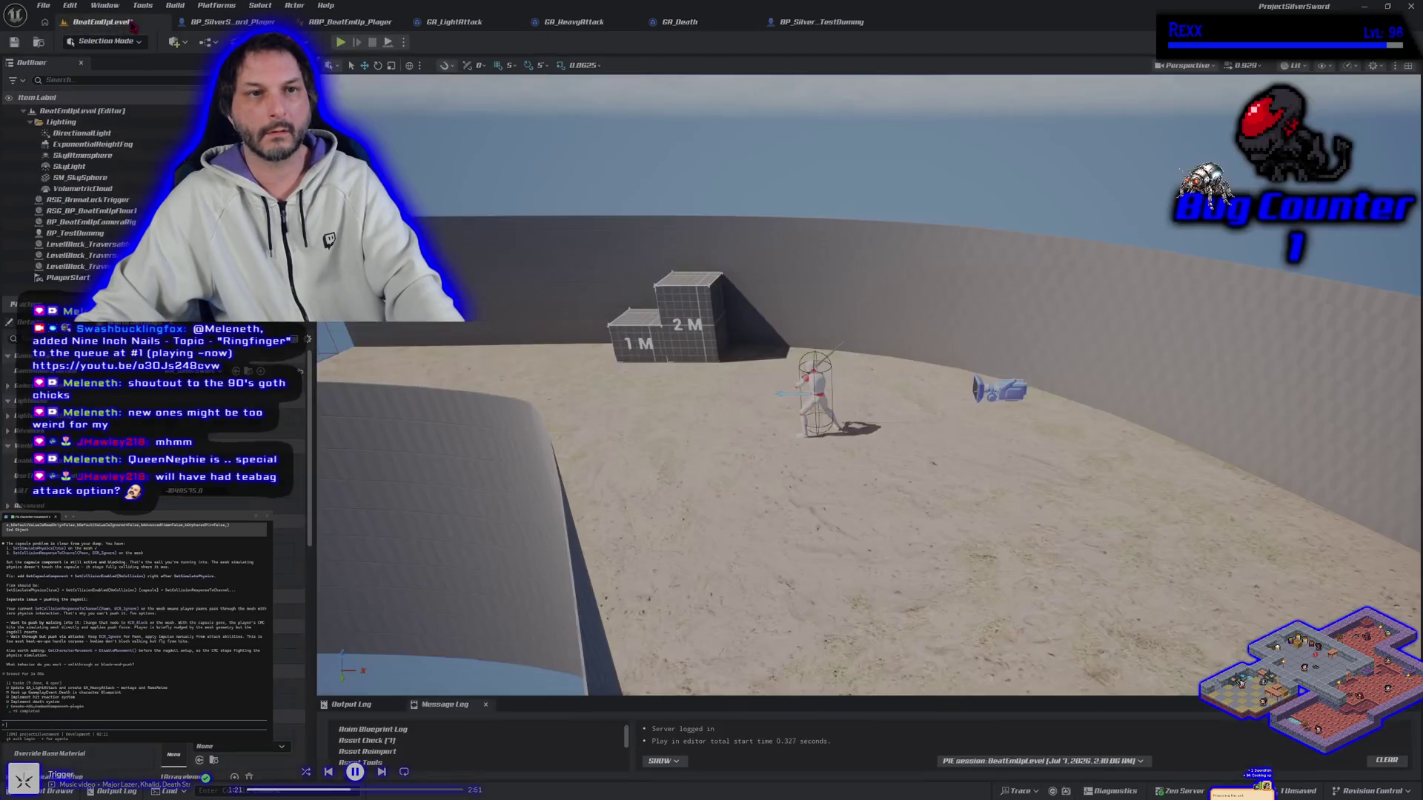
pyautogui.hotkey('ctrl', 's')
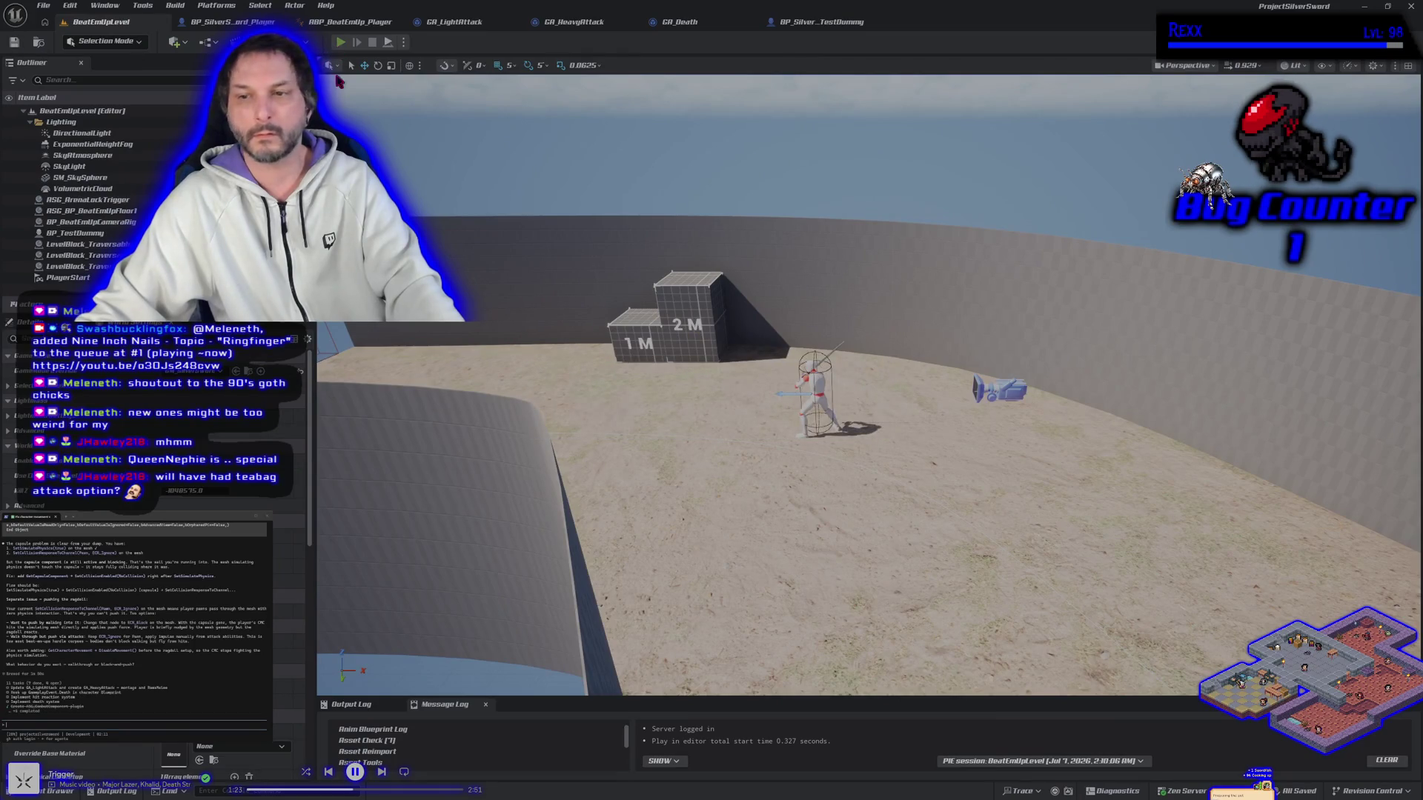
pyautogui.click(340, 42)
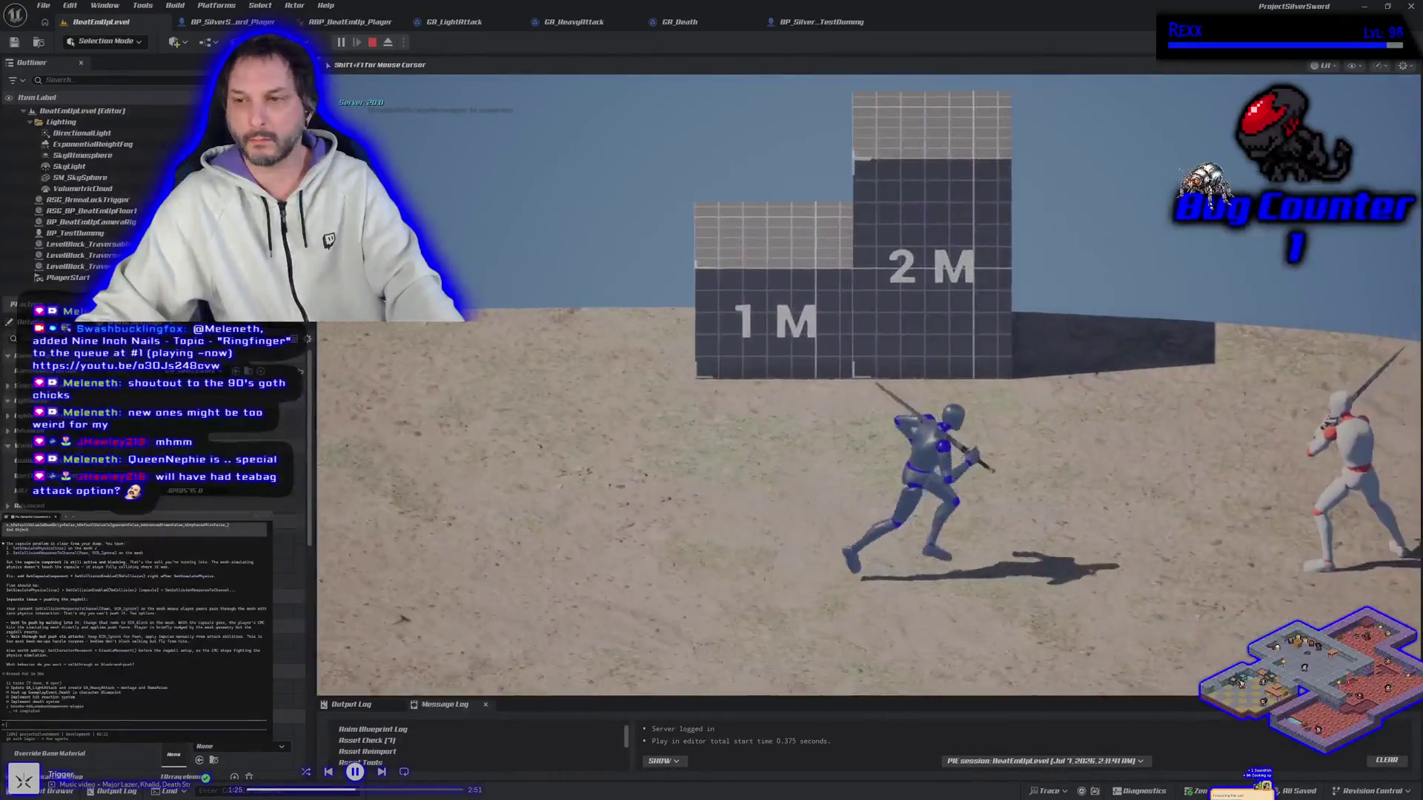
# Kill the dummy, jump around its ragdoll, stop the test, and select the player's Capsule Component.
pyautogui.press('d')
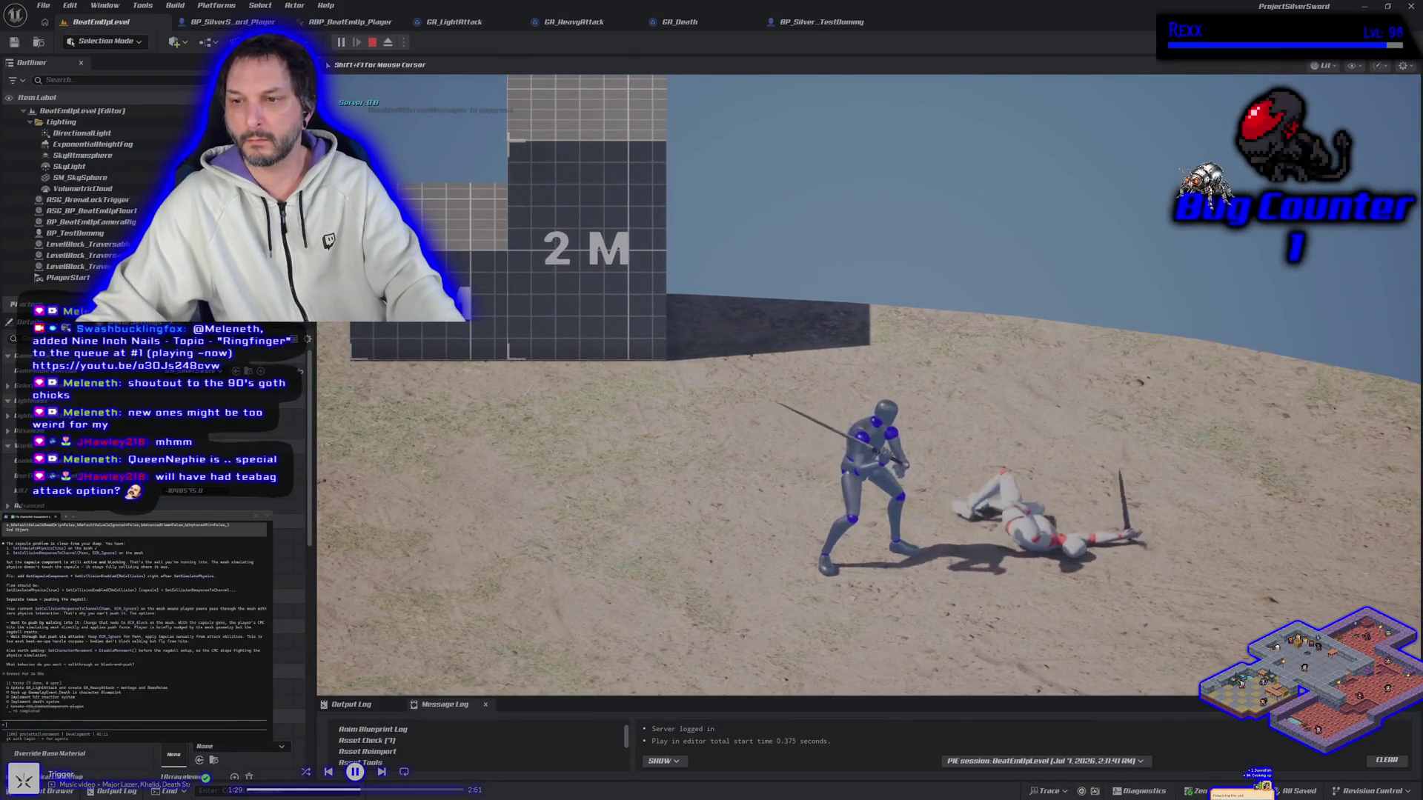
pyautogui.press('d')
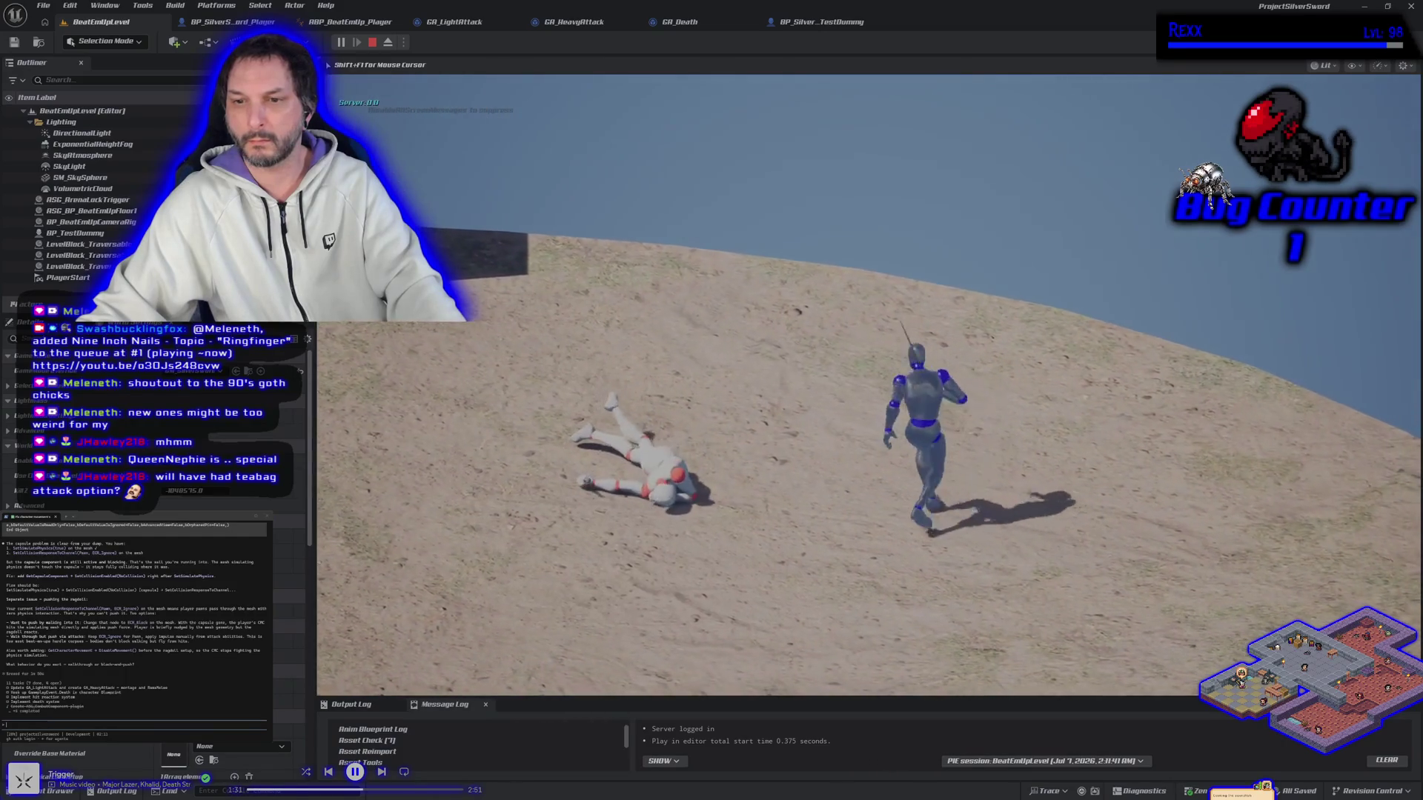
pyautogui.press('a')
pyautogui.press('space')
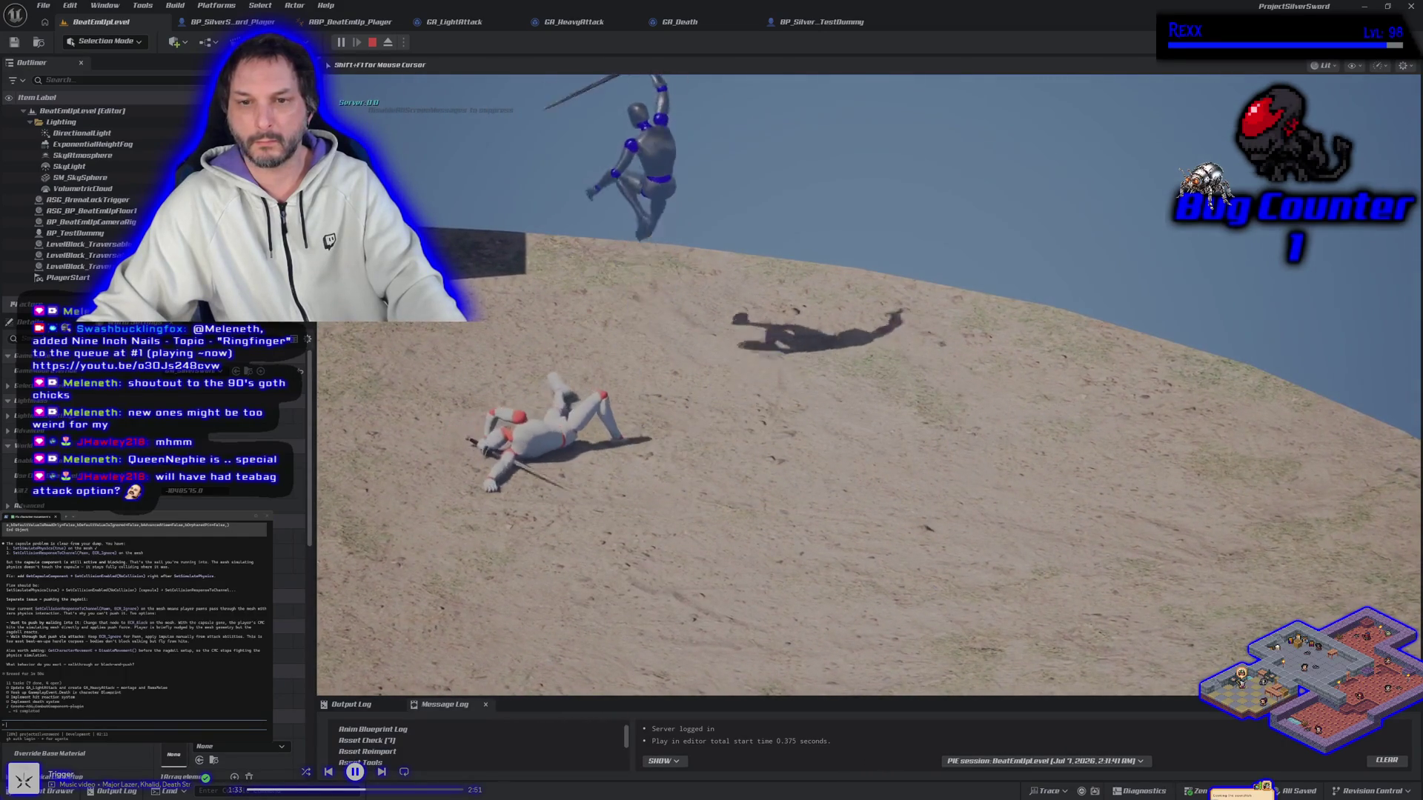
pyautogui.press('a')
pyautogui.press('space')
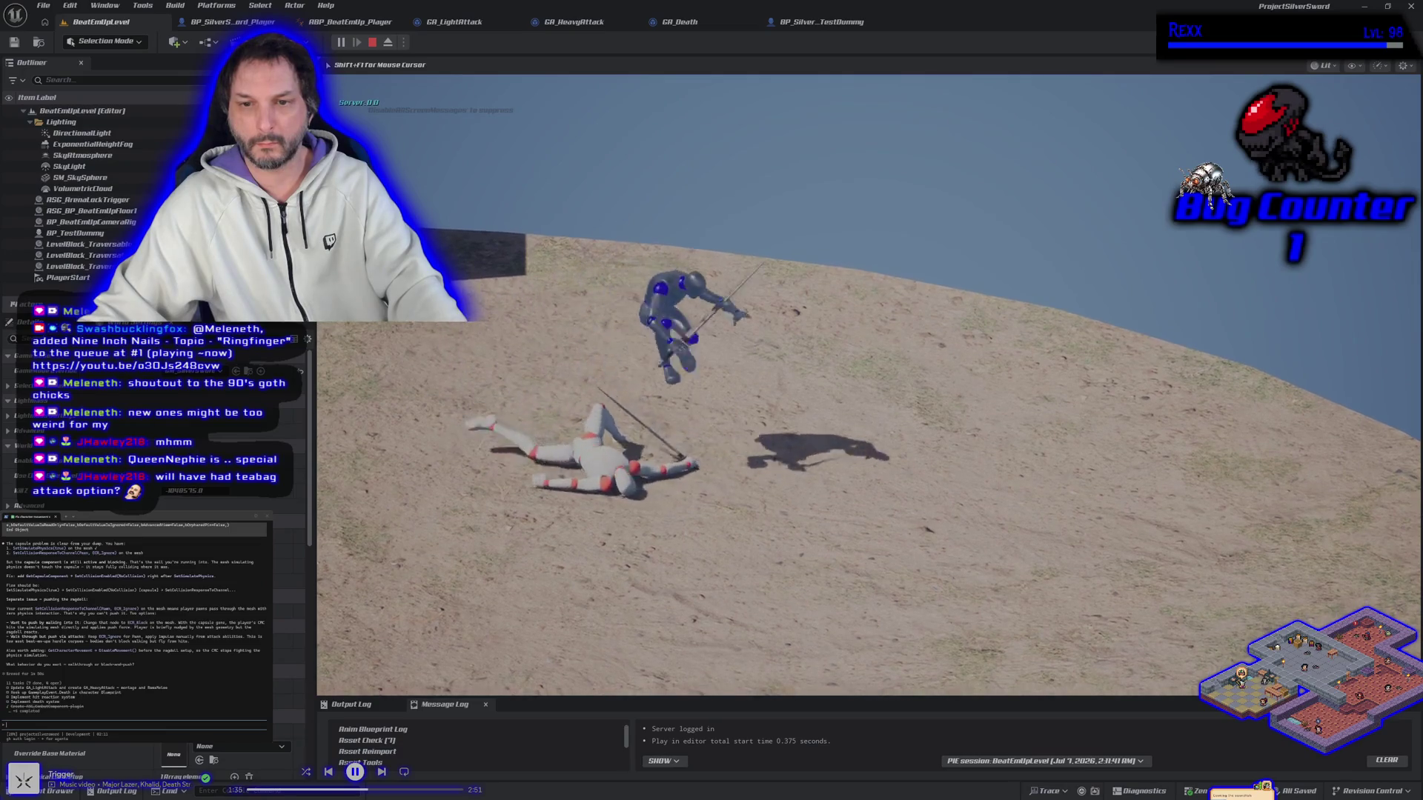
pyautogui.press('Escape')
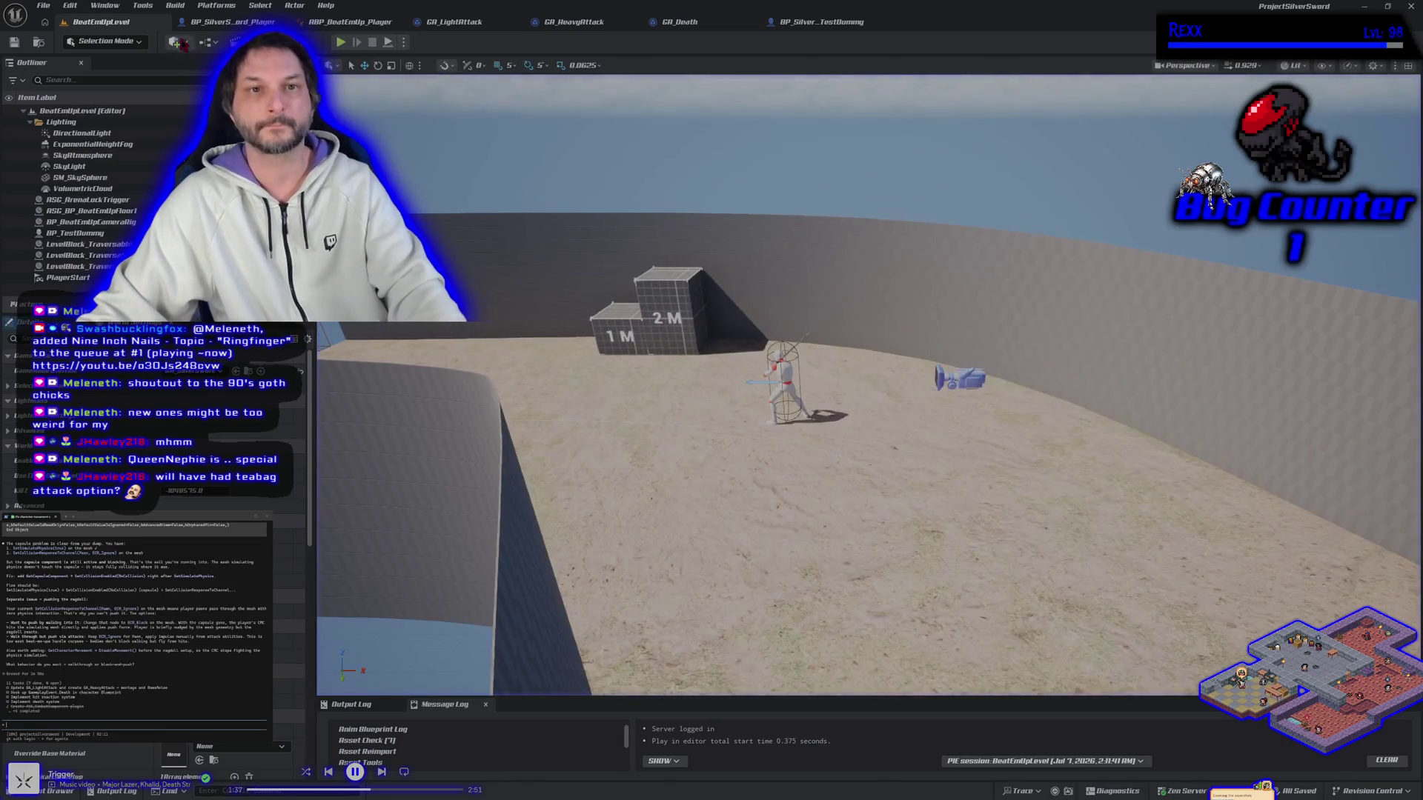
pyautogui.click(230, 22)
pyautogui.click(112, 161)
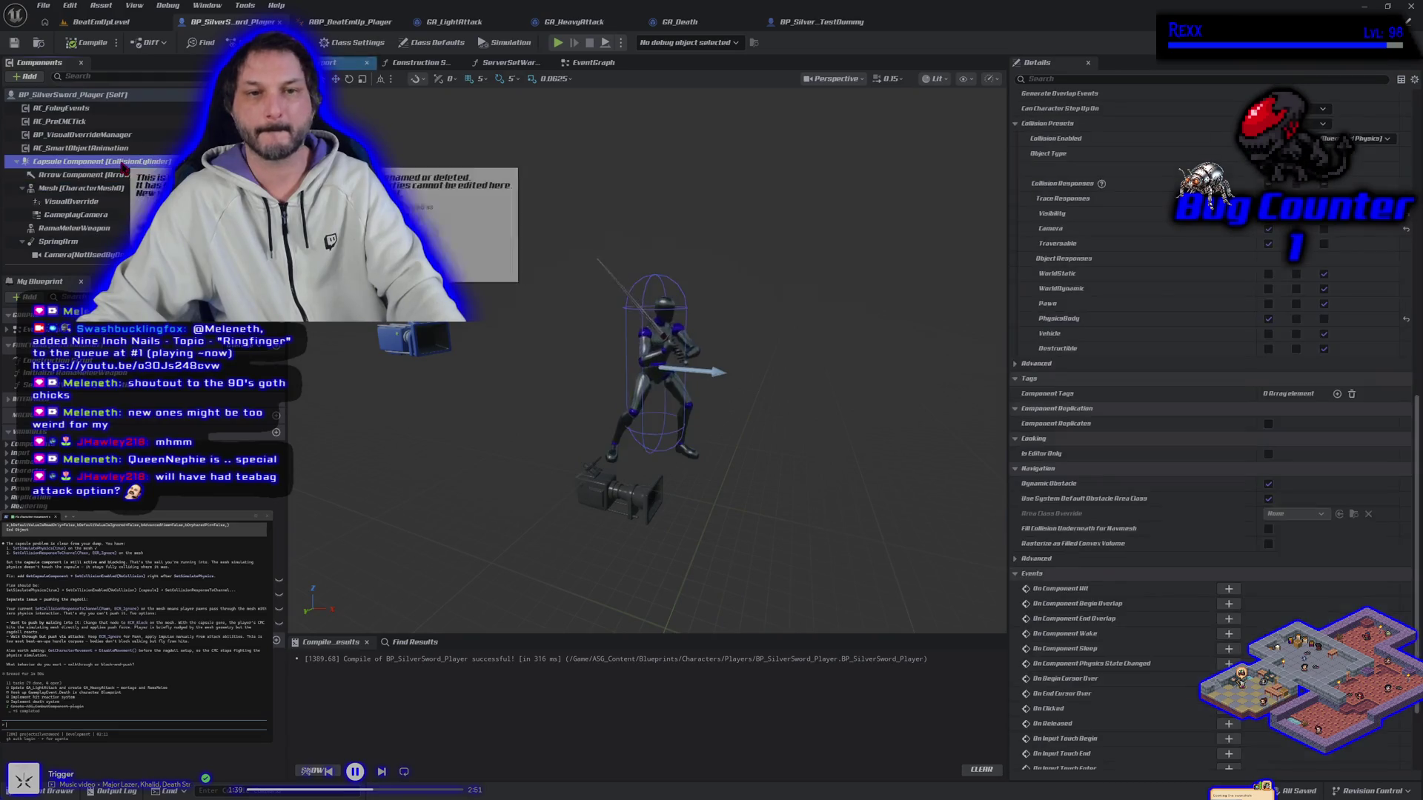
# Set the player capsule's PhysicsBody response to Block, then compile and save the player Blueprint.
pyautogui.click(1324, 321)
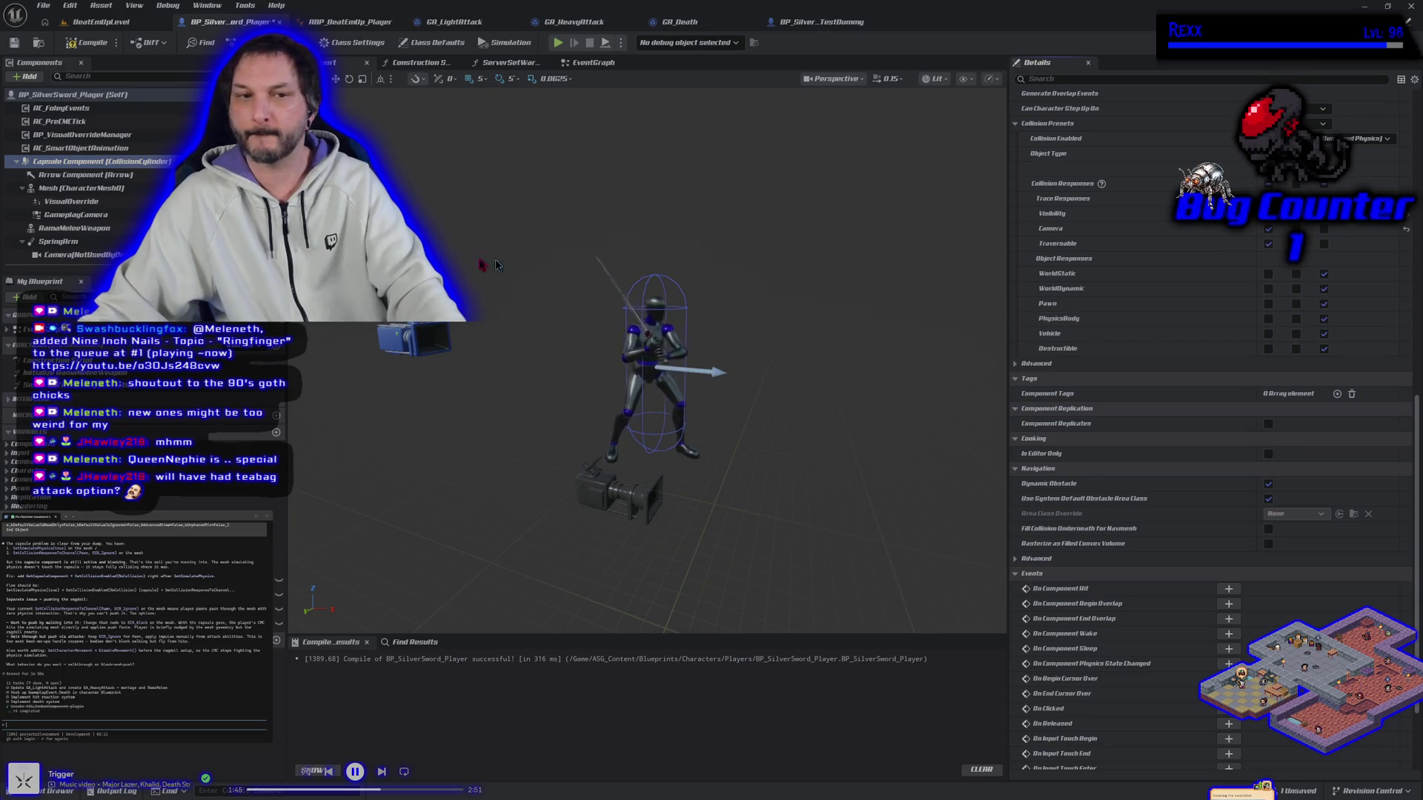
pyautogui.click(75, 188)
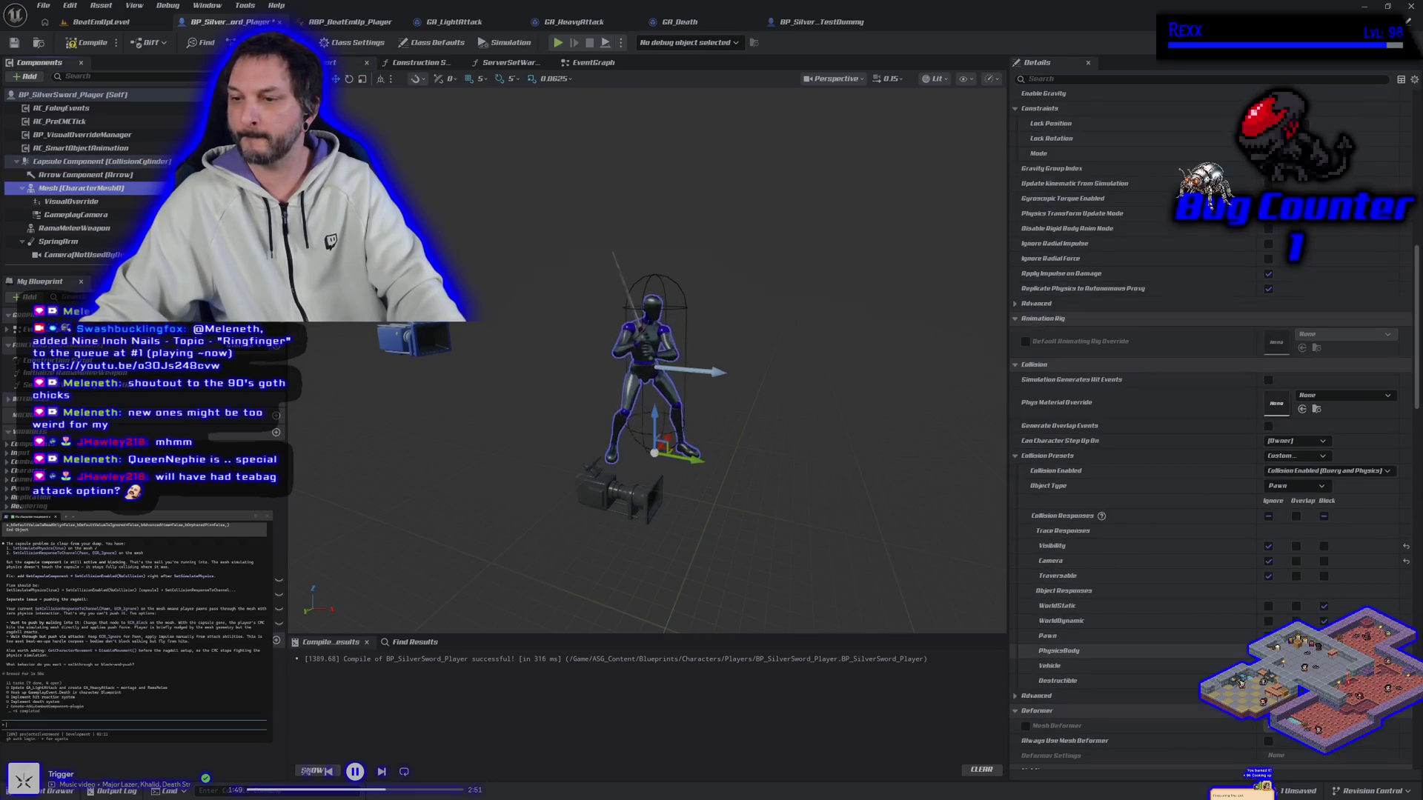
pyautogui.click(87, 43)
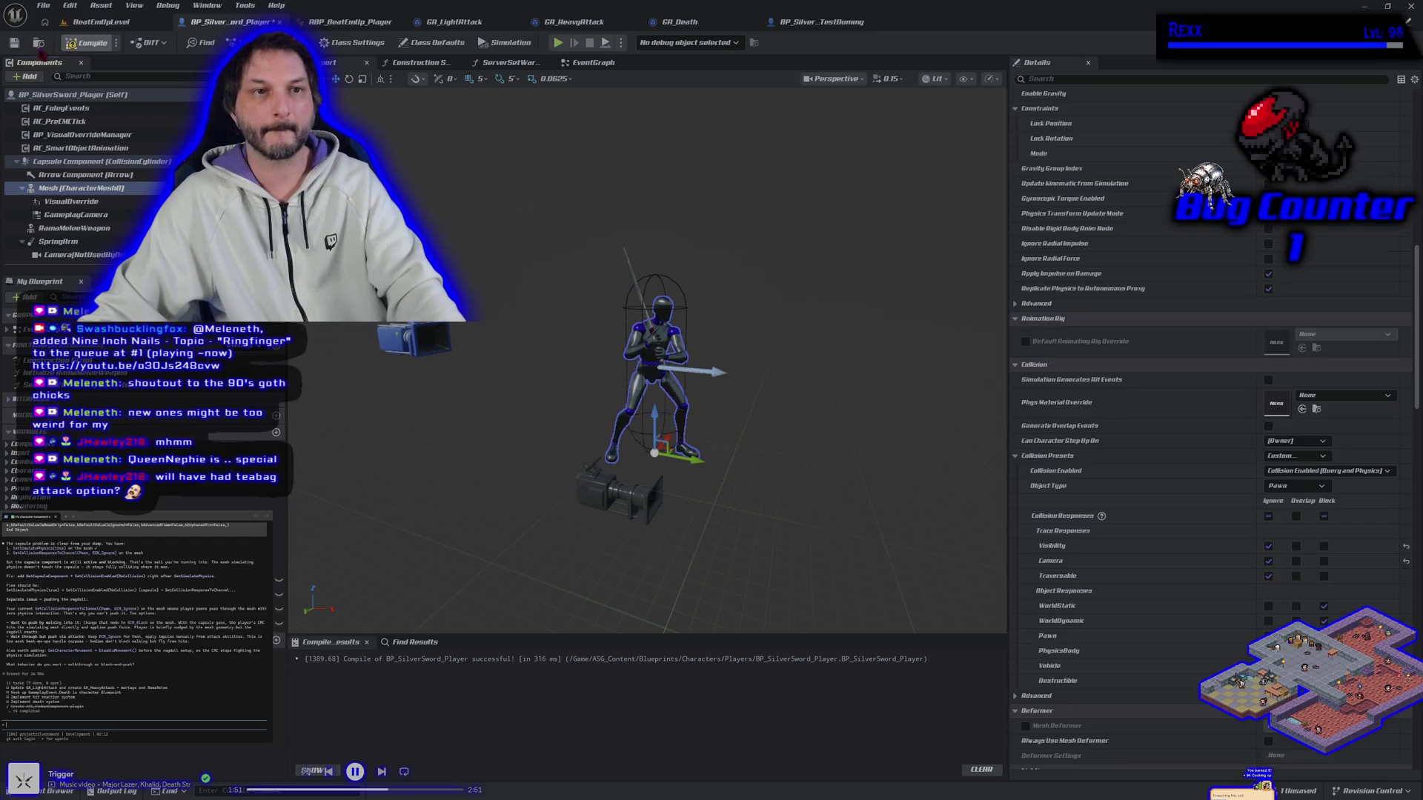
pyautogui.click(14, 42)
# Set the test dummy capsule's PhysicsBody response to Block, save it, and return to the level.
pyautogui.click(801, 23)
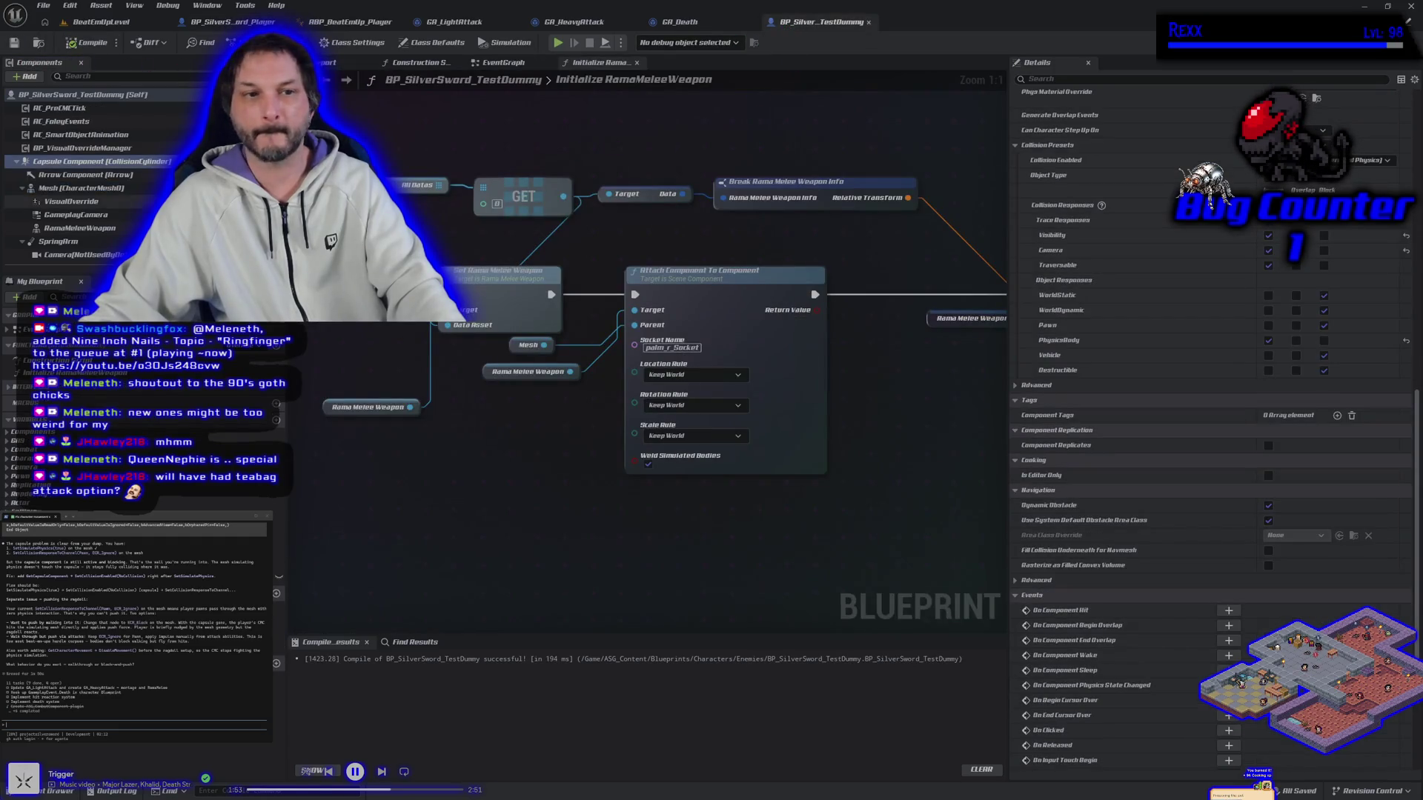
pyautogui.click(1406, 343)
pyautogui.click(14, 42)
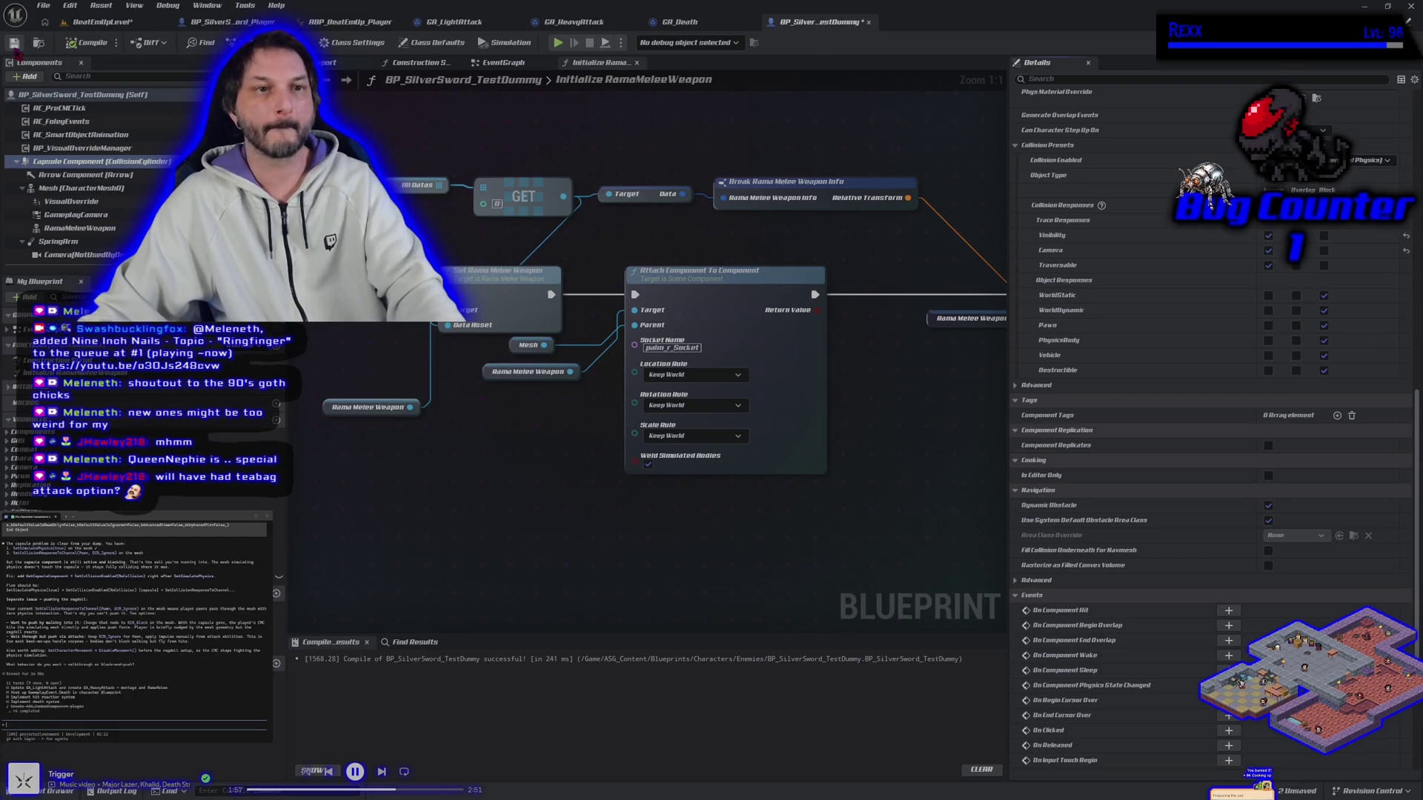
pyautogui.click(102, 23)
# Save the level, then play-test: attack the dummy until it ragdolls, run over it, and stop.
pyautogui.hotkey('ctrl', 's')
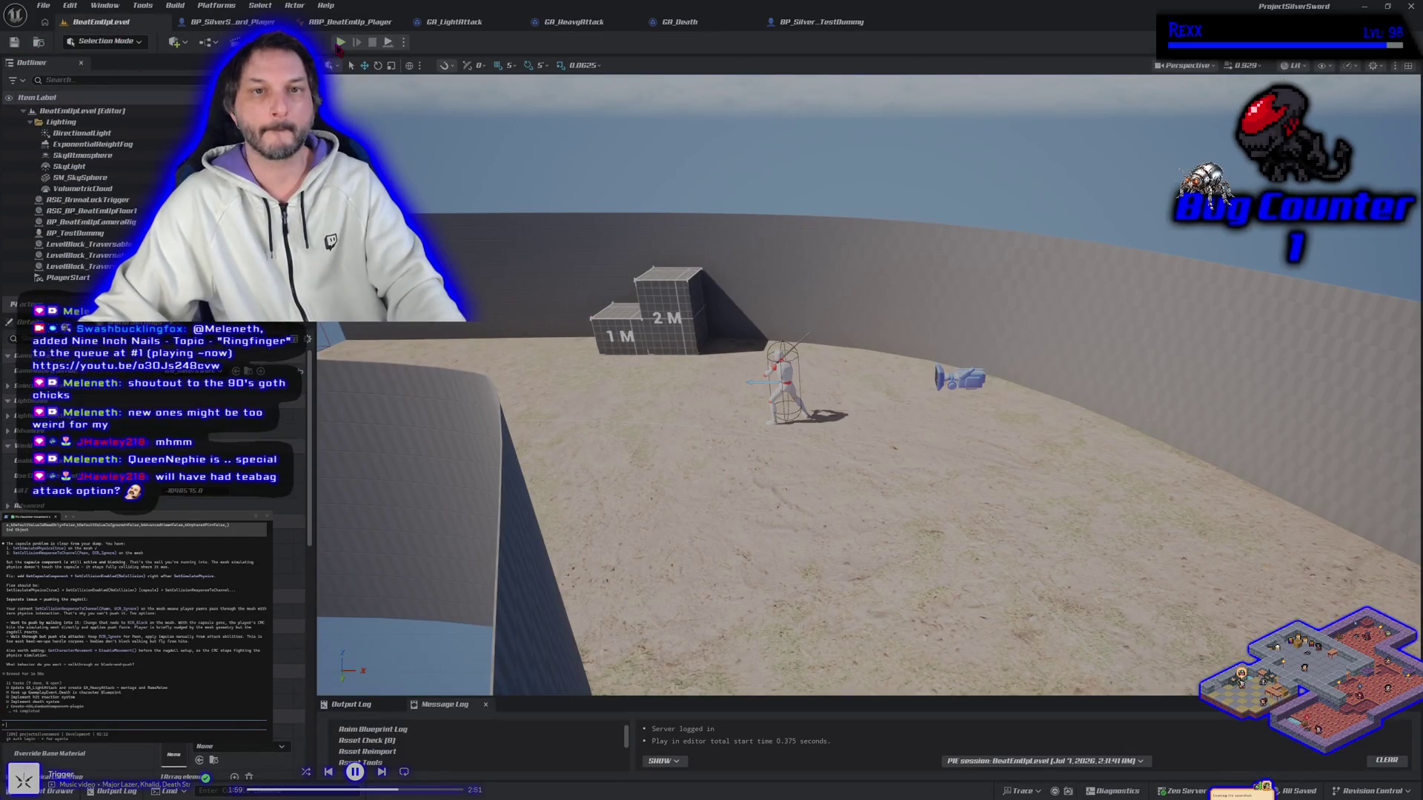
pyautogui.hotkey('alt', 'p')
pyautogui.press('d')
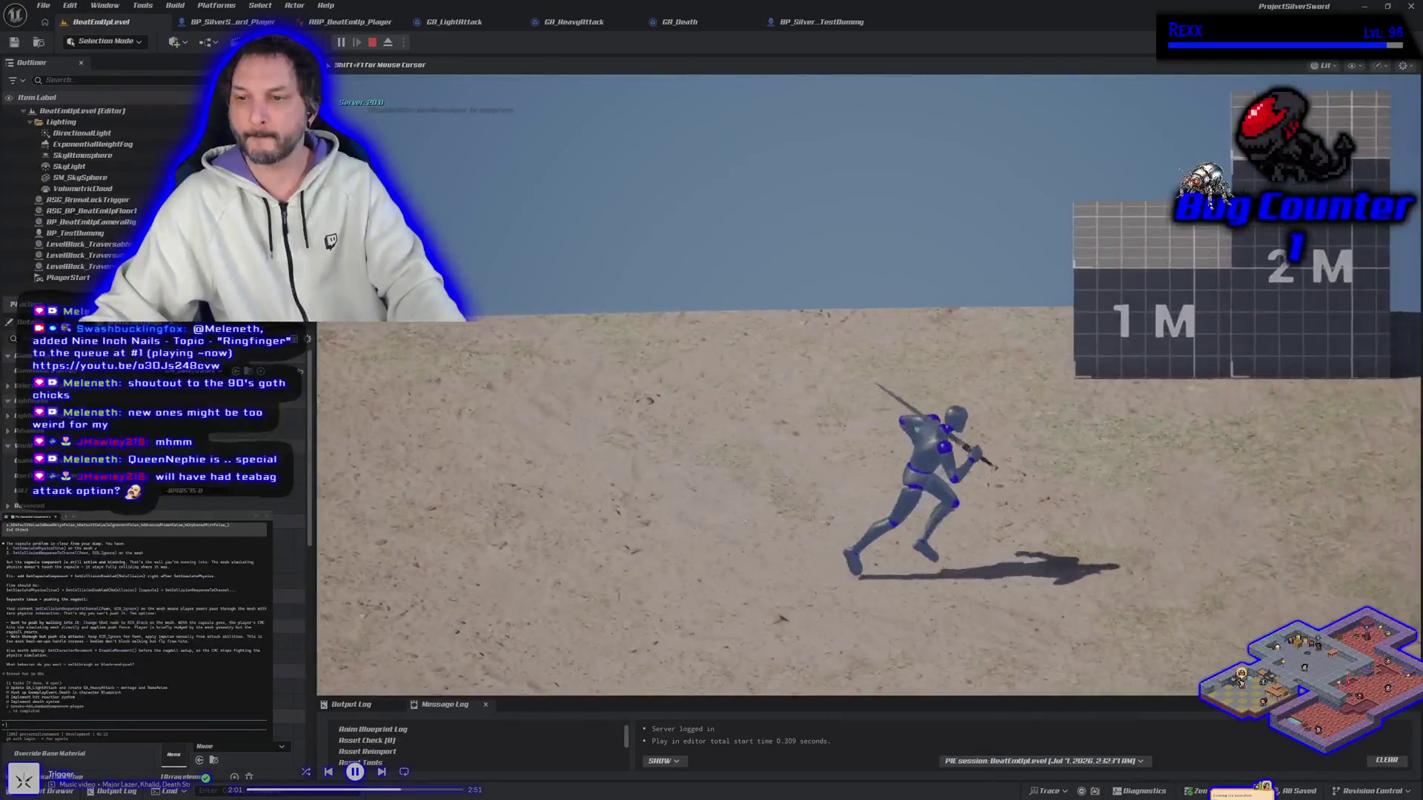
pyautogui.press('j')
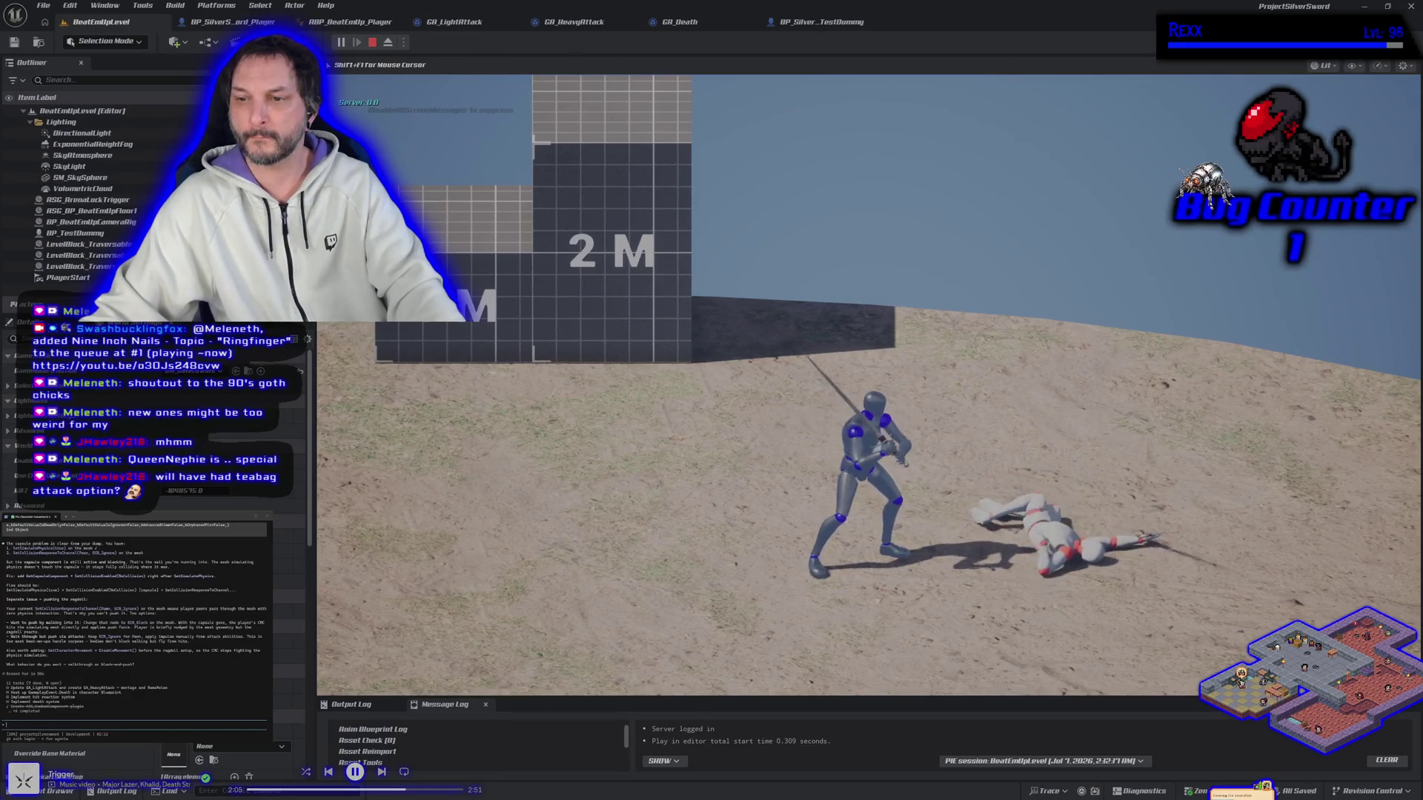
pyautogui.press('d')
pyautogui.press('d')
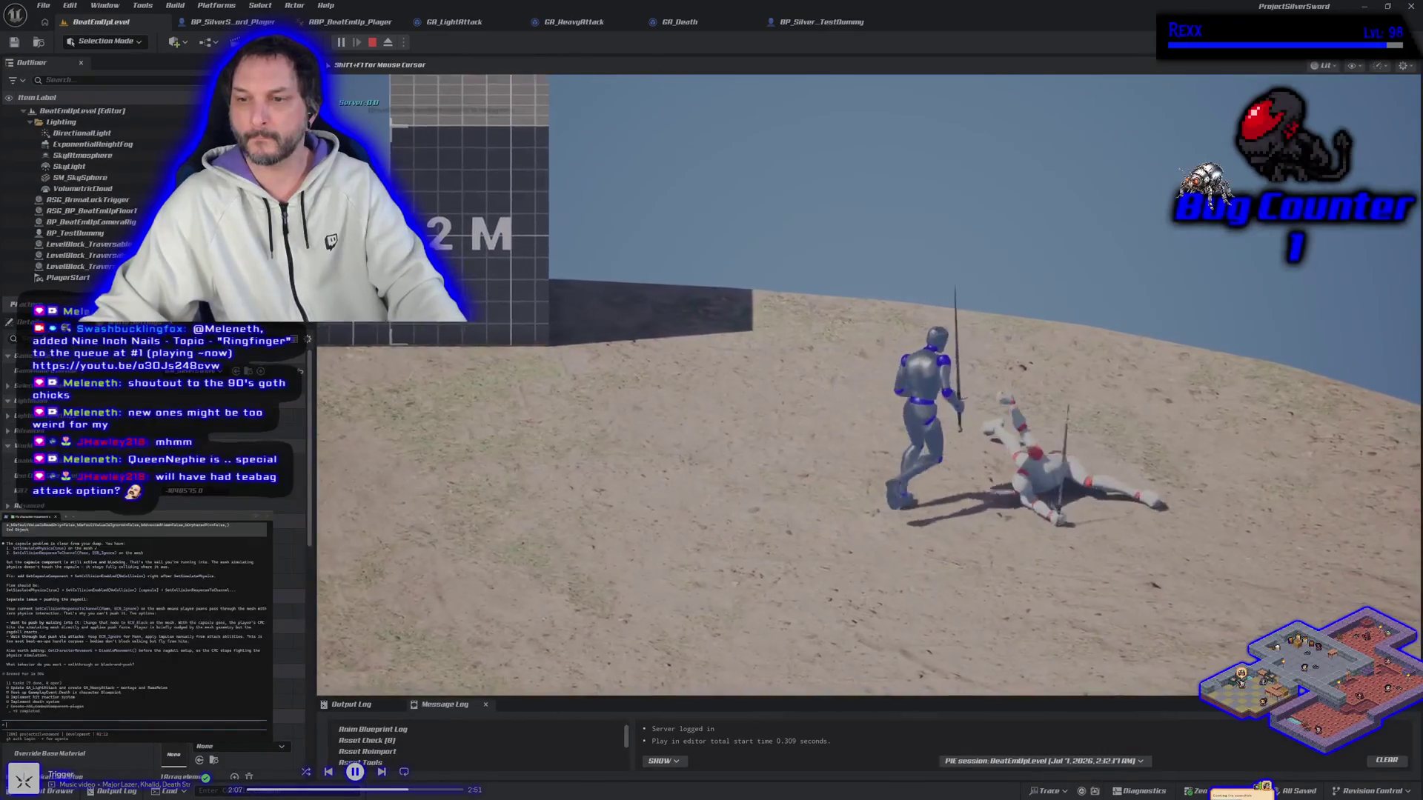
pyautogui.press('a')
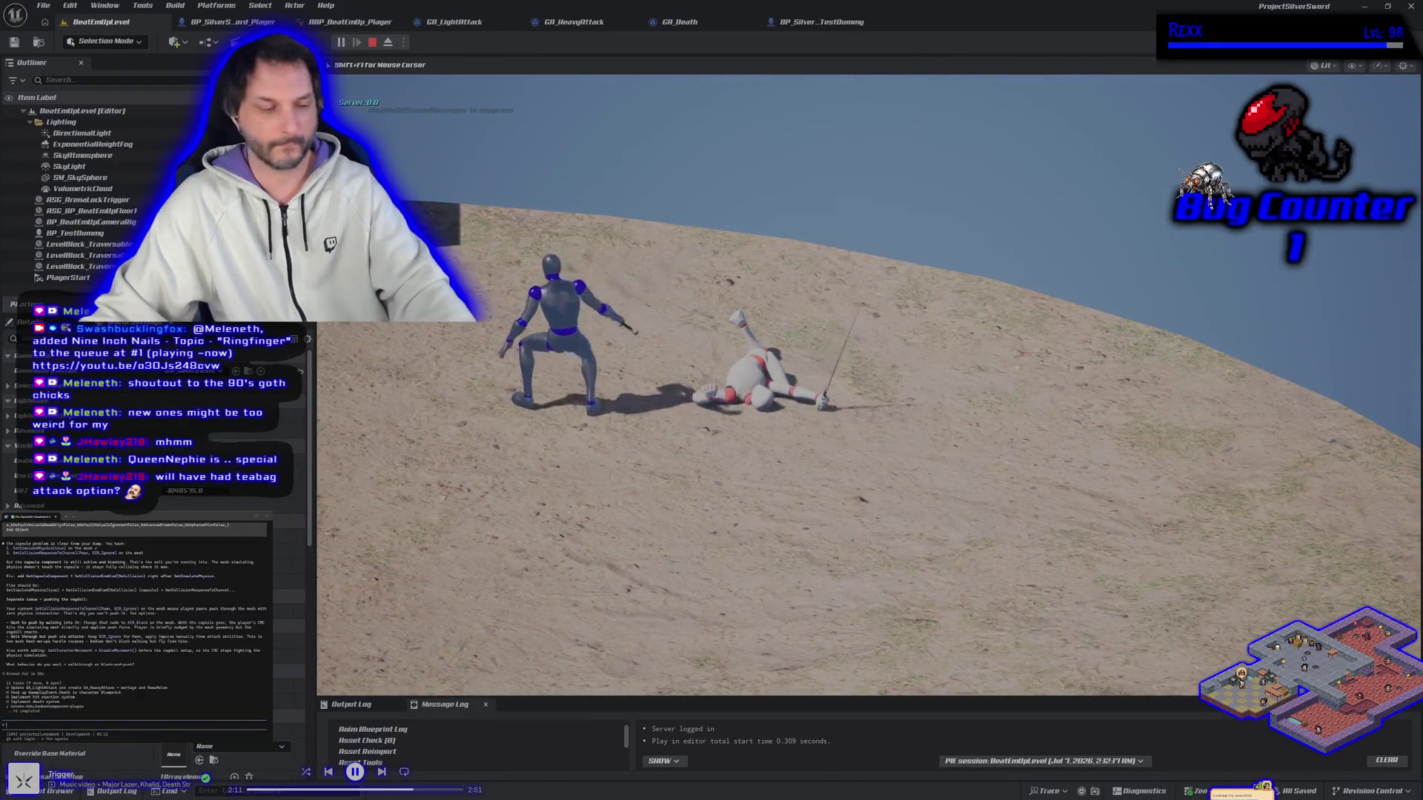
pyautogui.press('Escape')
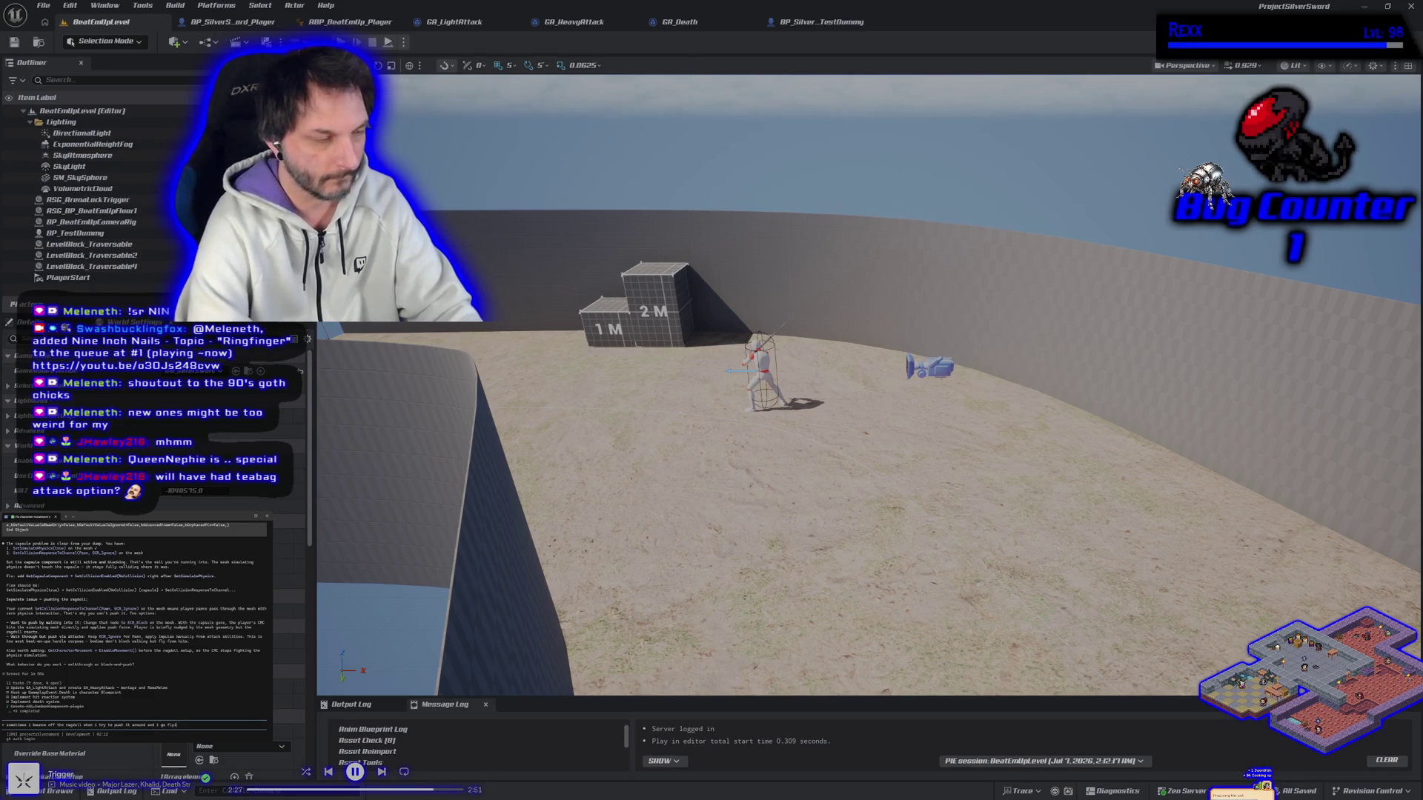
# Ask the terminal assistant why the player bounces off the ragdoll and read its suggested fixes.
pyautogui.press('Return')
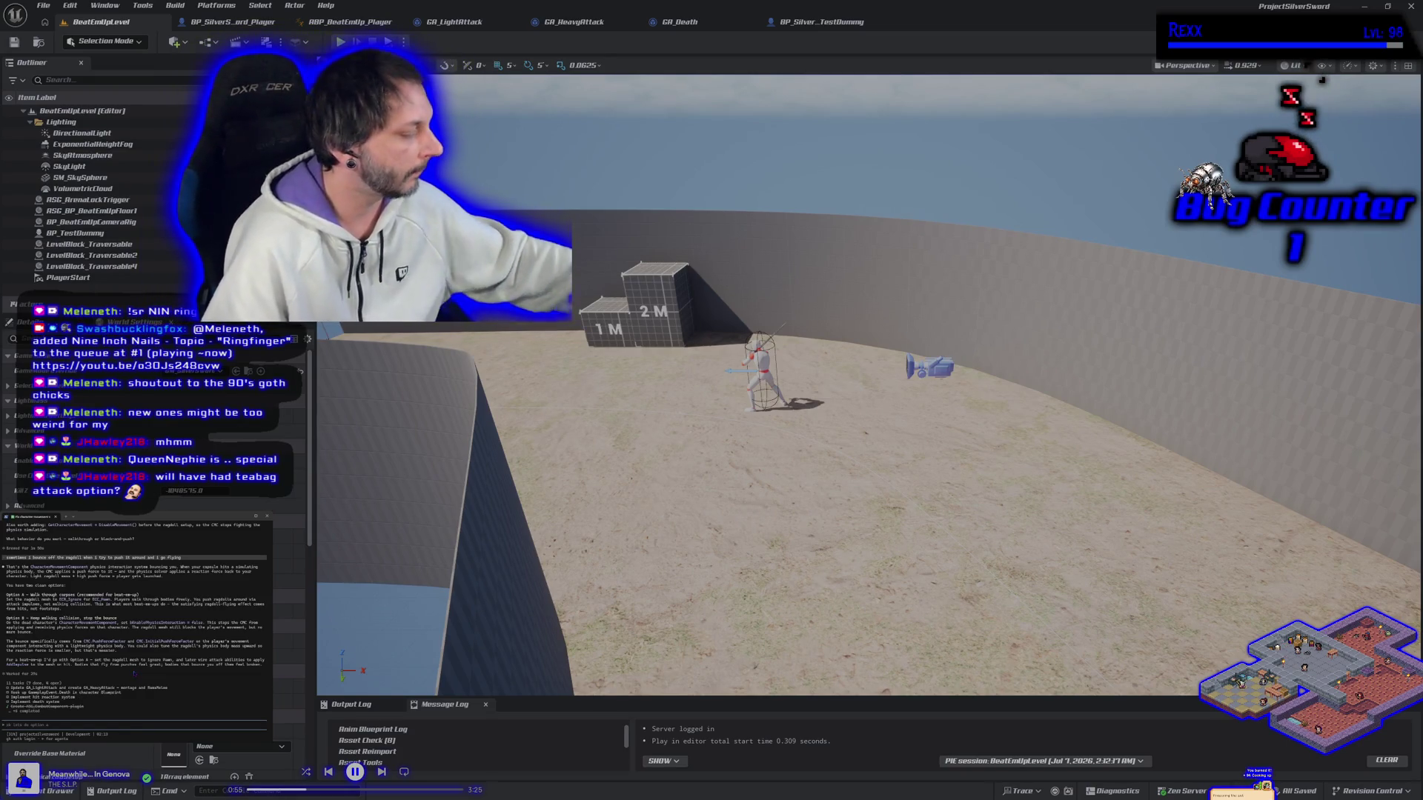
pyautogui.press('Escape')
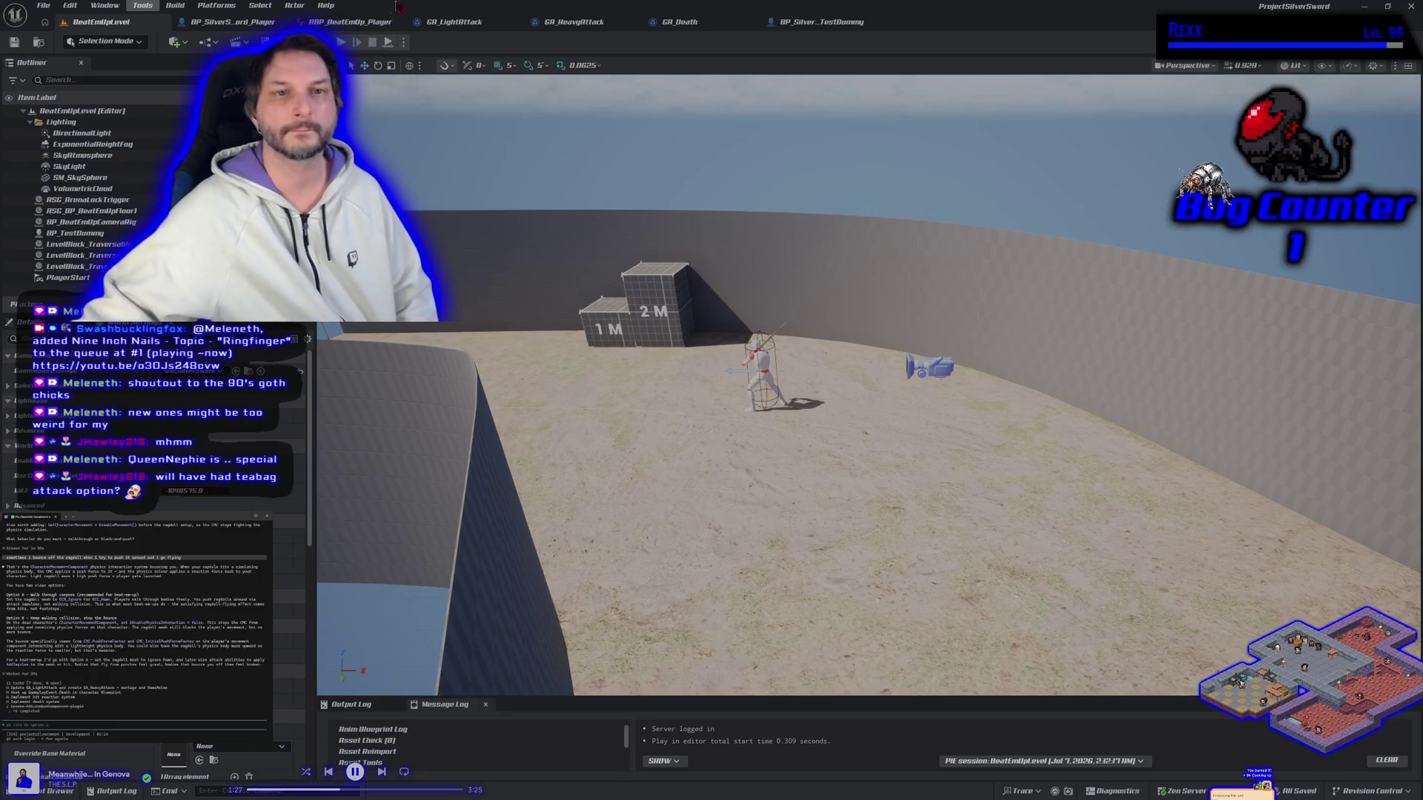
# In GA_Death, add a Get Movement Component node wired from As Character.
pyautogui.click(680, 21)
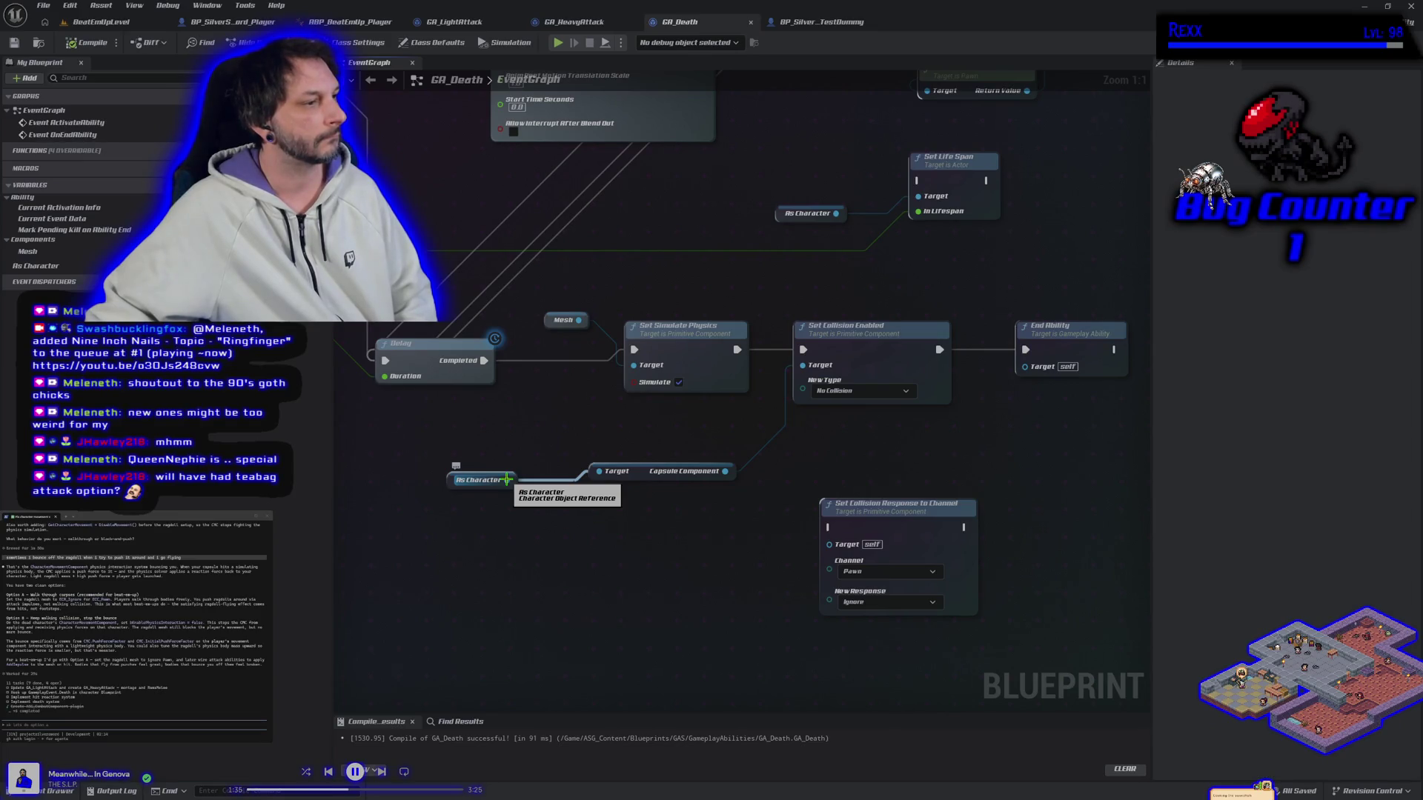
pyautogui.moveTo(507, 480); pyautogui.dragTo(489, 547)
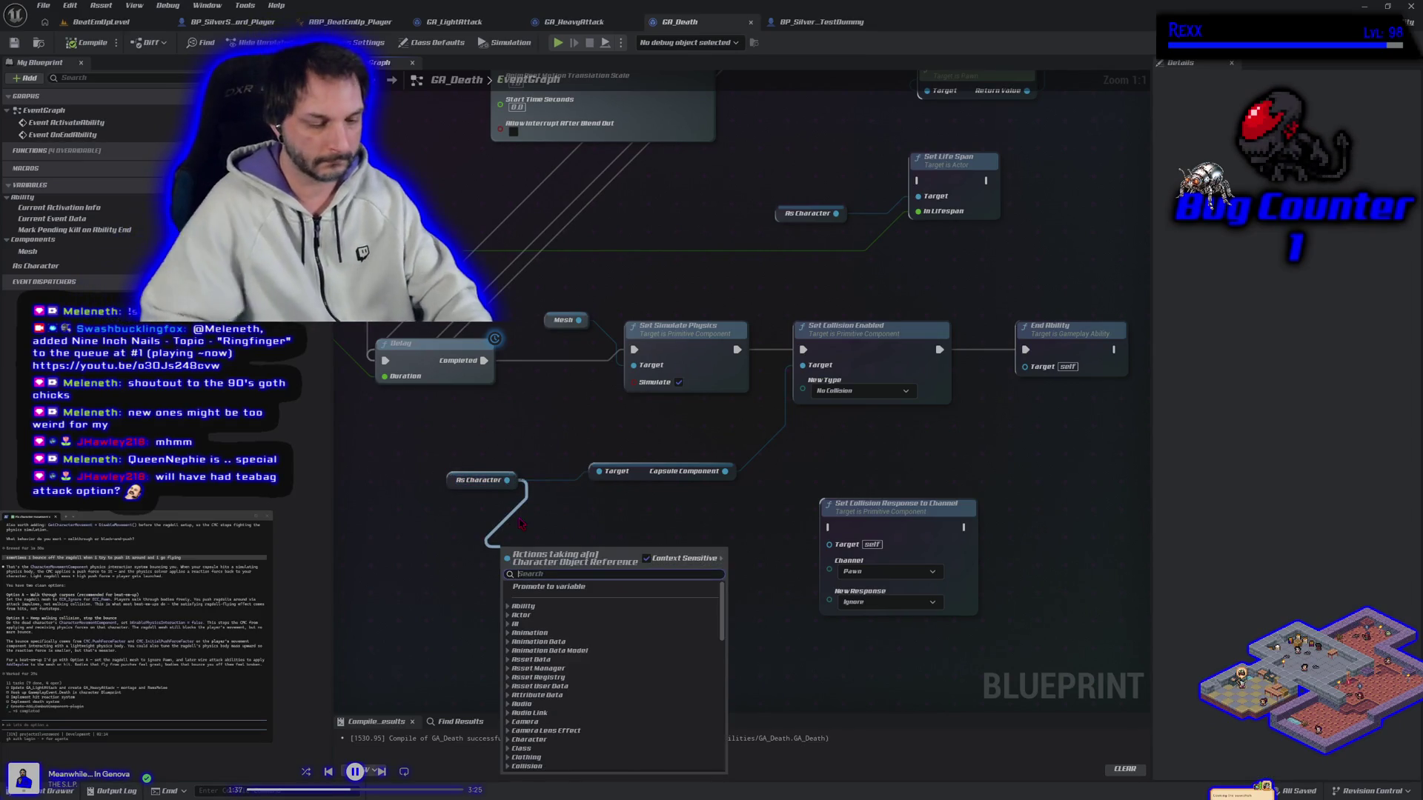
pyautogui.write('get movement com')
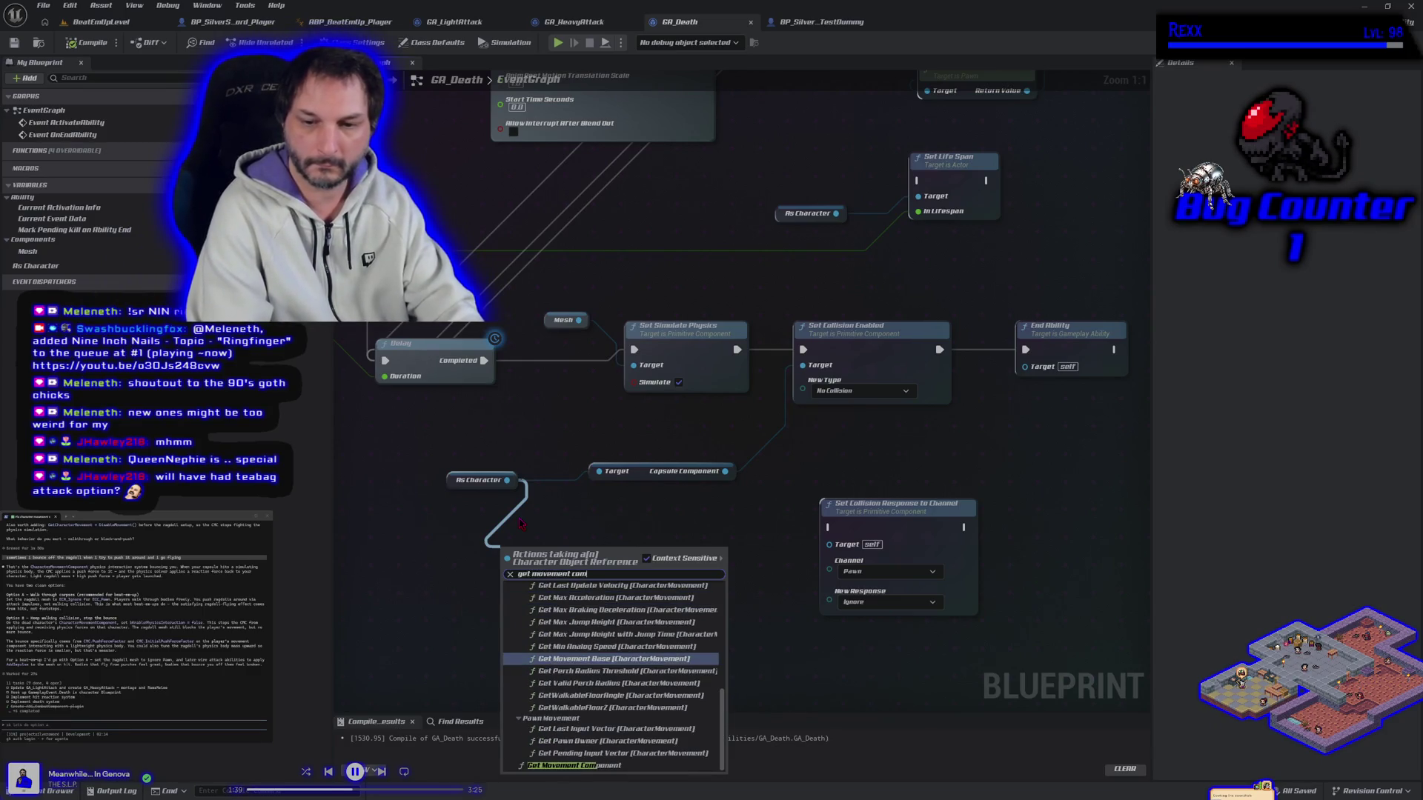
pyautogui.write('poenen')
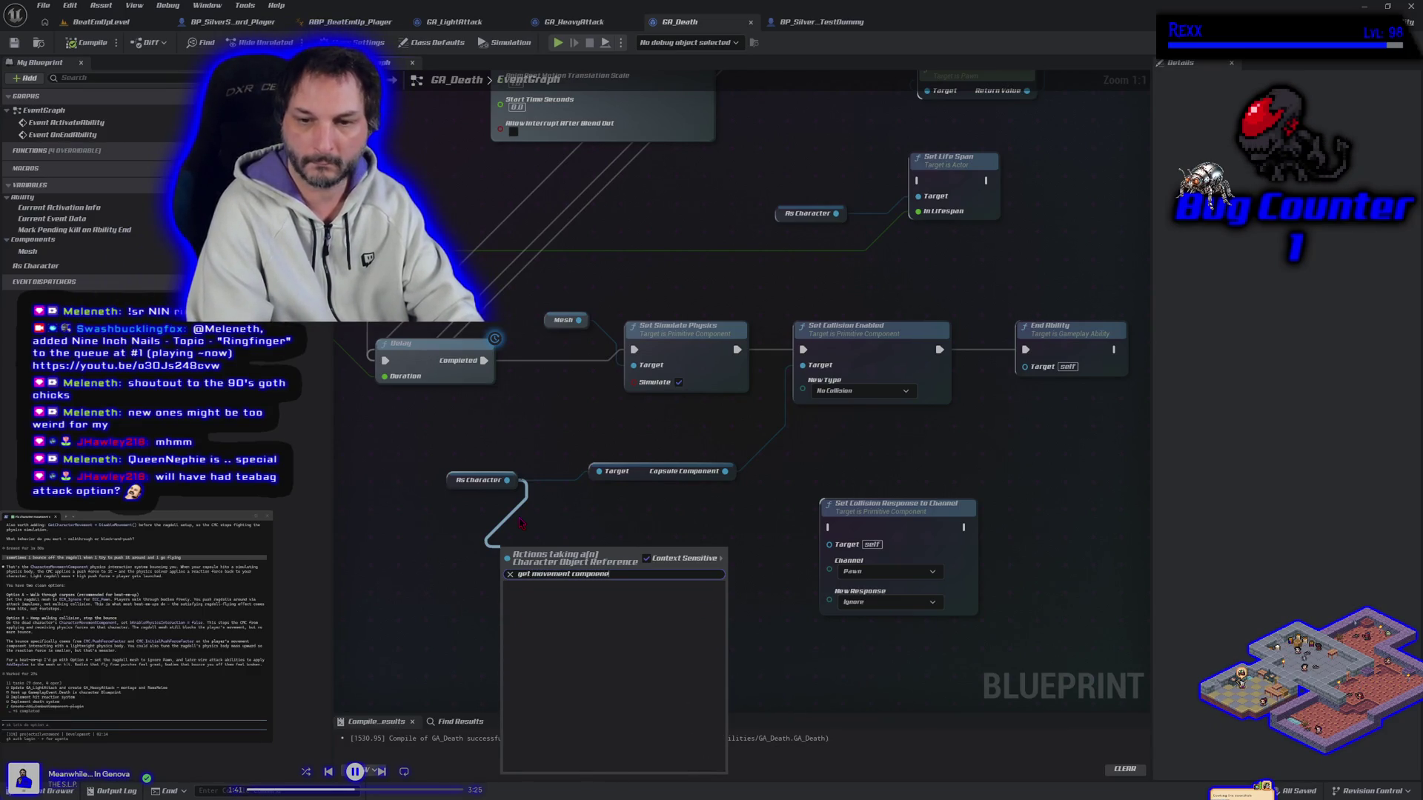
pyautogui.press('BackSpace')
pyautogui.write('nt')
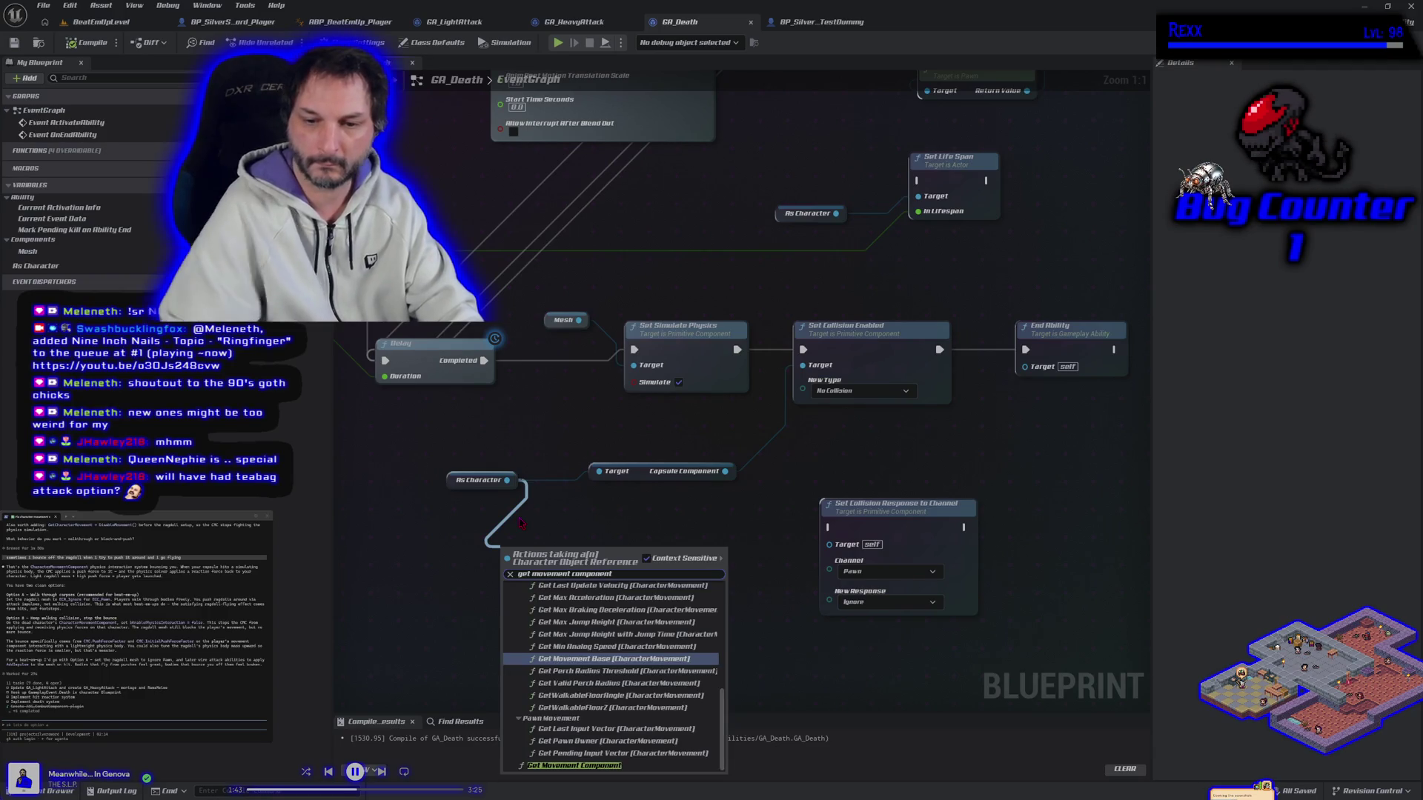
pyautogui.click(560, 767)
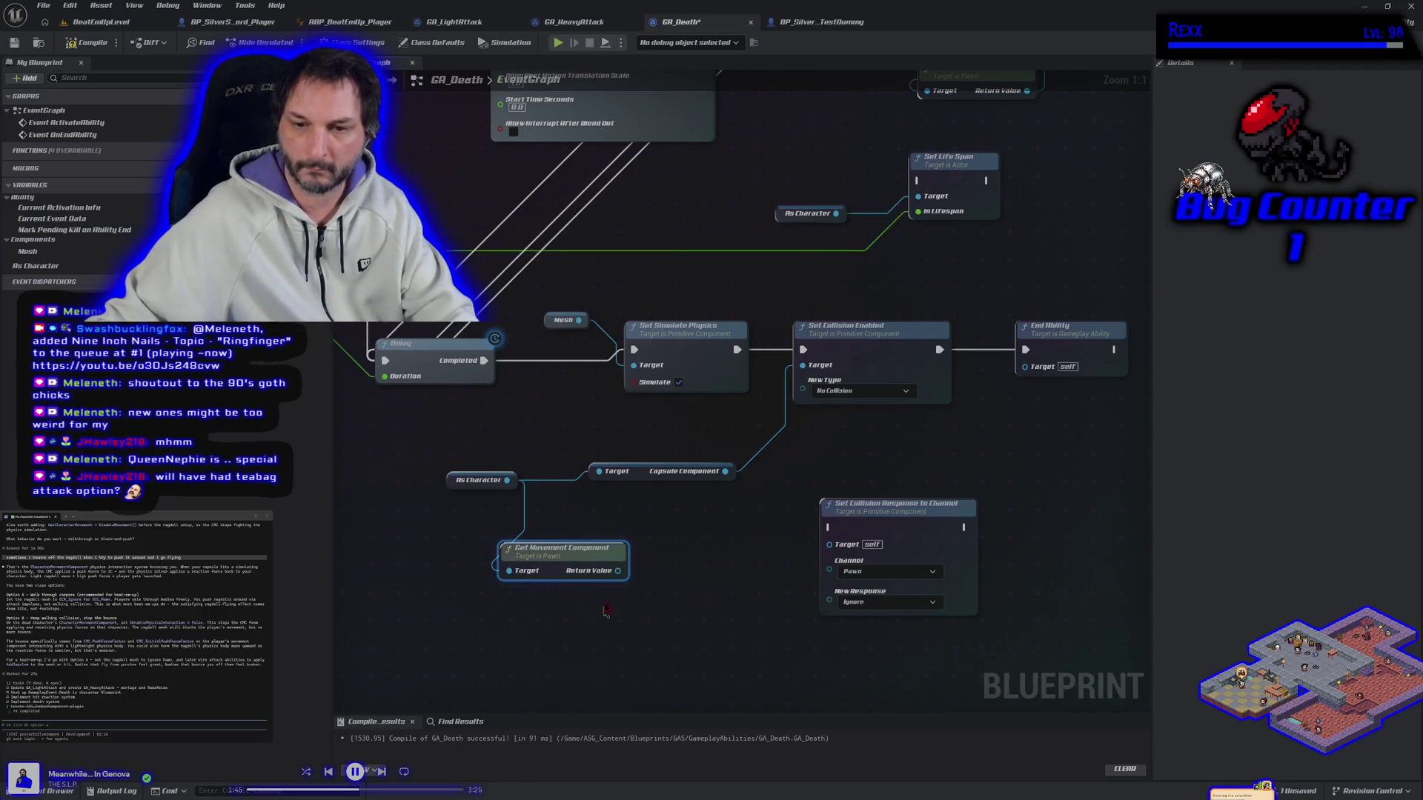
# Search 'physics' actions from the movement component, cancel without adding, and nudge the node left.
pyautogui.moveTo(617, 571); pyautogui.dragTo(667, 583)
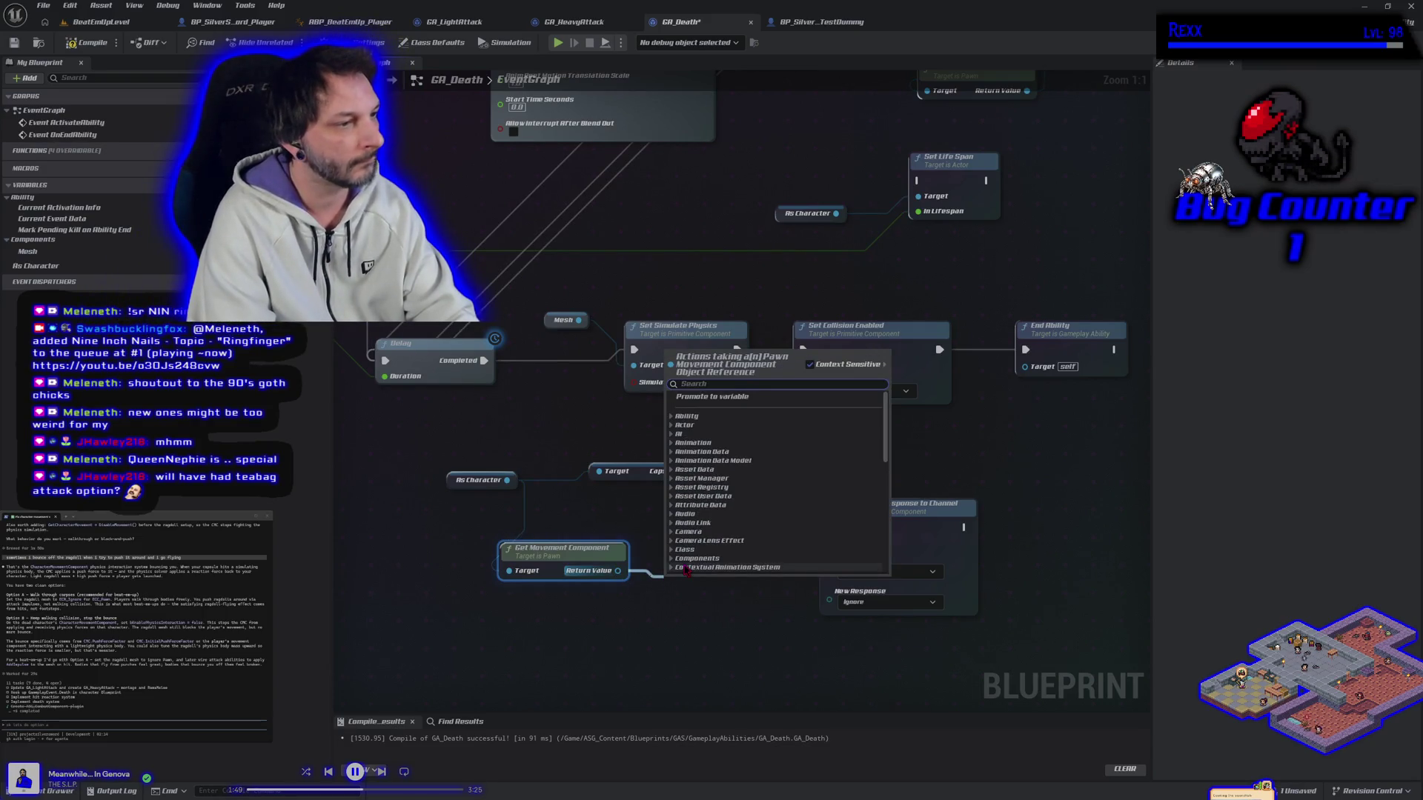
pyautogui.write('ebea')
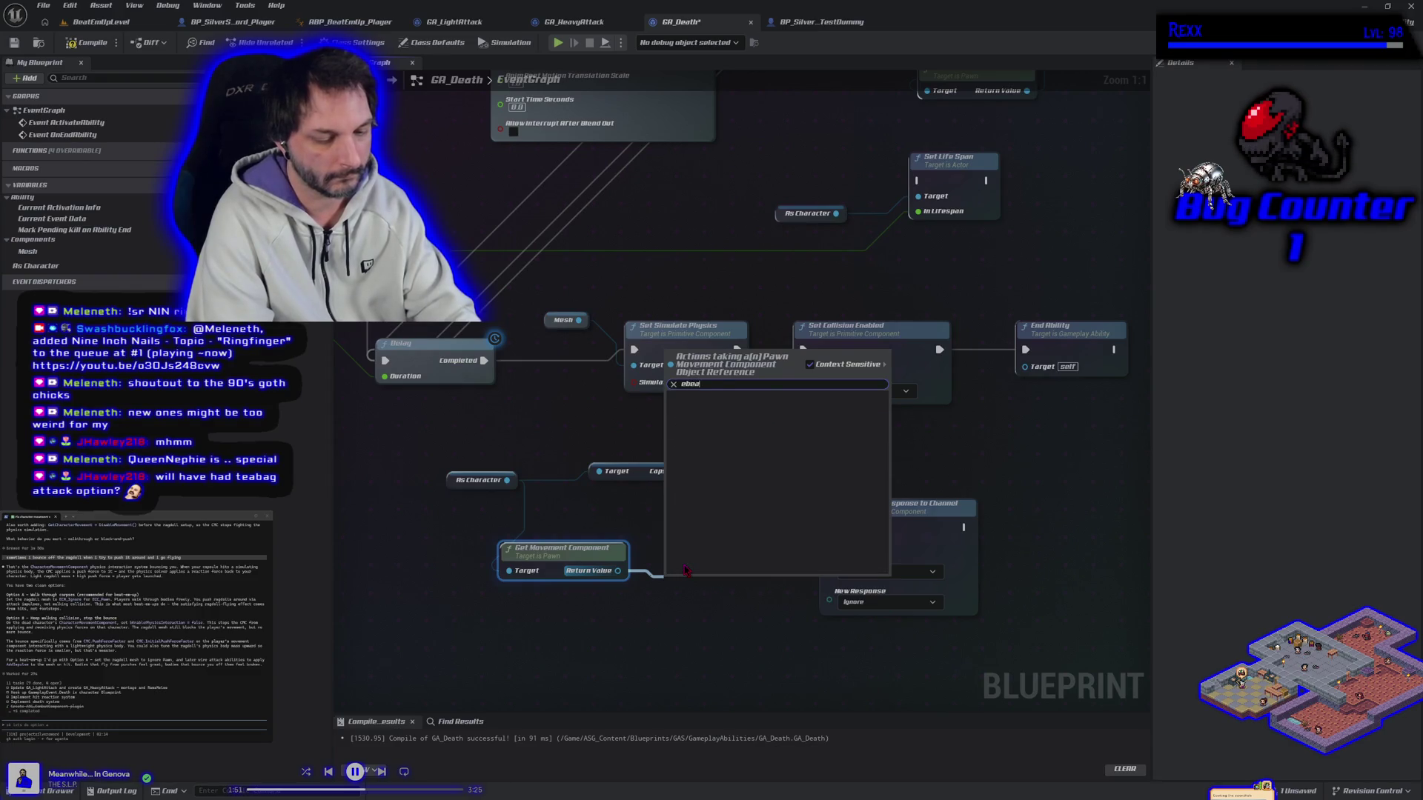
pyautogui.press('BackSpace')
pyautogui.press('BackSpace')
pyautogui.press('BackSpace')
pyautogui.write('na')
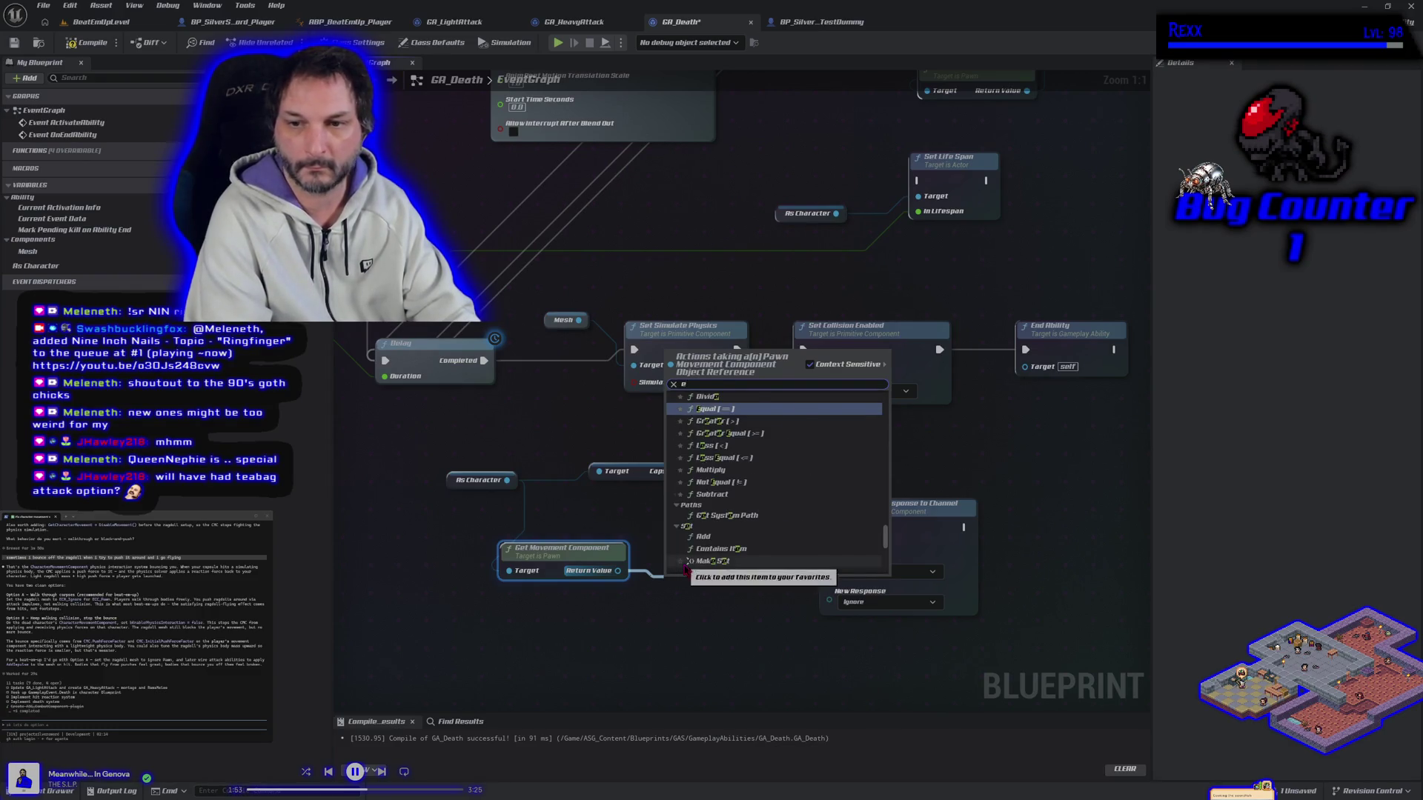
pyautogui.write('ble')
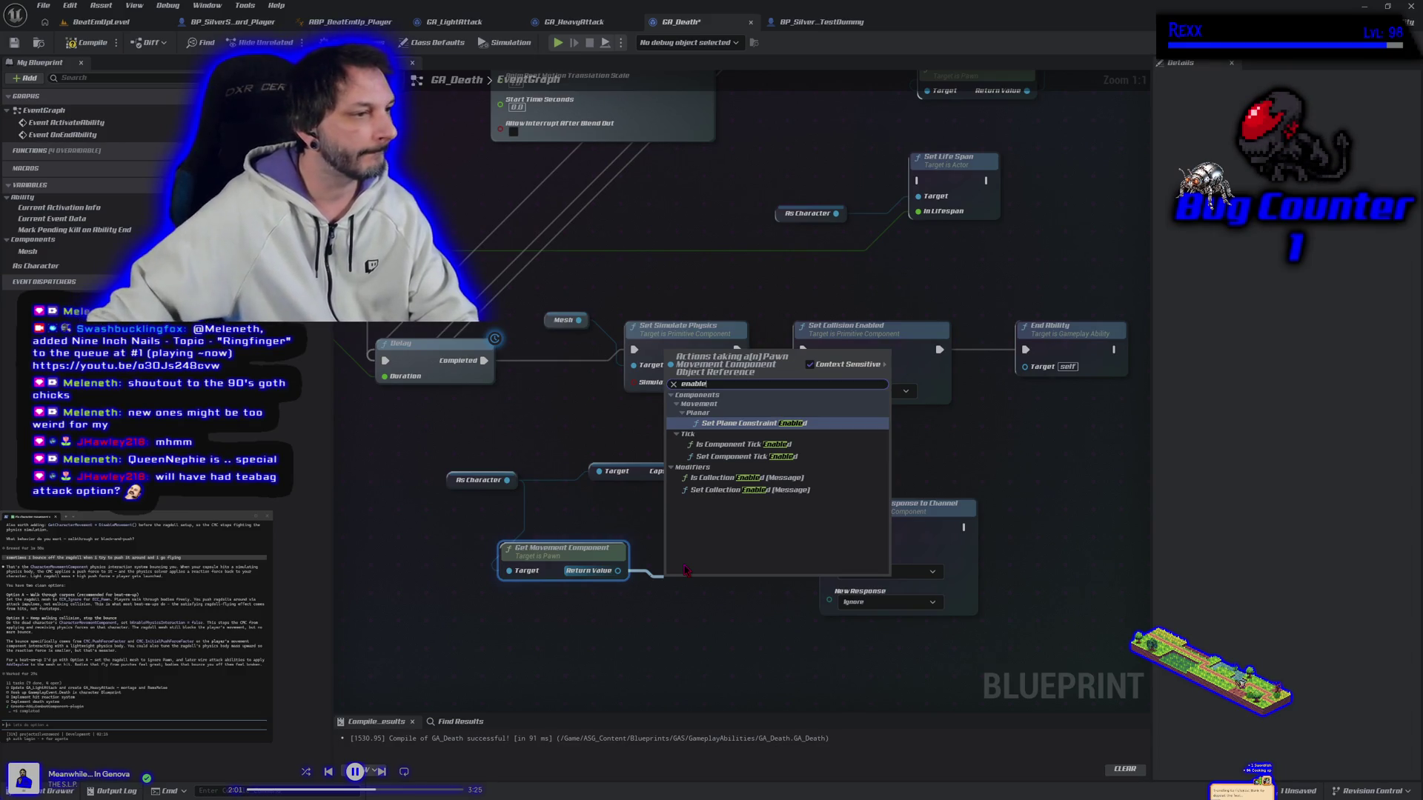
pyautogui.press('BackSpace')
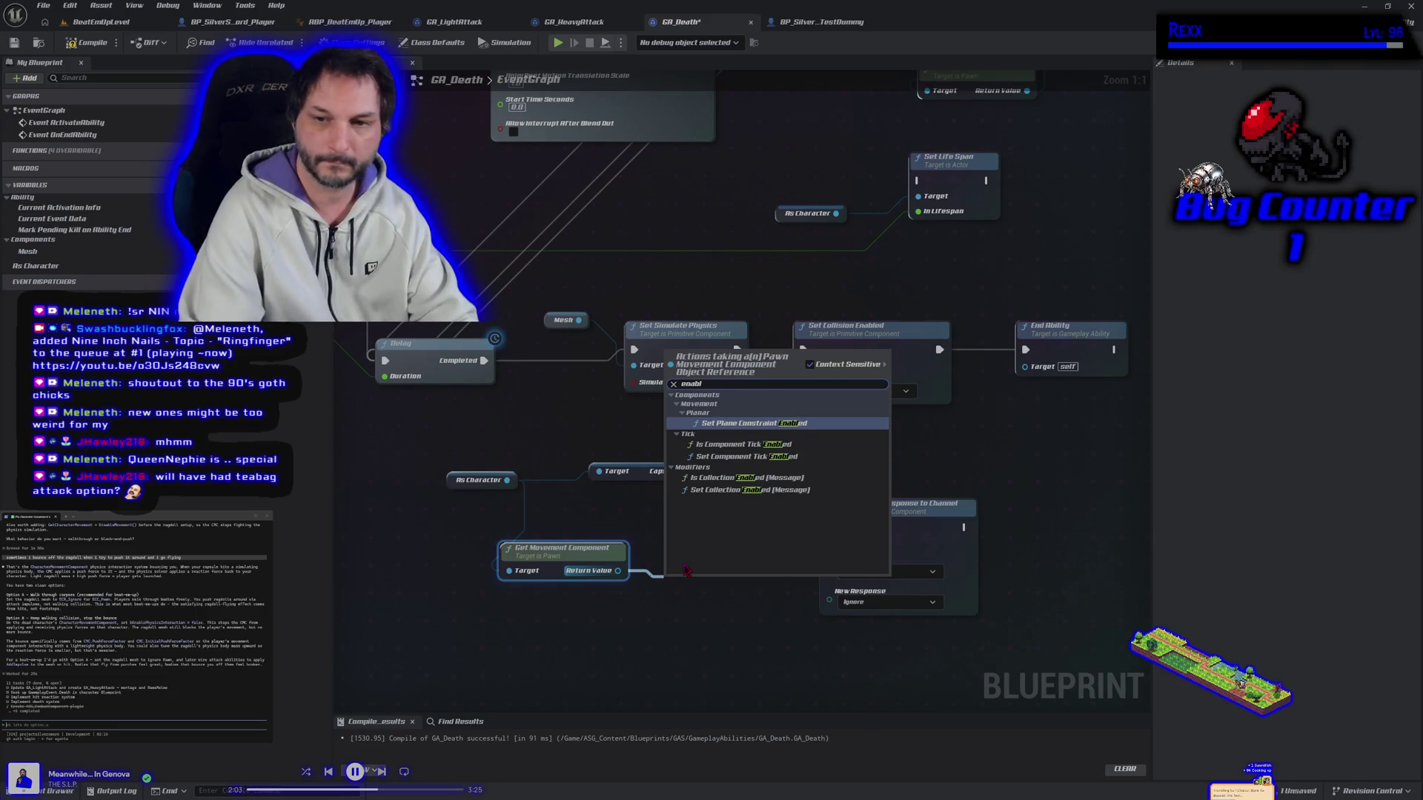
pyautogui.press('BackSpace')
pyautogui.press('BackSpace')
pyautogui.press('BackSpace')
pyautogui.write('physi')
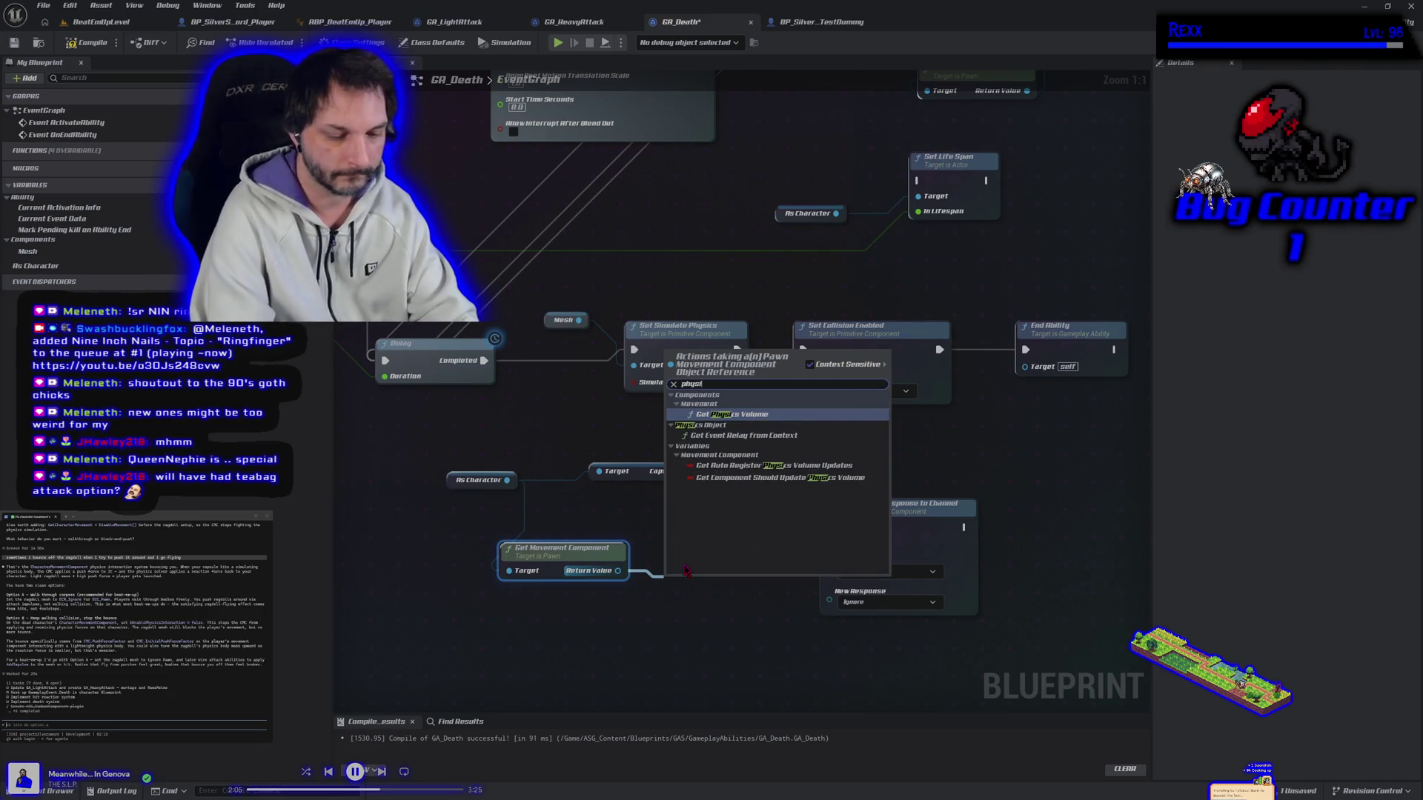
pyautogui.write('cs')
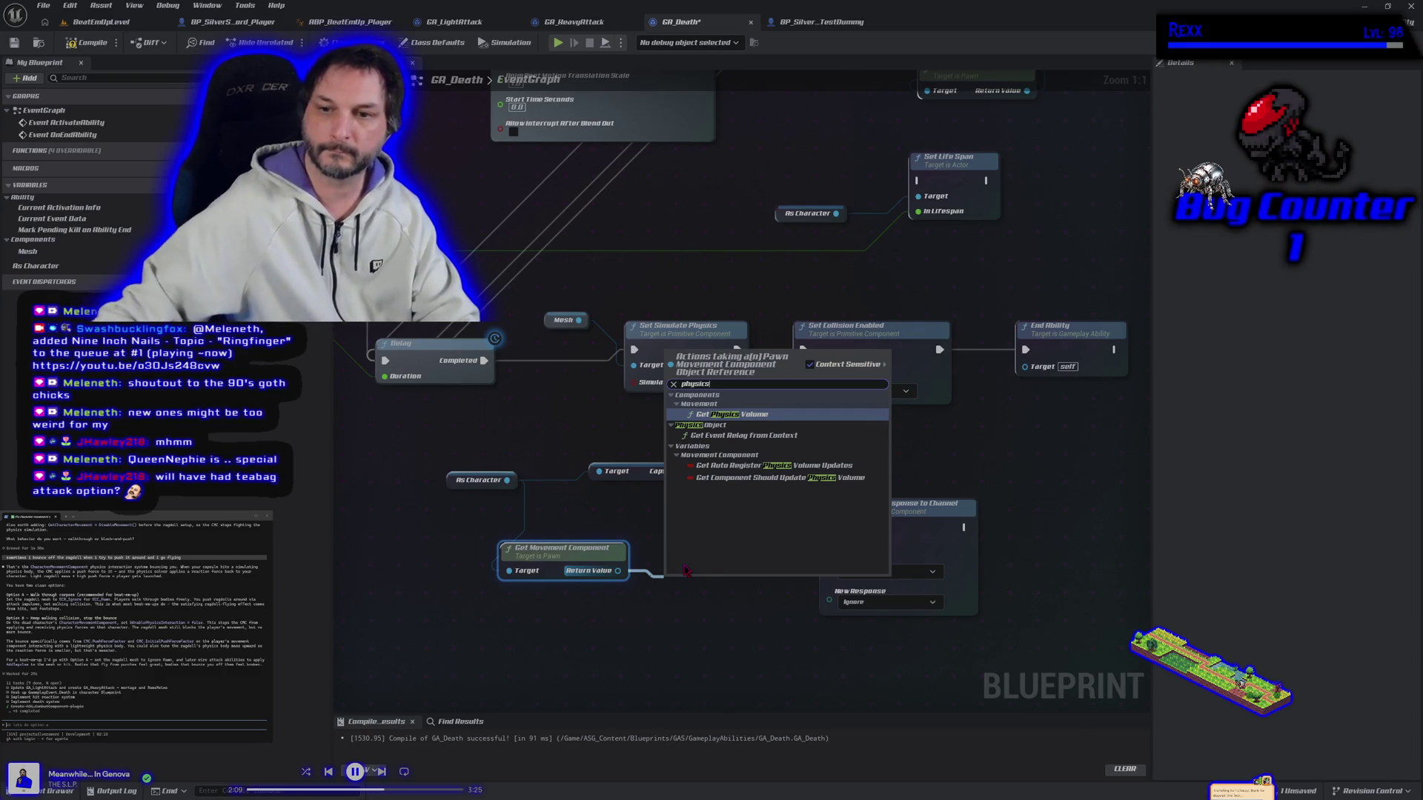
pyautogui.click(549, 504)
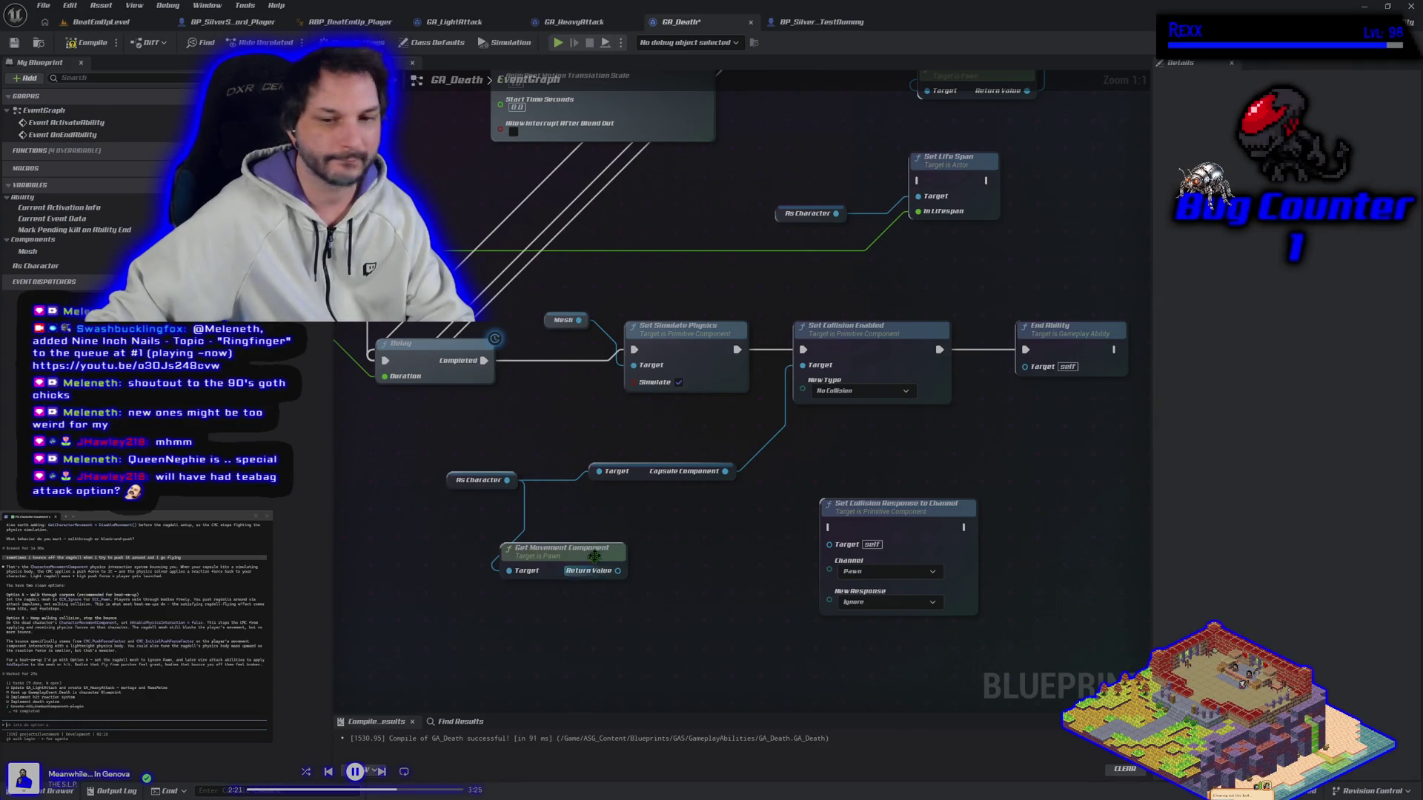
pyautogui.moveTo(564, 549)
pyautogui.mouseDown()
pyautogui.moveTo(526, 548)
pyautogui.moveTo(619, 569)
pyautogui.mouseUp()
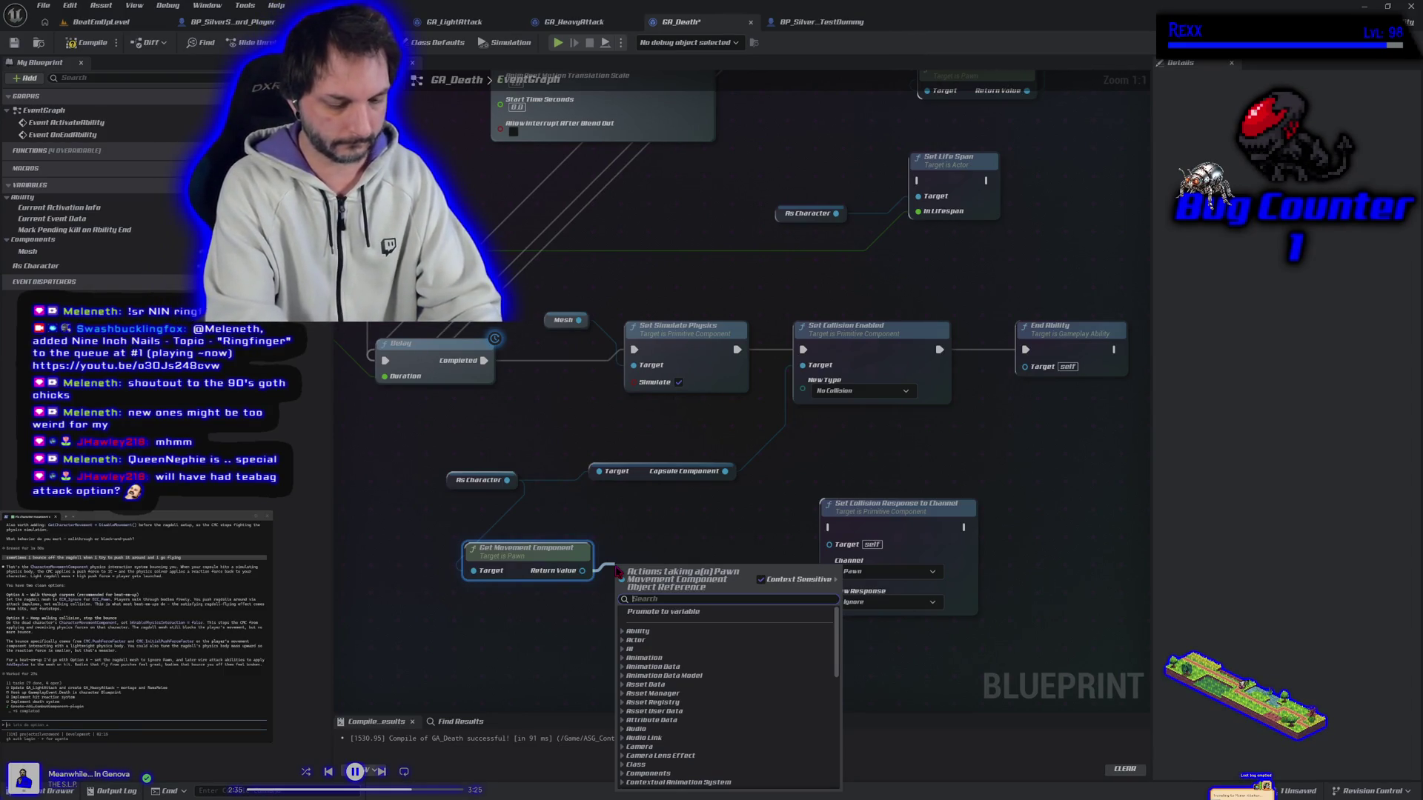
# From As Character add Get Character Movement and a SET Enable Physics Interaction node.
pyautogui.click(571, 519)
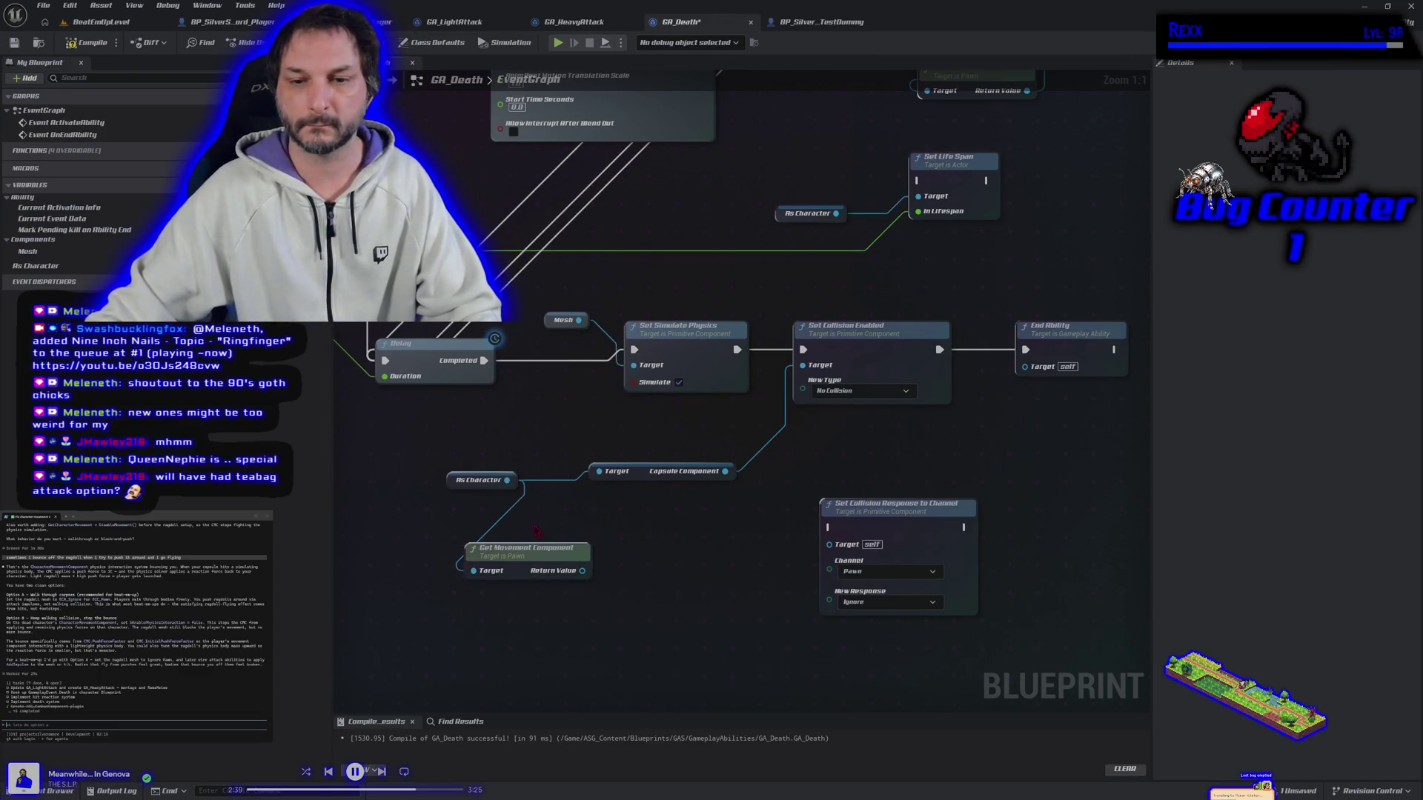
pyautogui.moveTo(507, 481); pyautogui.dragTo(602, 528)
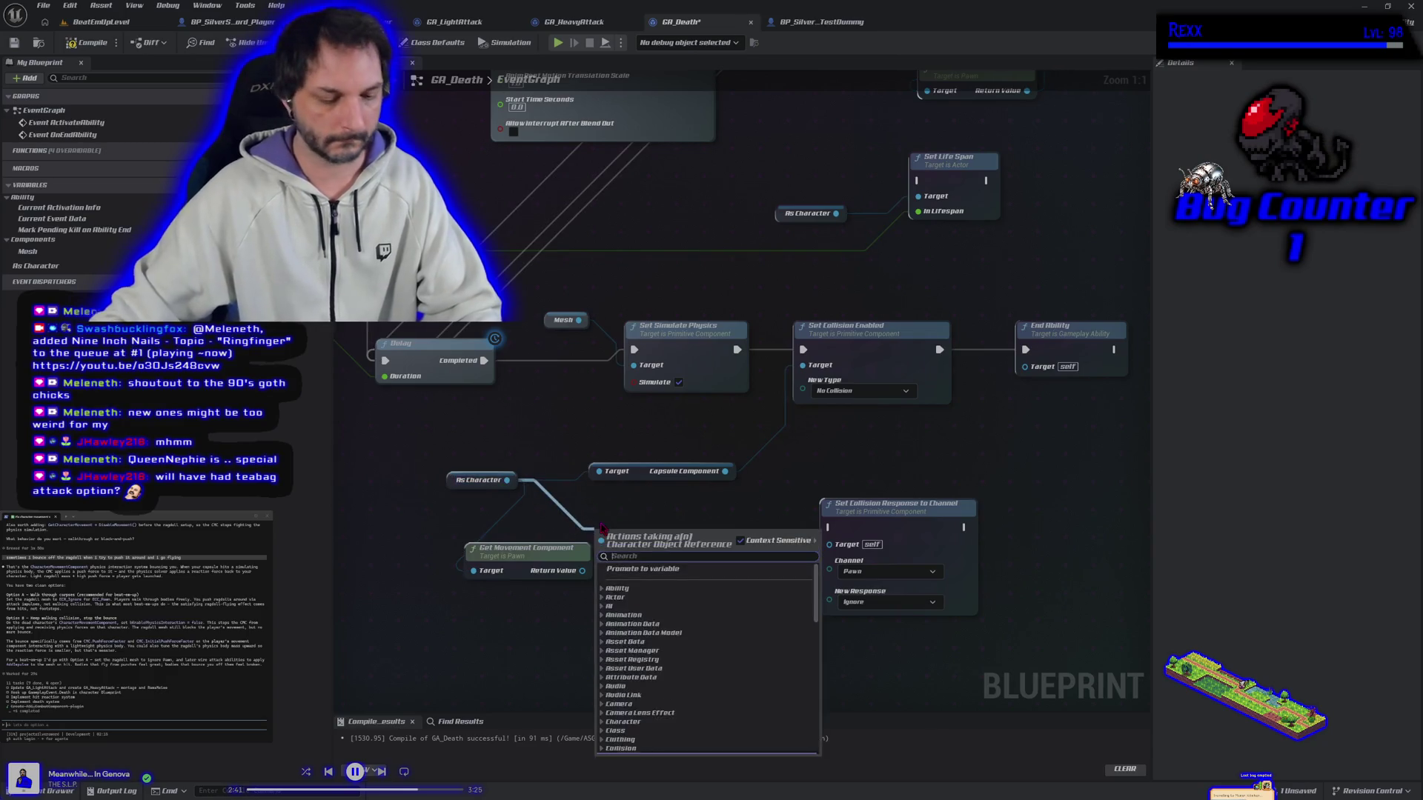
pyautogui.write('get character movem')
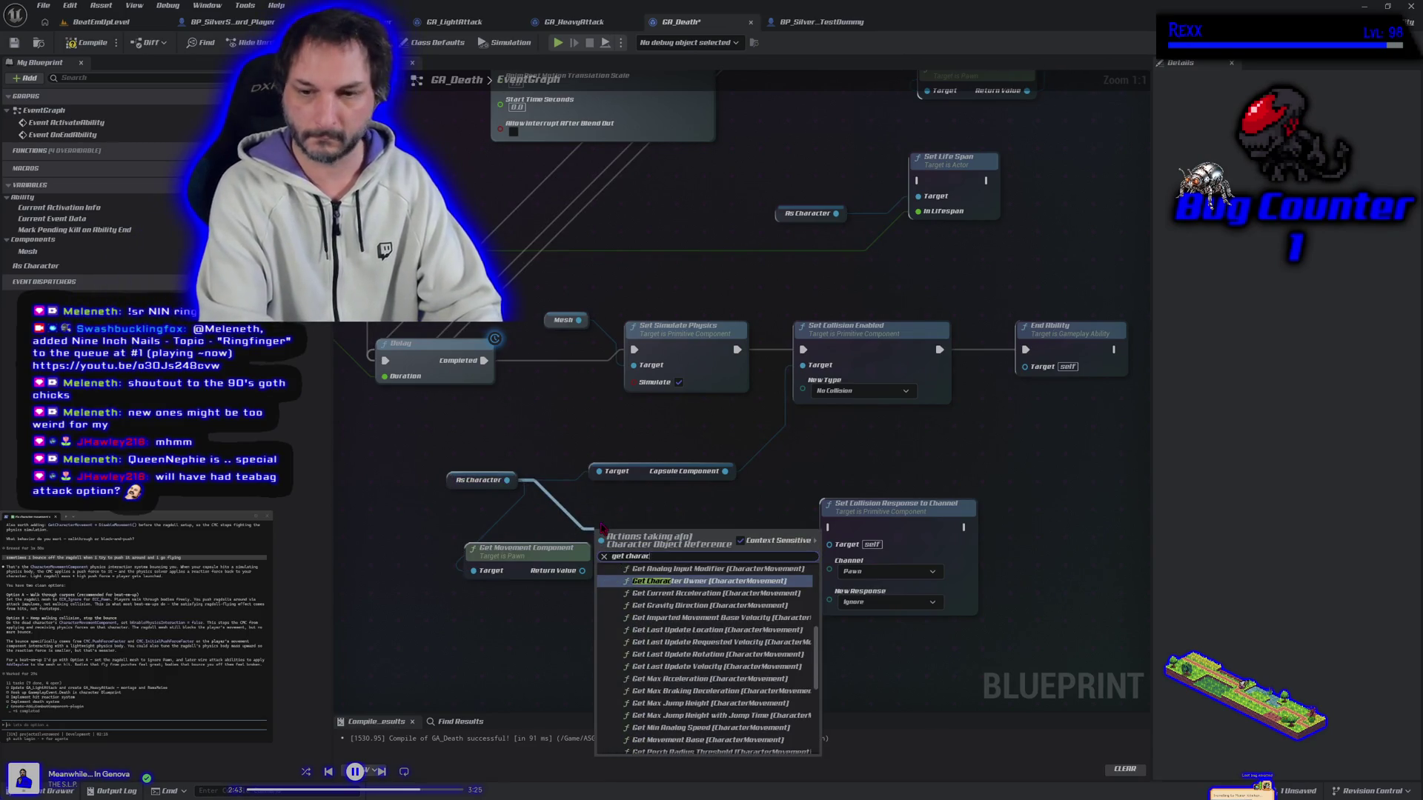
pyautogui.write('ent')
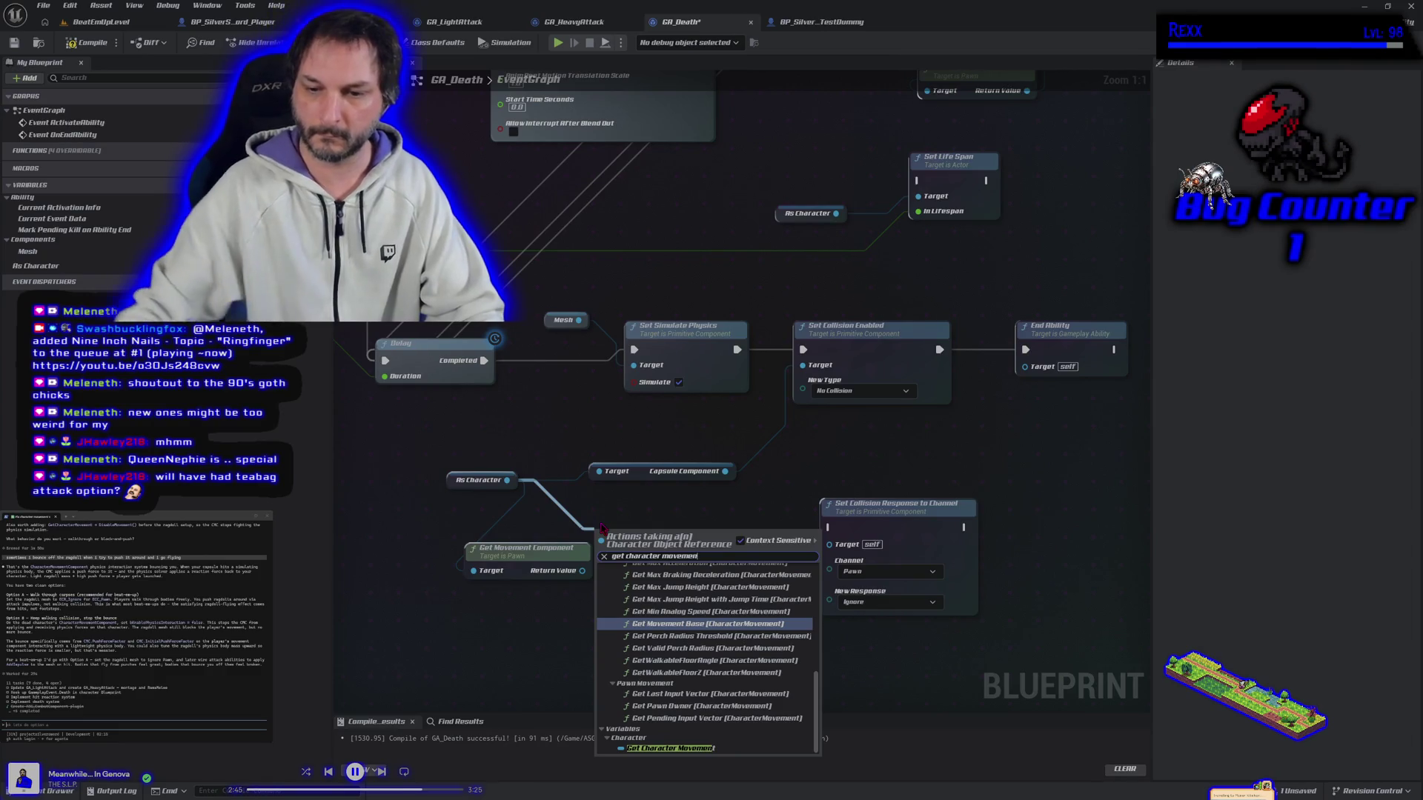
pyautogui.click(626, 750)
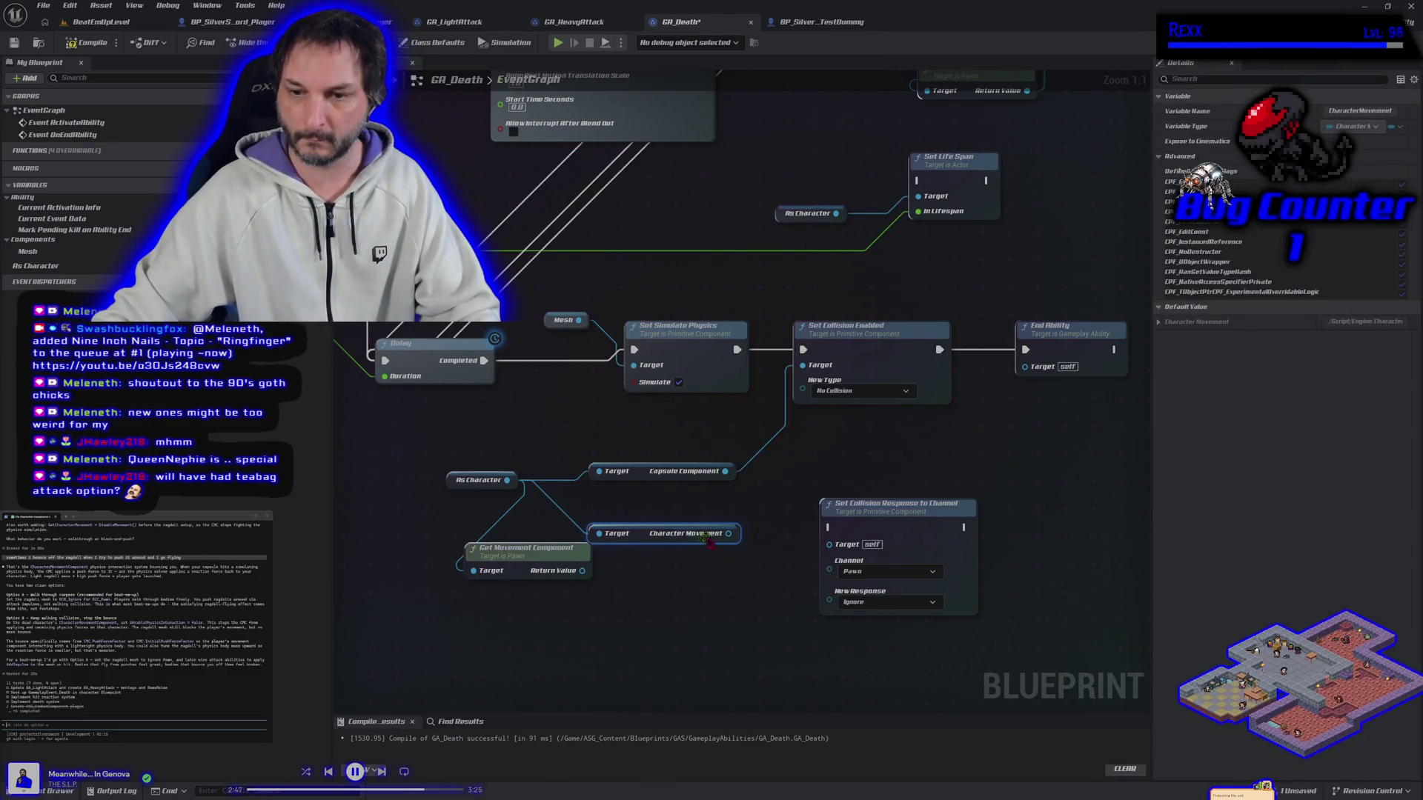
pyautogui.moveTo(729, 533)
pyautogui.mouseDown()
pyautogui.moveTo(722, 584)
pyautogui.moveTo(702, 573)
pyautogui.mouseUp()
pyautogui.write('physics')
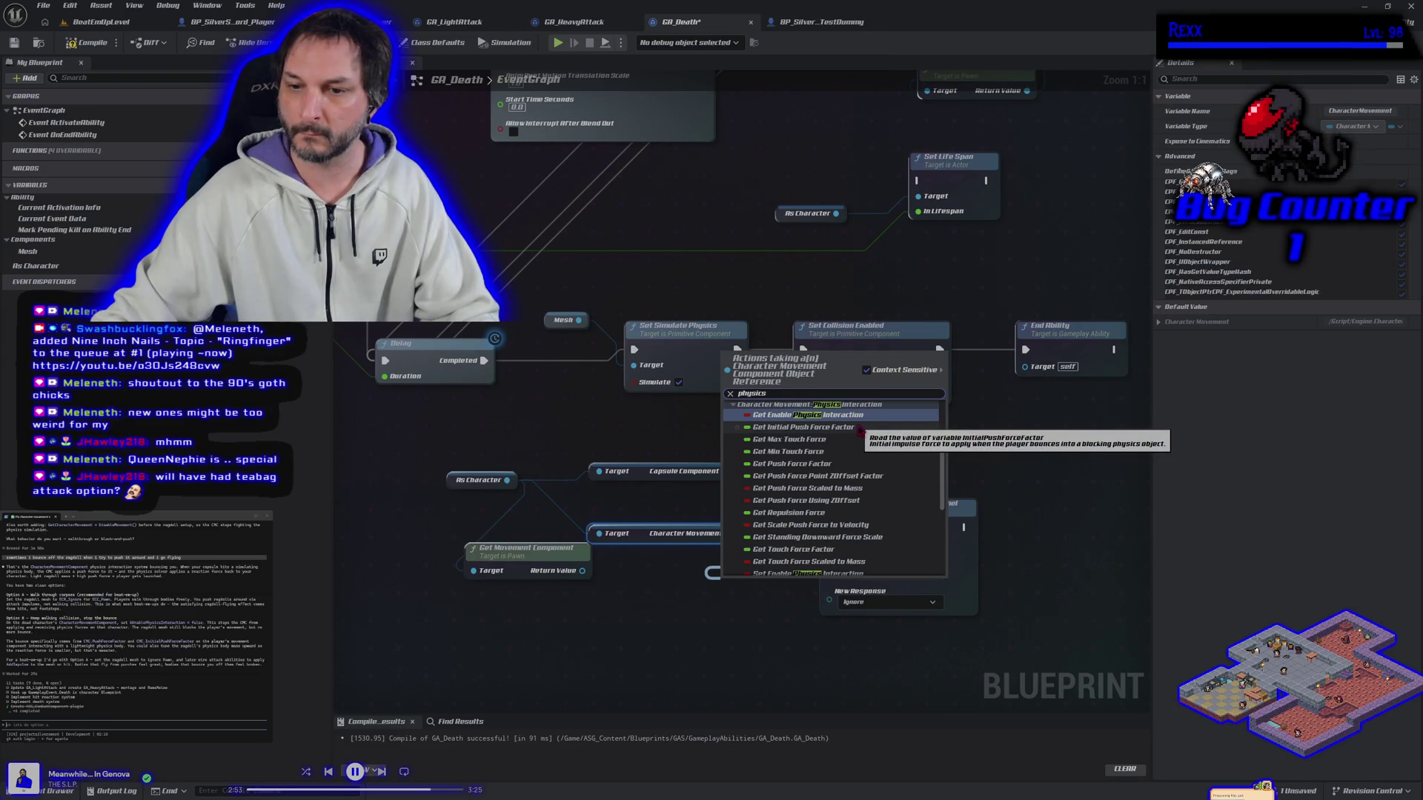
pyautogui.scroll(-2, 867, 459)
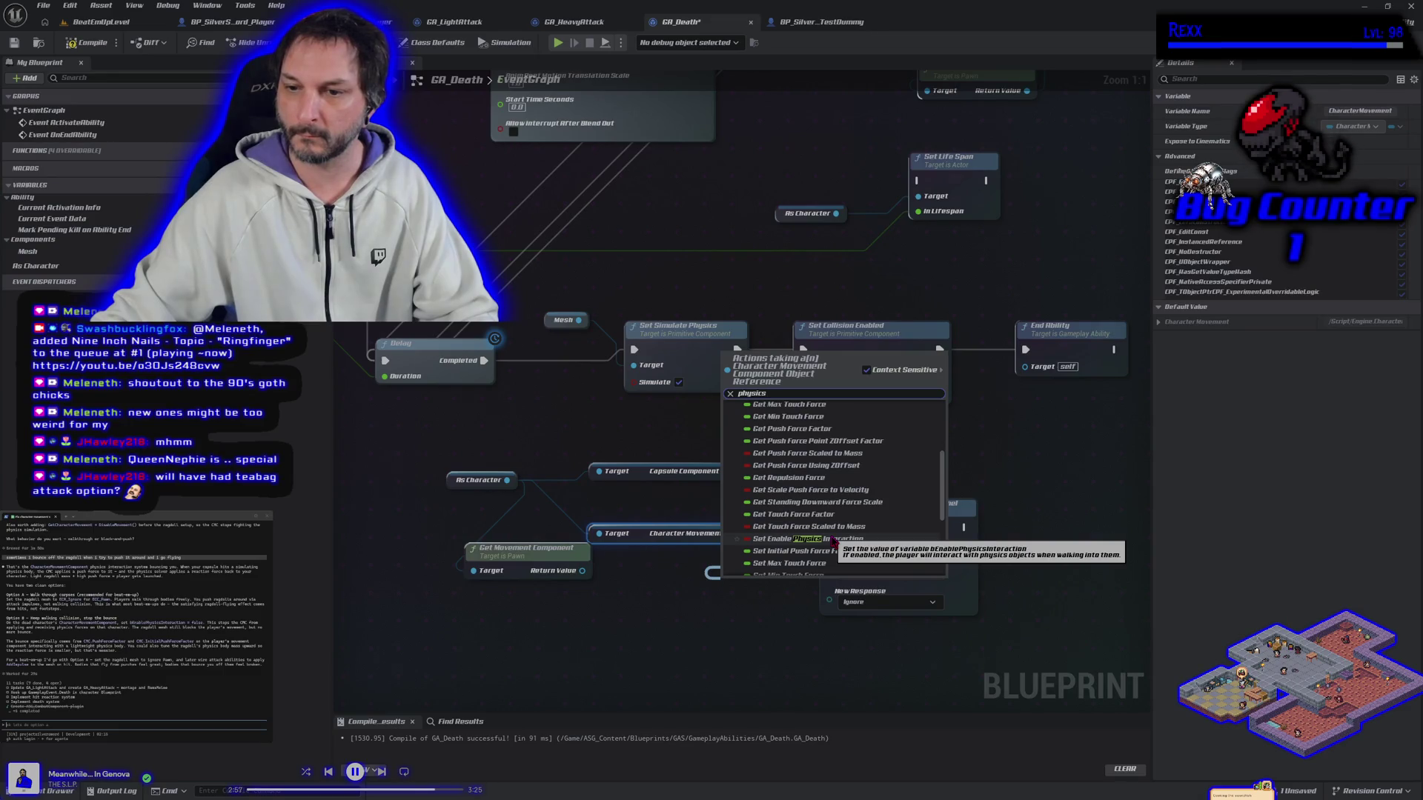
pyautogui.click(833, 540)
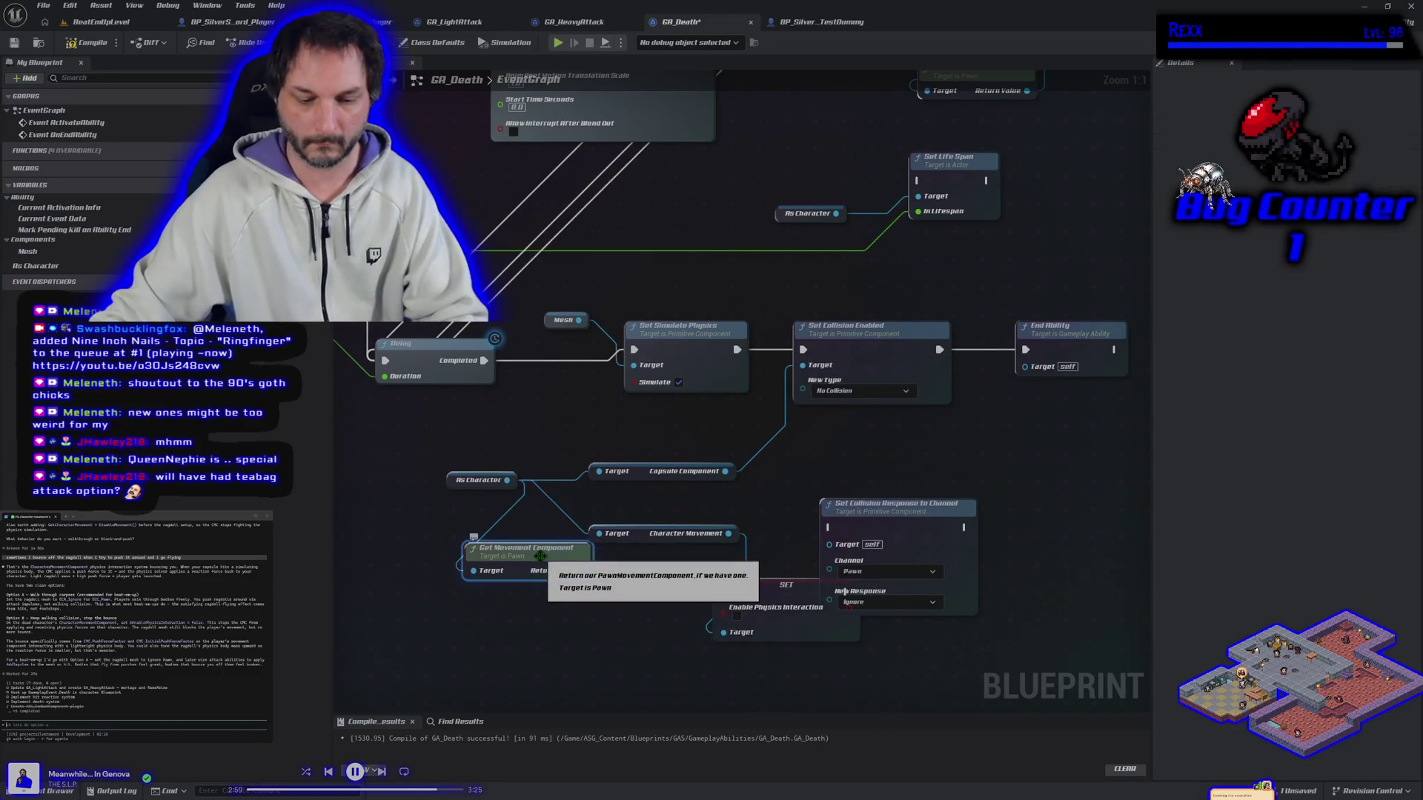
# Delete Get Movement Component and arrange the SET node ahead of End Ability.
pyautogui.press('Delete')
pyautogui.moveTo(780, 589)
pyautogui.mouseDown()
pyautogui.moveTo(815, 491)
pyautogui.moveTo(901, 427)
pyautogui.mouseUp()
pyautogui.moveTo(1057, 342)
pyautogui.mouseDown()
pyautogui.moveTo(808, 374)
pyautogui.moveTo(898, 374)
pyautogui.mouseUp()
pyautogui.moveTo(638, 475)
pyautogui.mouseDown()
pyautogui.moveTo(667, 475)
pyautogui.moveTo(763, 378)
pyautogui.moveTo(755, 396)
pyautogui.moveTo(713, 384)
pyautogui.moveTo(790, 389)
pyautogui.mouseUp()
pyautogui.moveTo(925, 389)
pyautogui.mouseDown()
pyautogui.moveTo(991, 393)
pyautogui.moveTo(908, 392)
pyautogui.mouseUp()
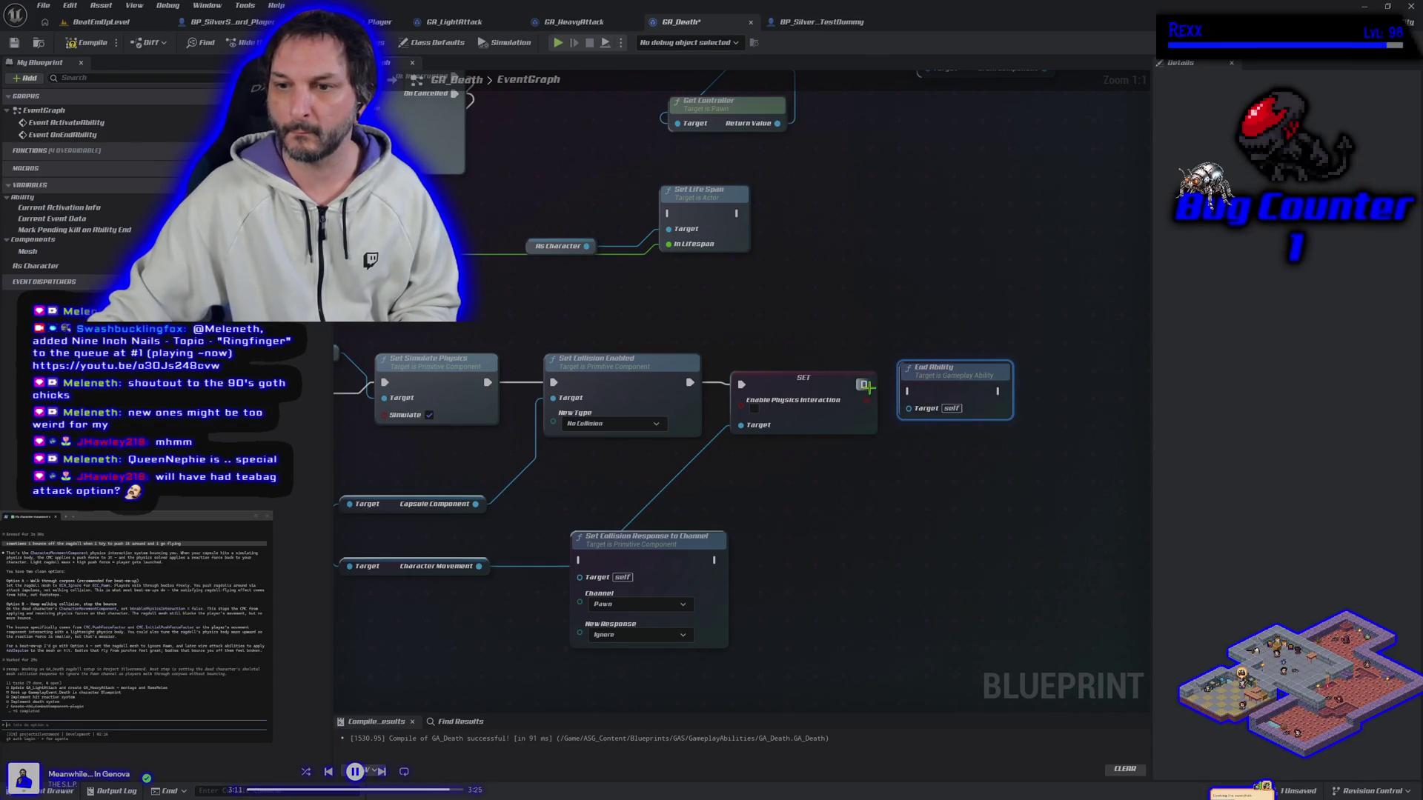
# Compile GA_Death, Save All, and return to the BeatEmUpLevel level.
pyautogui.click(89, 42)
pyautogui.click(42, 6)
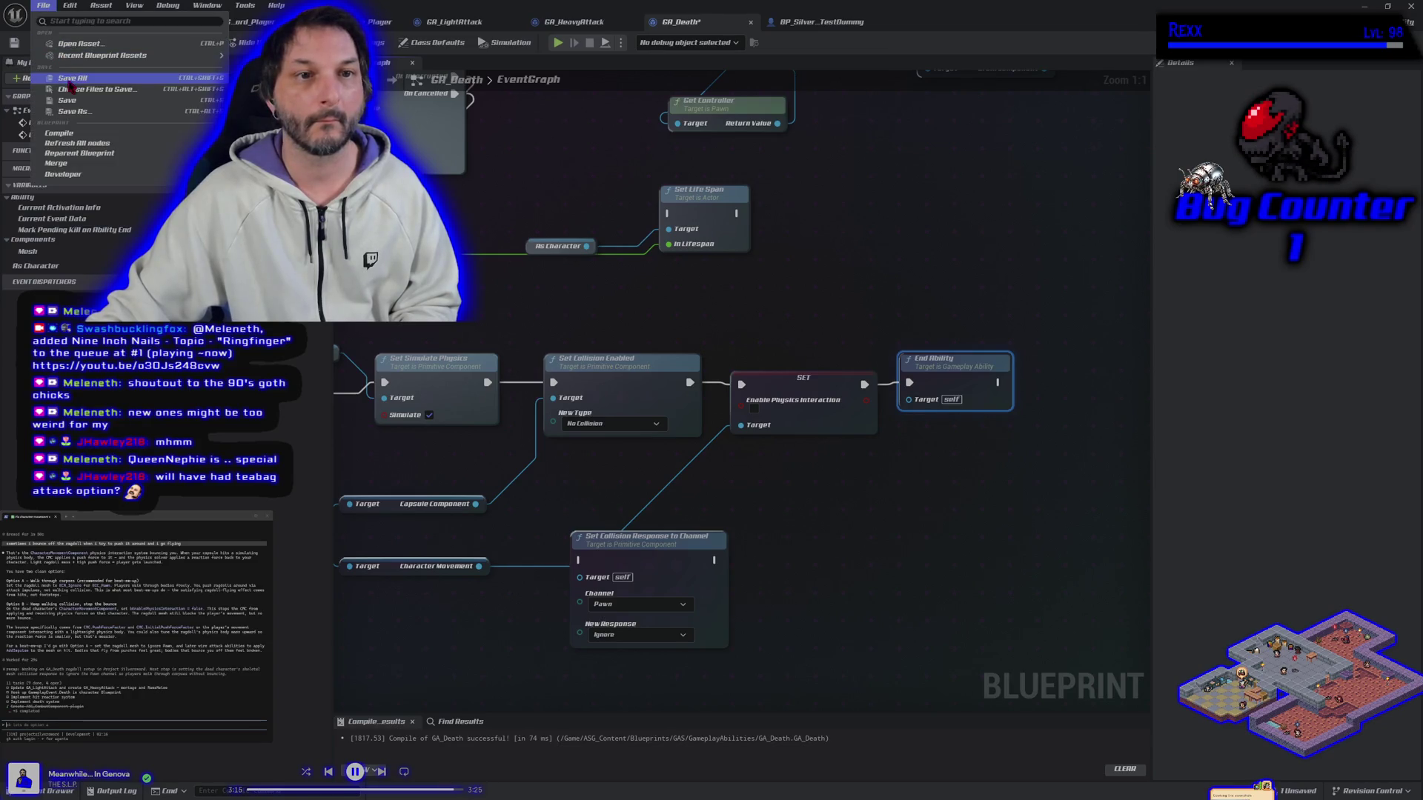
pyautogui.click(43, 6)
pyautogui.click(96, 22)
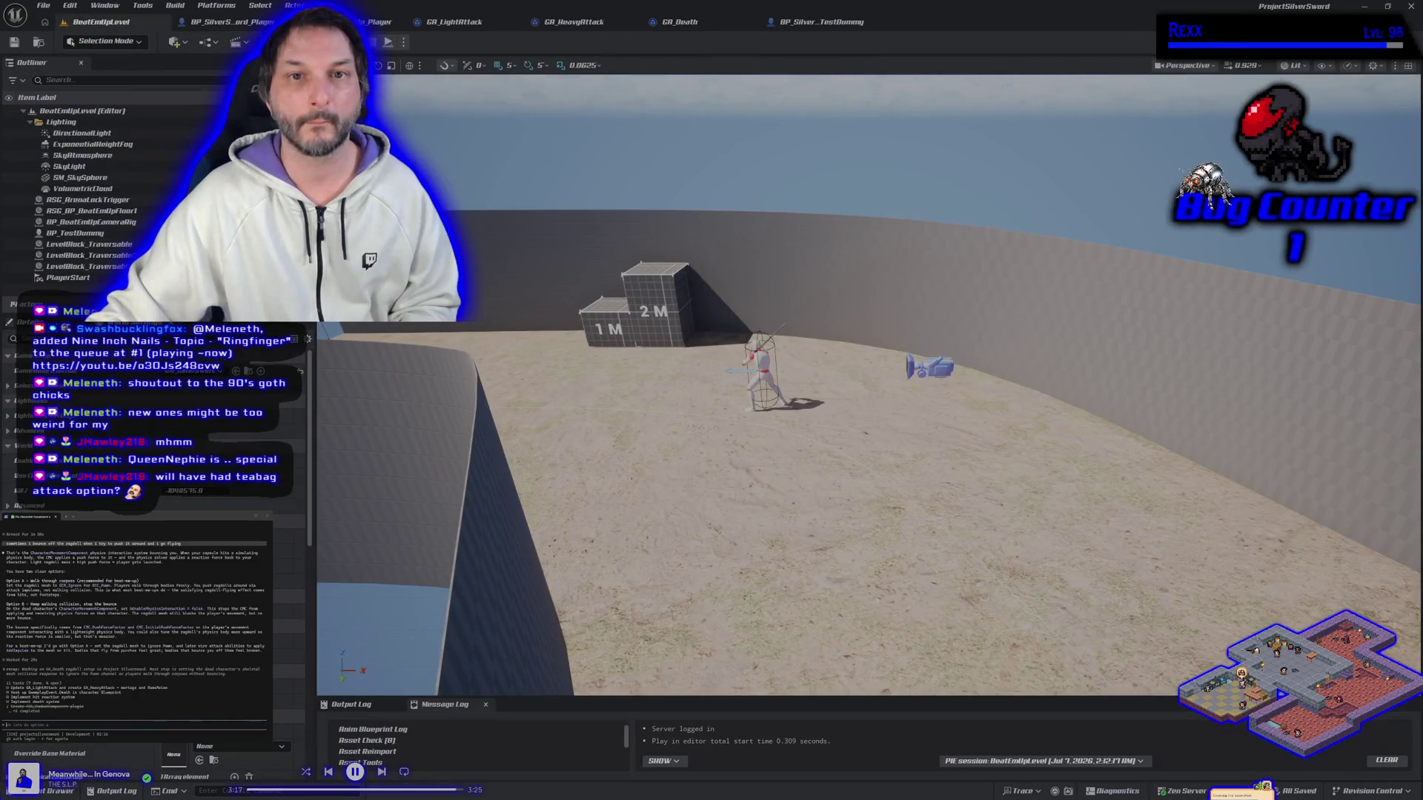
pyautogui.hotkey('alt', 'p')
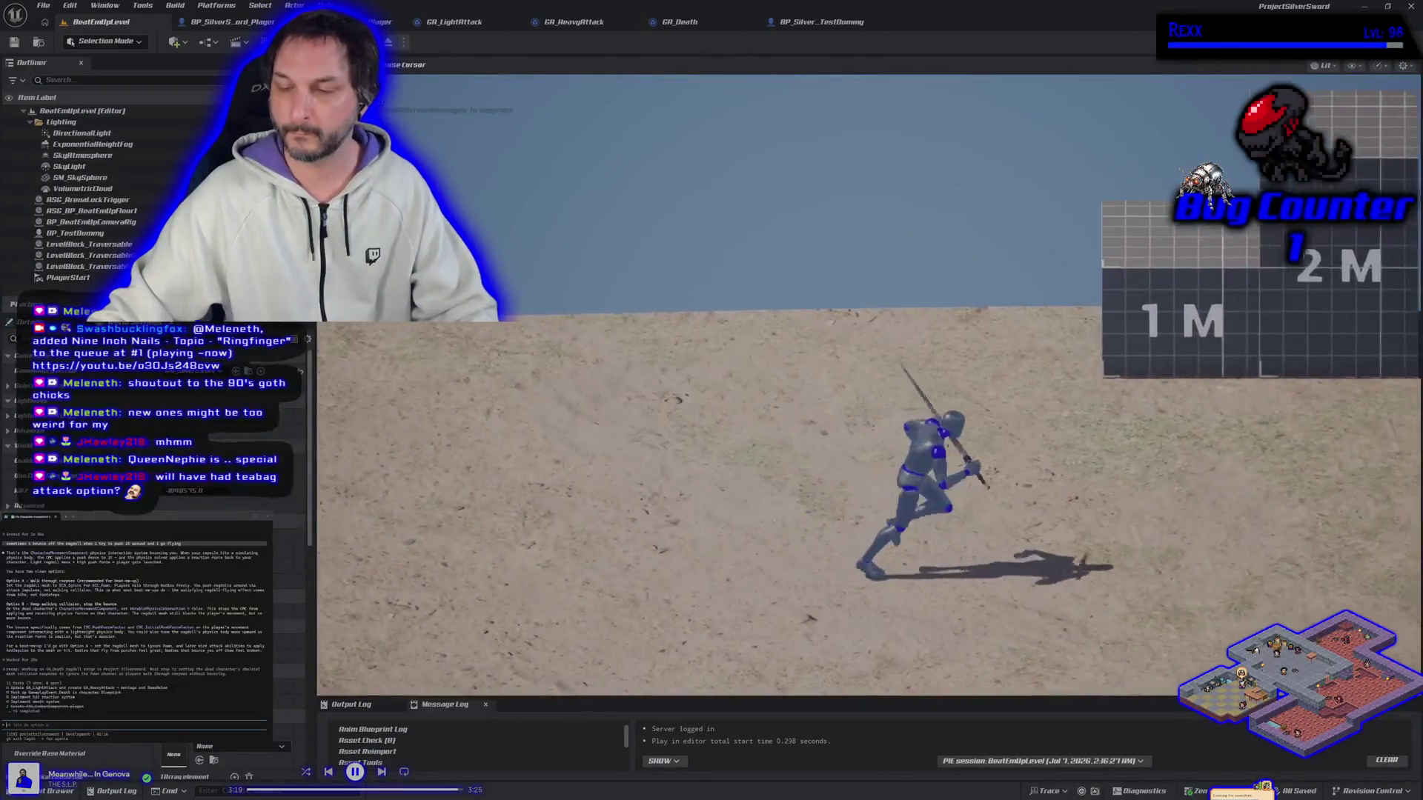
pyautogui.press('d')
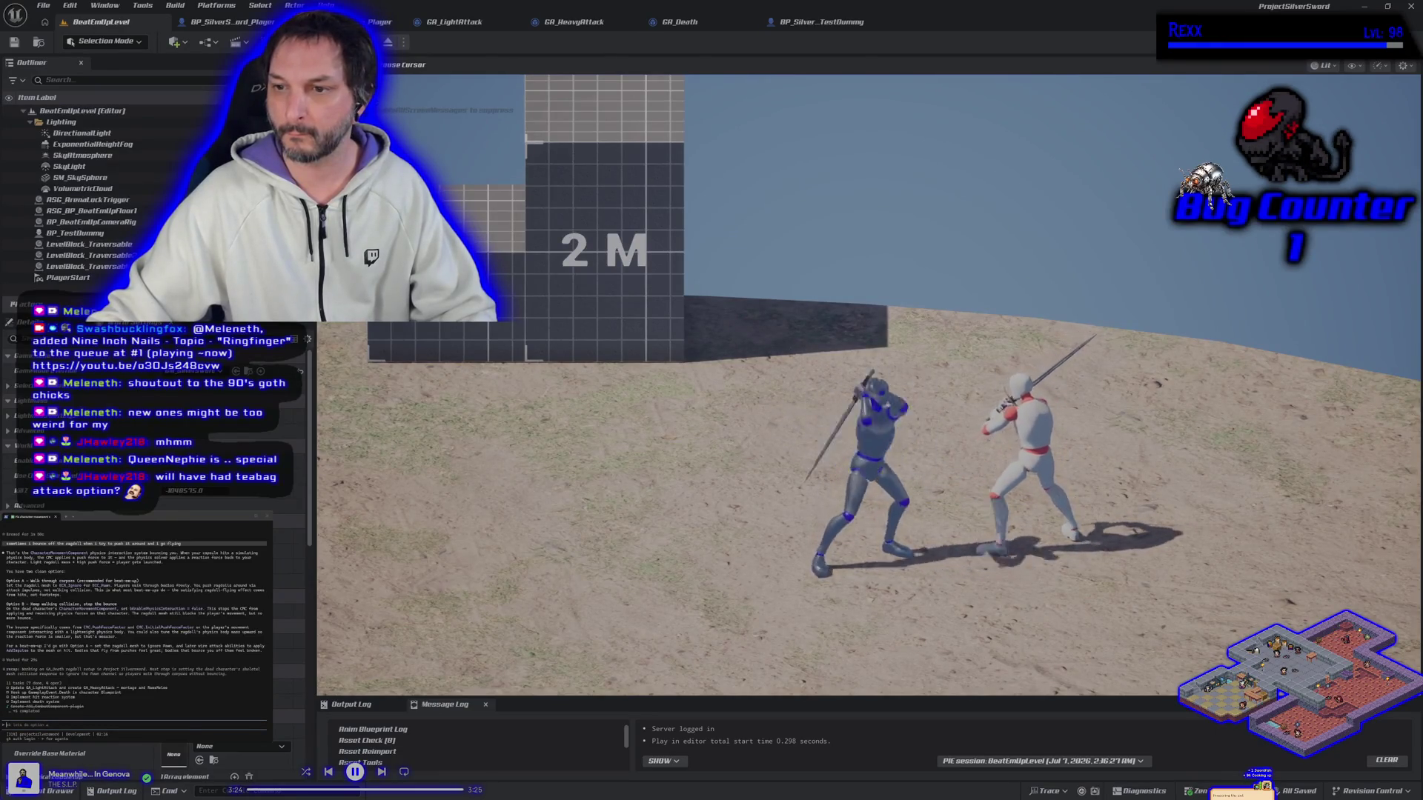
pyautogui.press('j')
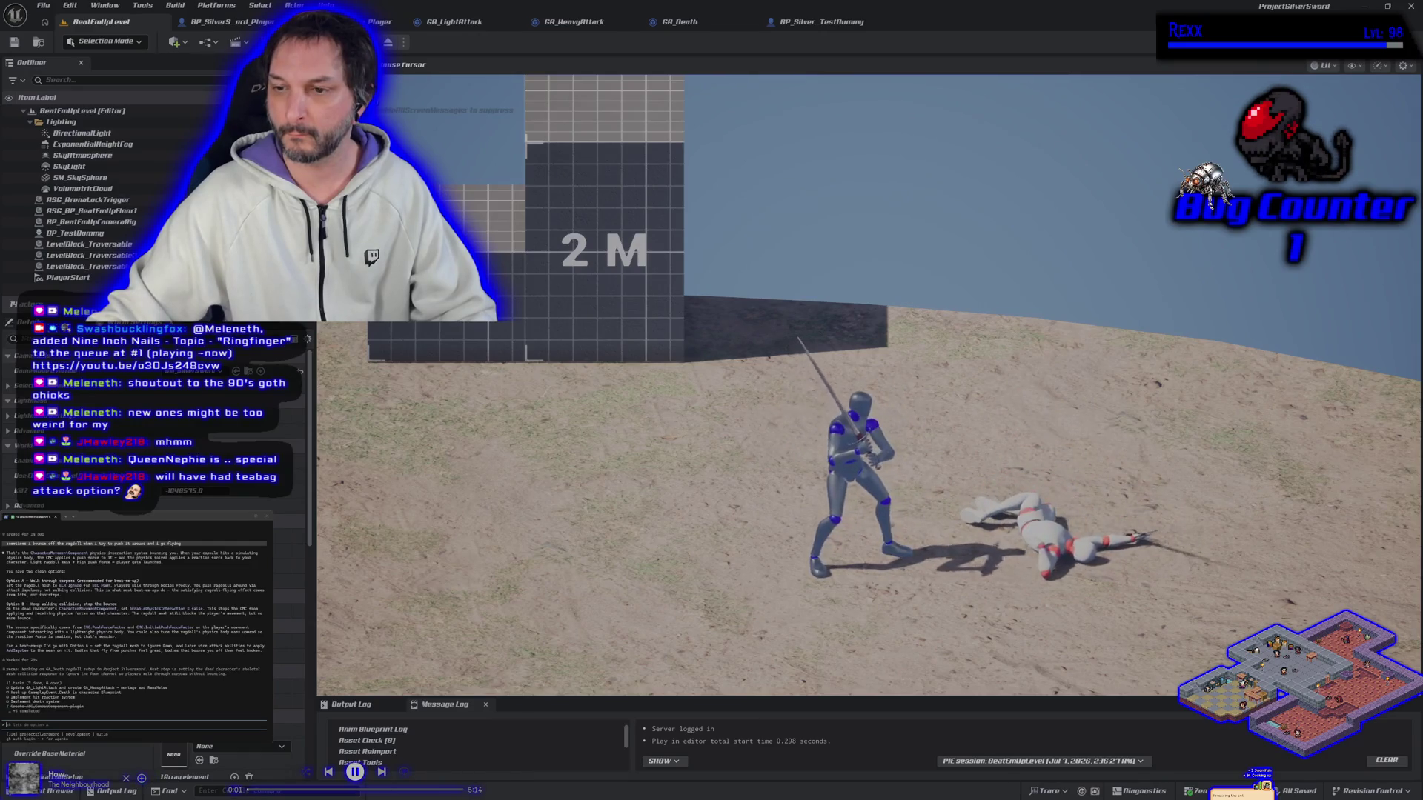
pyautogui.press('d')
pyautogui.press('space')
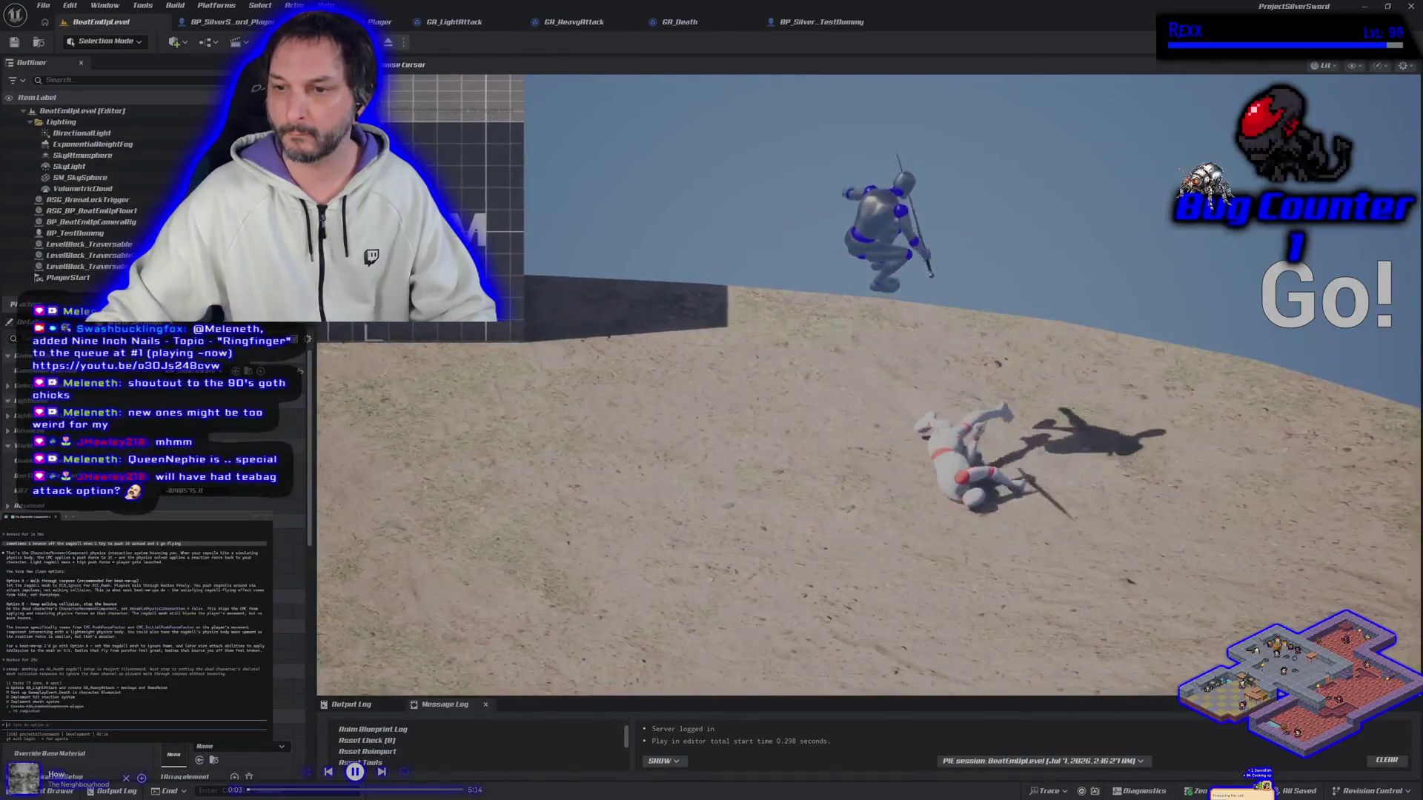
pyautogui.press('s')
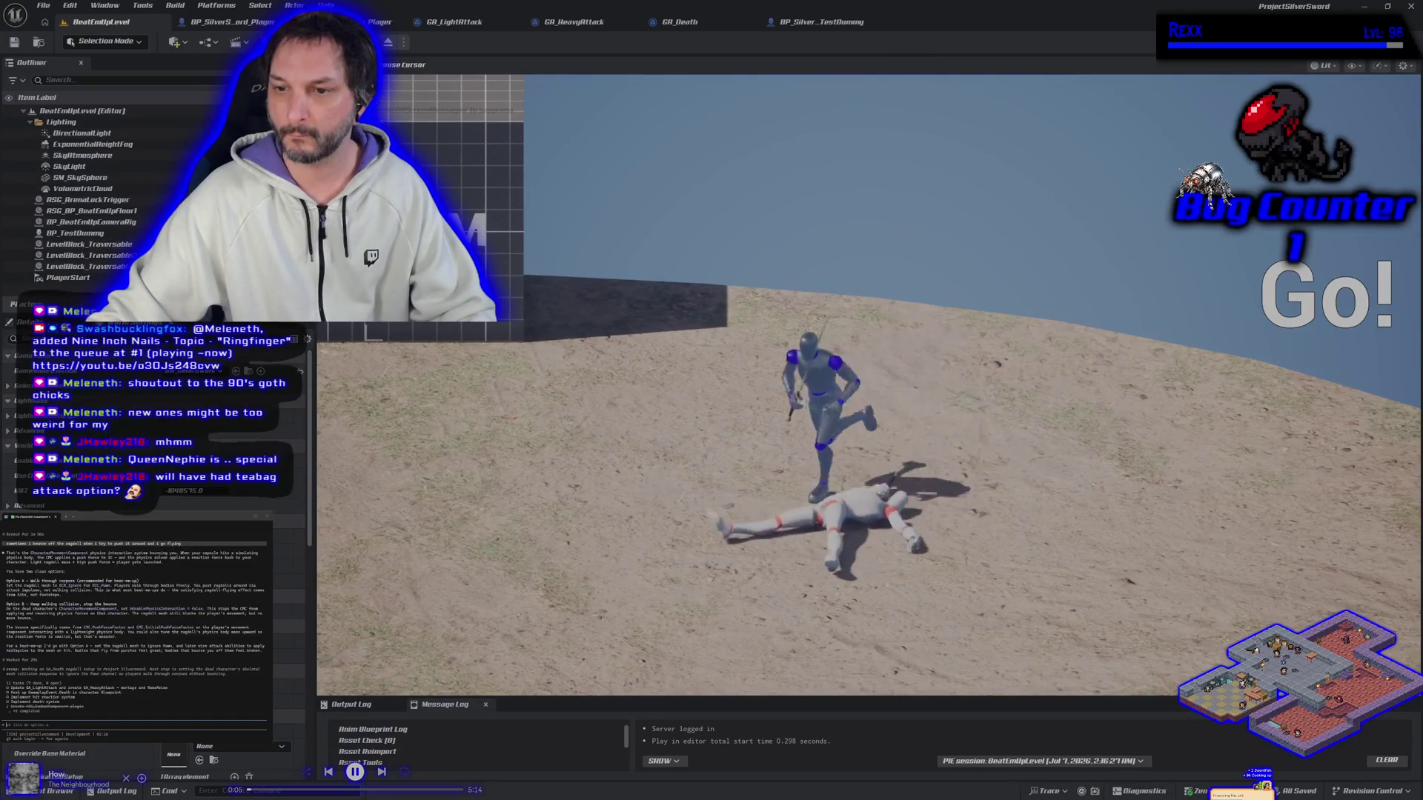
pyautogui.press('d')
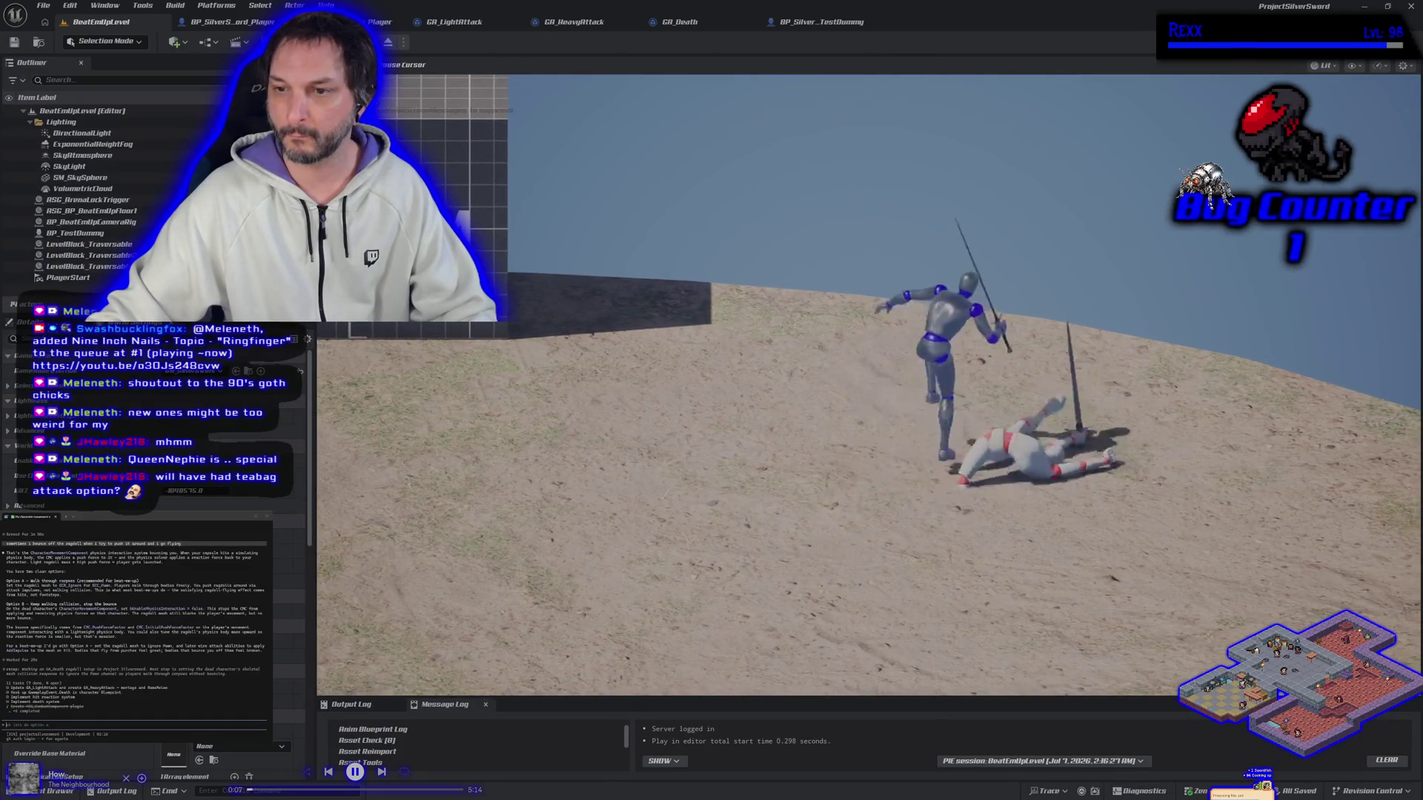
pyautogui.press('s')
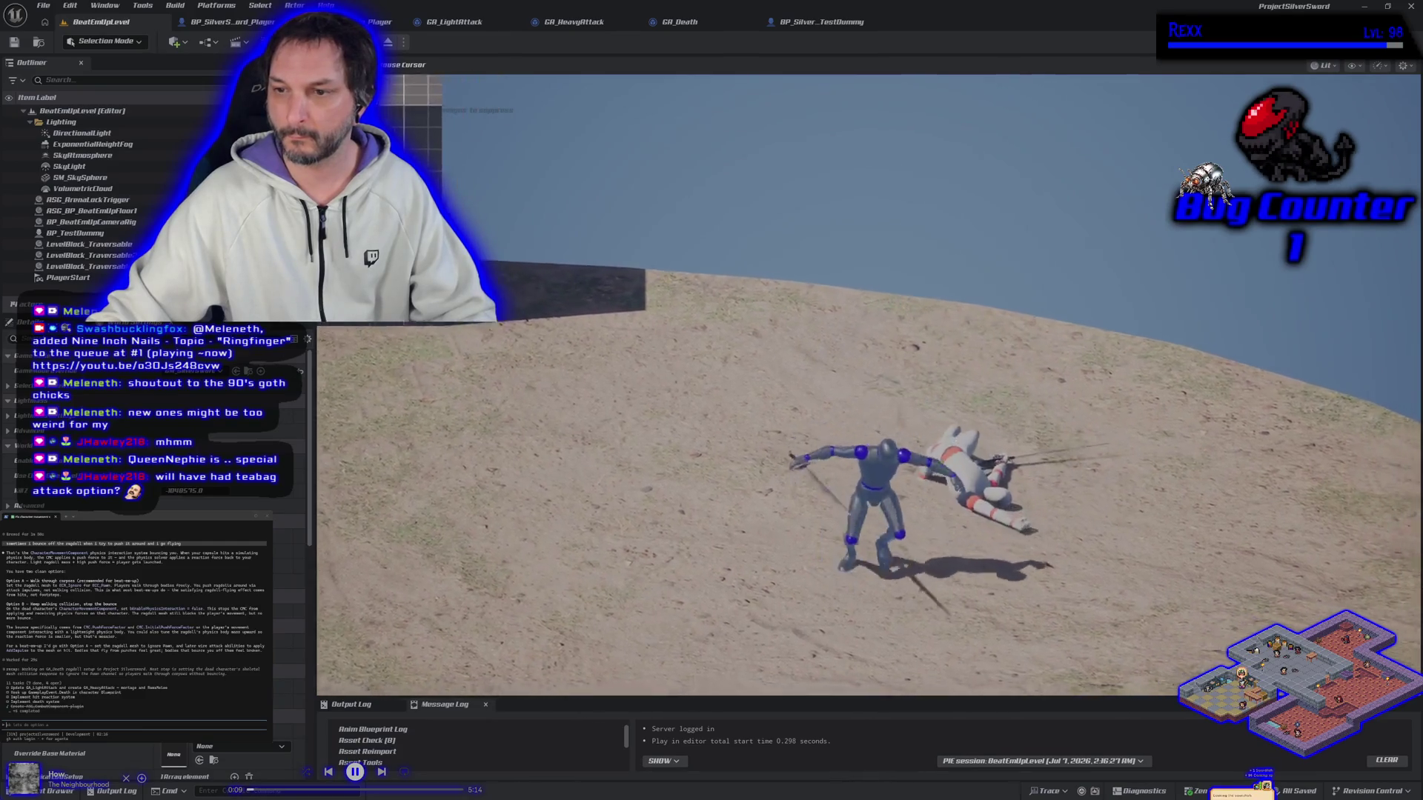
pyautogui.press('w')
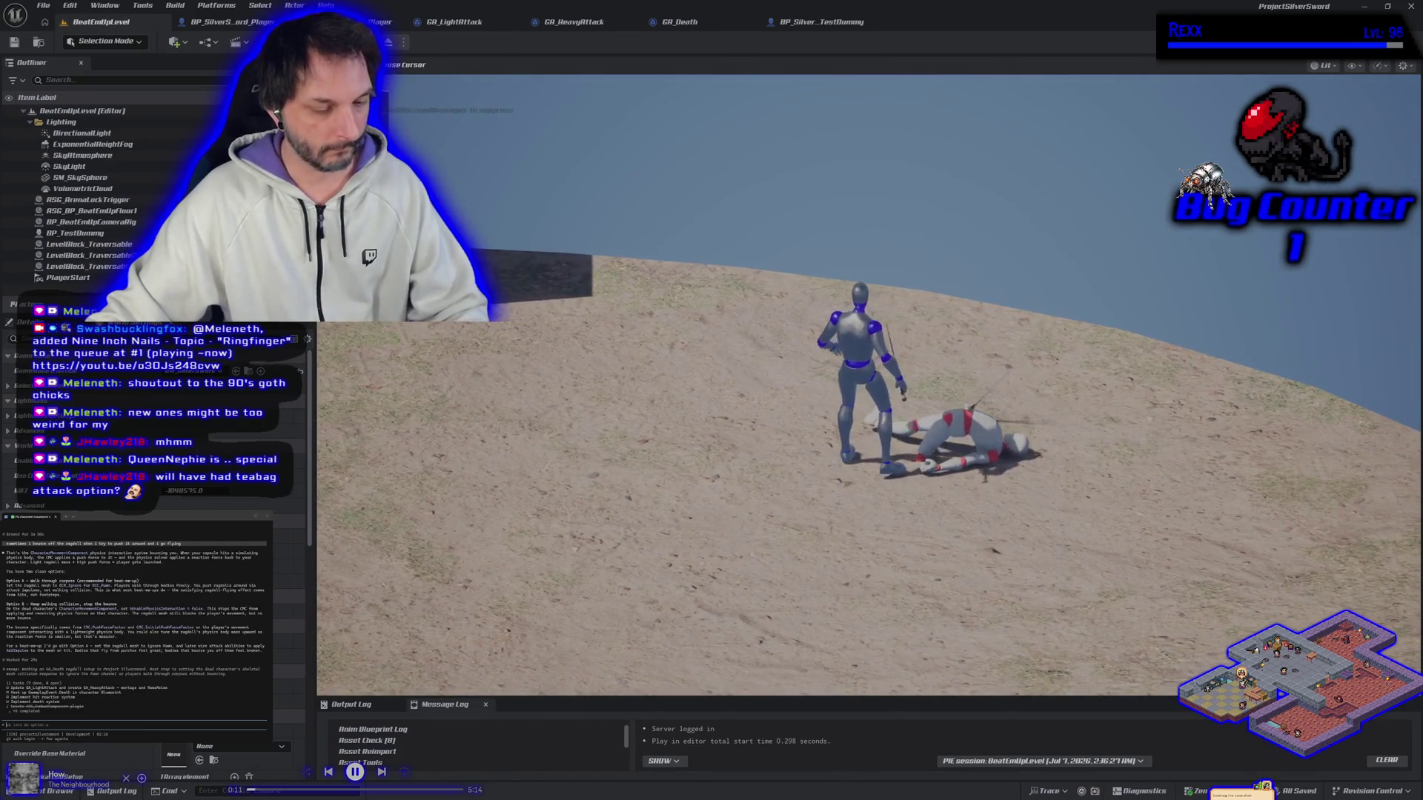
pyautogui.press('a')
pyautogui.press('w')
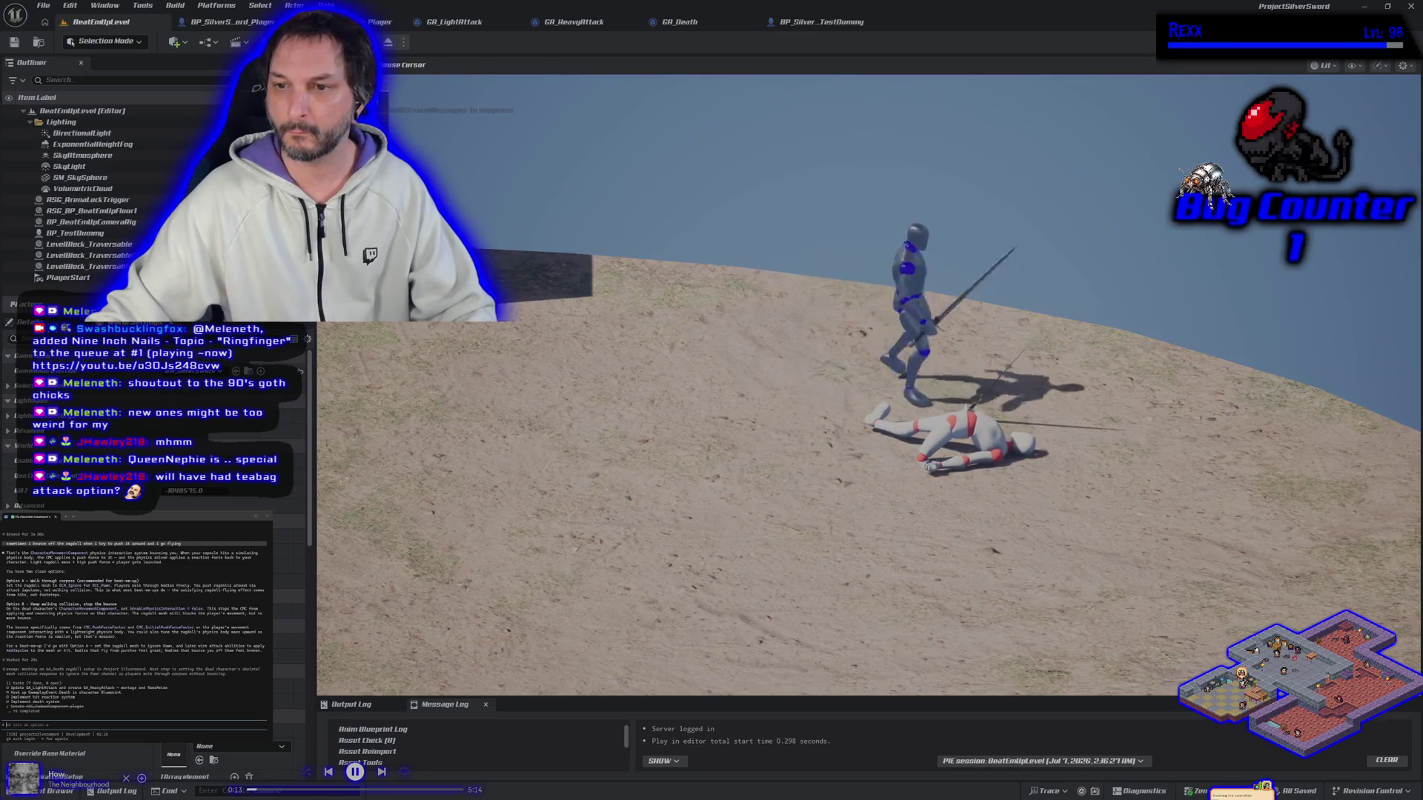
pyautogui.press('s')
pyautogui.press('w')
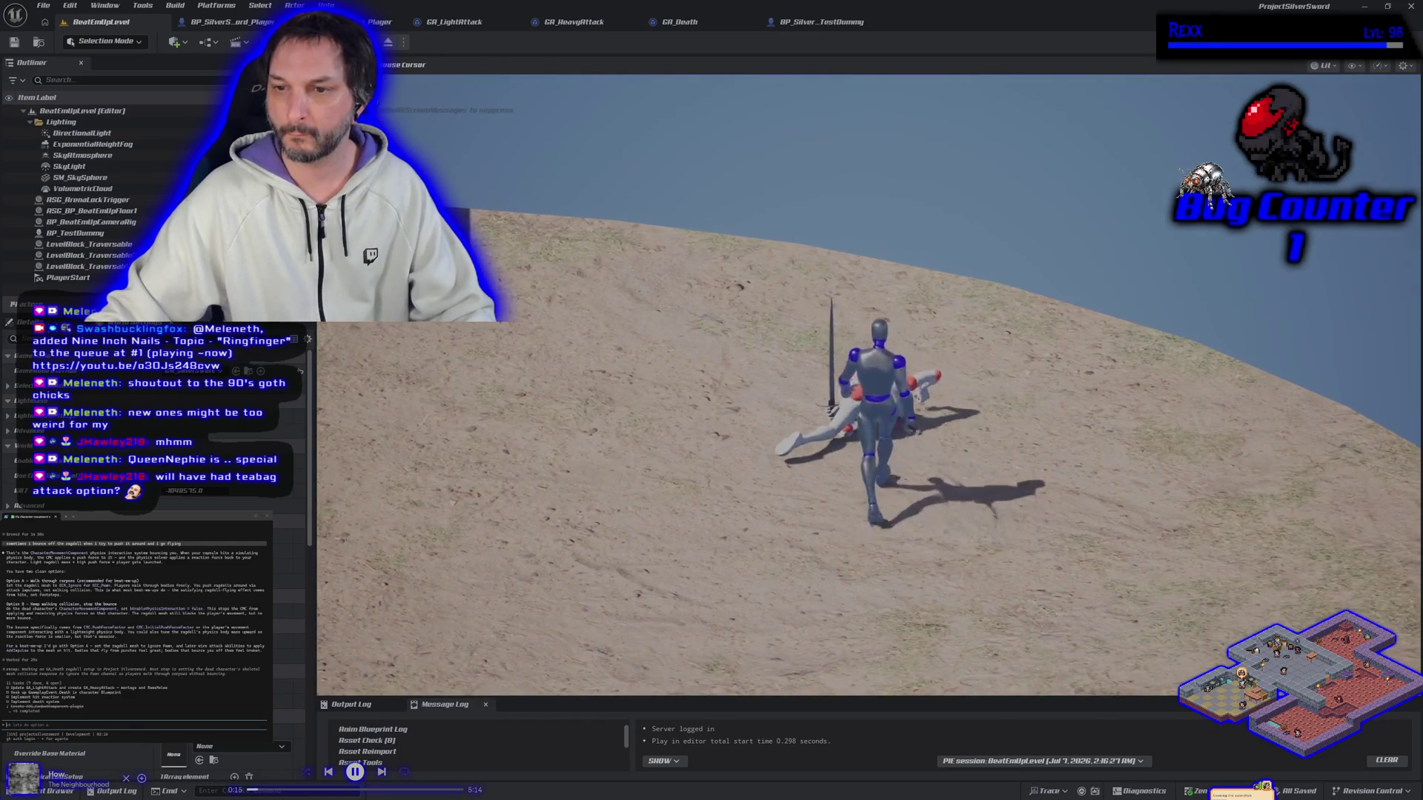
pyautogui.press('w')
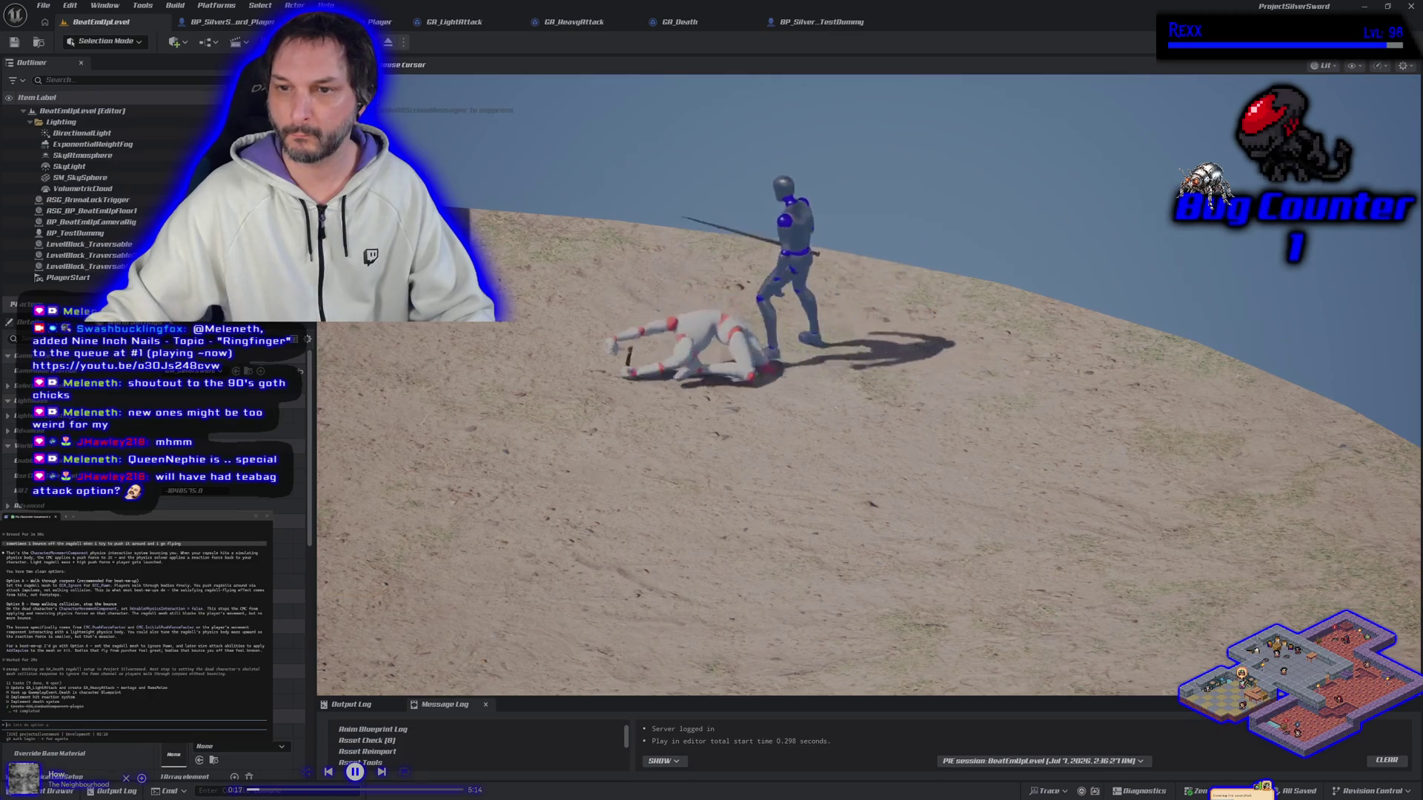
pyautogui.press('a')
pyautogui.press('s')
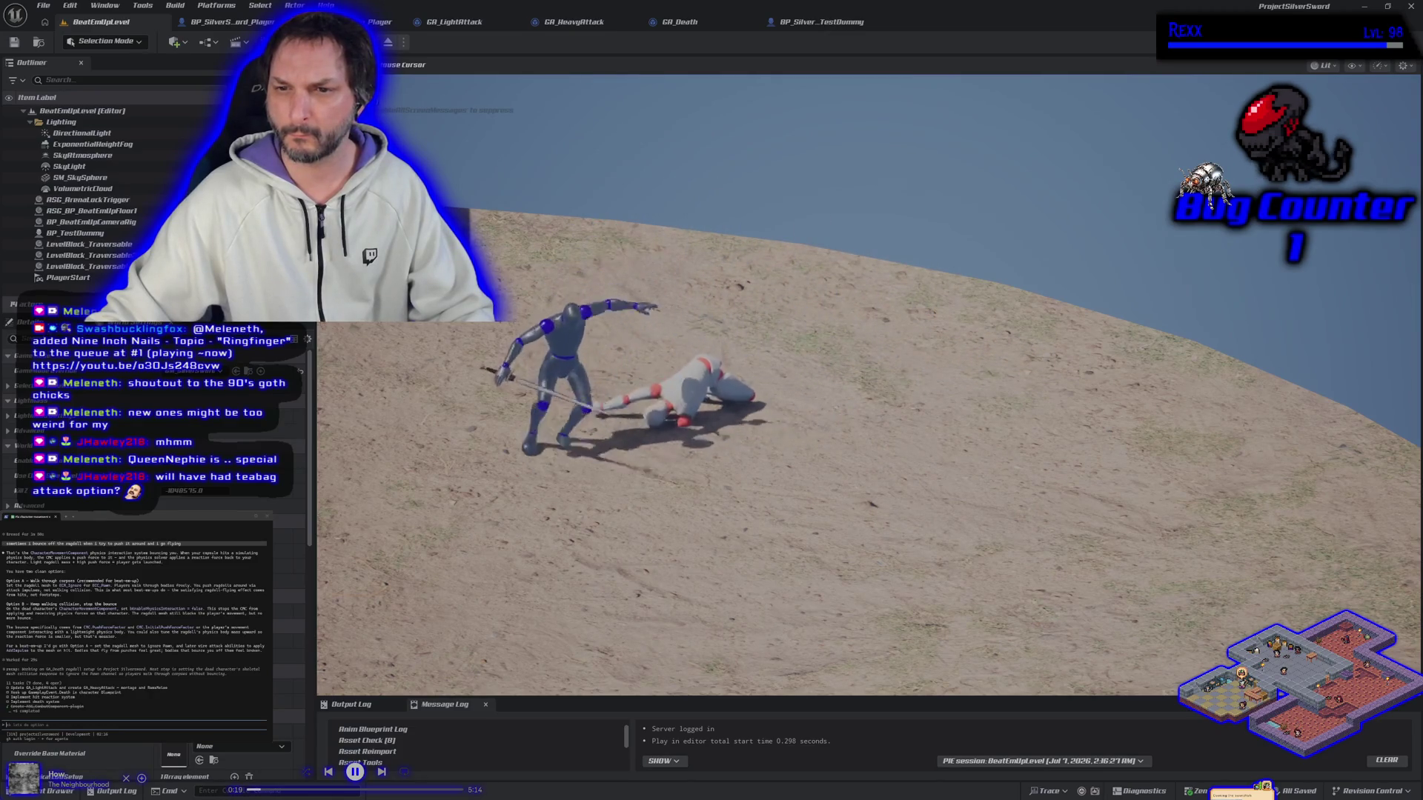
pyautogui.press('d')
pyautogui.press('w')
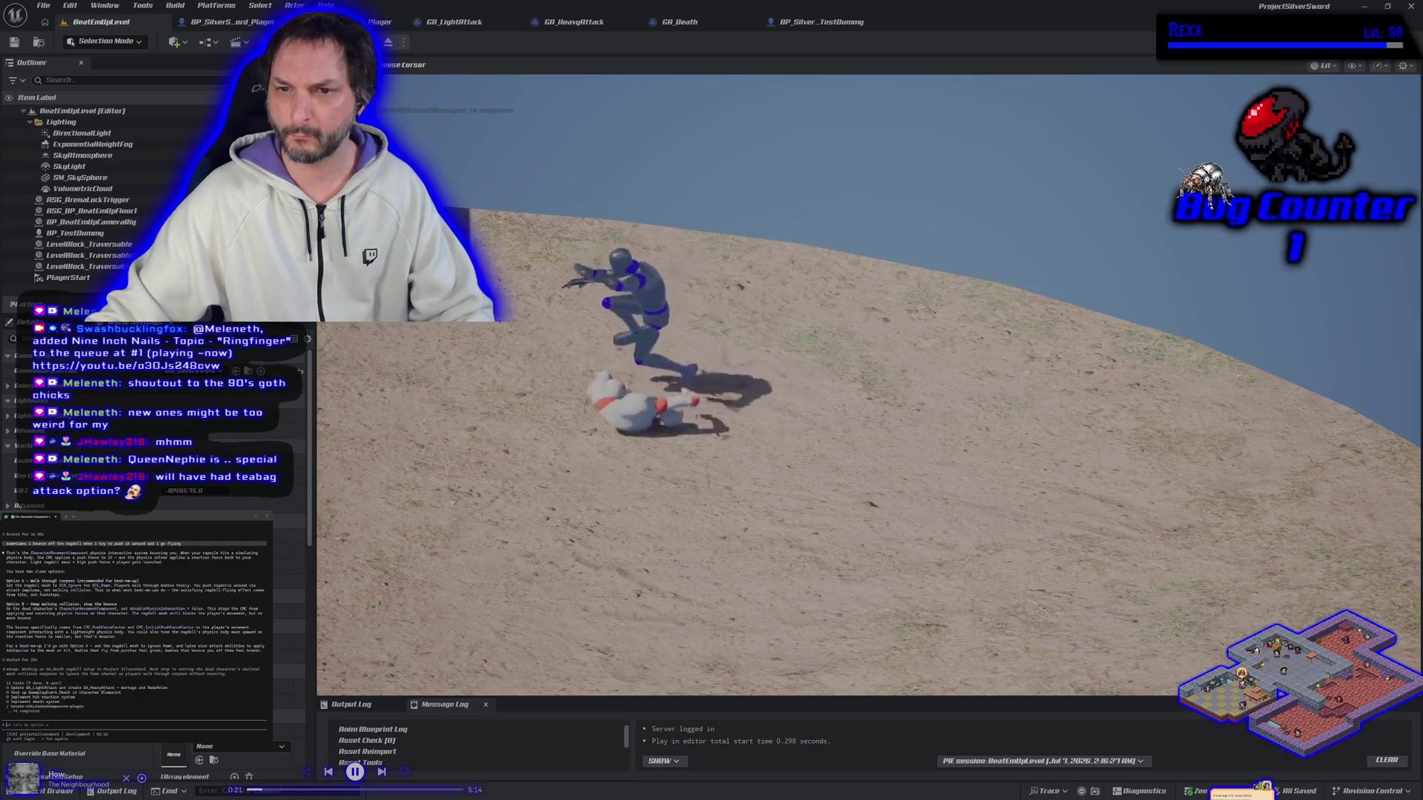
pyautogui.press('Escape')
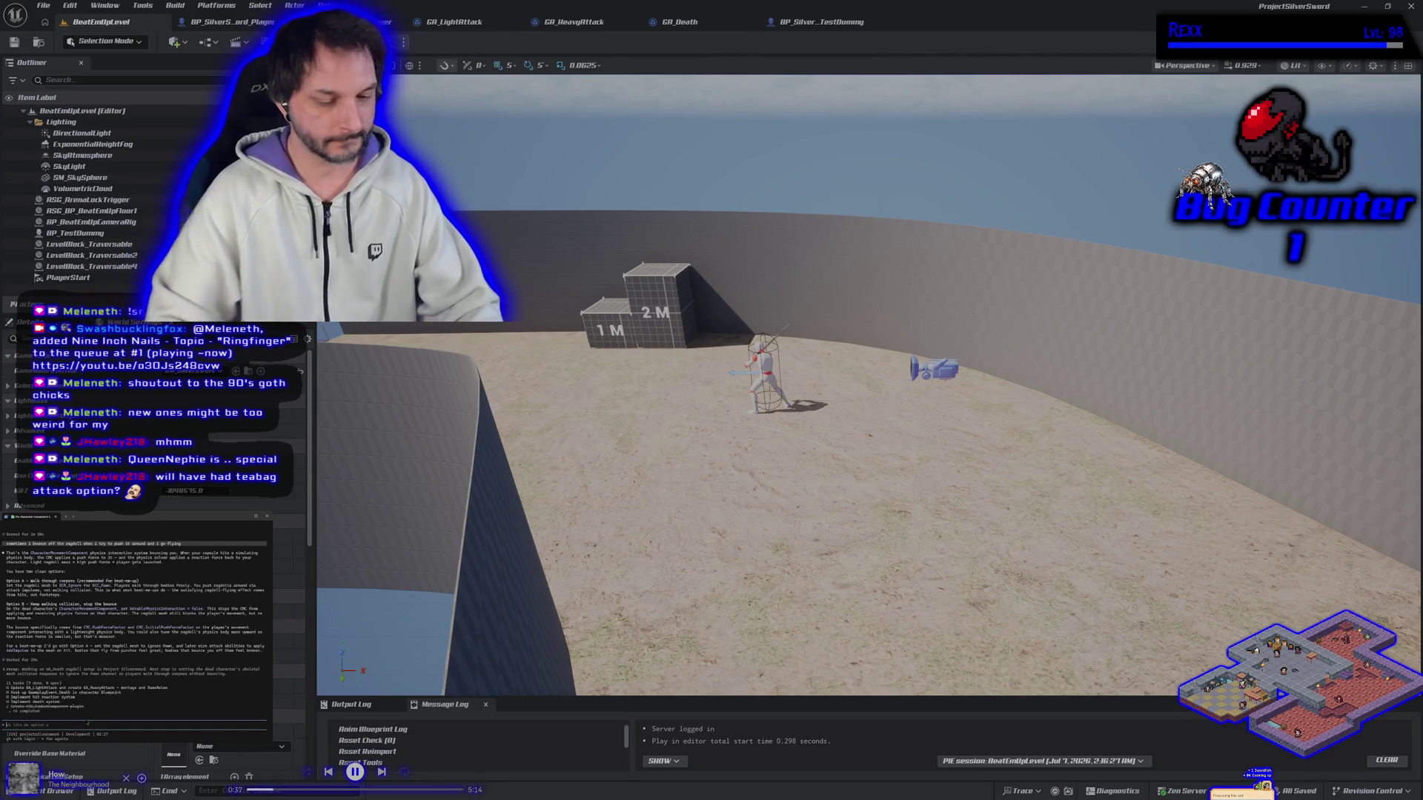
# Tell the terminal assistant 'i did b but i still bounce'.
pyautogui.write('i did b but i still bounce')
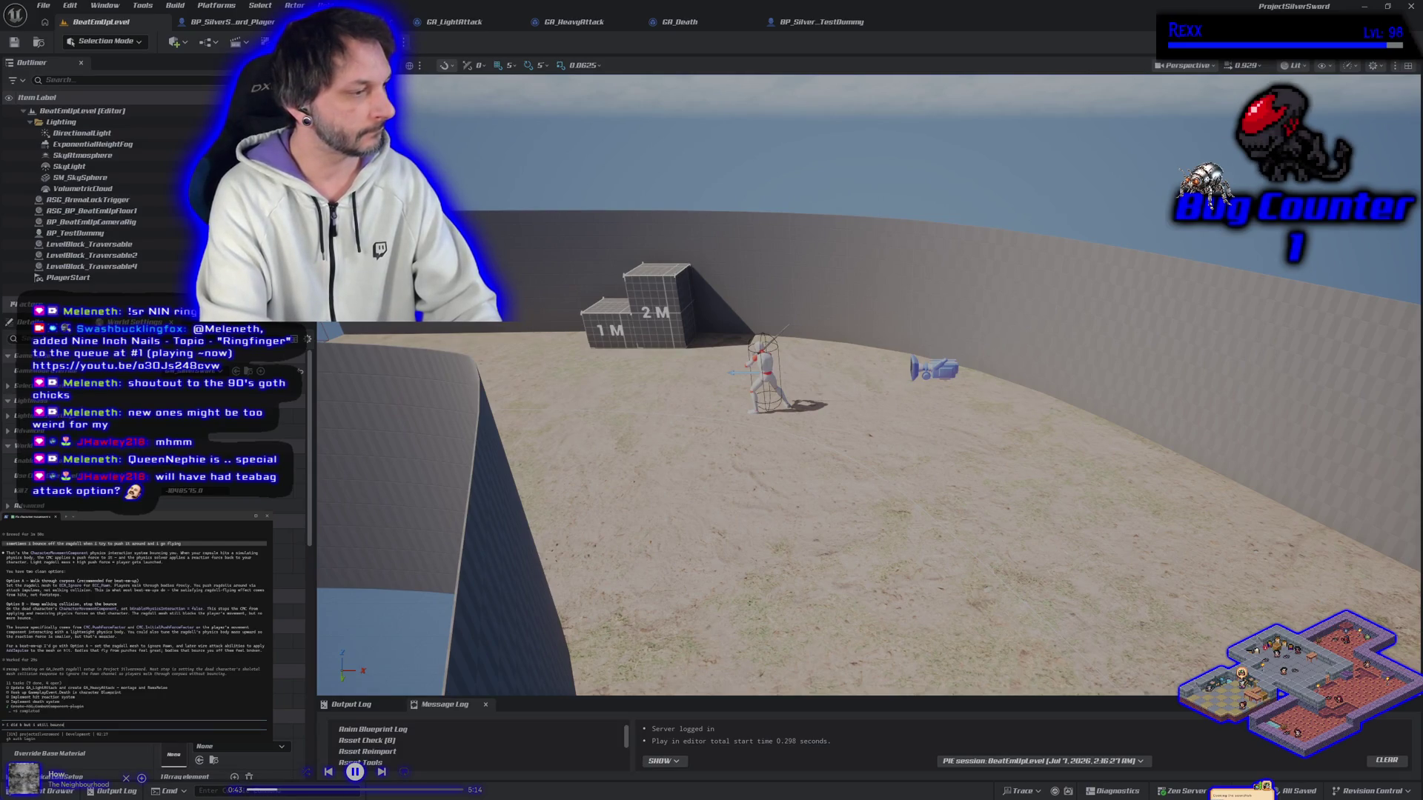
pyautogui.press('Return')
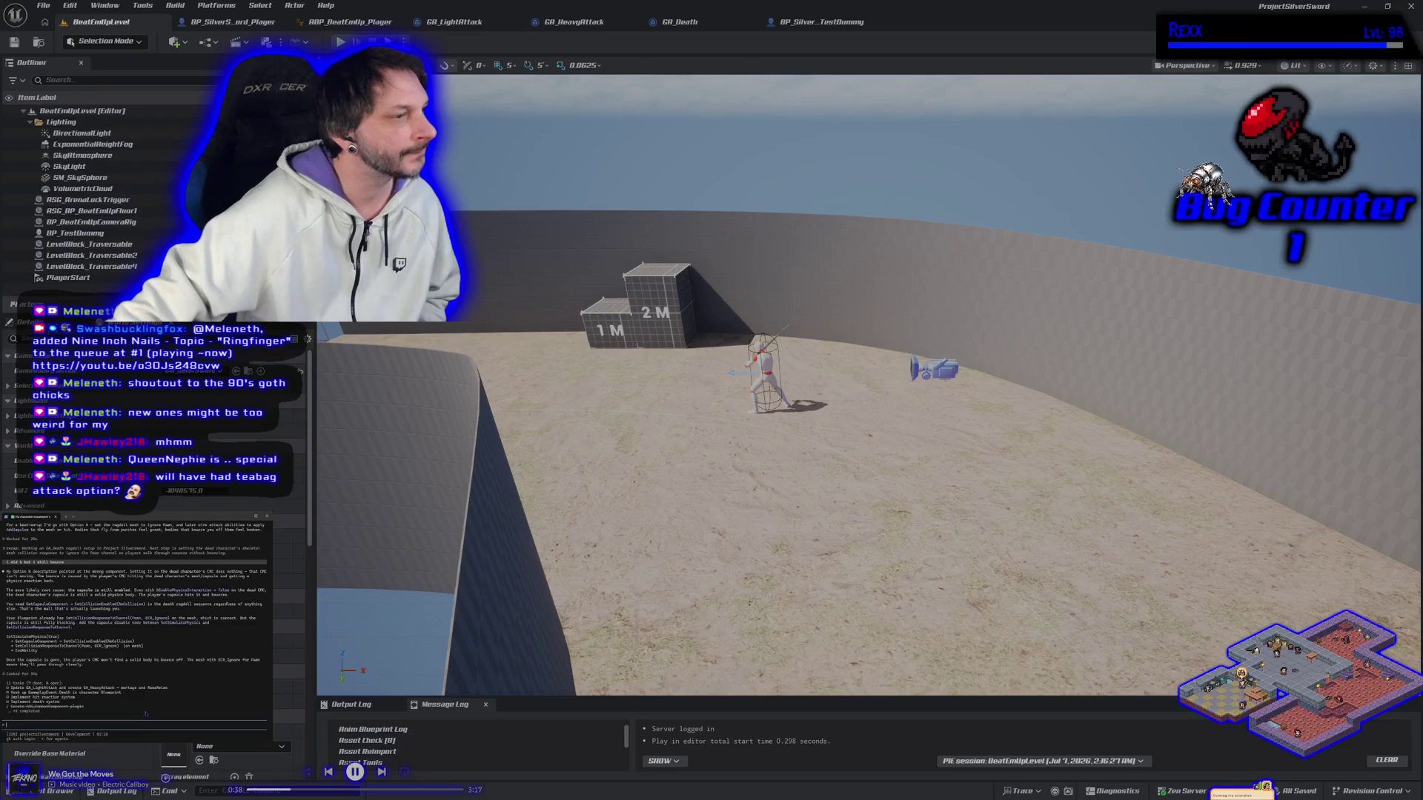
# Select GA_Death's nodes from Delay to End Ability and submit their blueprint text to the terminal assistant.
pyautogui.click(693, 22)
pyautogui.scroll(-1, 598, 289)
pyautogui.moveTo(599, 289); pyautogui.dragTo(759, 291)
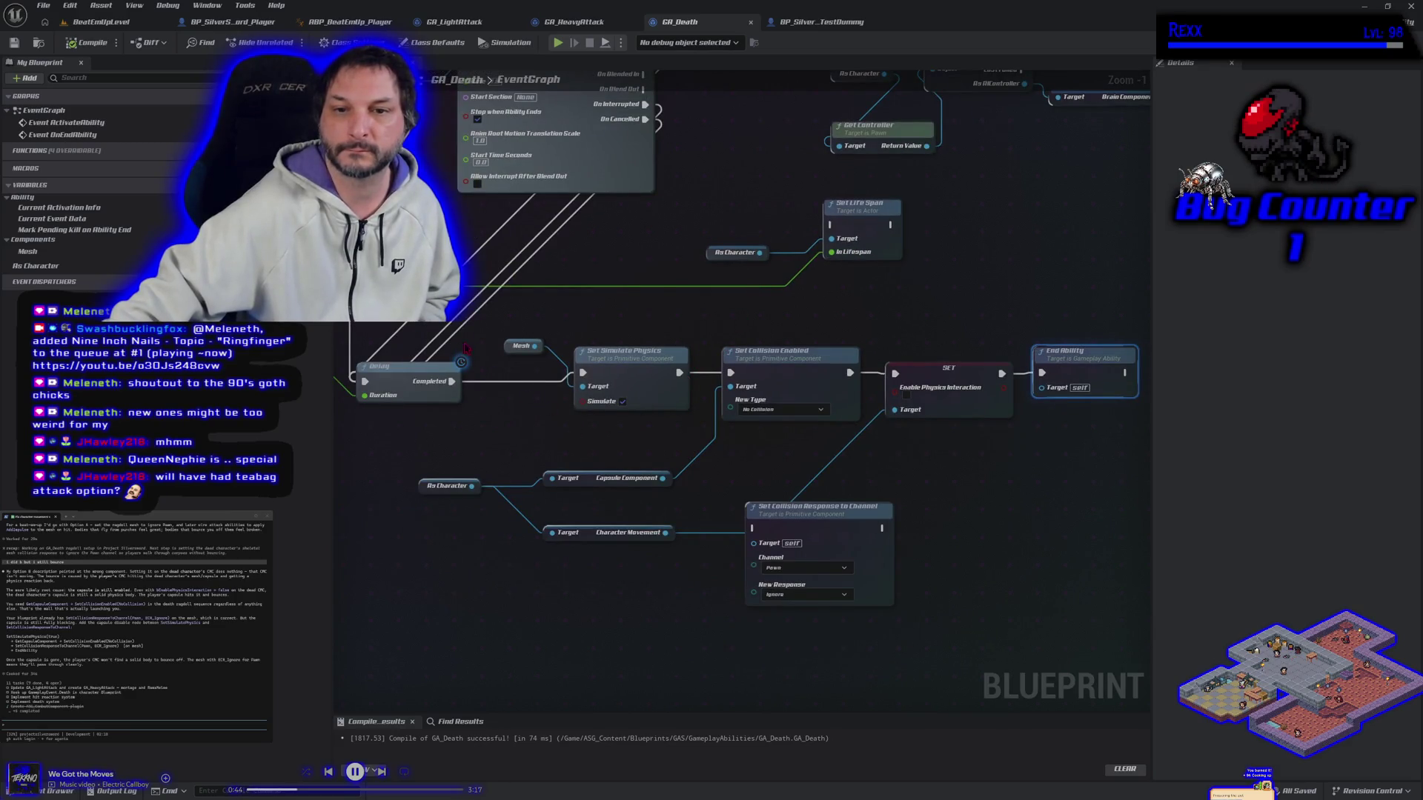
pyautogui.moveTo(404, 275)
pyautogui.mouseDown()
pyautogui.moveTo(519, 438)
pyautogui.moveTo(1079, 457)
pyautogui.mouseUp()
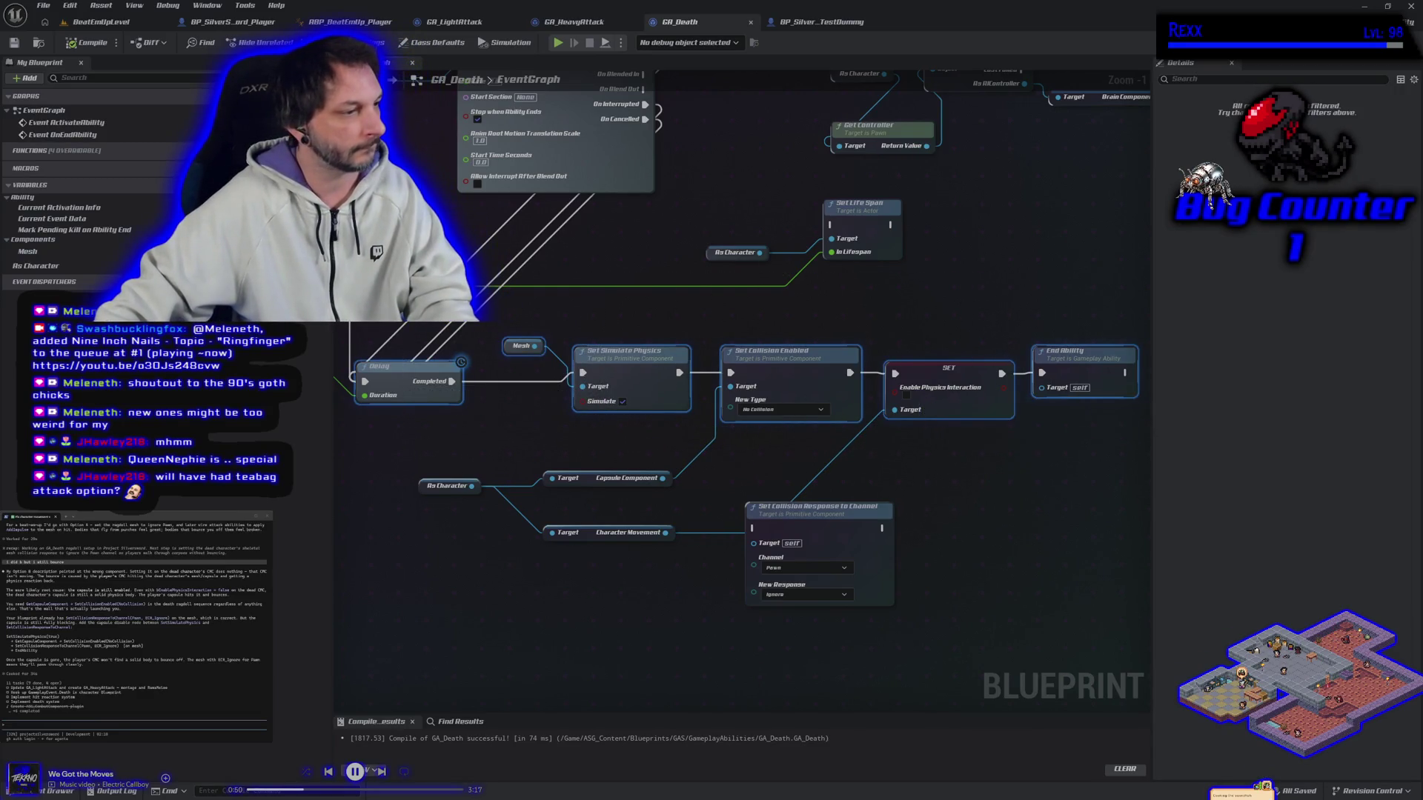
pyautogui.hotkey('ctrl', 'v')
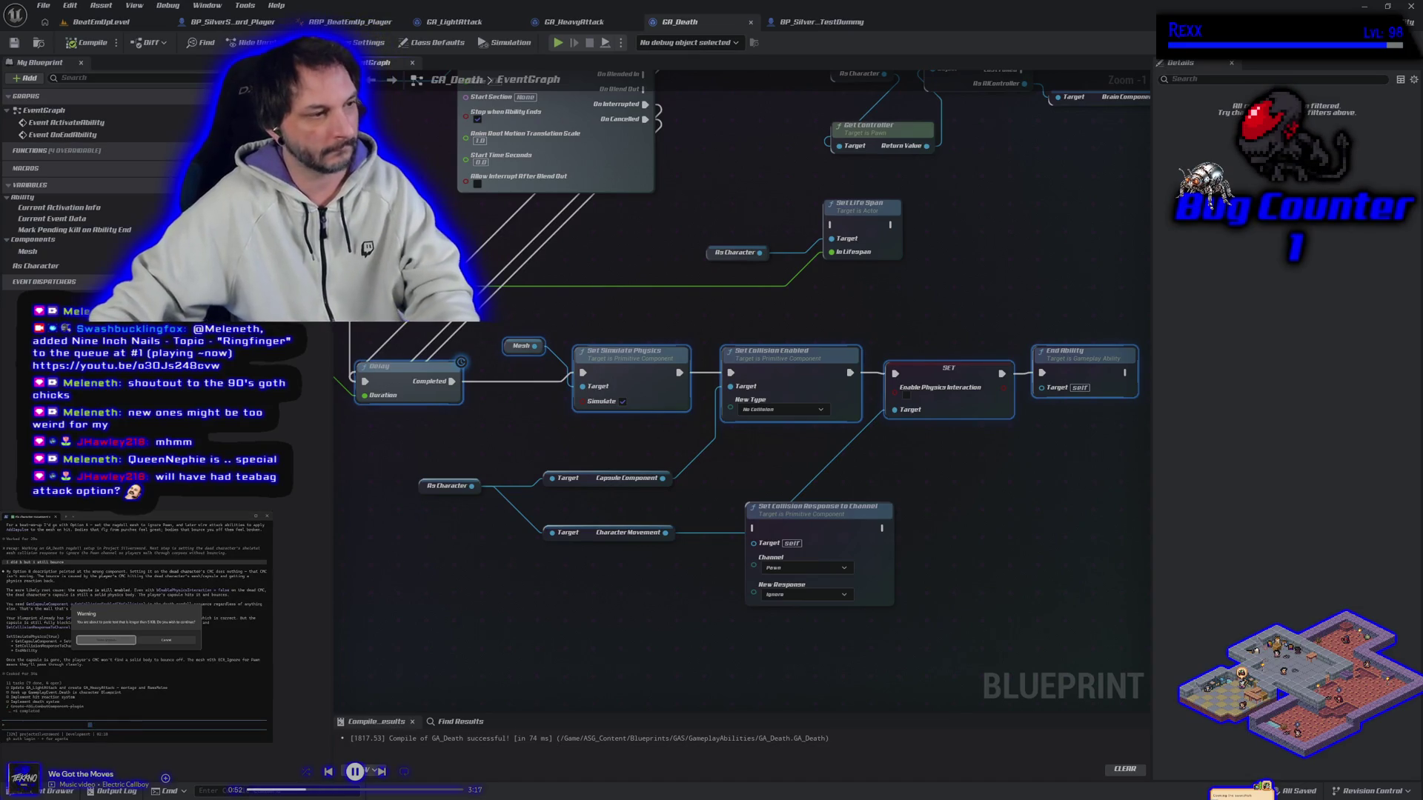
pyautogui.press('Return')
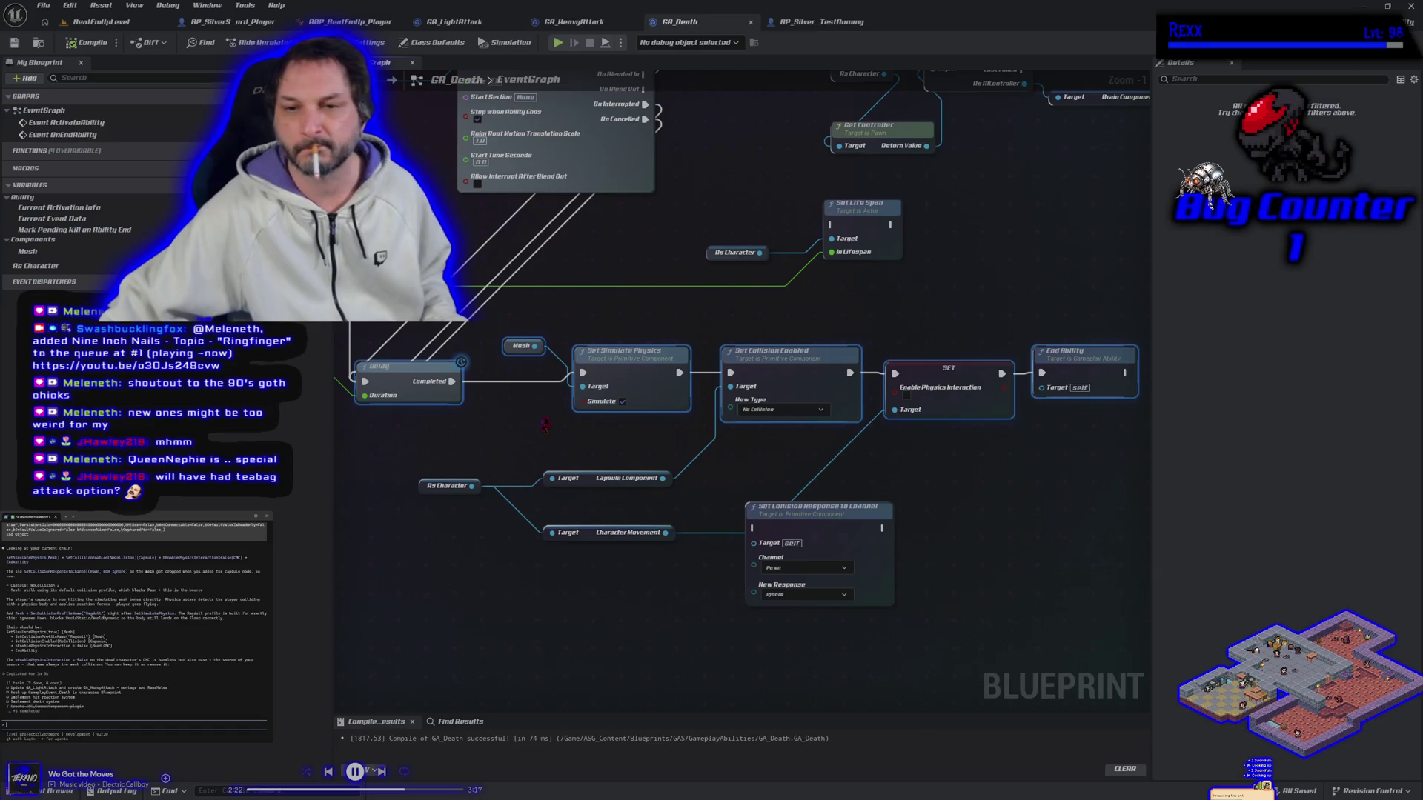
# Add Set Collision Profile Name from Mesh and delete the Set Collision Response to Channel node.
pyautogui.moveTo(534, 347)
pyautogui.mouseDown()
pyautogui.moveTo(541, 392)
pyautogui.moveTo(509, 415)
pyautogui.mouseUp()
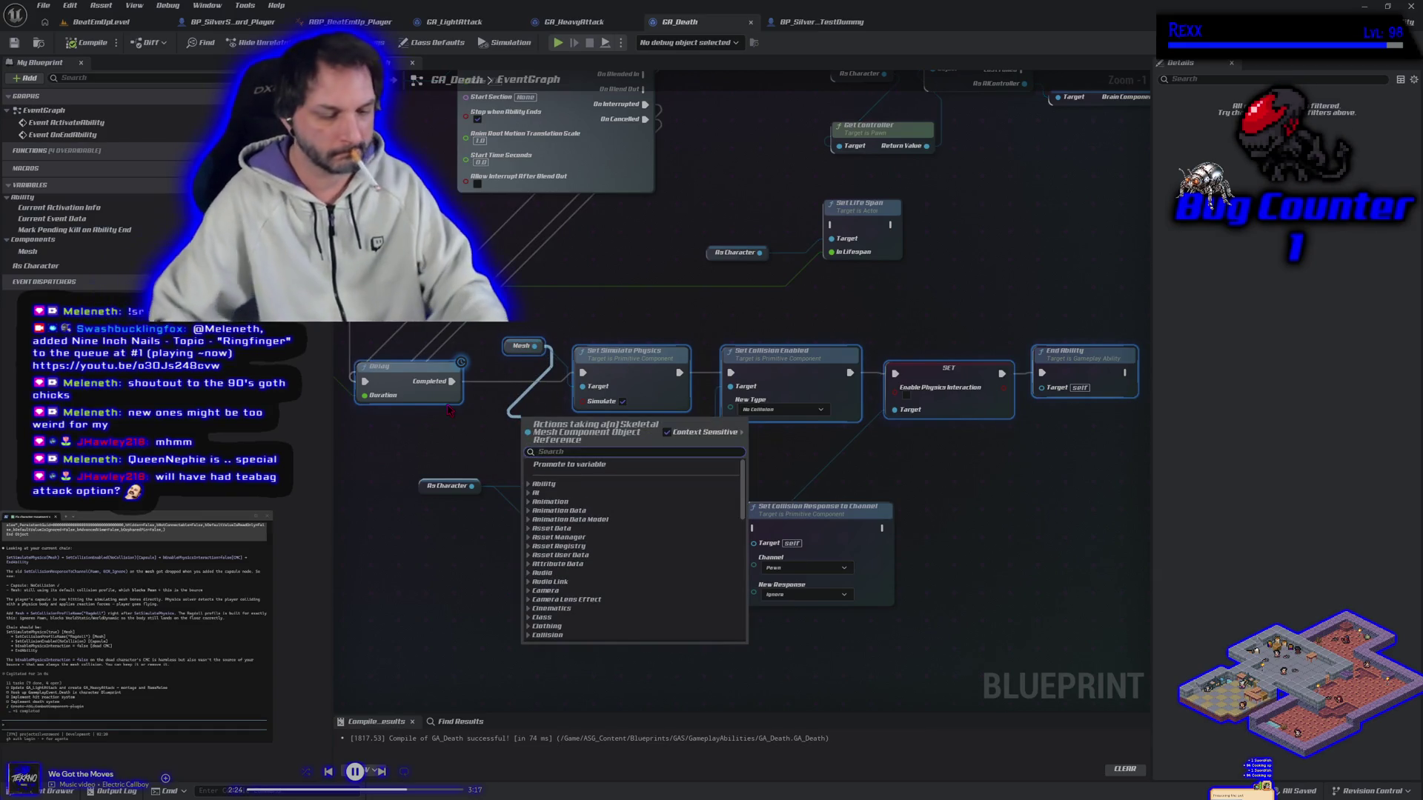
pyautogui.write('set collisi')
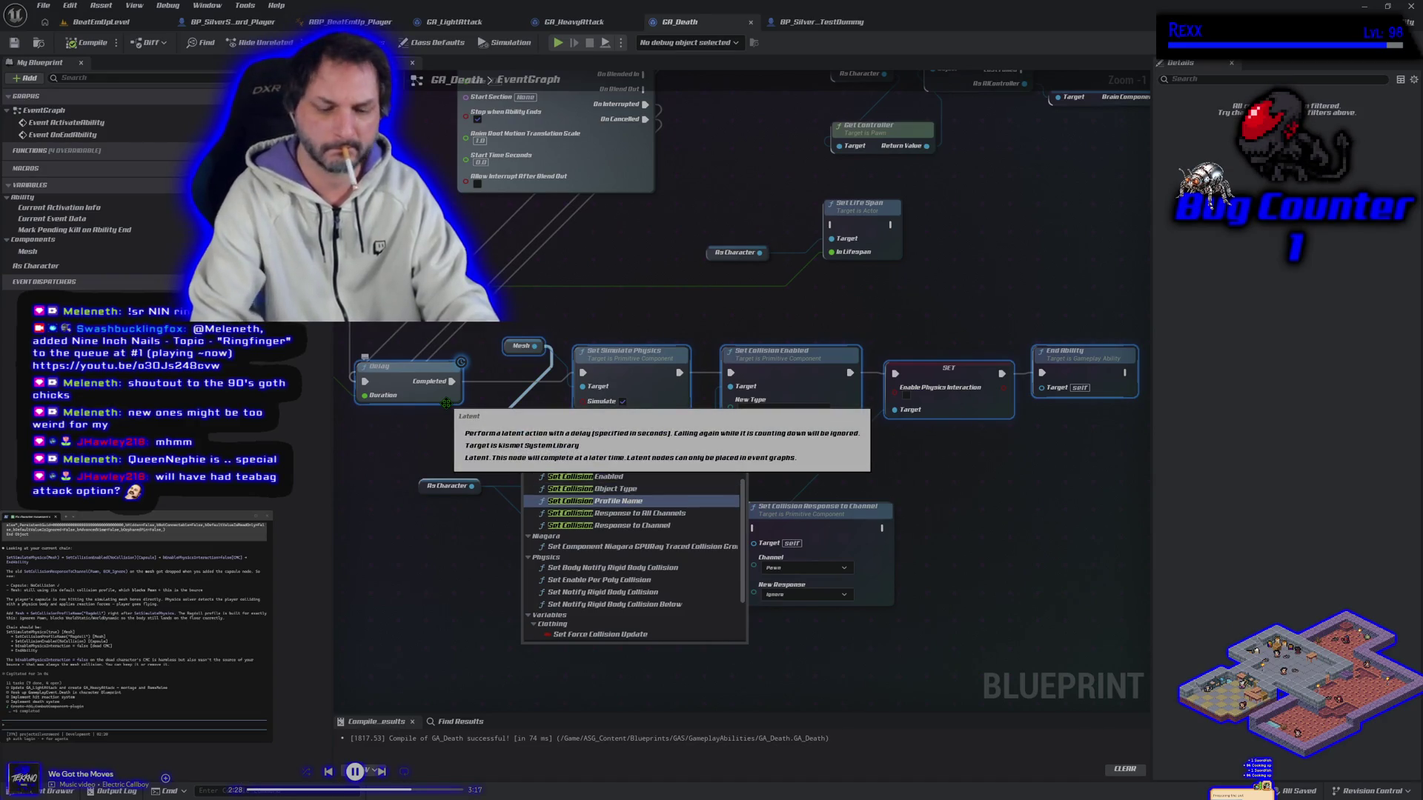
pyautogui.press('Return')
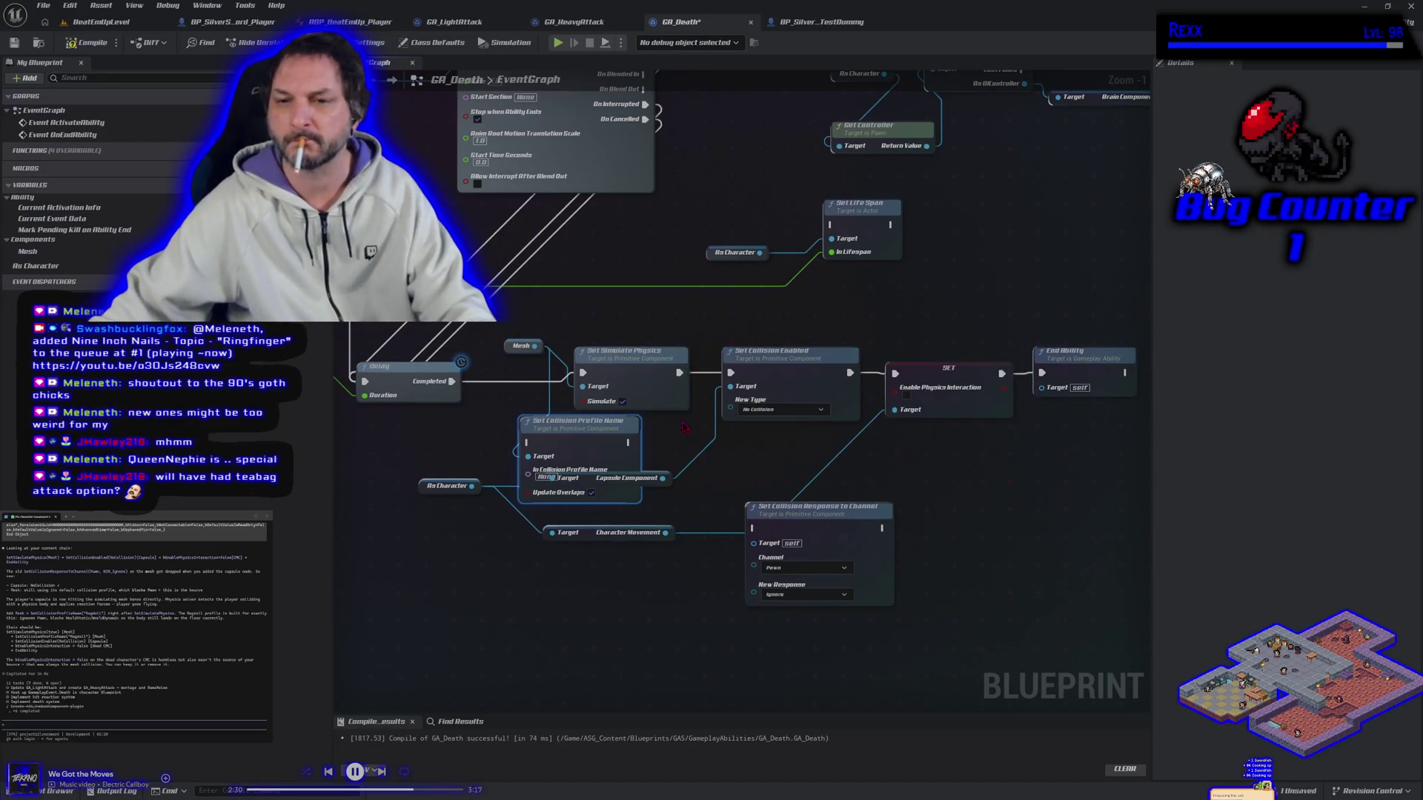
pyautogui.moveTo(682, 423); pyautogui.dragTo(593, 382)
pyautogui.moveTo(663, 482)
pyautogui.mouseDown()
pyautogui.moveTo(626, 545)
pyautogui.moveTo(688, 576)
pyautogui.mouseUp()
pyautogui.press('Delete')
# Wire the profile node between Set Simulate Physics and Set Collision Enabled.
pyautogui.moveTo(488, 438)
pyautogui.mouseDown()
pyautogui.moveTo(663, 481)
pyautogui.moveTo(964, 260)
pyautogui.mouseUp()
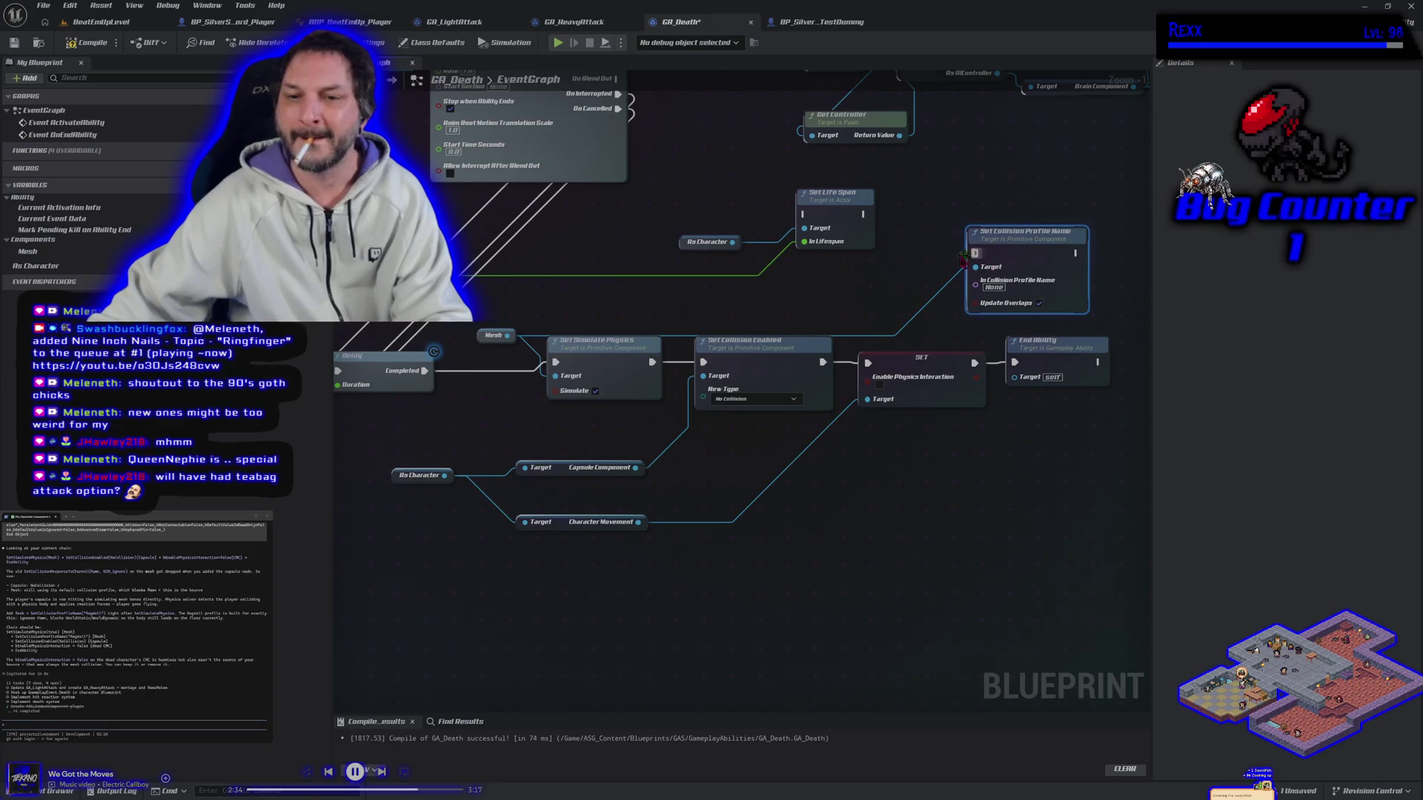
pyautogui.click(493, 335)
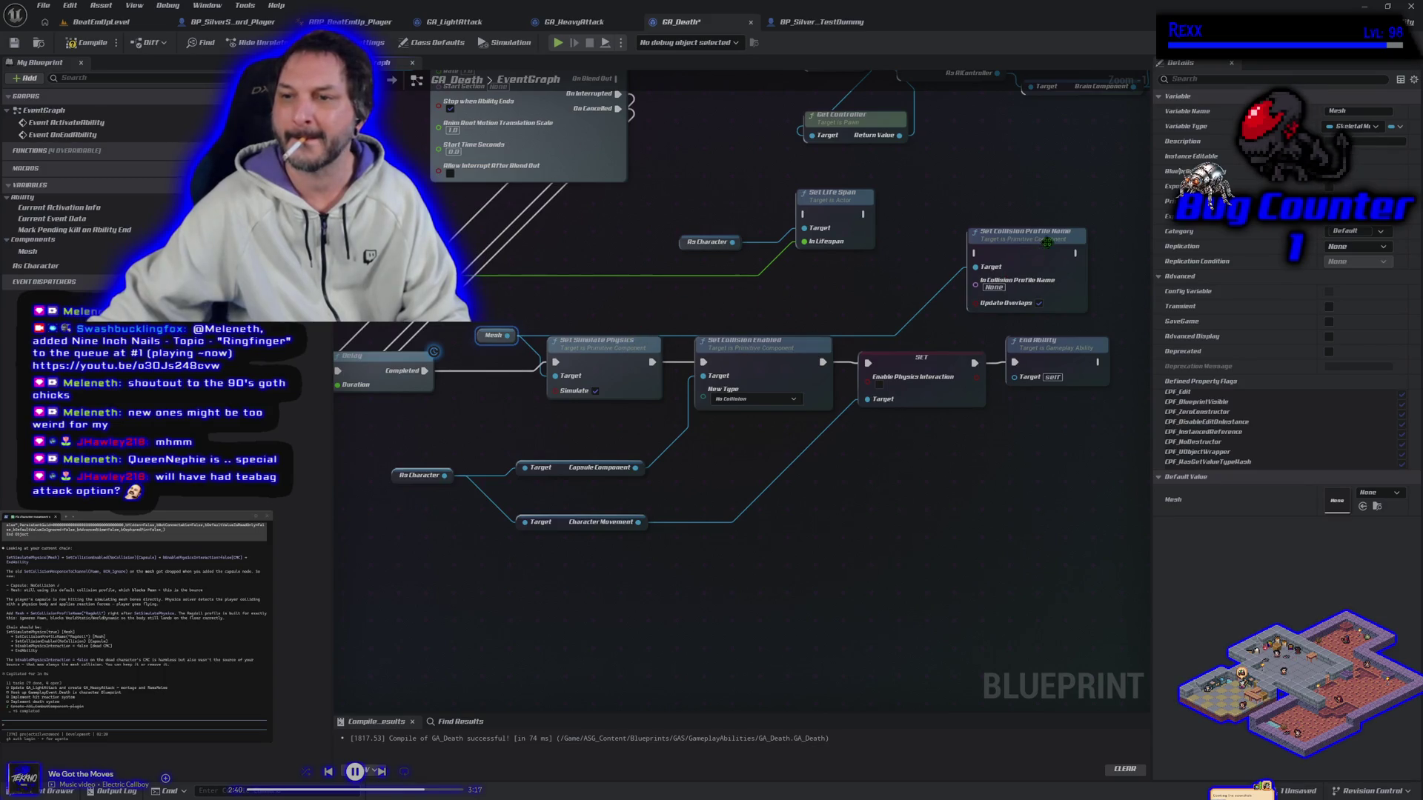
pyautogui.moveTo(1049, 244); pyautogui.dragTo(623, 268)
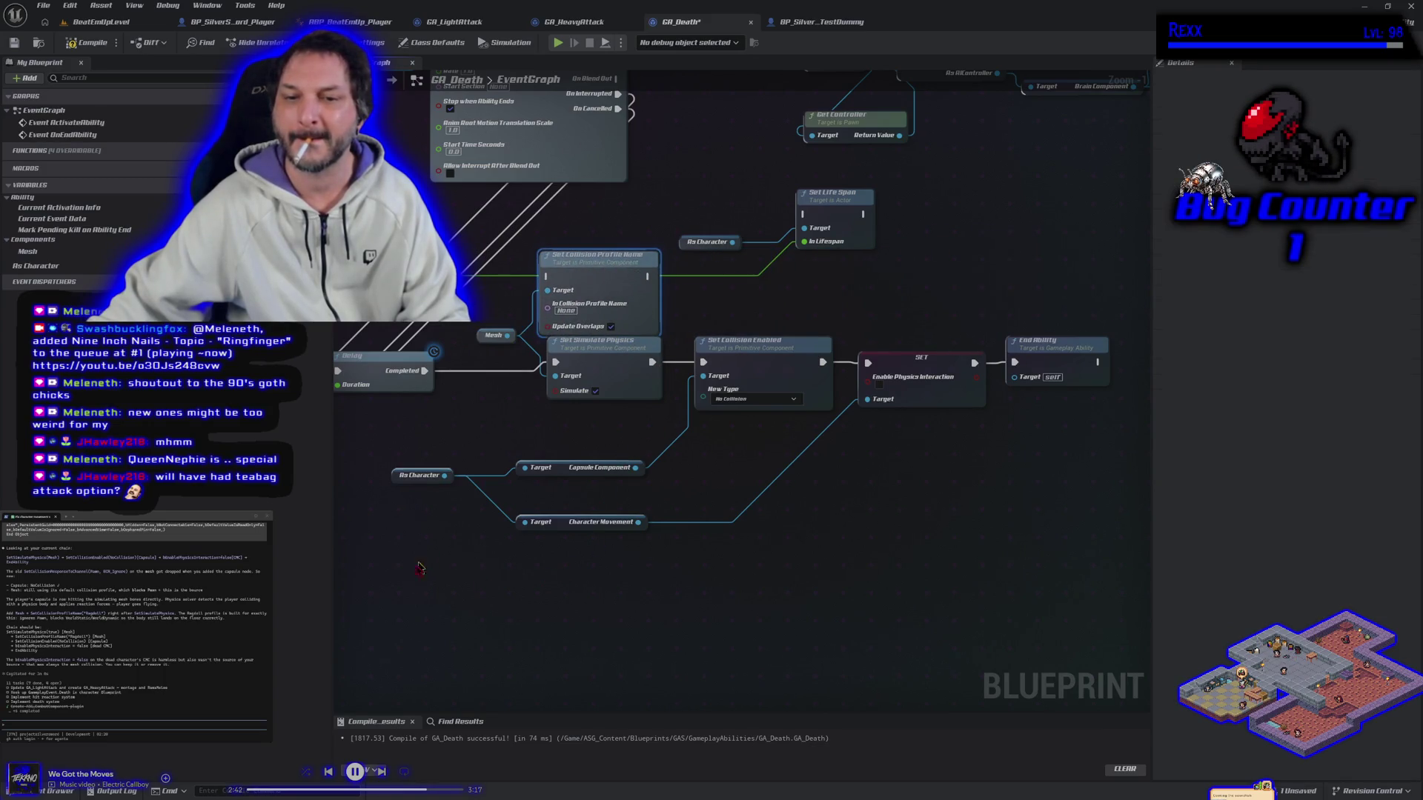
pyautogui.moveTo(433, 601)
pyautogui.mouseDown()
pyautogui.moveTo(763, 553)
pyautogui.moveTo(1037, 406)
pyautogui.mouseUp()
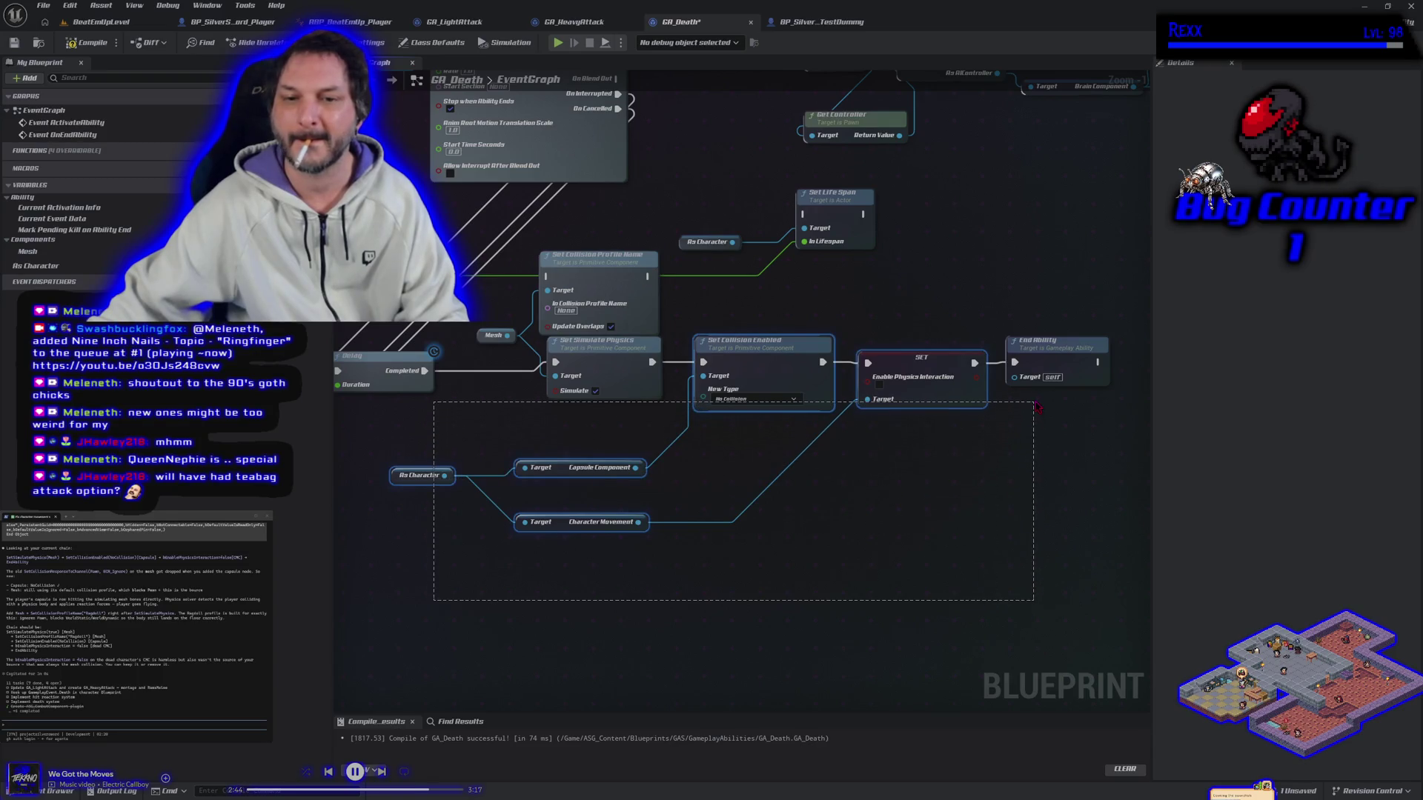
pyautogui.moveTo(788, 370); pyautogui.dragTo(975, 371)
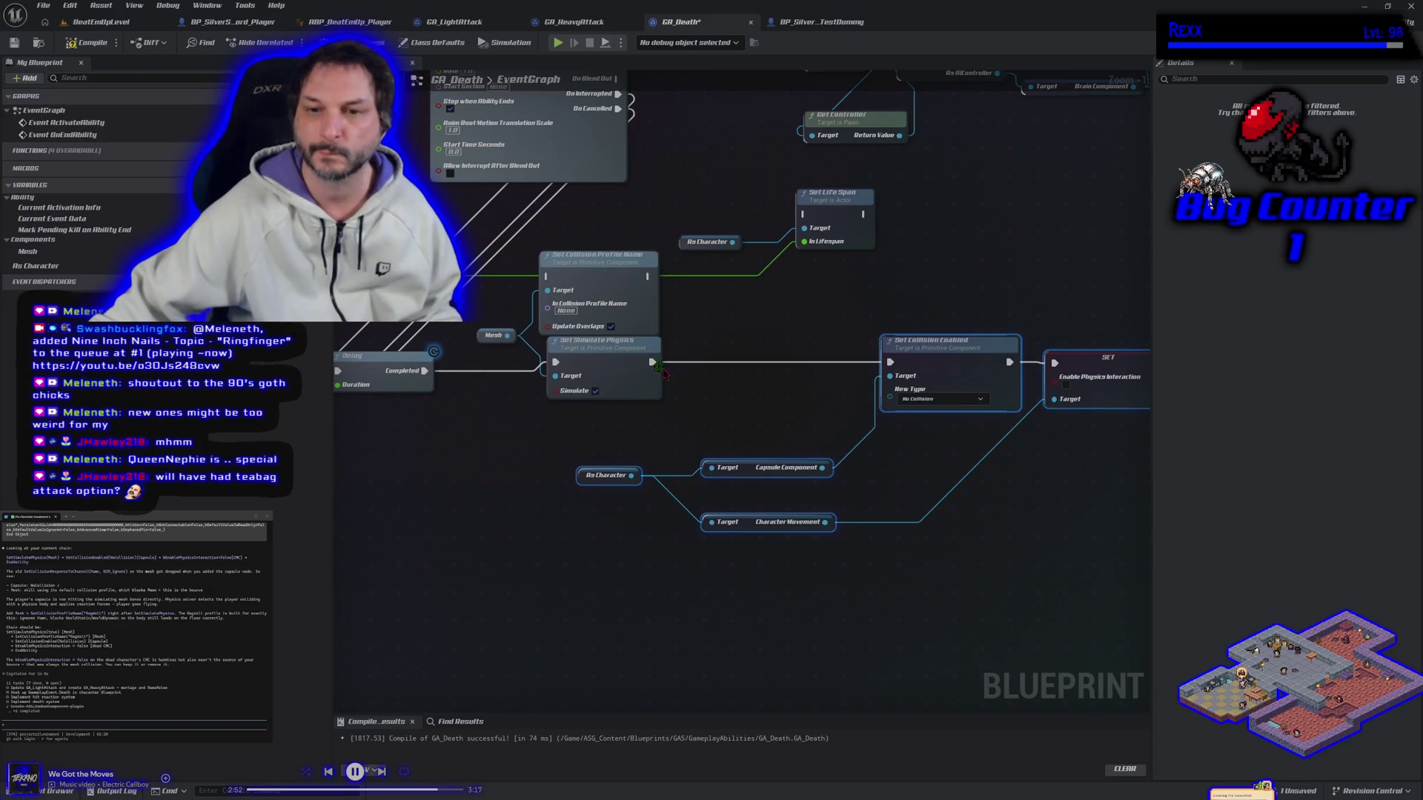
pyautogui.moveTo(605, 286); pyautogui.dragTo(776, 368)
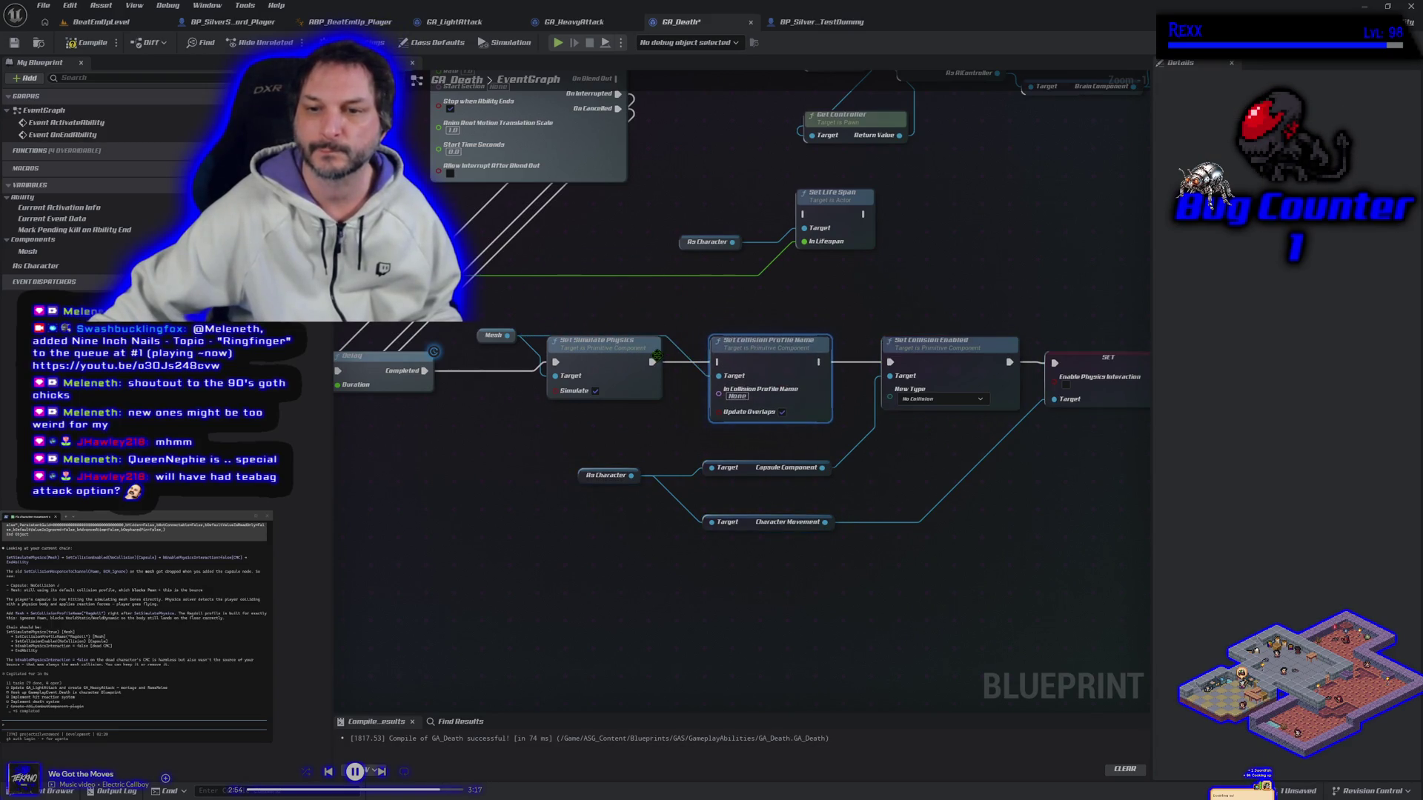
pyautogui.moveTo(654, 362); pyautogui.dragTo(719, 362)
pyautogui.moveTo(819, 362); pyautogui.dragTo(889, 363)
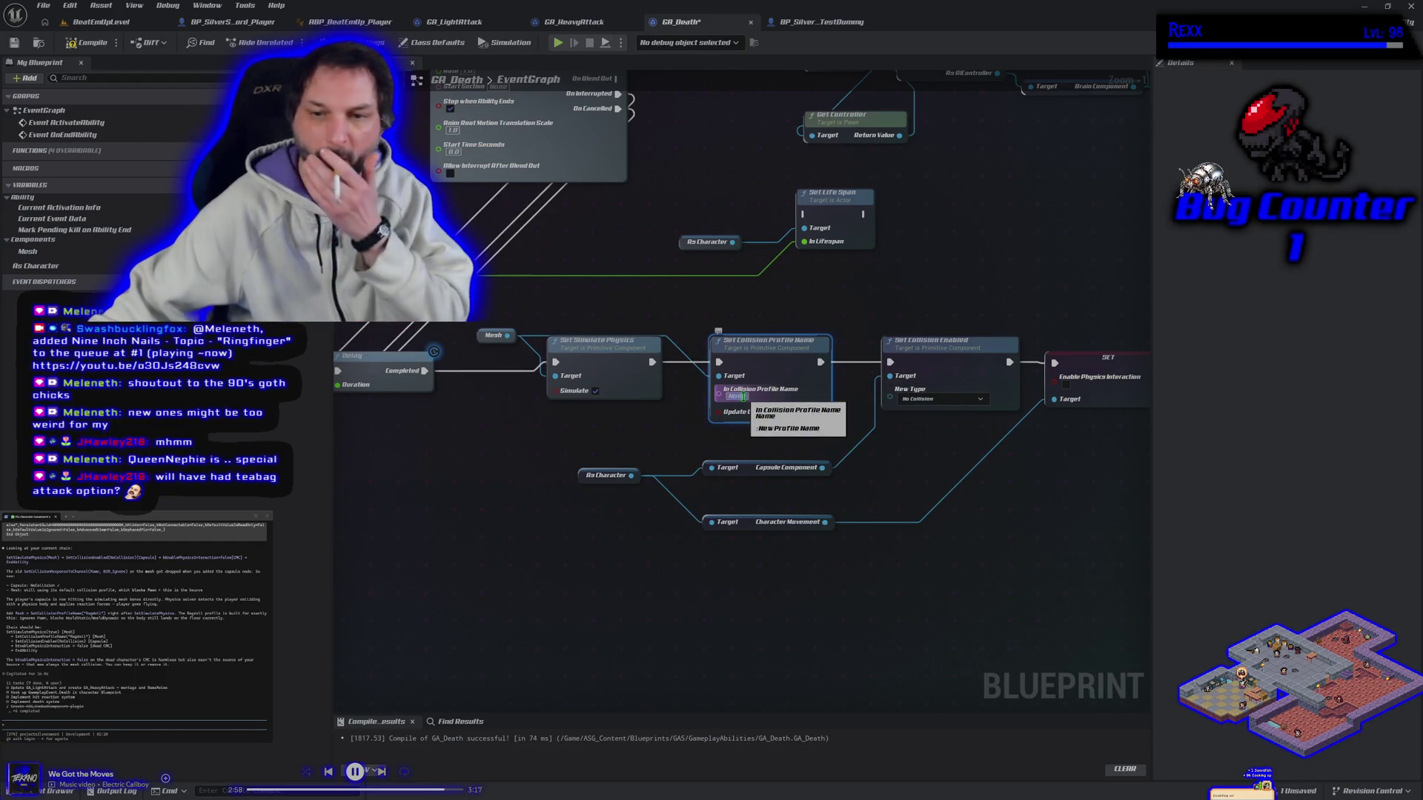
# Set the collision profile name to Ragdoll and compile GA_Death.
pyautogui.write('Ragdo')
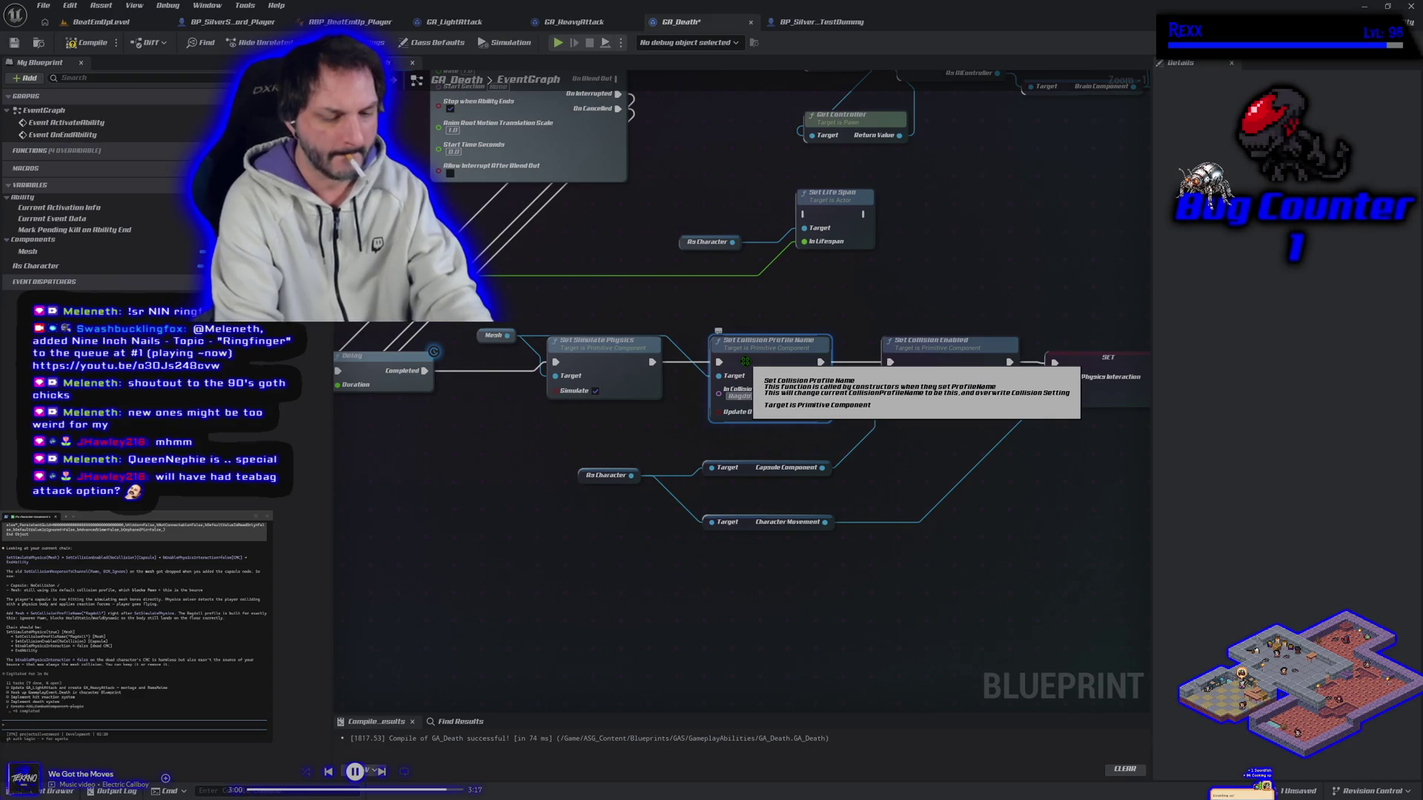
pyautogui.press('Return')
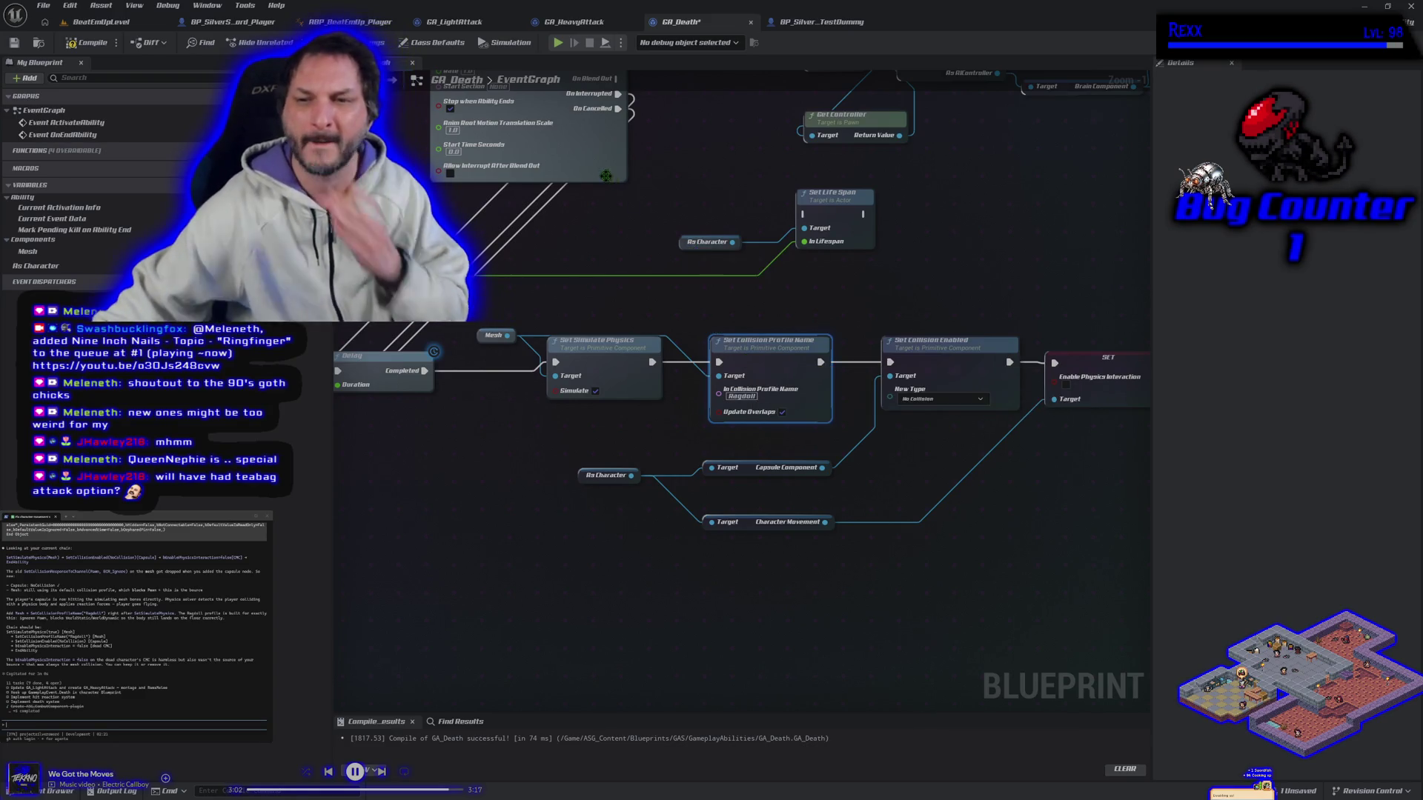
pyautogui.hotkey('ctrl', 's')
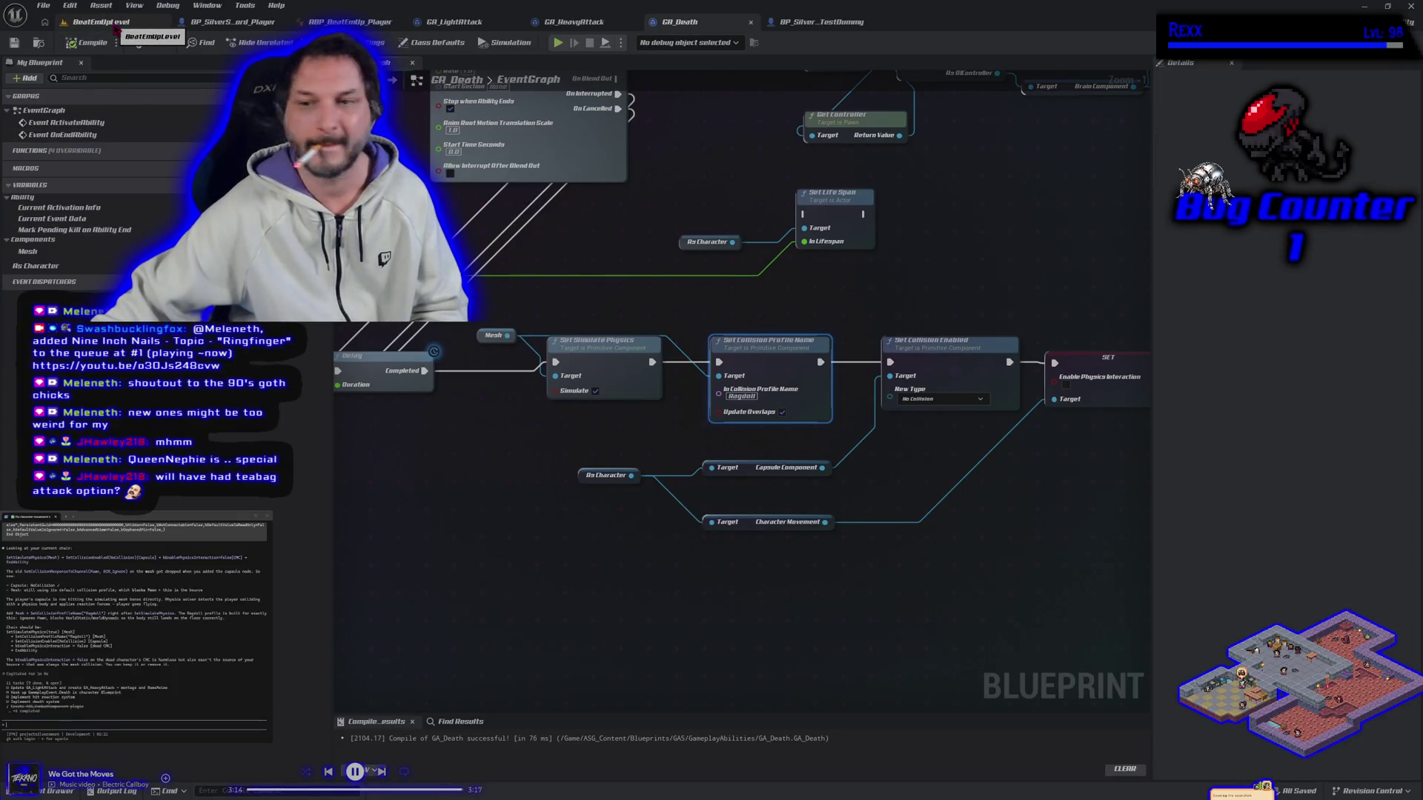
pyautogui.moveTo(725, 596)
pyautogui.mouseDown()
pyautogui.moveTo(676, 626)
pyautogui.moveTo(557, 633)
pyautogui.mouseUp()
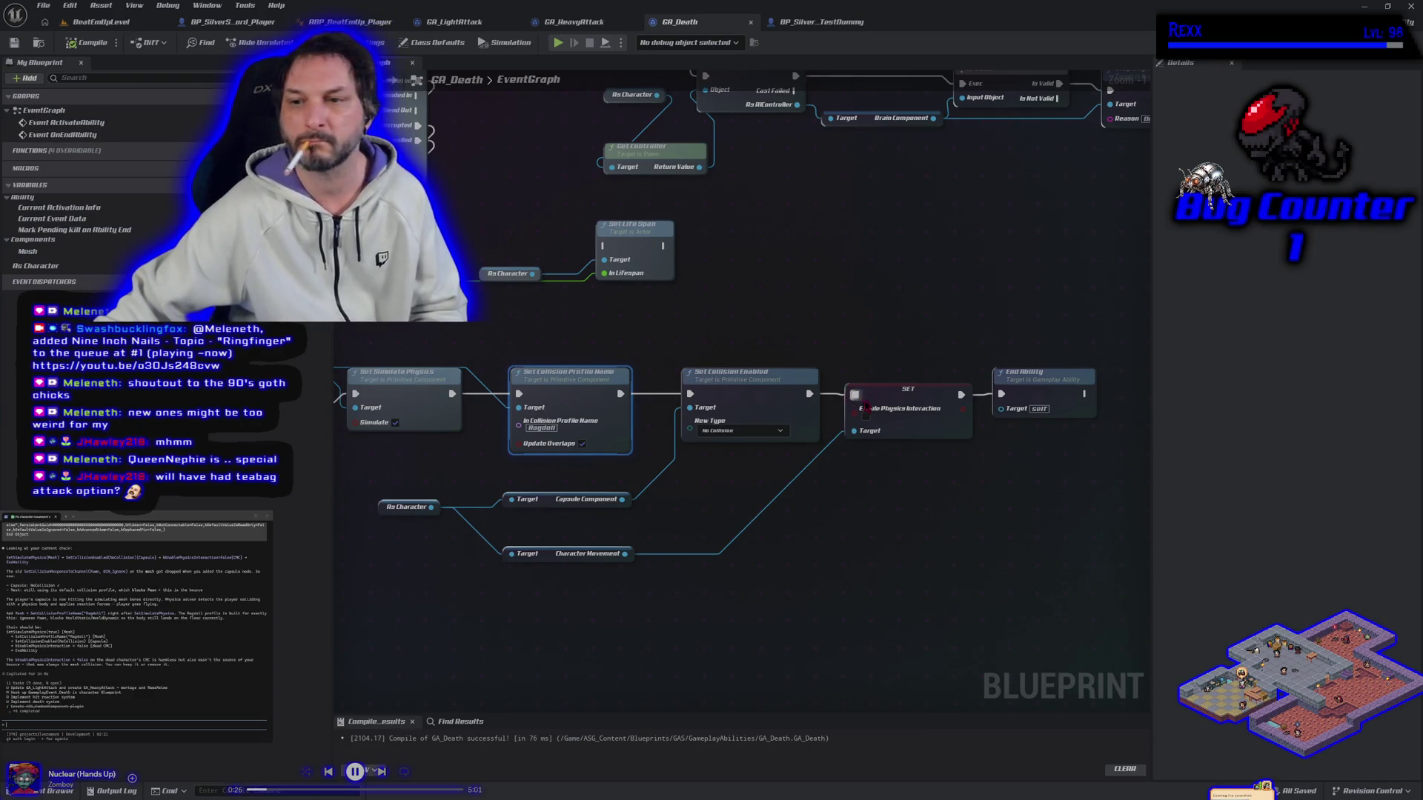
# Delete the Enable Physics Interaction setter and Character Movement getter, linking Set Collision Enabled to End Ability.
pyautogui.click(875, 397)
pyautogui.press('Delete')
pyautogui.click(585, 553)
pyautogui.press('Delete')
pyautogui.moveTo(1023, 384); pyautogui.dragTo(846, 394)
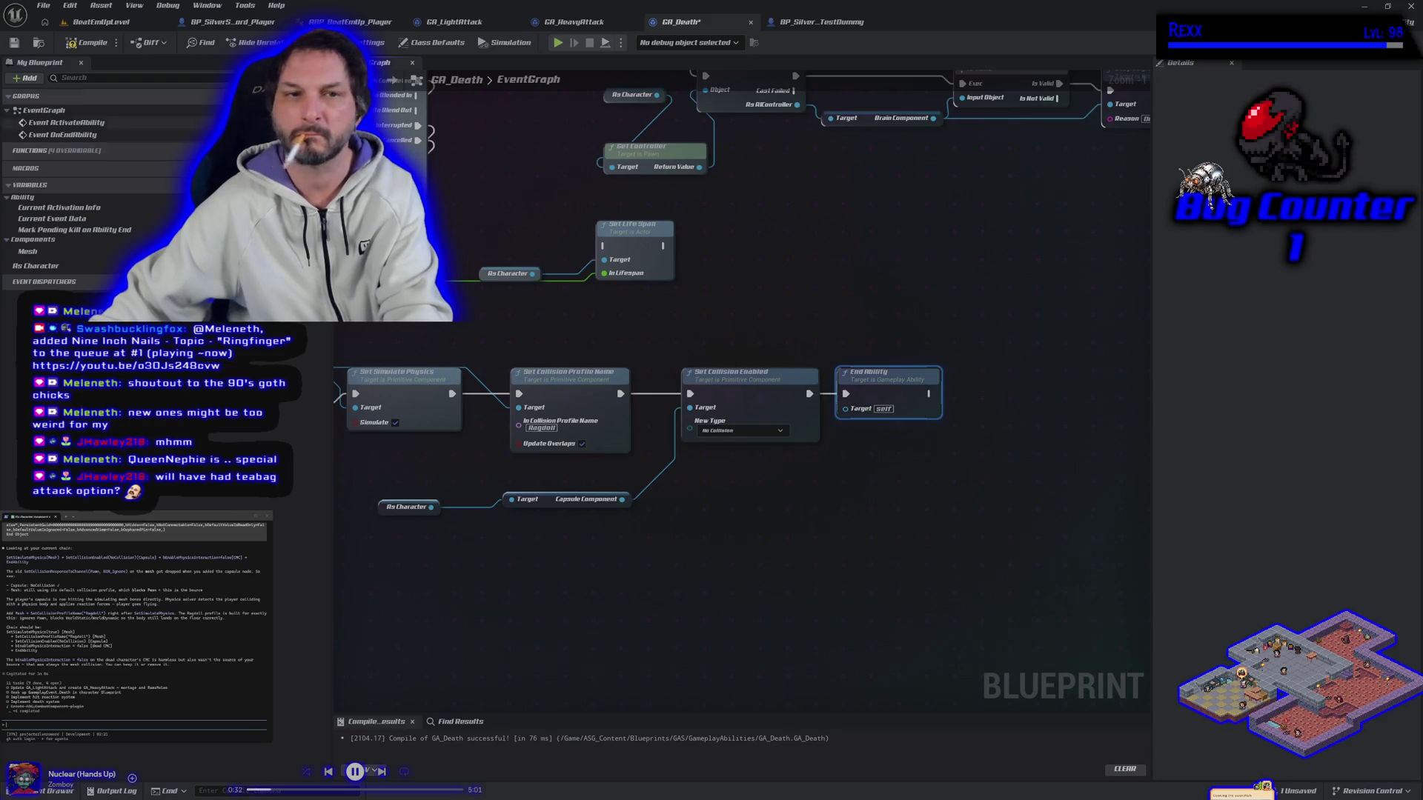
# Compile and save GA_Death, then return to the level.
pyautogui.click(88, 42)
pyautogui.click(12, 43)
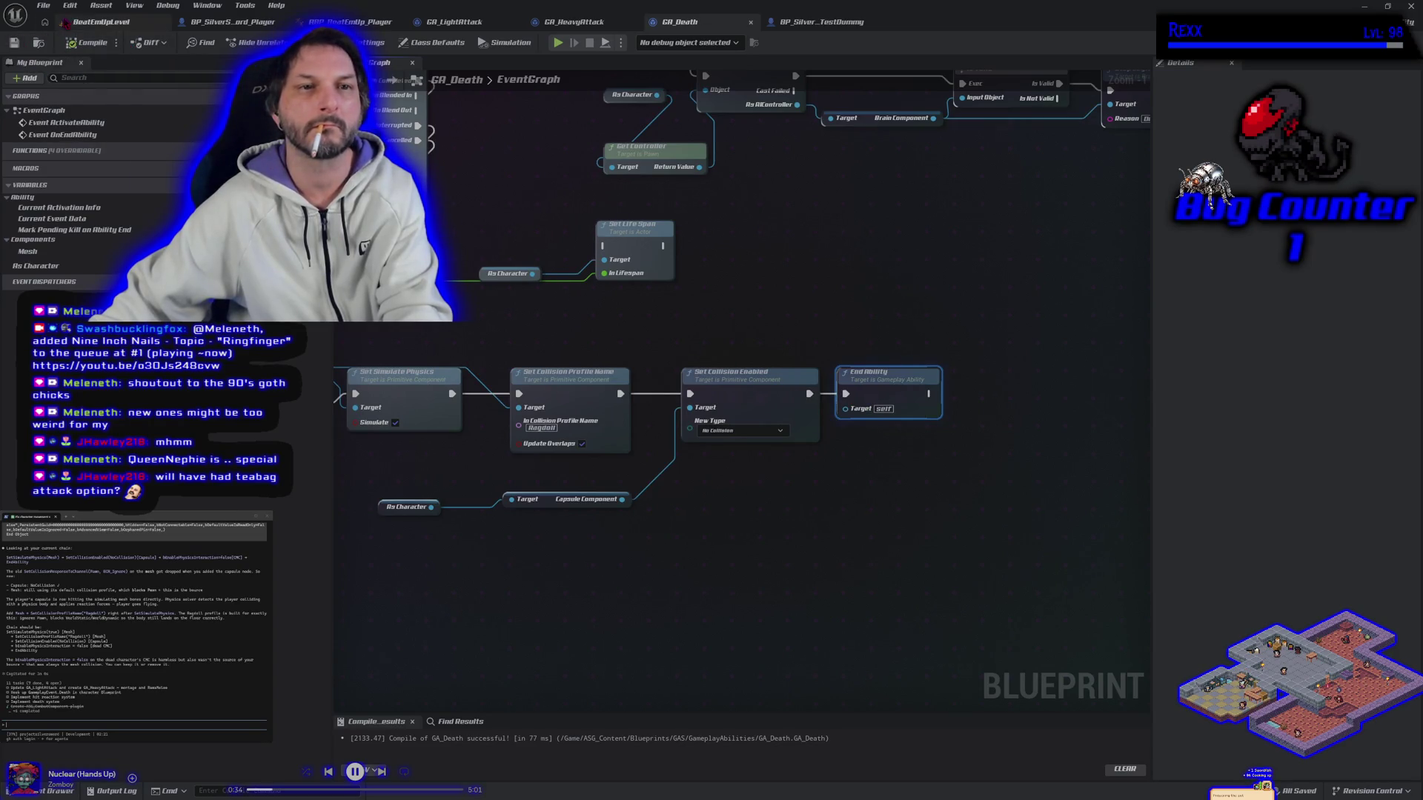
pyautogui.click(102, 22)
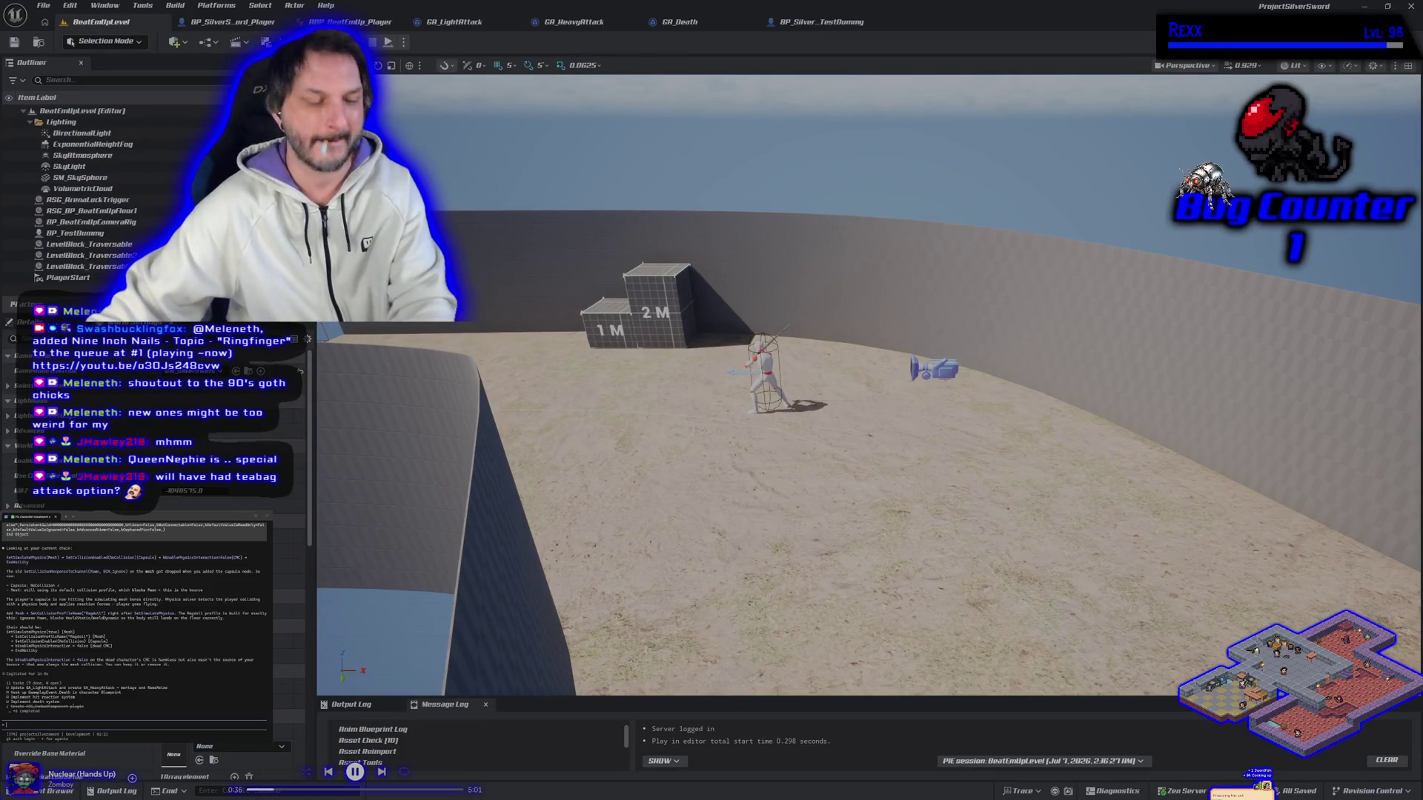
# Play-test: strike the test dummy with the sword, watch it ragdoll, run over it, and stop.
pyautogui.hotkey('alt', 'p')
pyautogui.press('d')
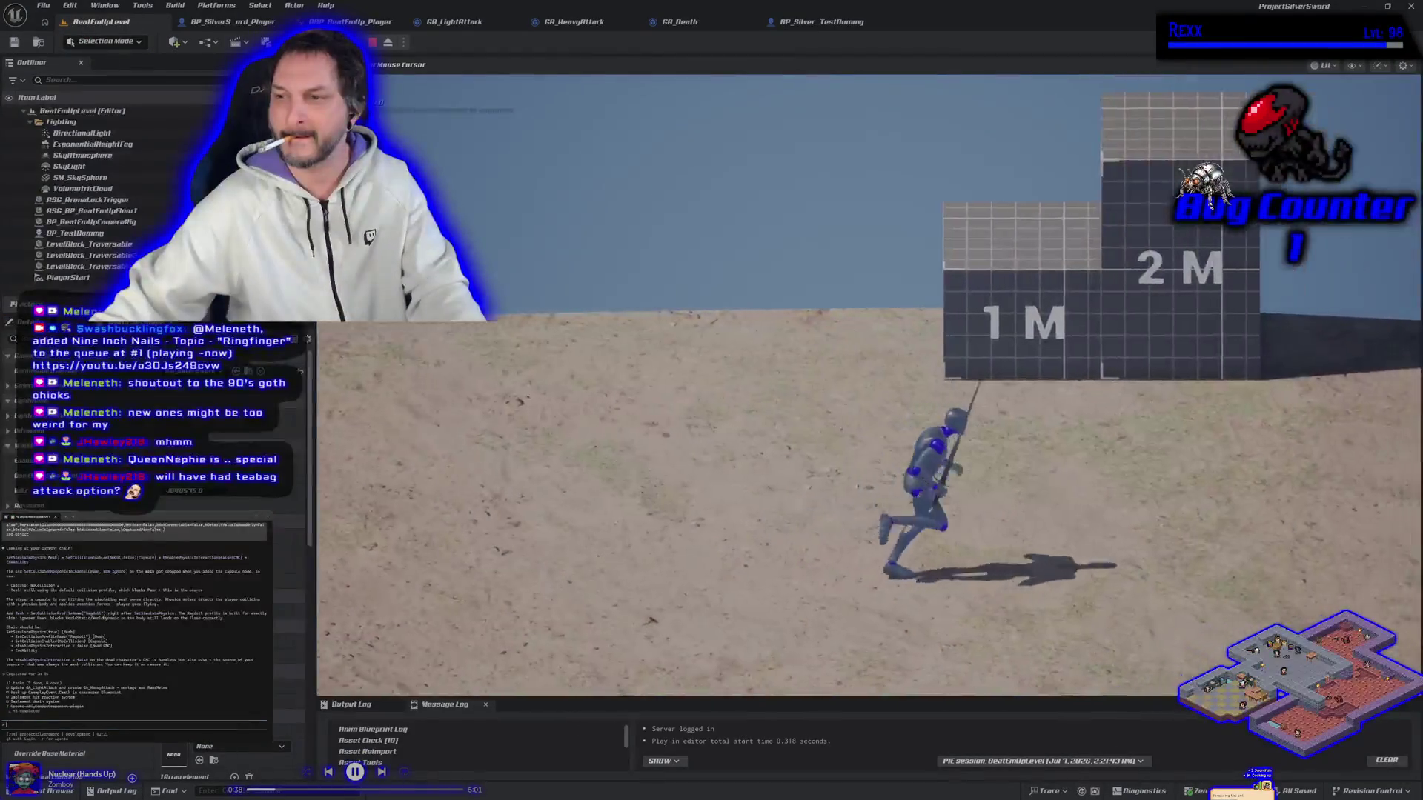
pyautogui.press('j')
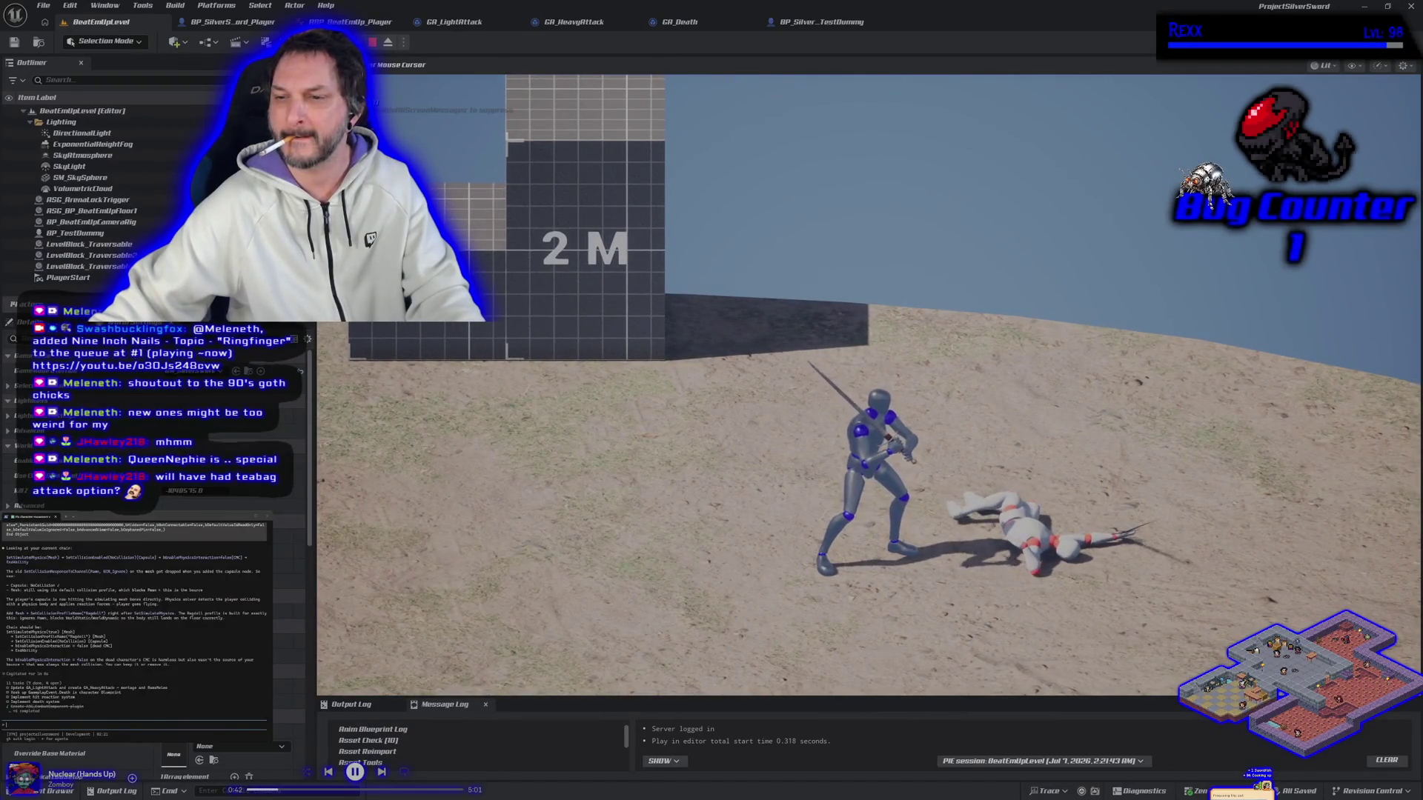
pyautogui.press('d')
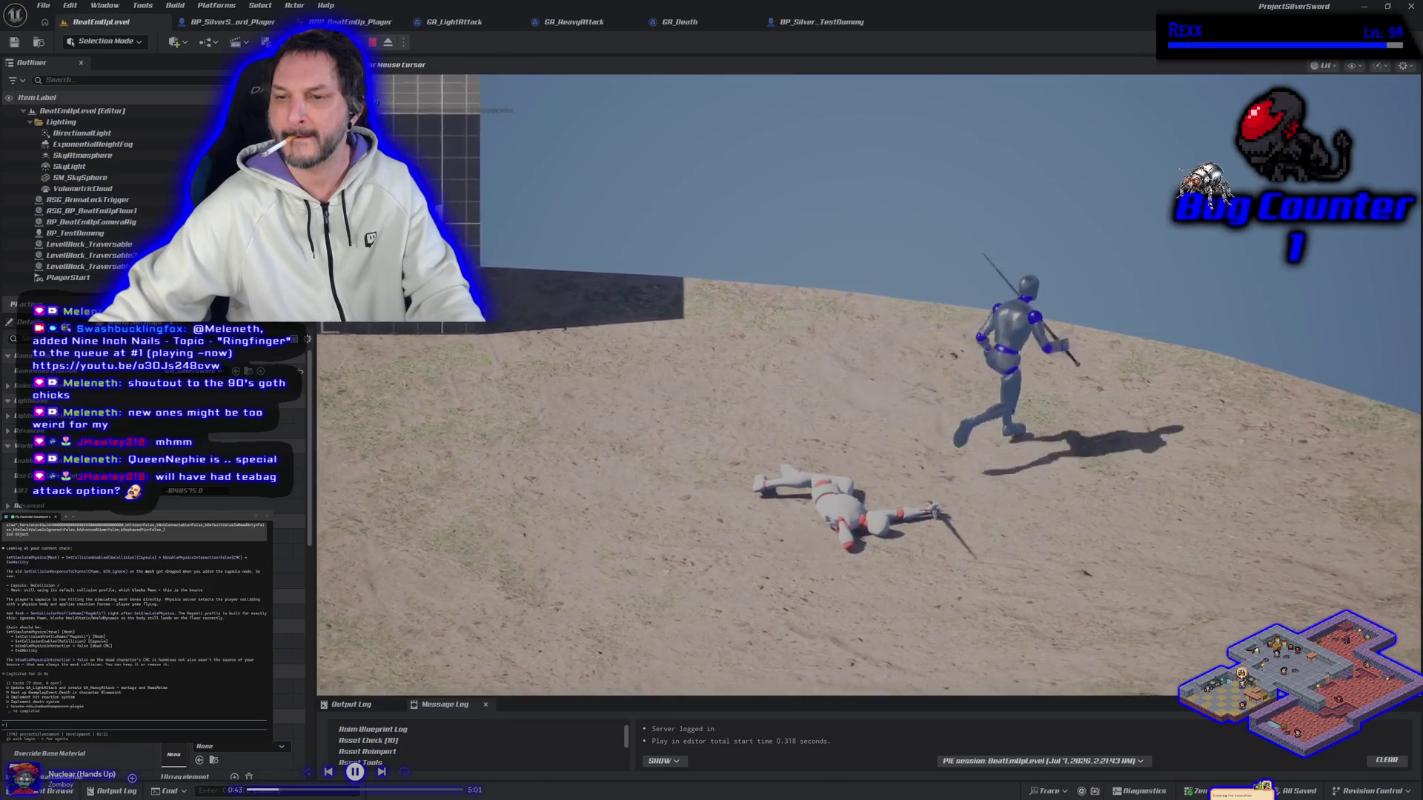
pyautogui.press('a')
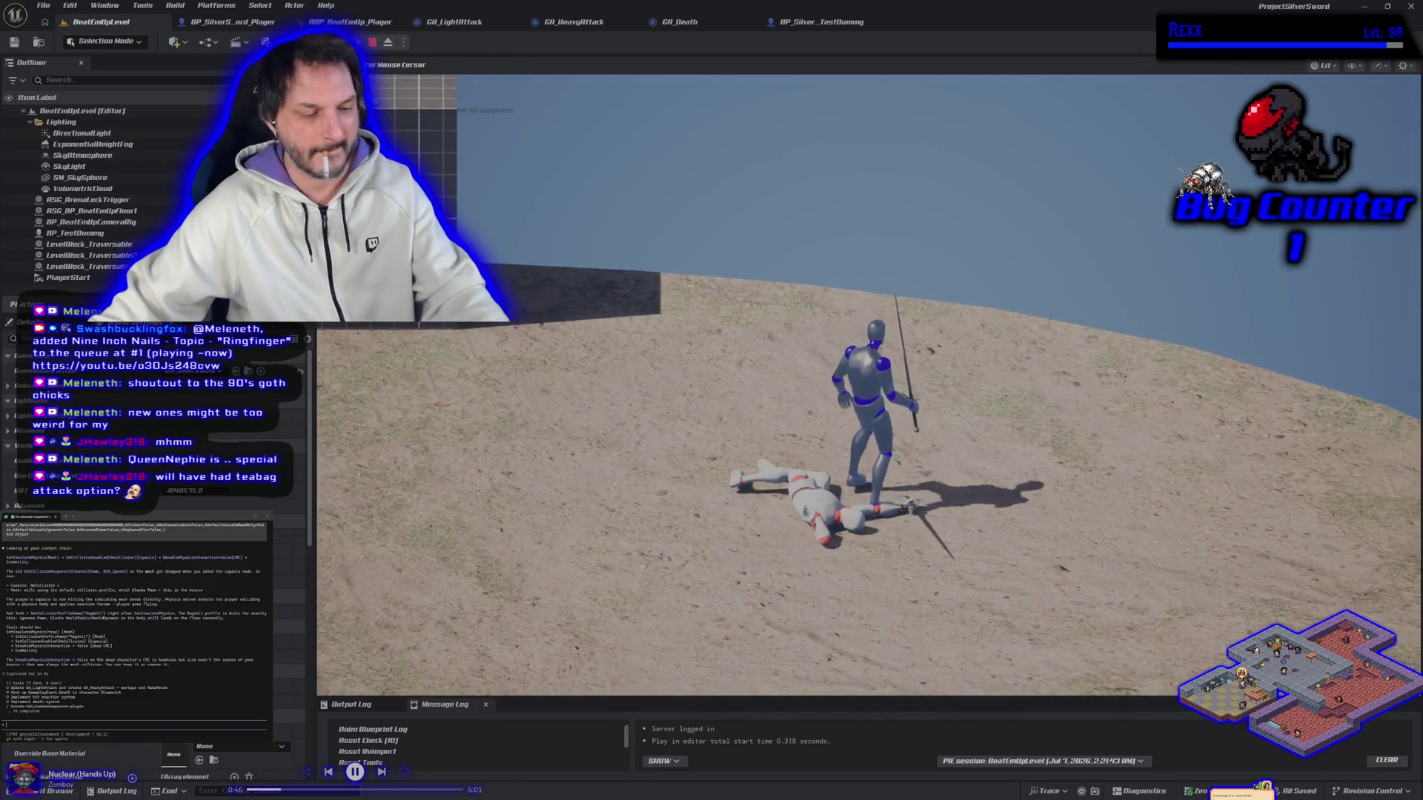
pyautogui.press('Escape')
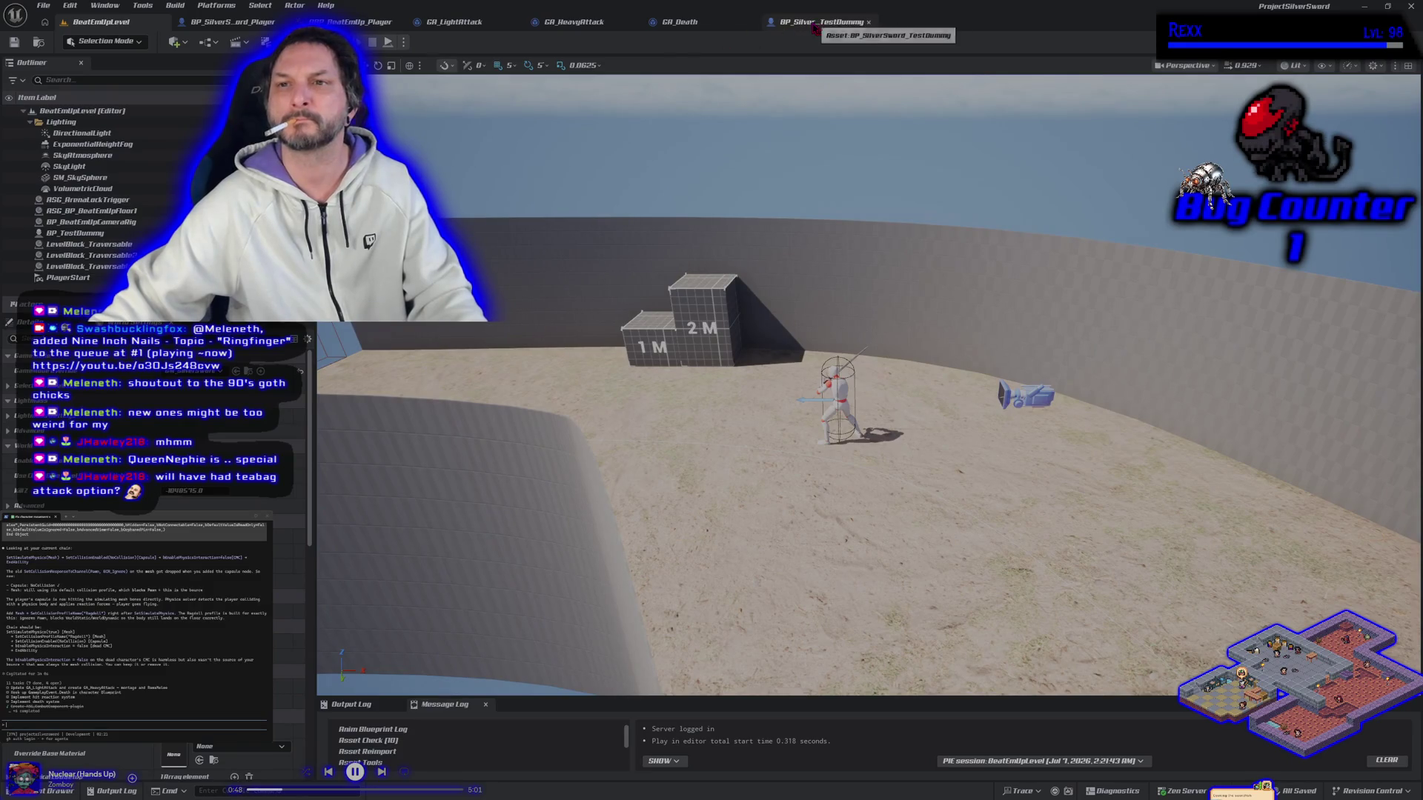
# Inspect BP_Silver_TestDummy's Initialize weapon graph around Set Relative Transform, Break and Attach nodes.
pyautogui.click(821, 22)
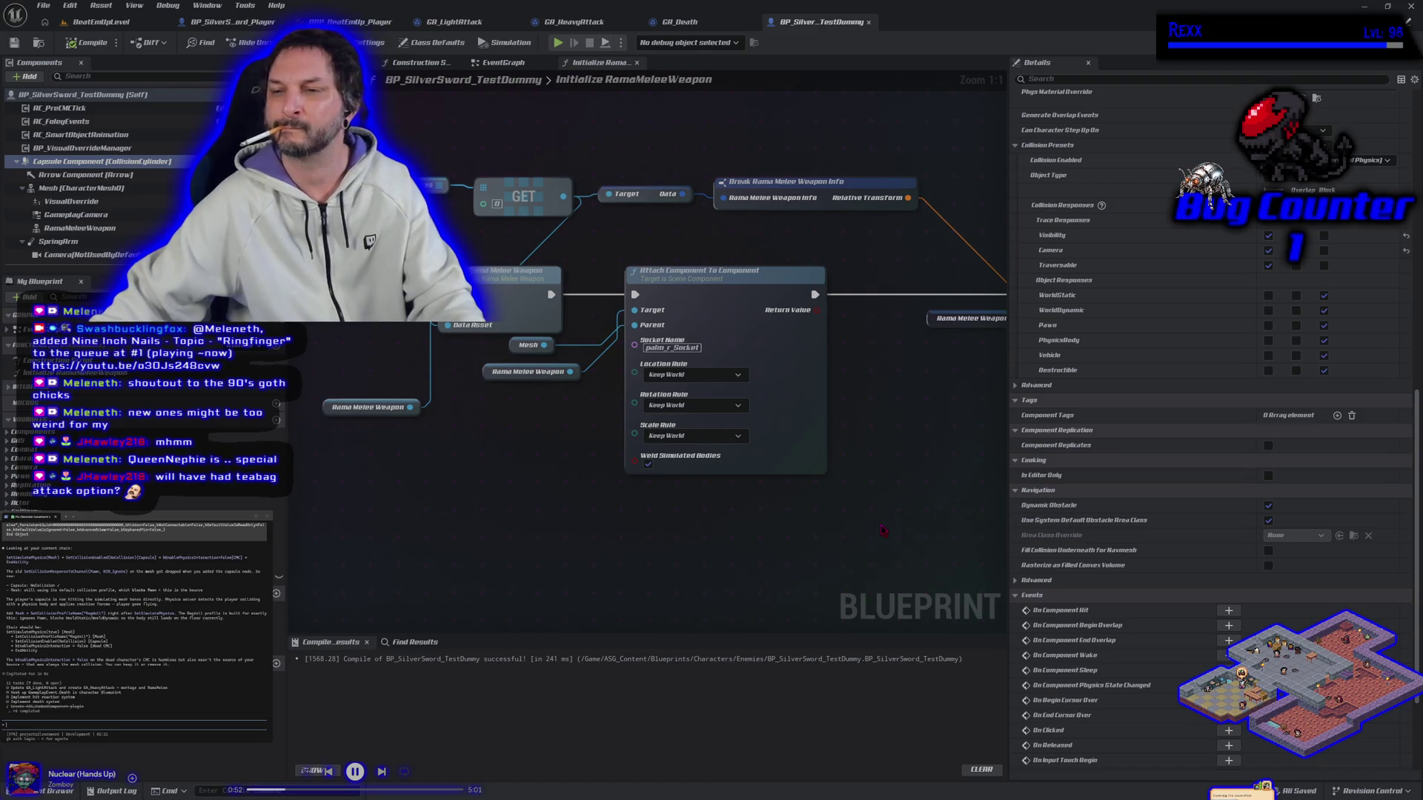
pyautogui.moveTo(593, 535)
pyautogui.mouseDown()
pyautogui.moveTo(676, 527)
pyautogui.moveTo(662, 510)
pyautogui.moveTo(612, 510)
pyautogui.mouseUp()
pyautogui.scroll(-1, 662, 509)
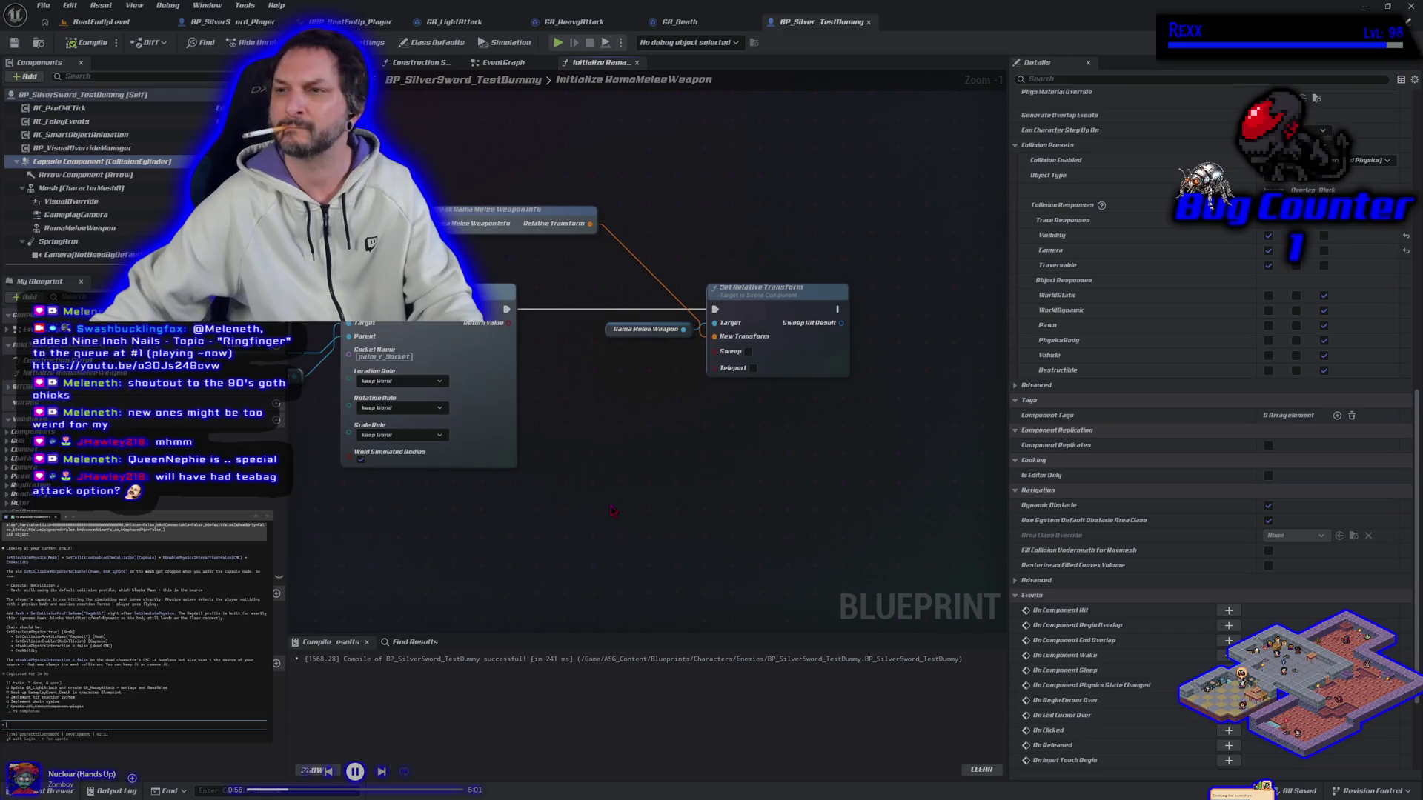
pyautogui.scroll(-1, 825, 485)
pyautogui.moveTo(825, 484)
pyautogui.mouseDown()
pyautogui.moveTo(690, 547)
pyautogui.moveTo(541, 527)
pyautogui.mouseUp()
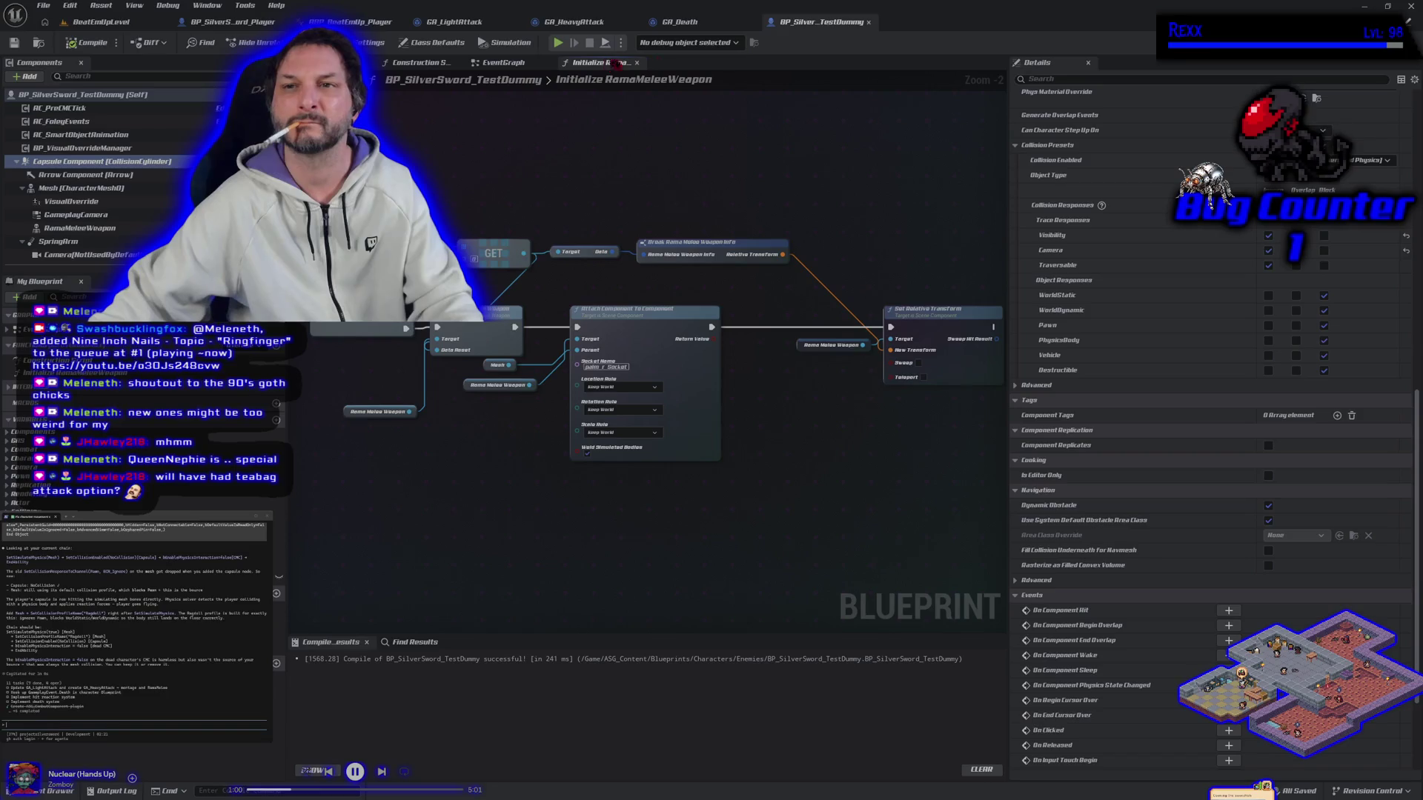
# Back in GA_Death, send the terminal assistant a note about the ragdoll.
pyautogui.click(690, 22)
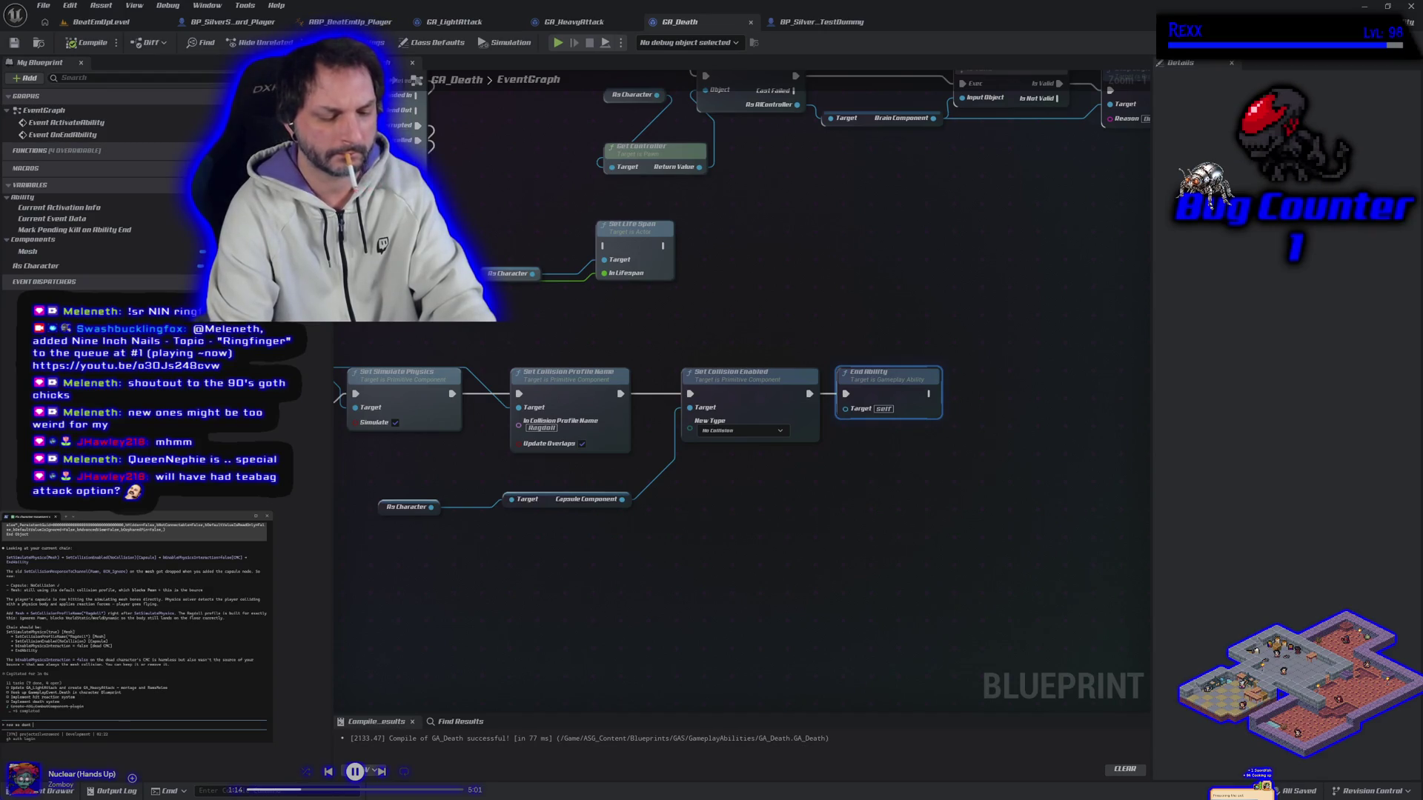
pyautogui.write('ragdoll around we just')
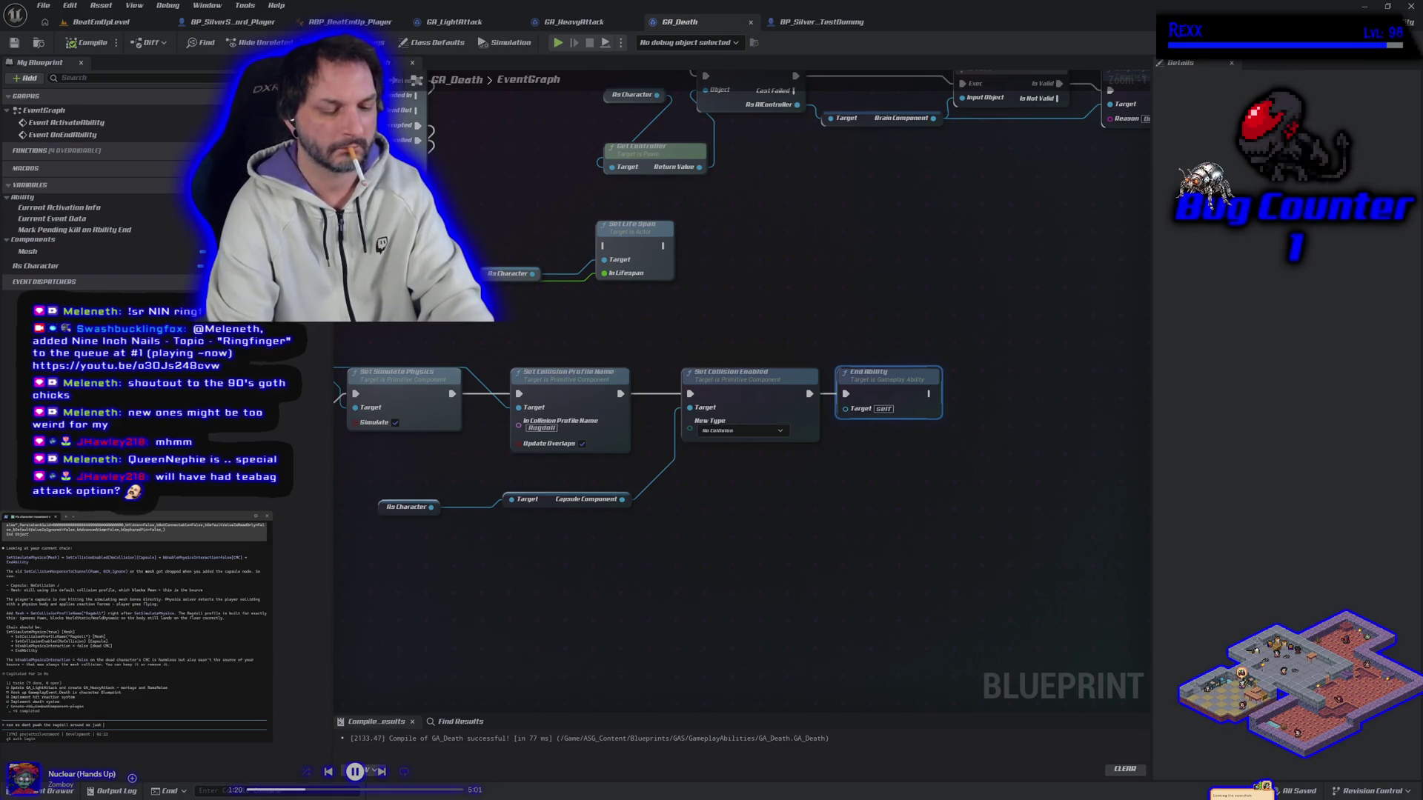
pyautogui.write('it')
pyautogui.press('Return')
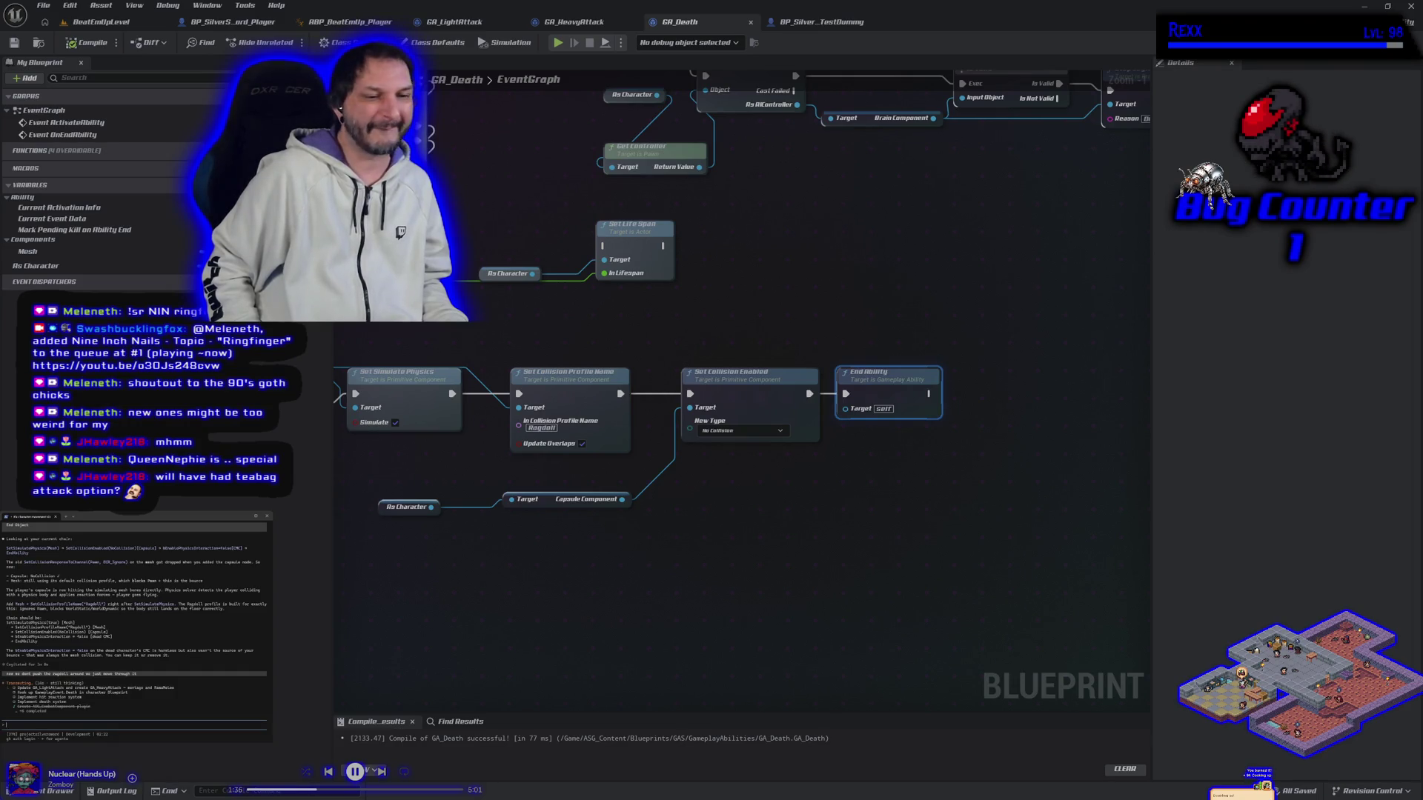
# Play-test the level, running the fighter to the dummy and past its ragdolled body.
pyautogui.hotkey('alt', 'p')
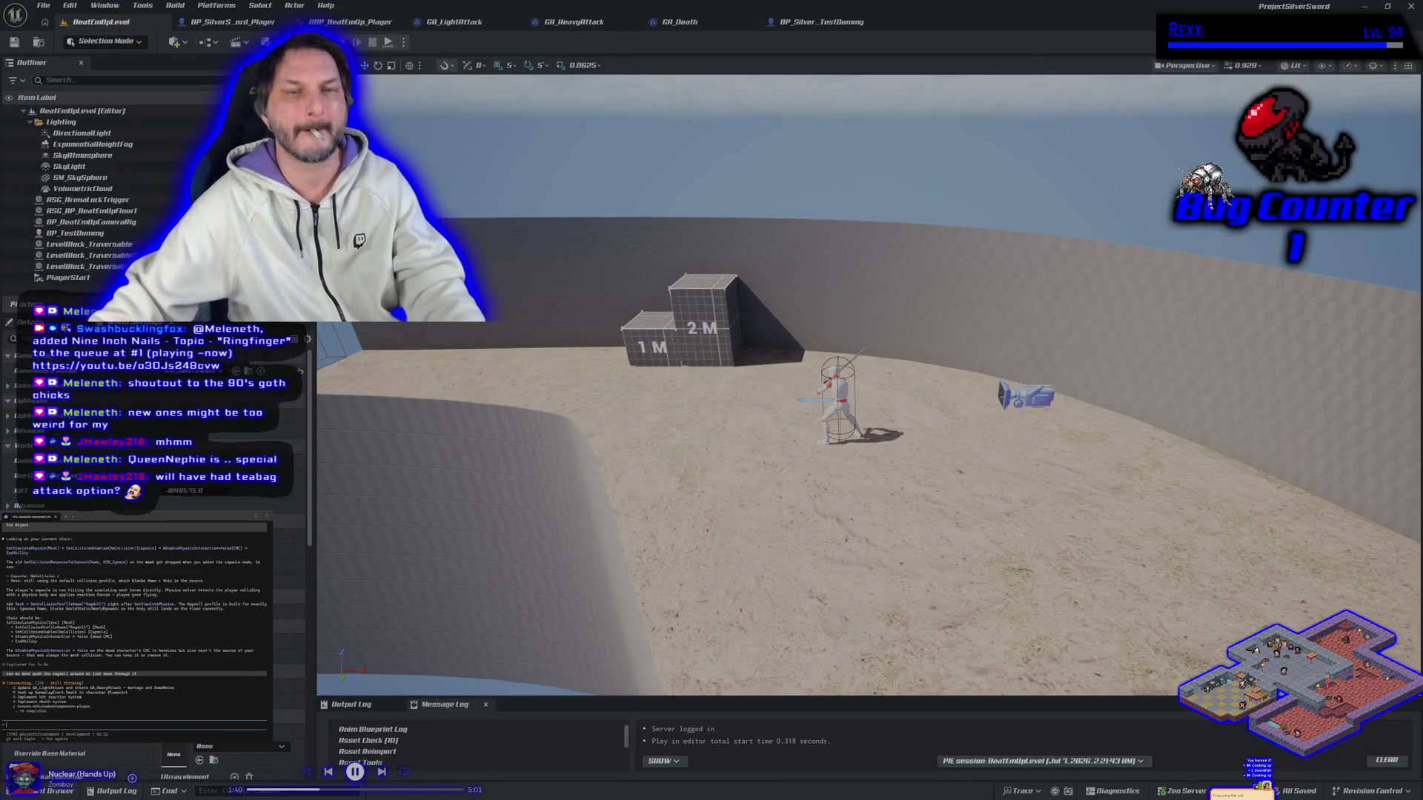
pyautogui.hotkey('alt', 'p')
pyautogui.press('d')
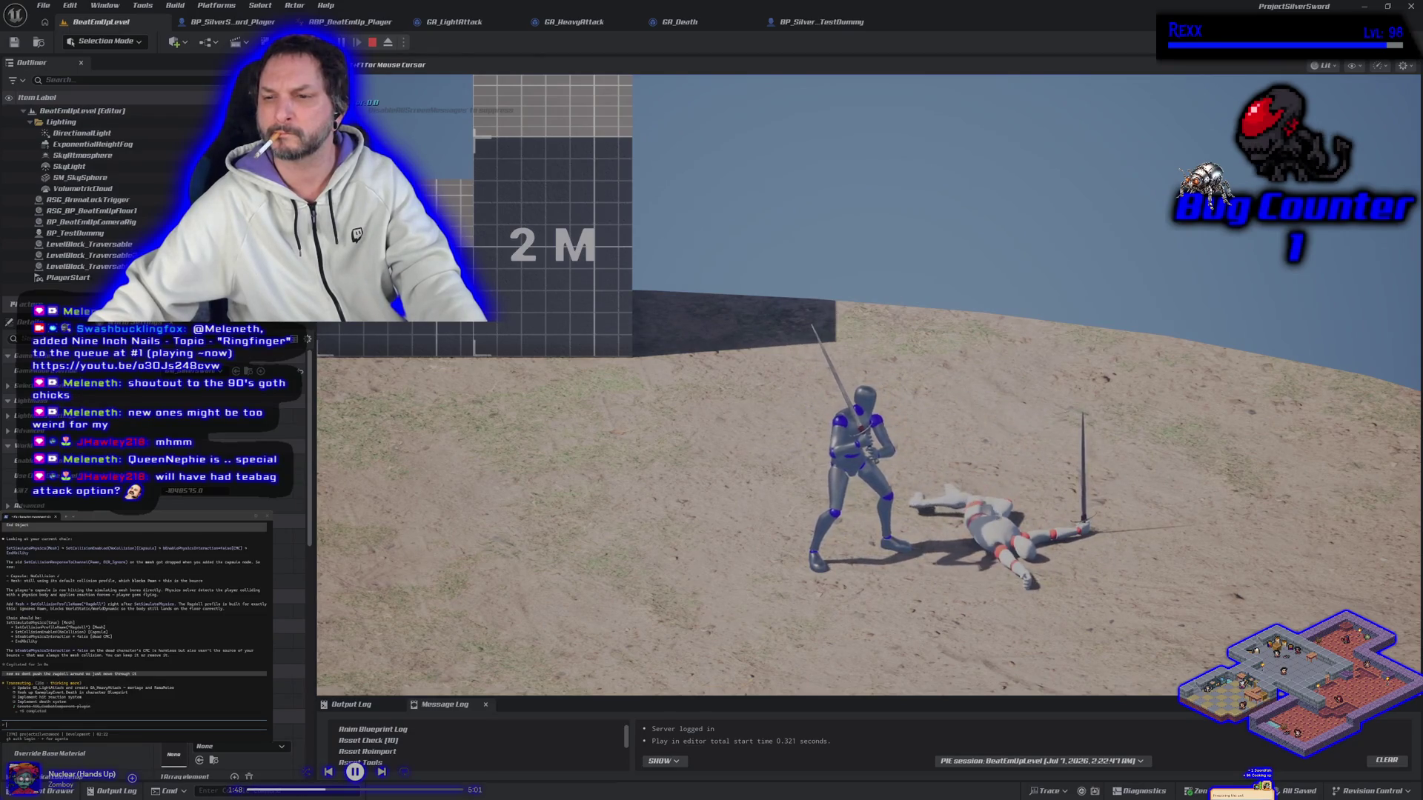
pyautogui.press('d')
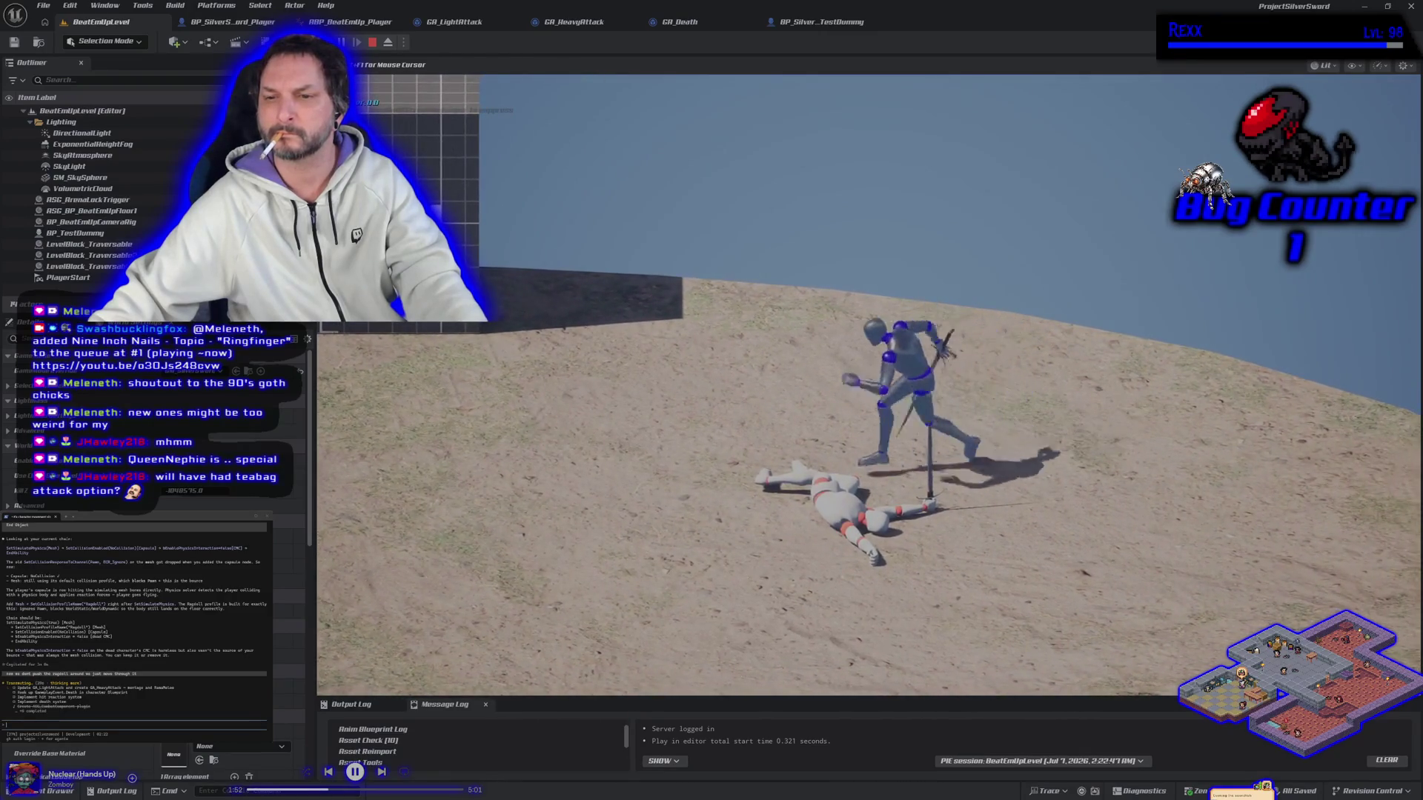
pyautogui.press('s')
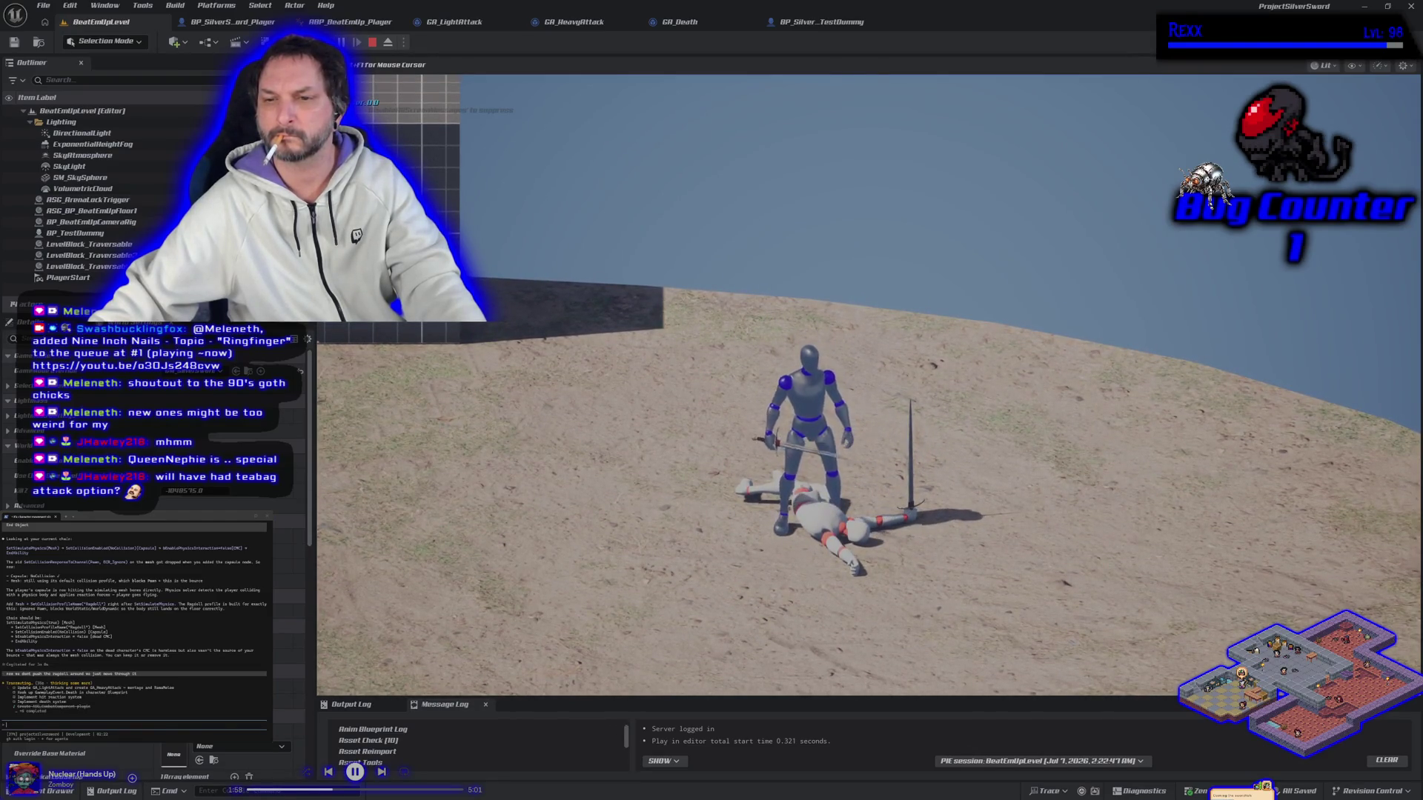
pyautogui.press('a')
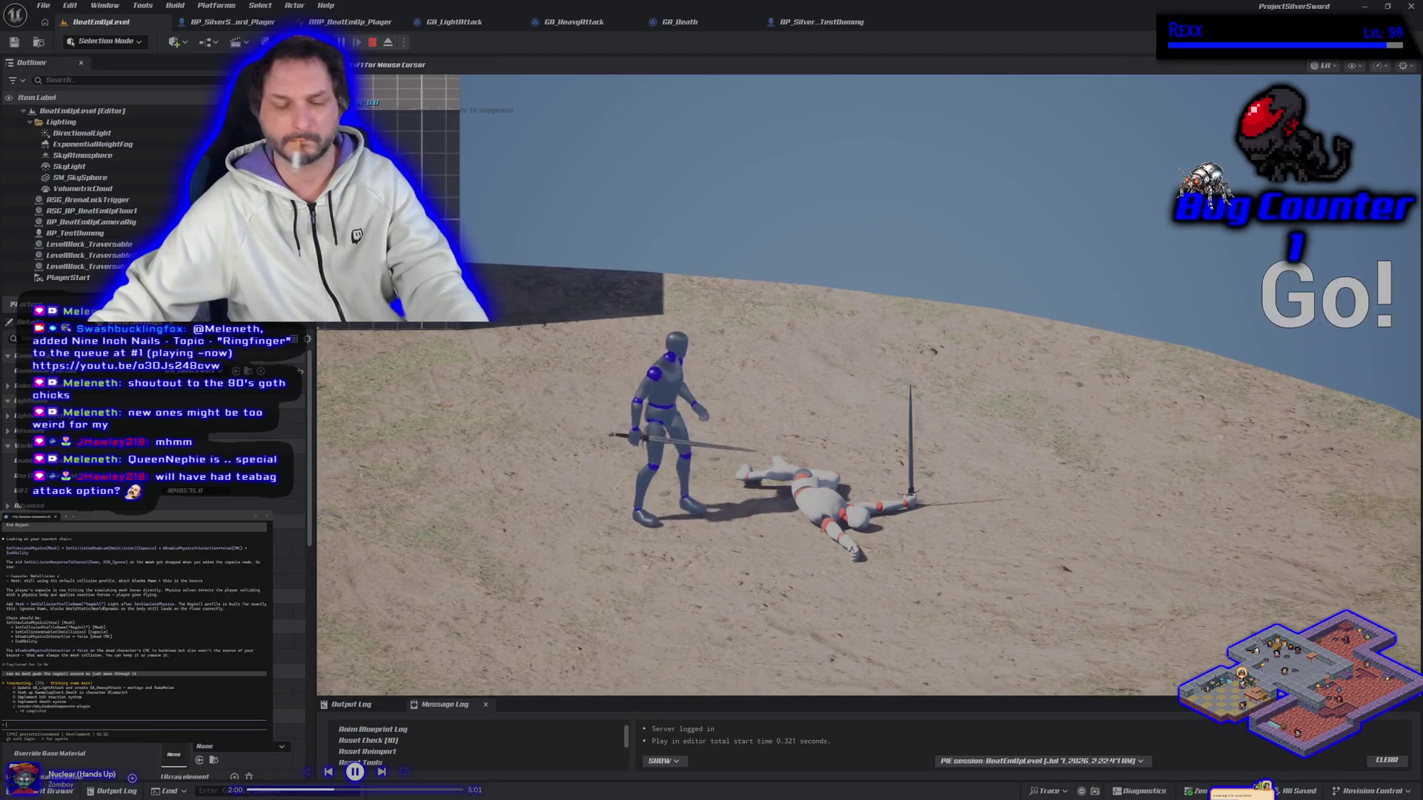
pyautogui.press('Escape')
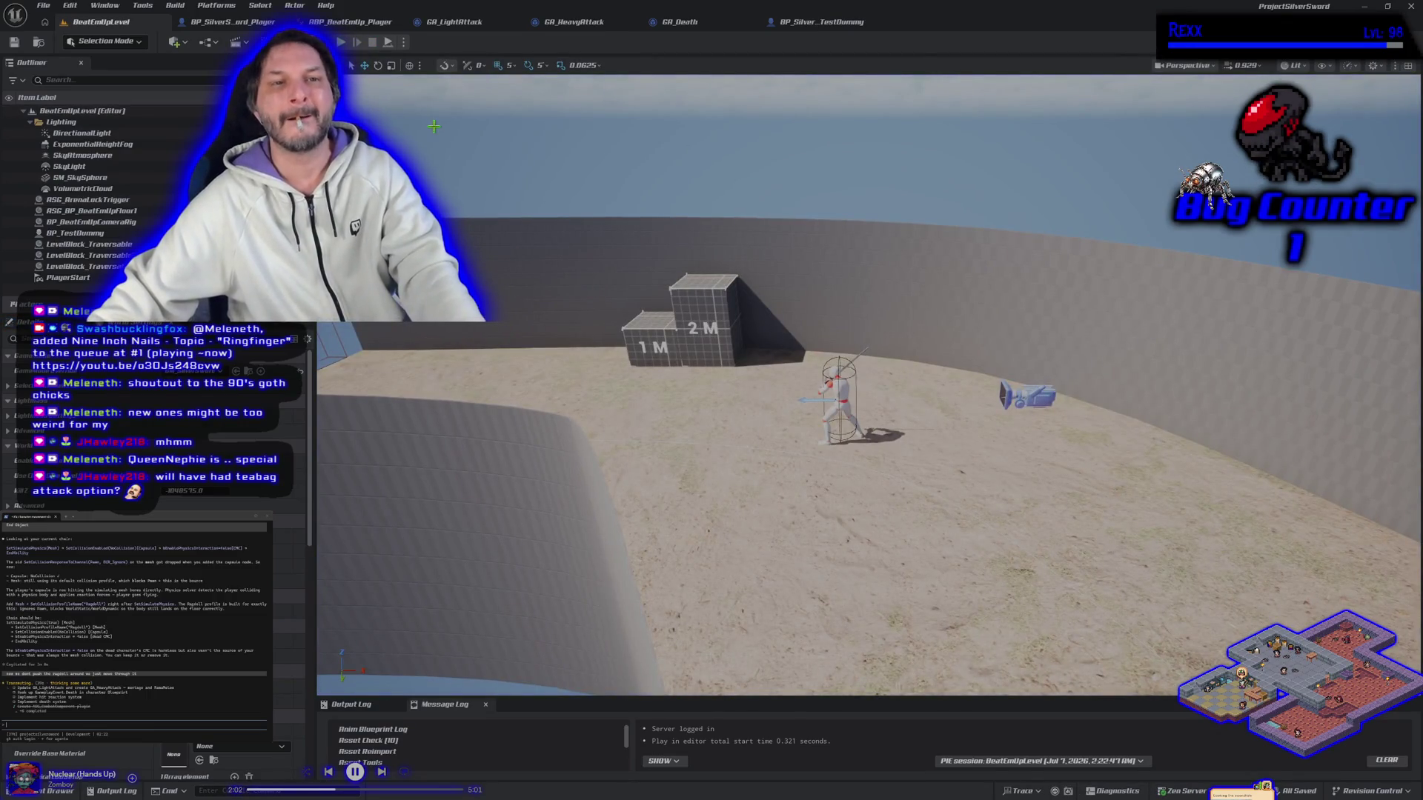
# Check the Play mode options, run another play session, then go back to the GA_Death graph.
pyautogui.click(403, 43)
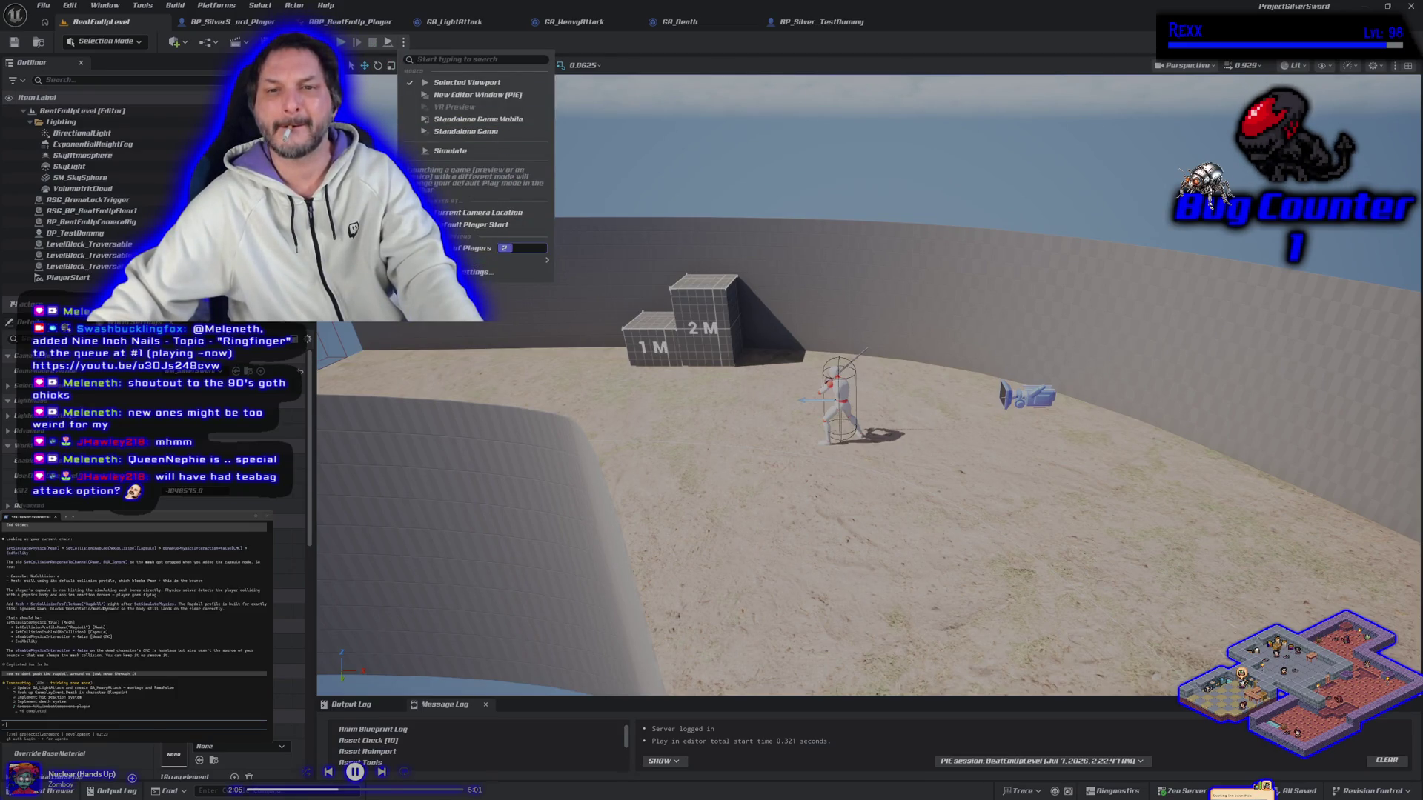
pyautogui.click(363, 59)
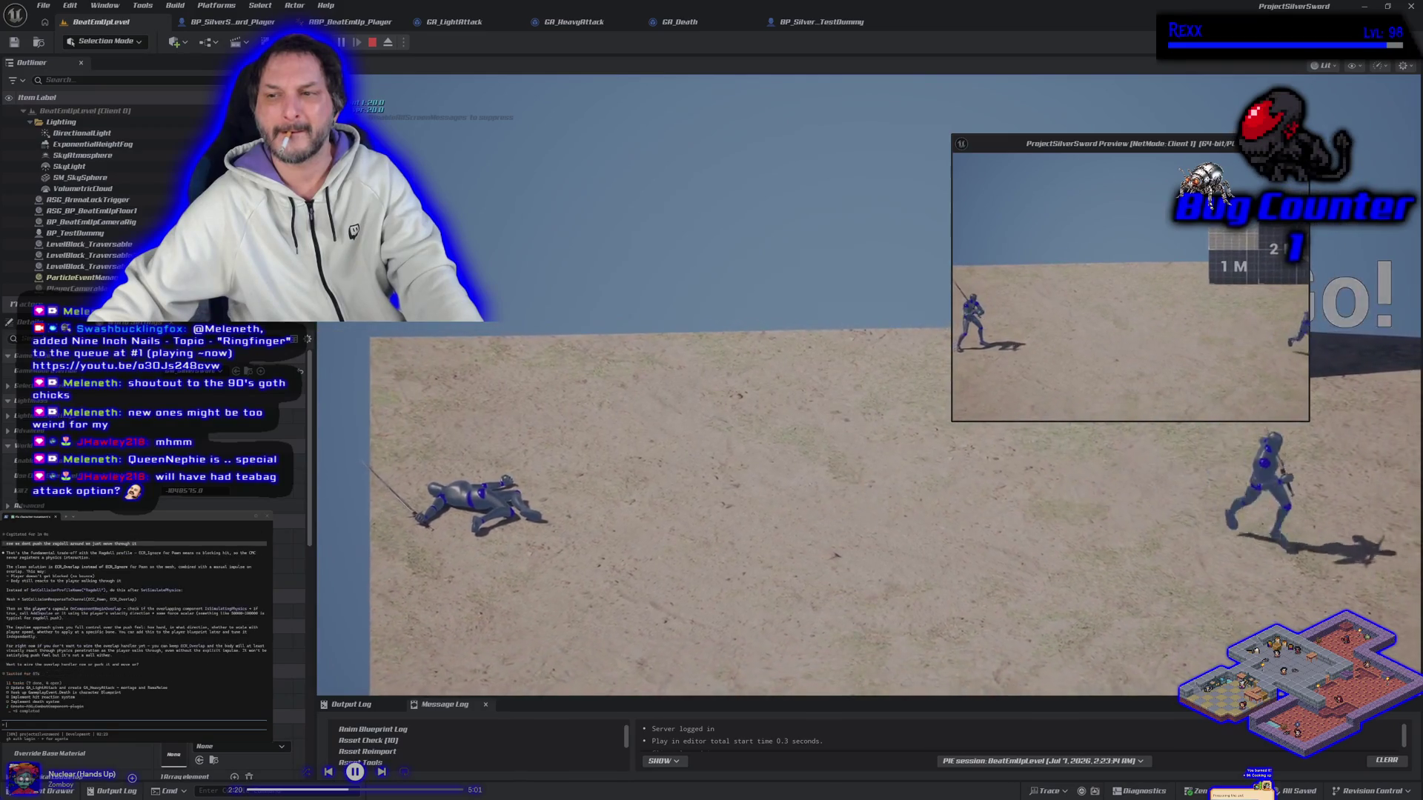
pyautogui.press('Escape')
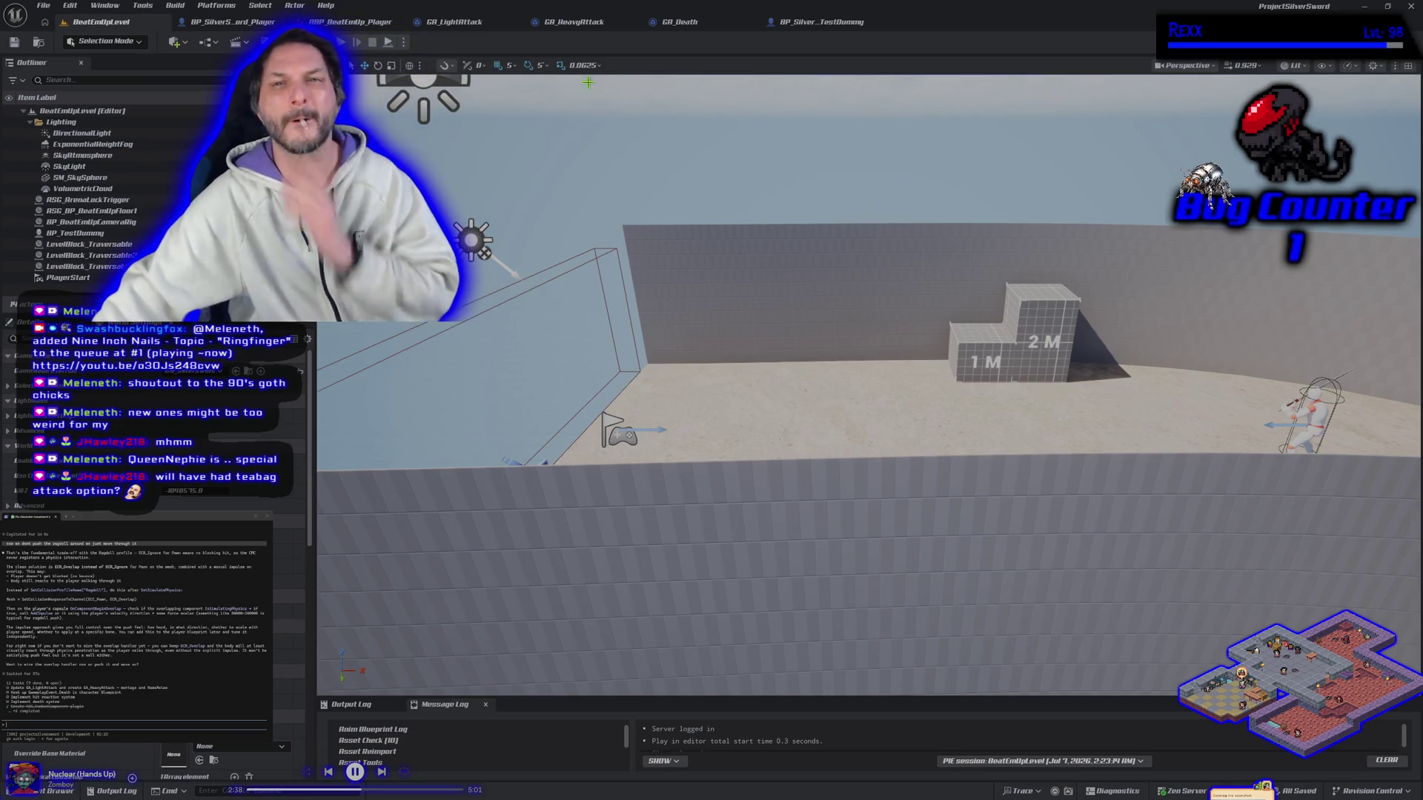
pyautogui.click(679, 22)
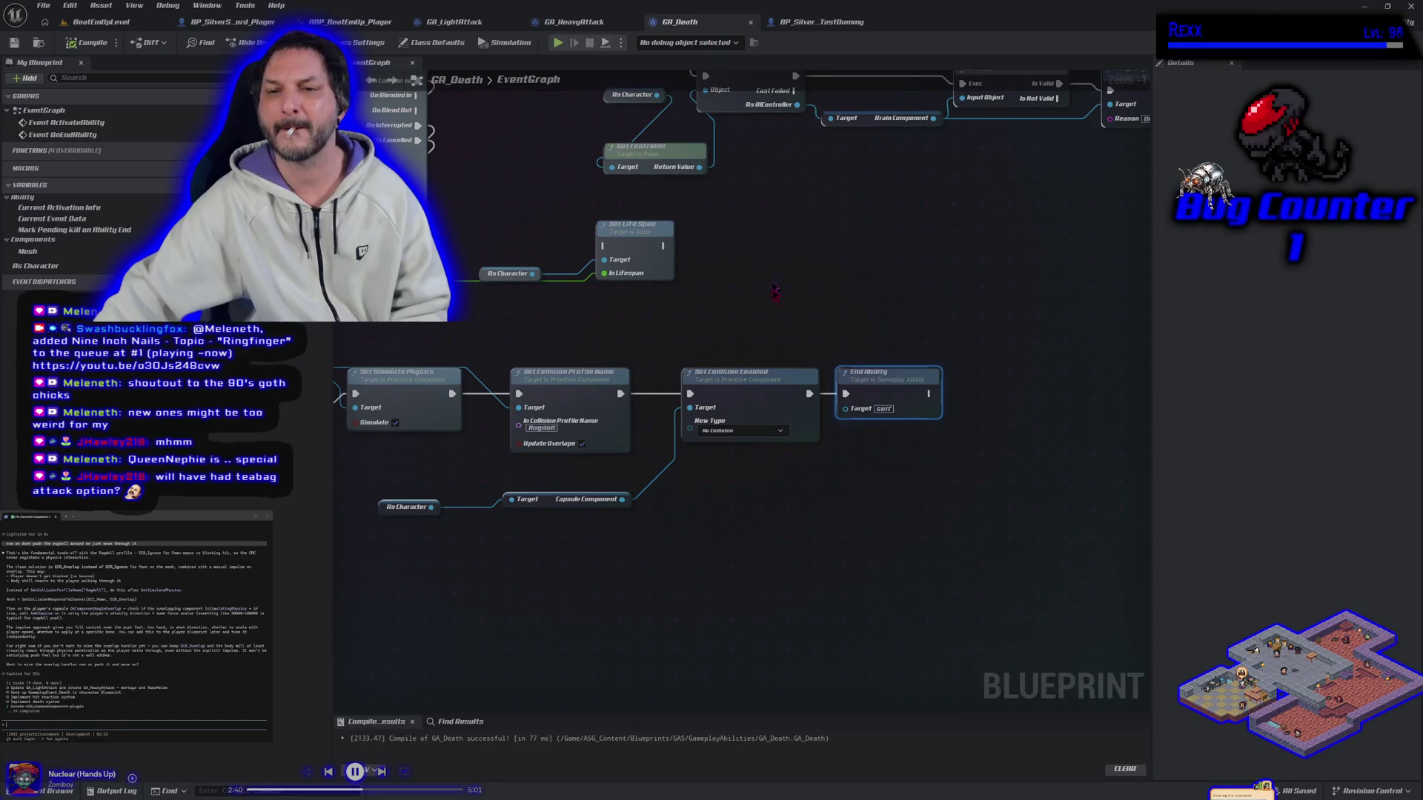
# Break GA_Death's exec link into Set Collision Enabled, keep No Collision, and save.
pyautogui.click(780, 437)
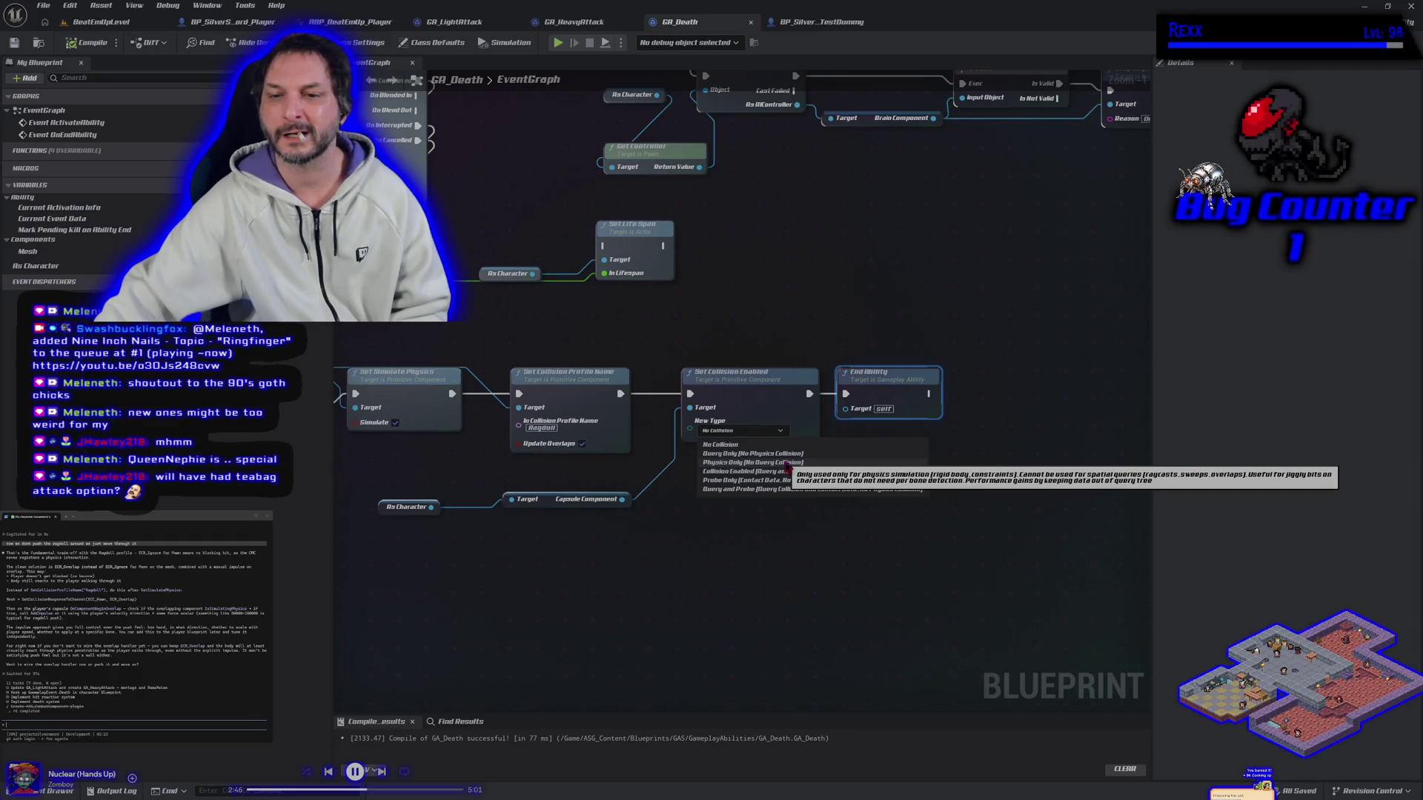
pyautogui.click(681, 423)
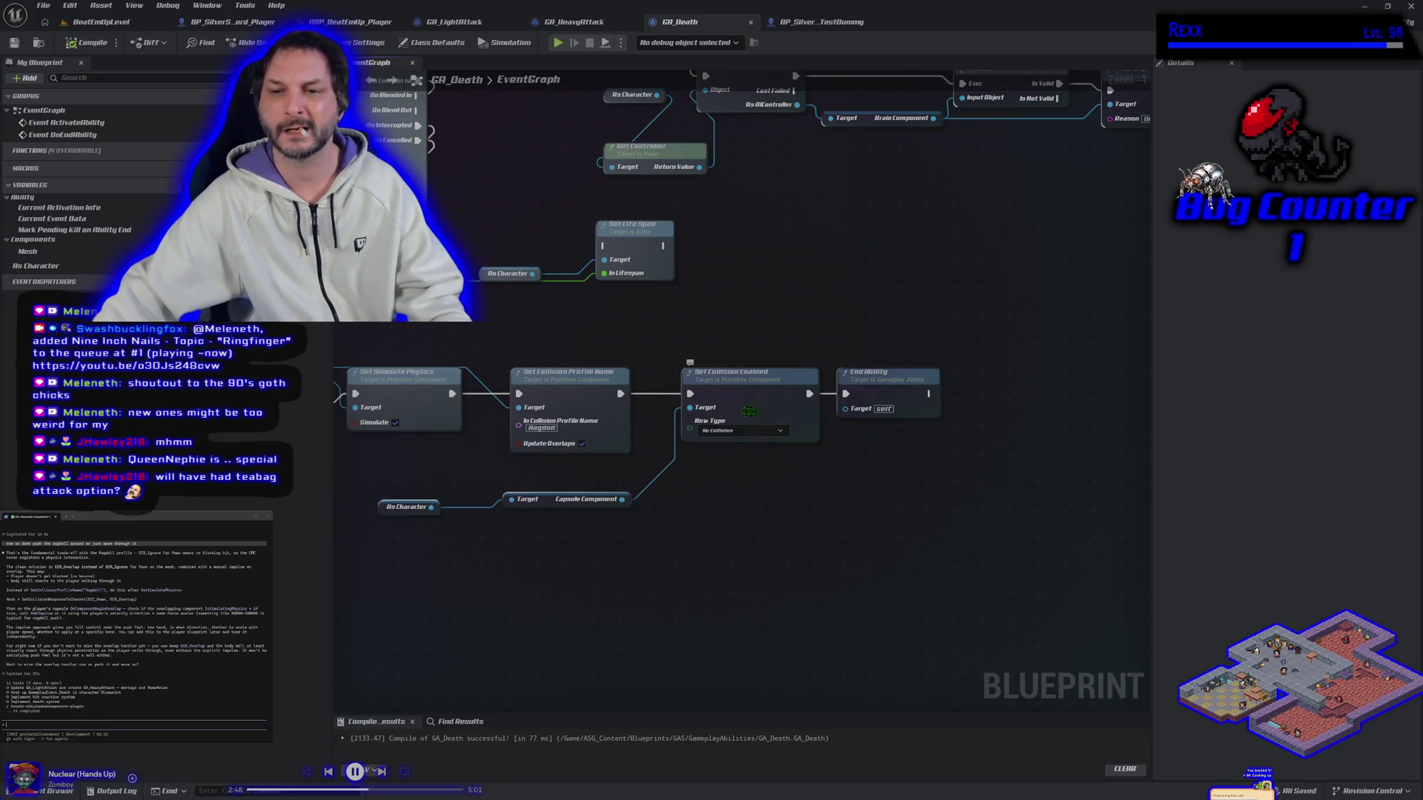
pyautogui.keyDown('alt'); pyautogui.click(808, 394); pyautogui.keyUp('alt')
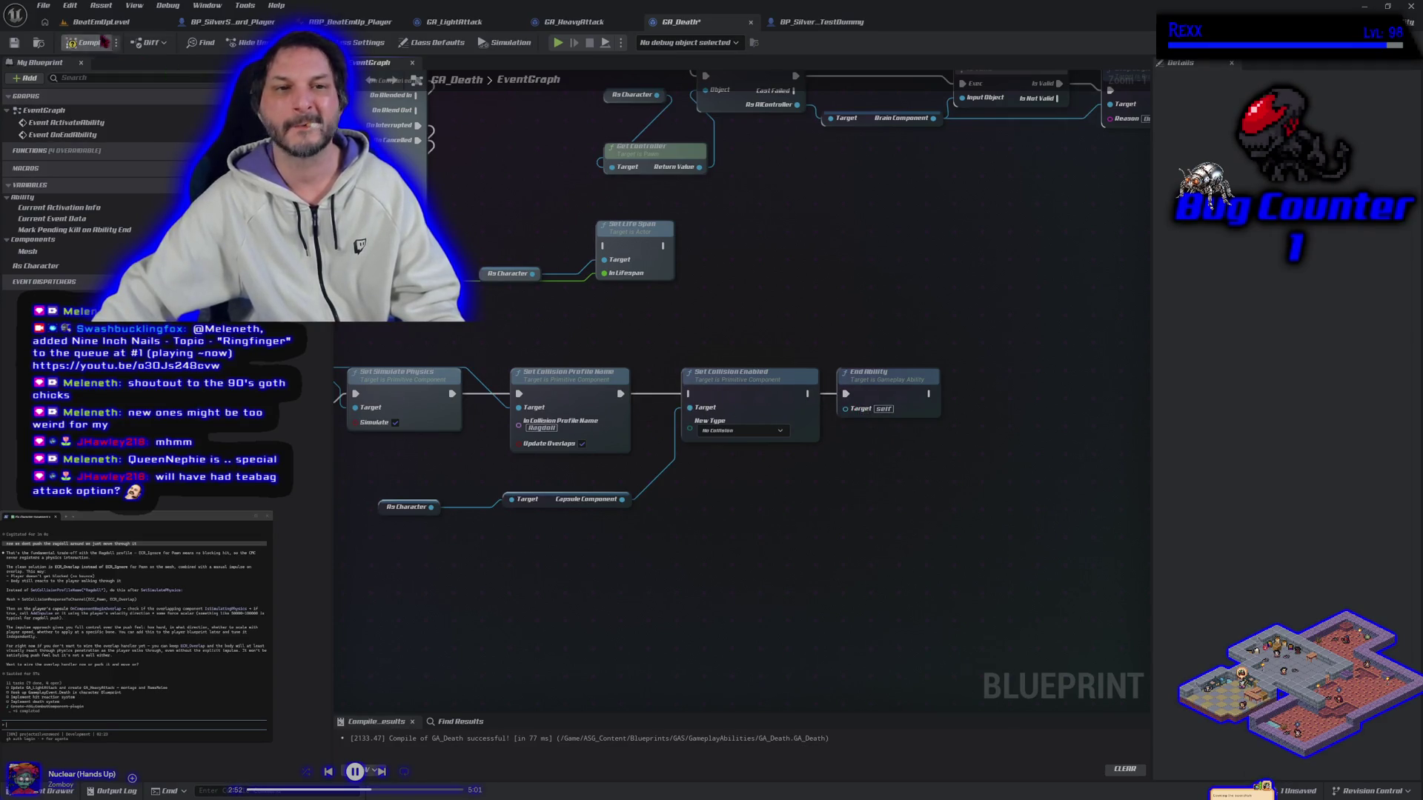
pyautogui.click(14, 43)
pyautogui.click(111, 22)
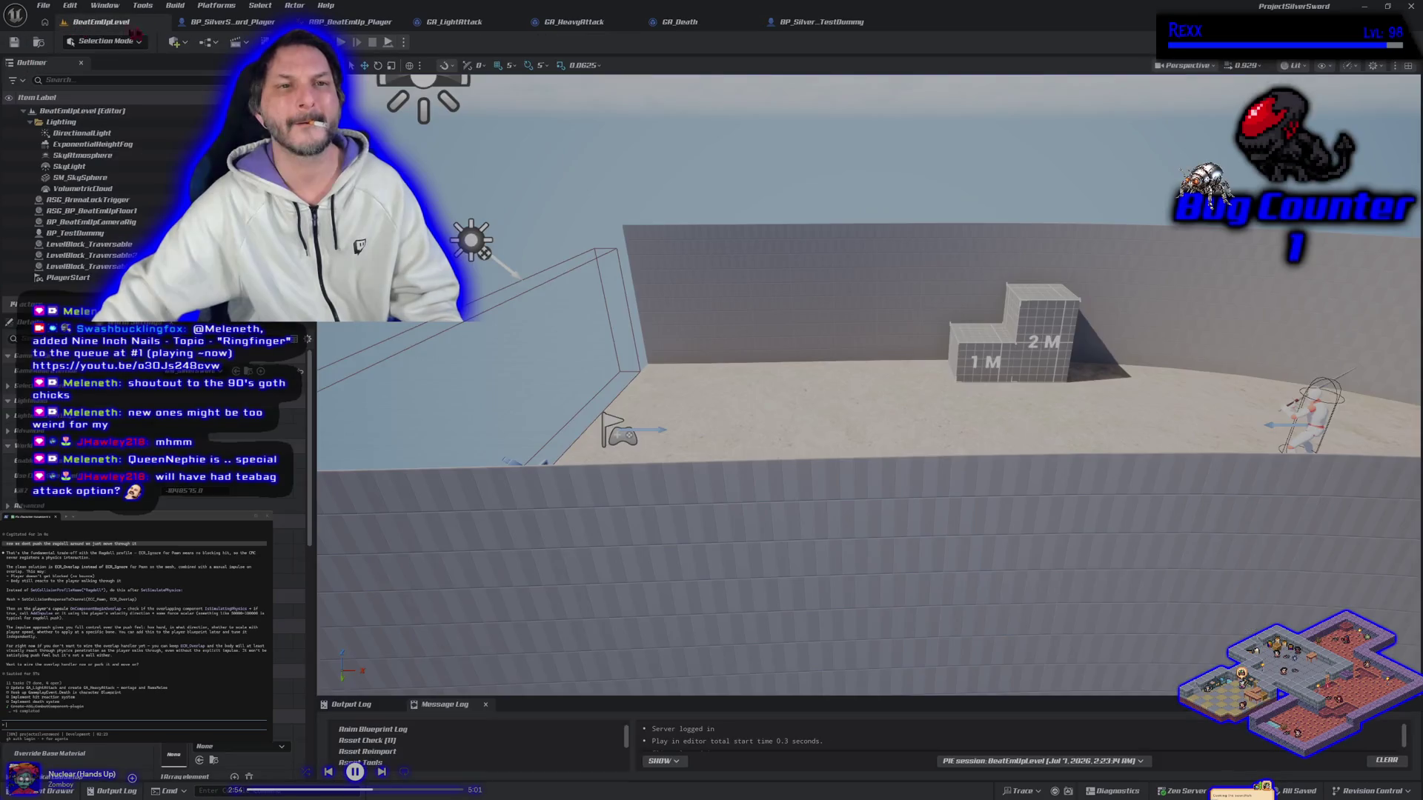
# Play-test with one player, running up to the dummy and striking it with the sword.
pyautogui.hotkey('alt', 'p')
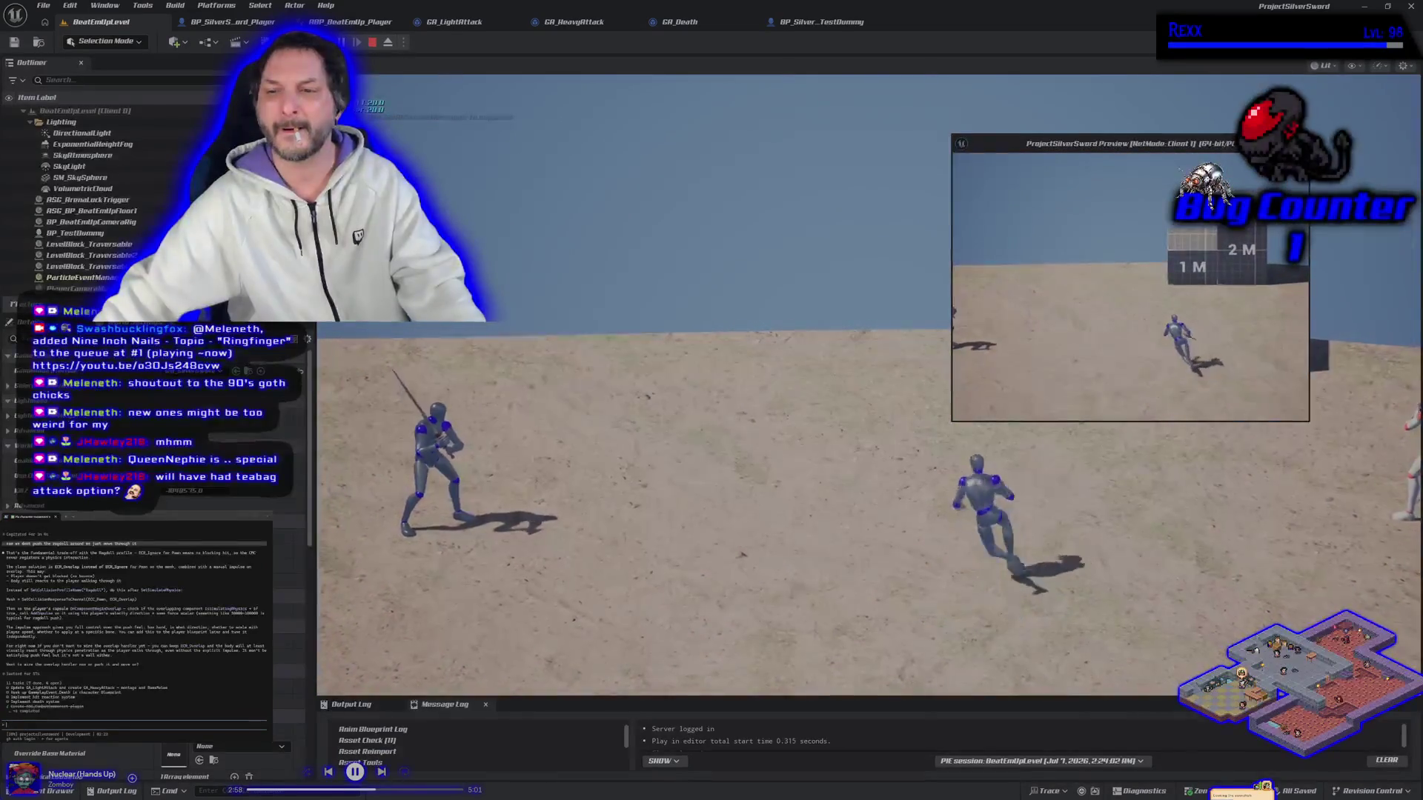
pyautogui.press('Escape')
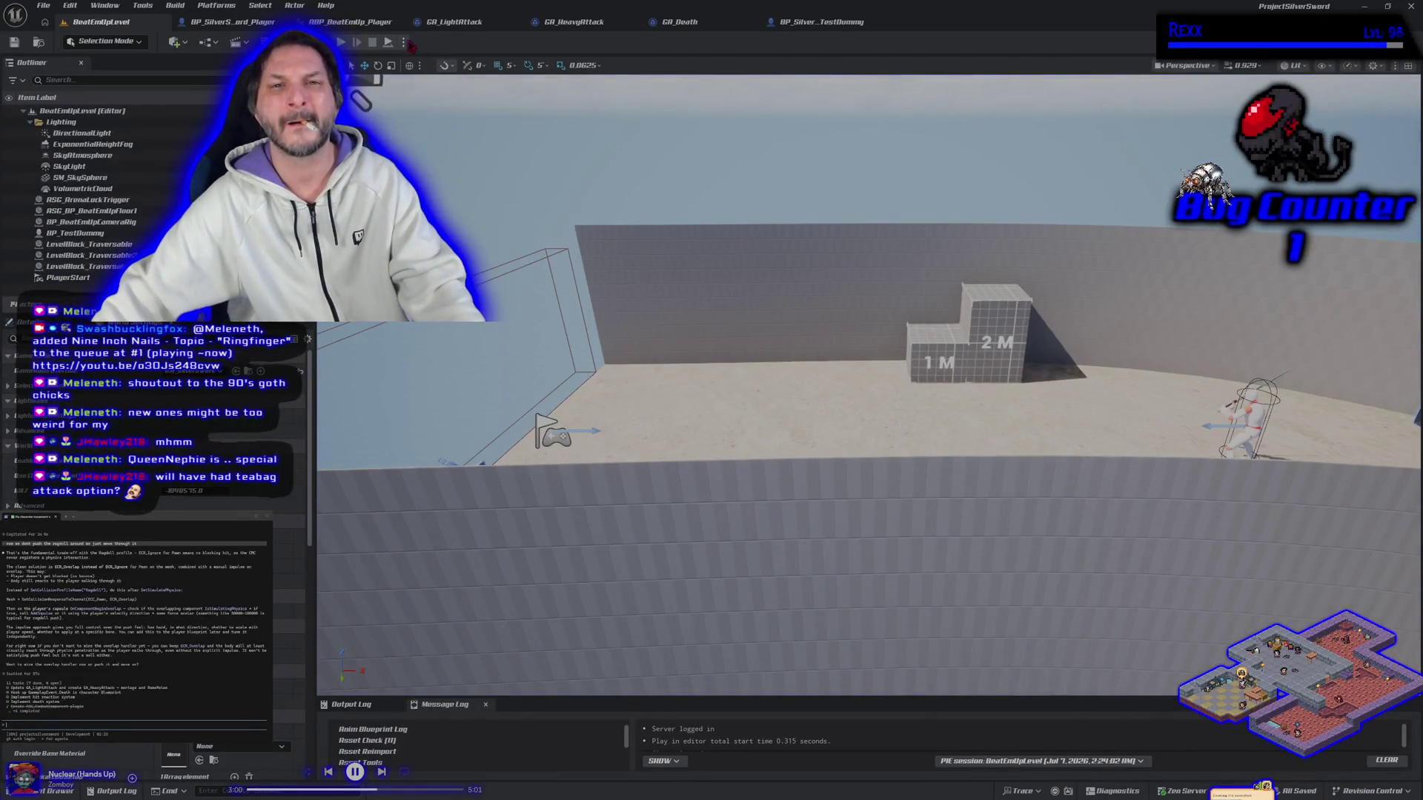
pyautogui.click(405, 43)
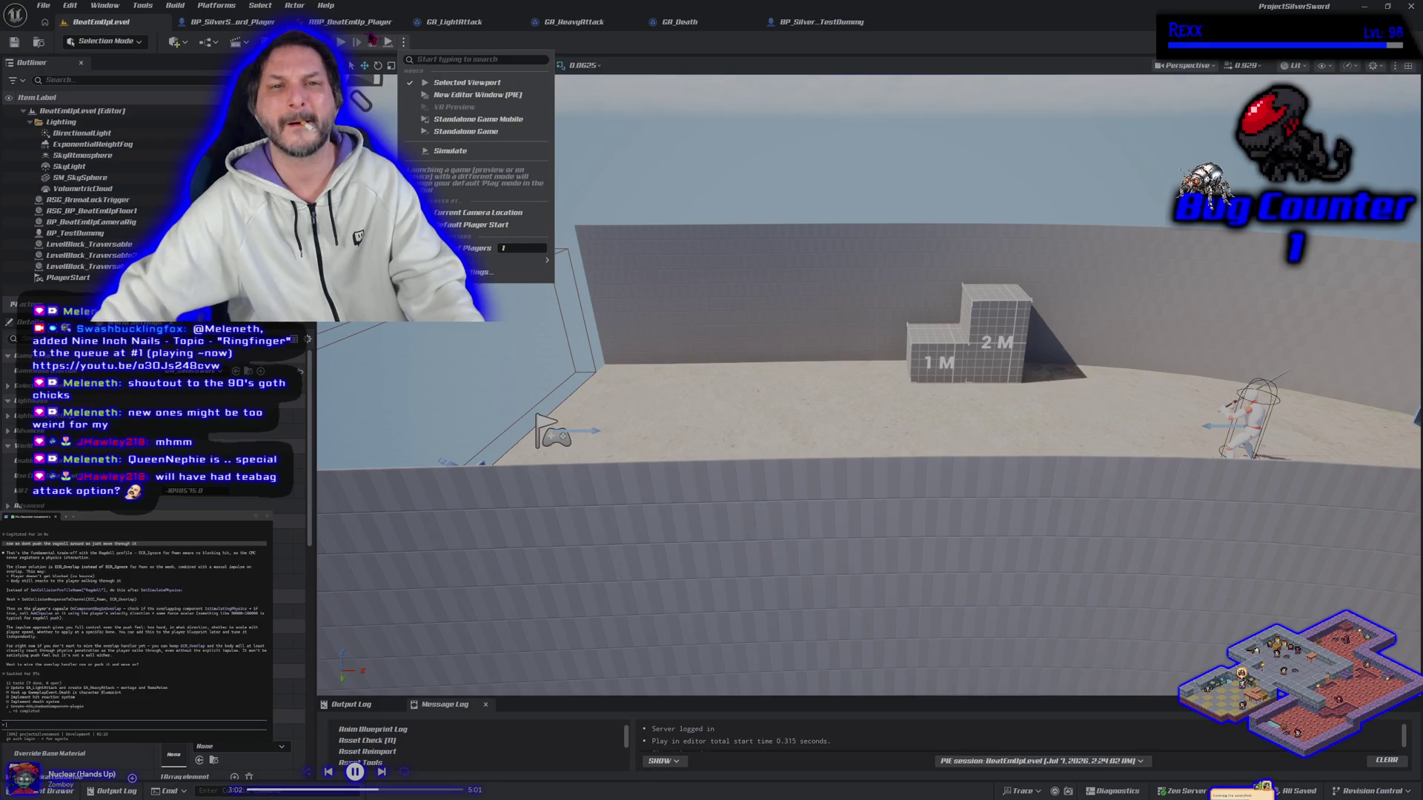
pyautogui.click(467, 82)
pyautogui.press('d')
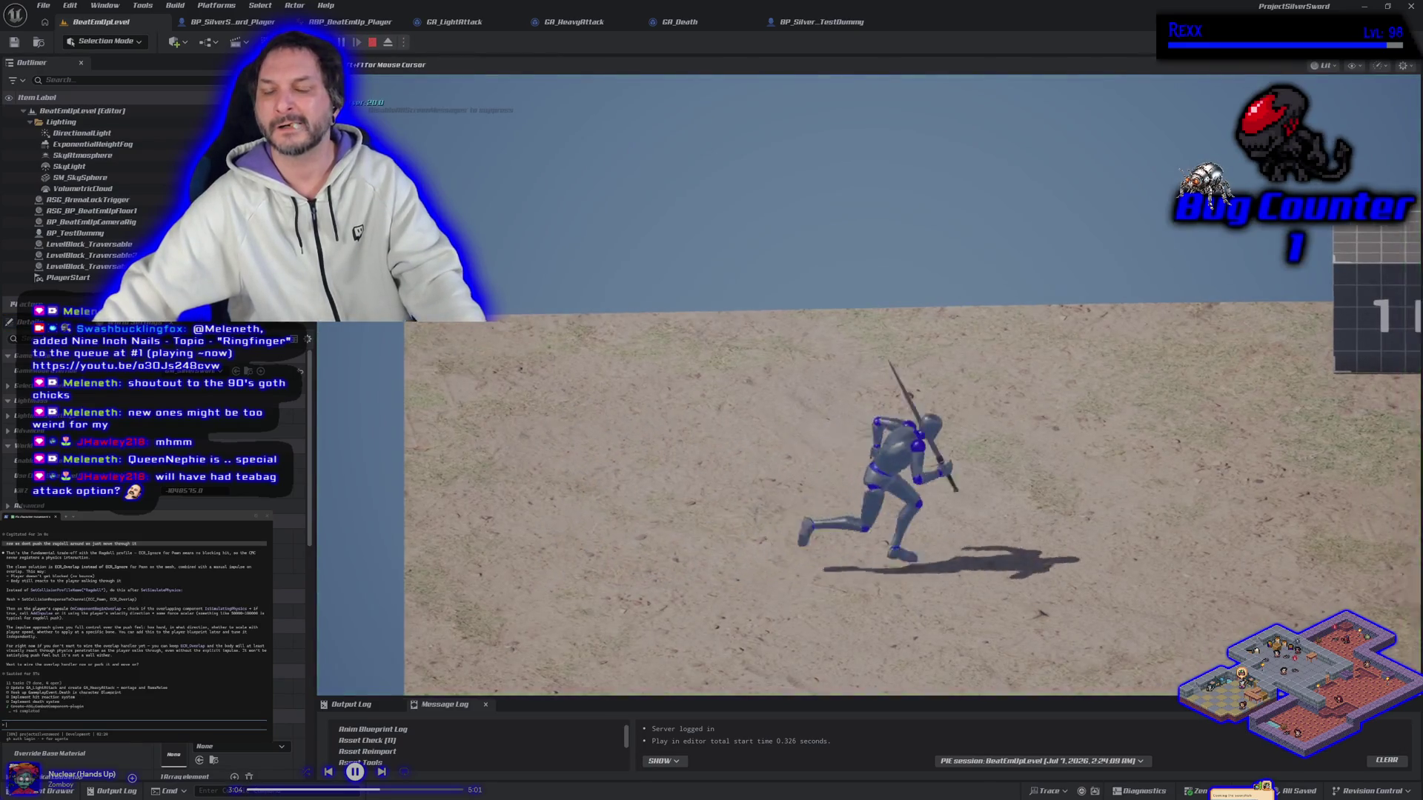
pyautogui.press('d')
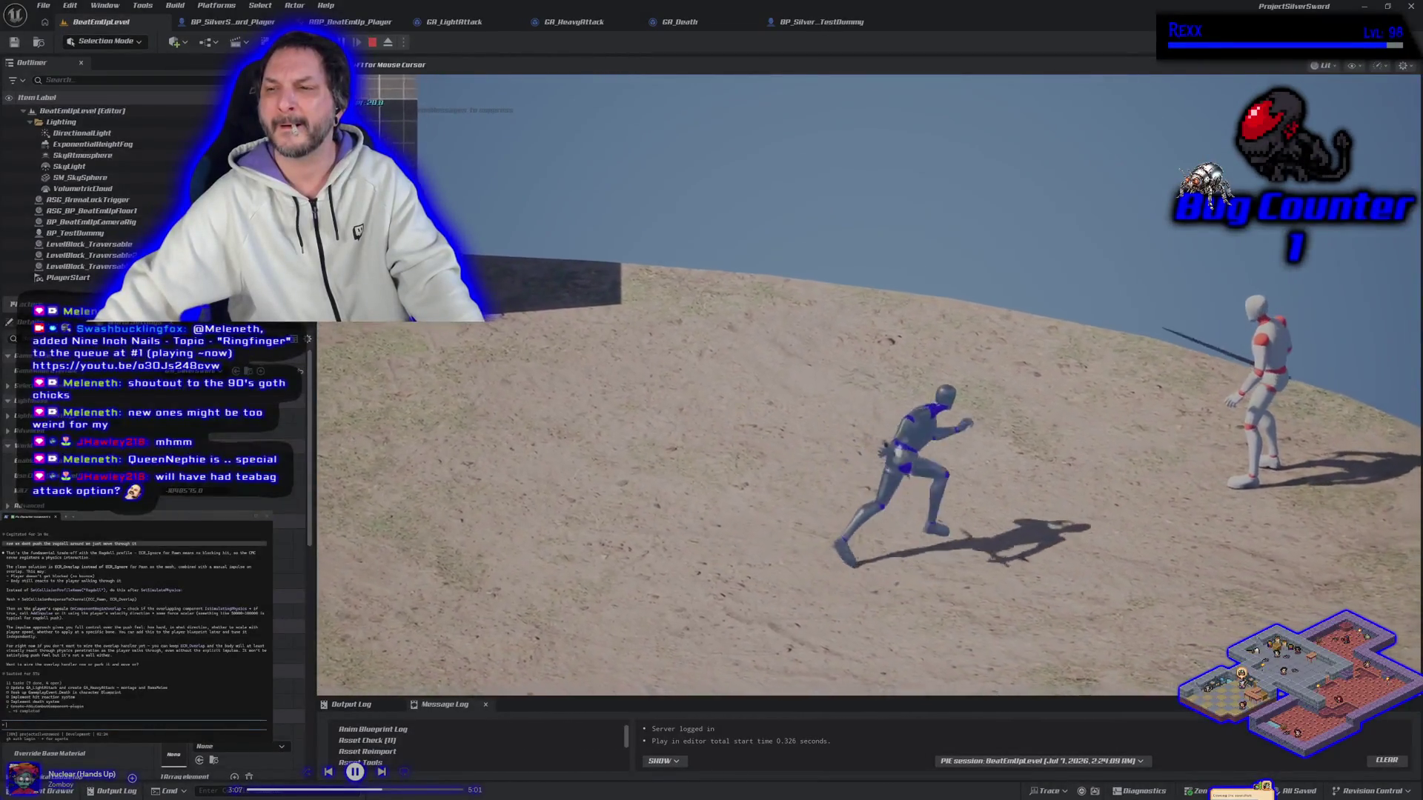
pyautogui.press('d')
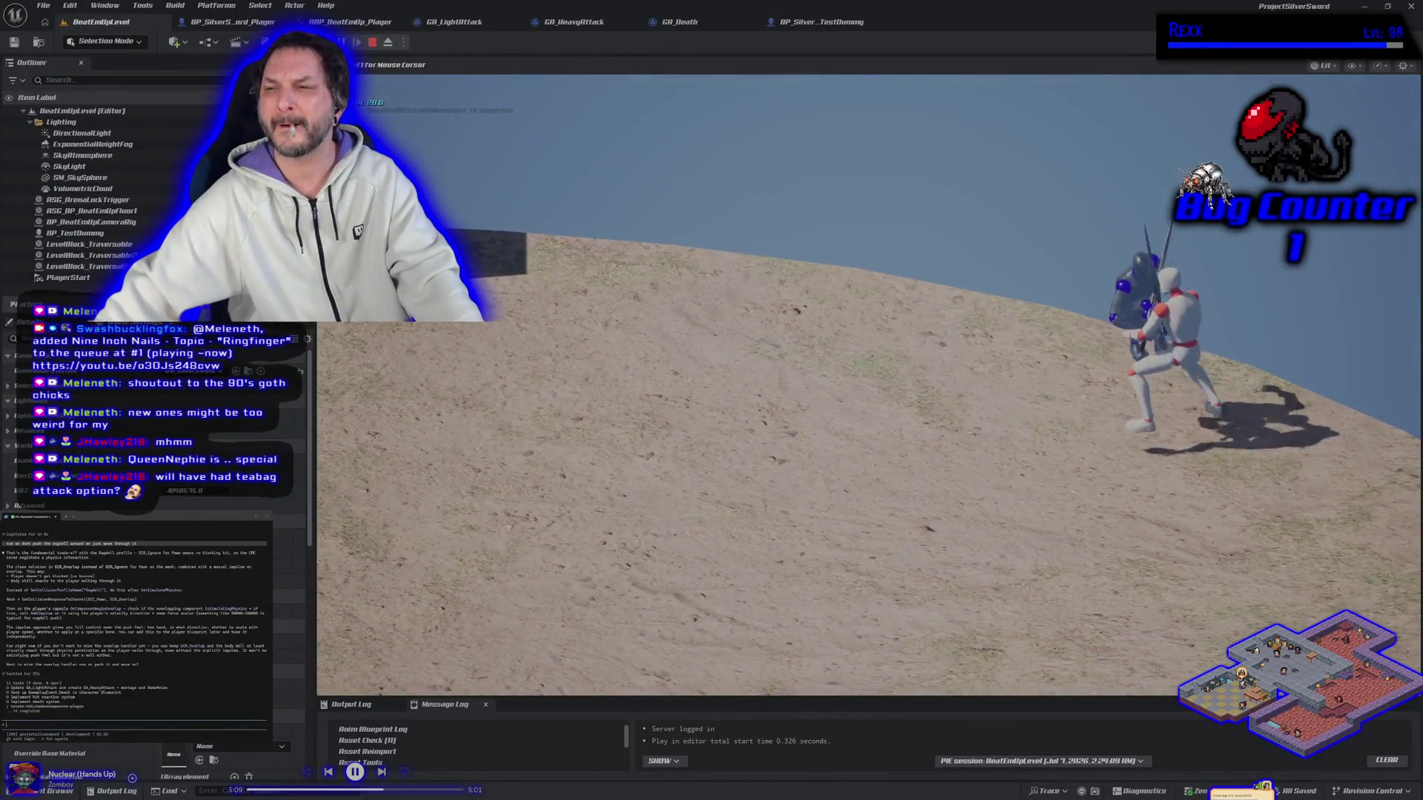
pyautogui.press('j')
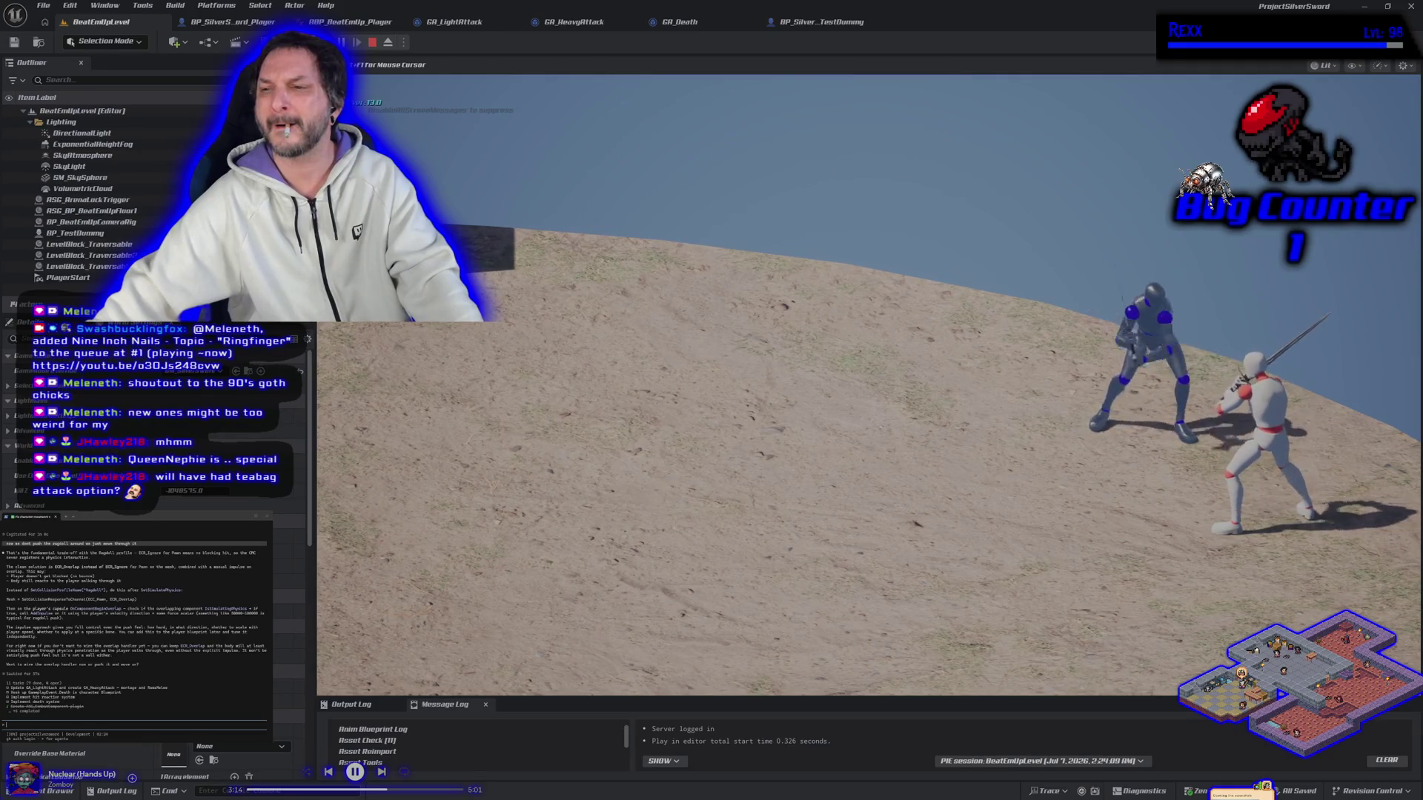
pyautogui.press('d')
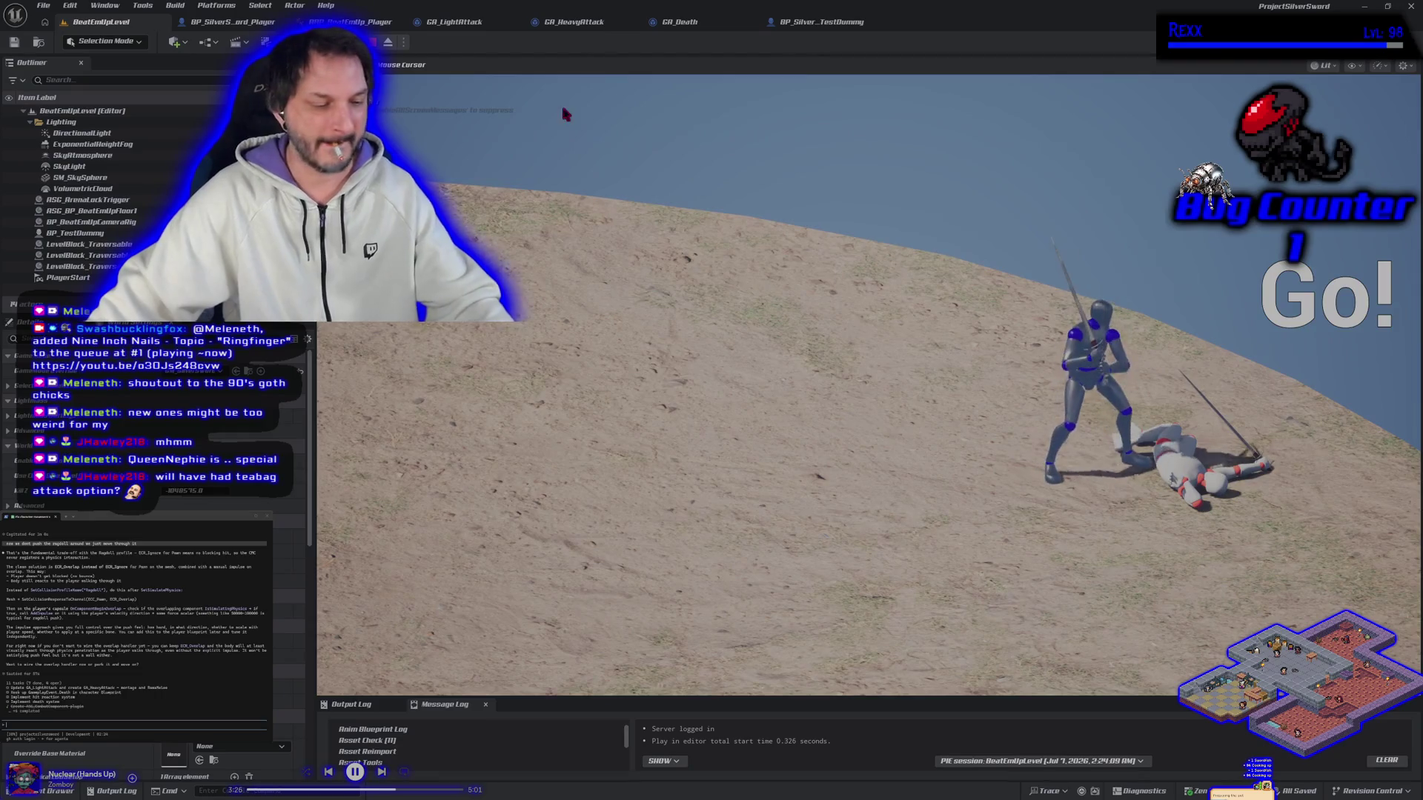
pyautogui.press('Escape')
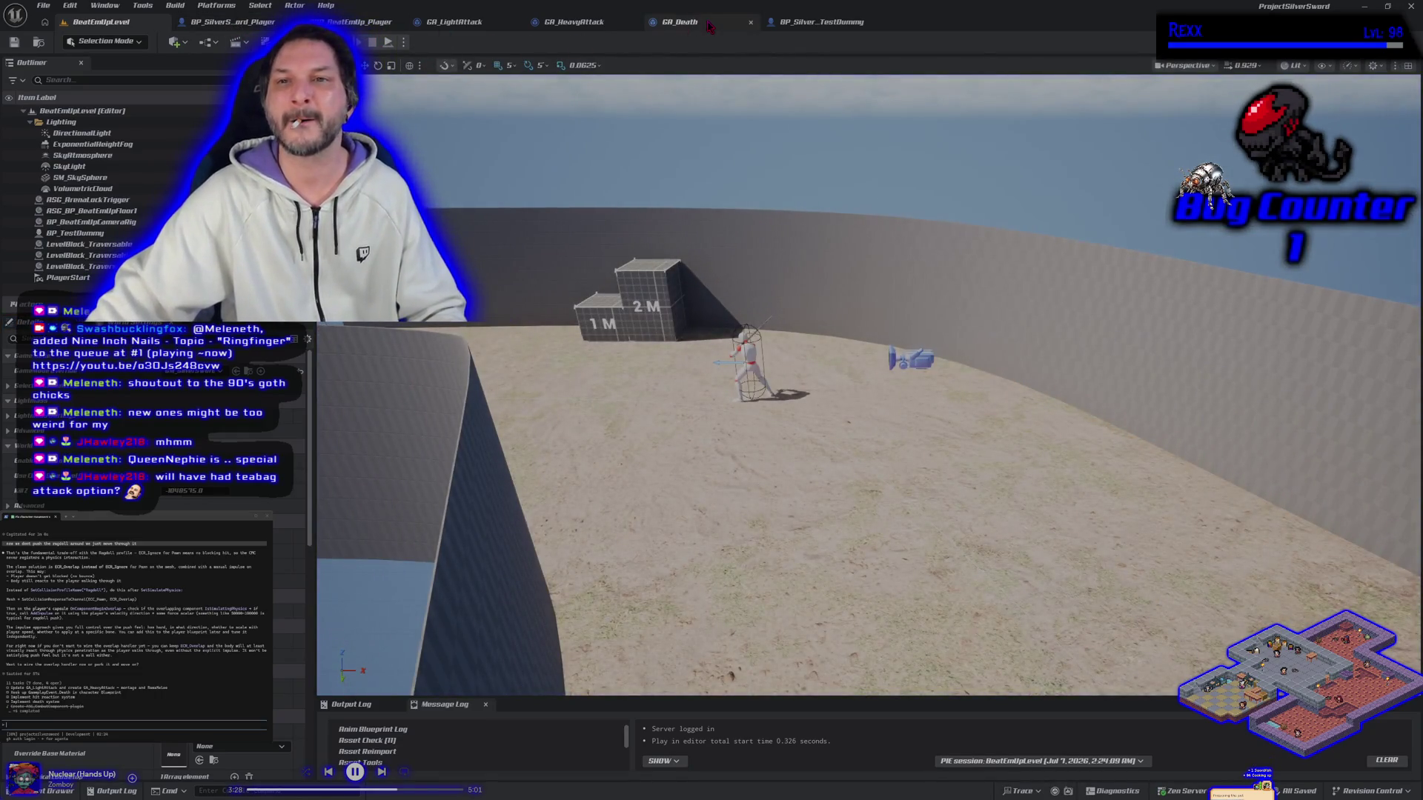
# Reconnect Set Collision Profile Name to Set Collision Enabled in GA_Death, then view the player capsule.
pyautogui.click(681, 21)
pyautogui.moveTo(621, 393)
pyautogui.mouseDown()
pyautogui.moveTo(845, 415)
pyautogui.moveTo(845, 401)
pyautogui.mouseUp()
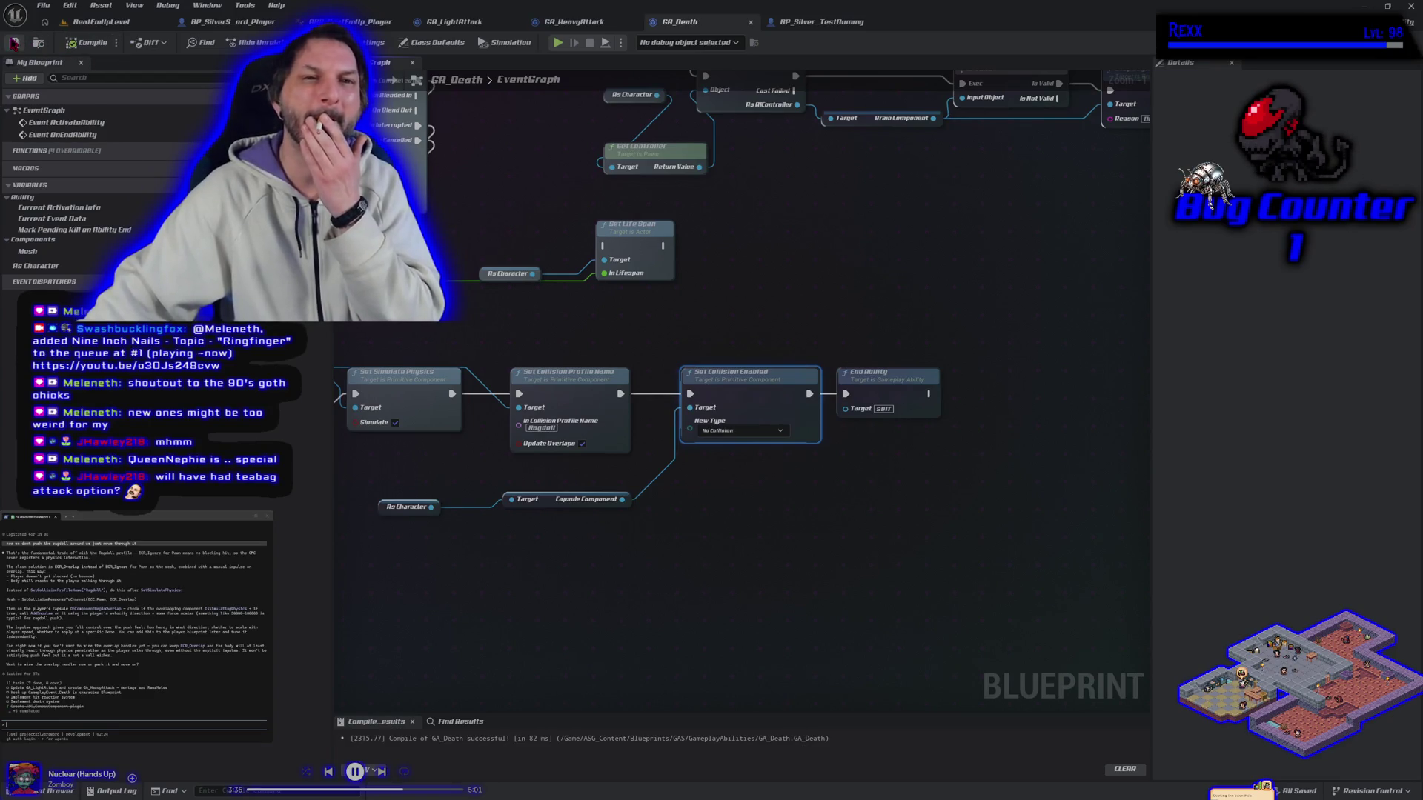
pyautogui.click(253, 23)
pyautogui.click(96, 161)
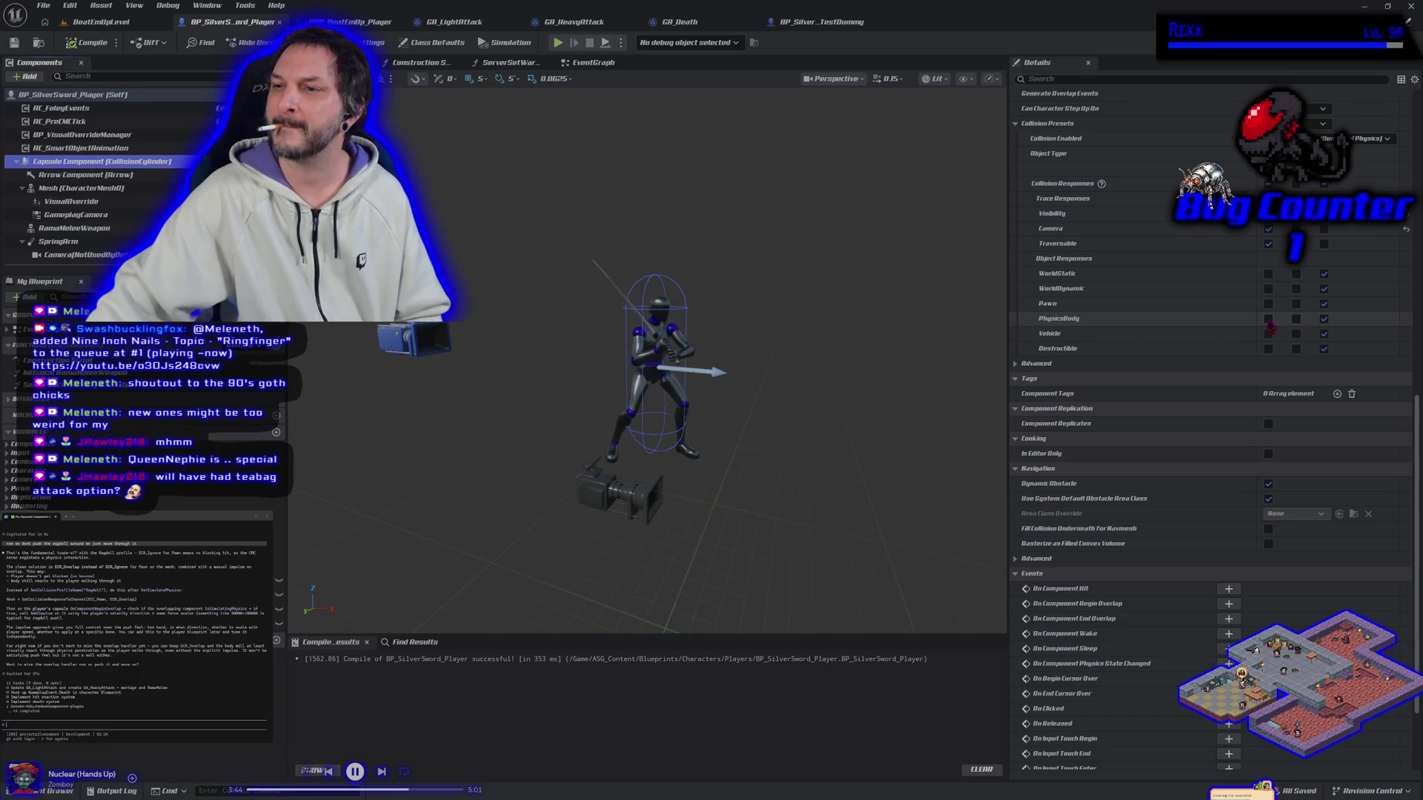
# Compare the player's Mesh and Capsule collision settings, then run a quick play test.
pyautogui.click(77, 188)
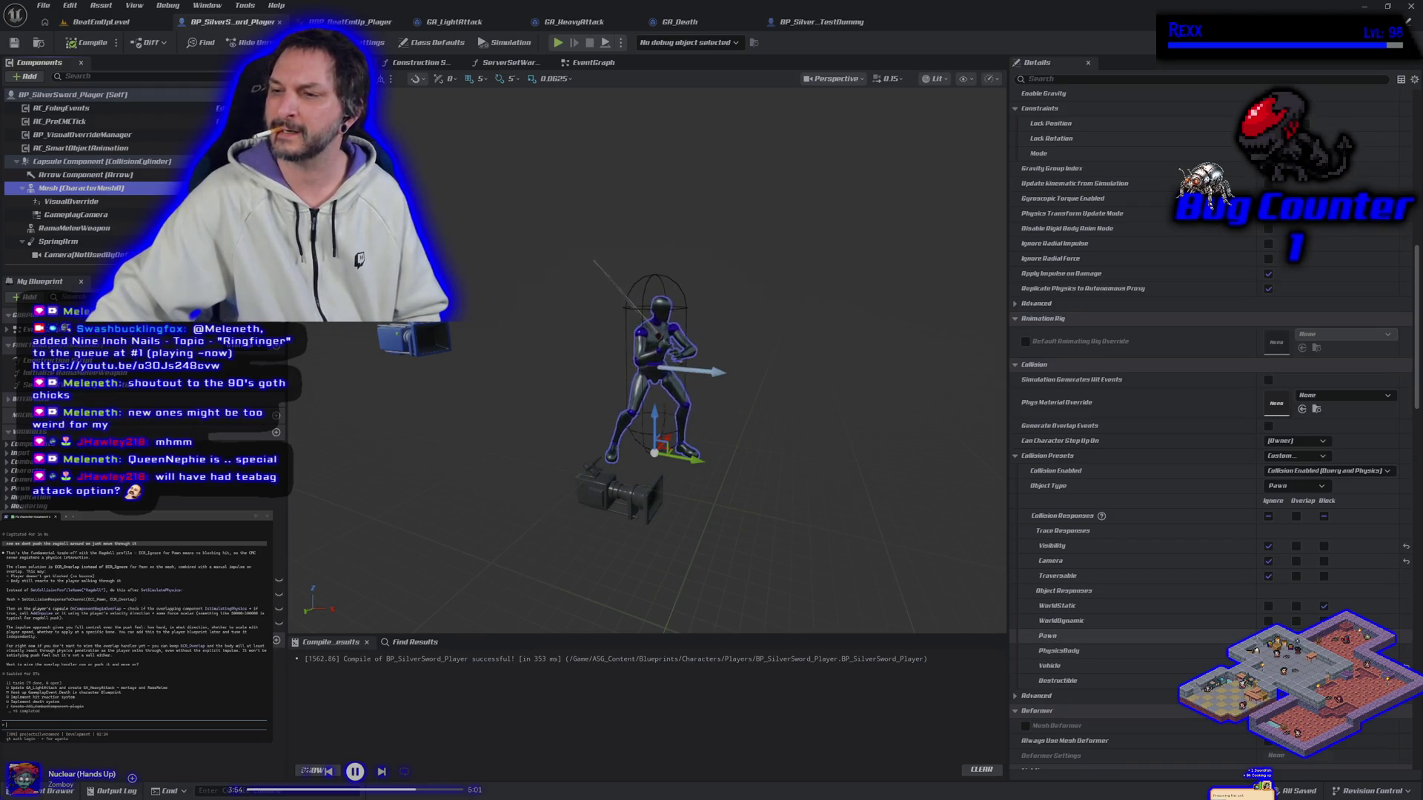
pyautogui.click(104, 162)
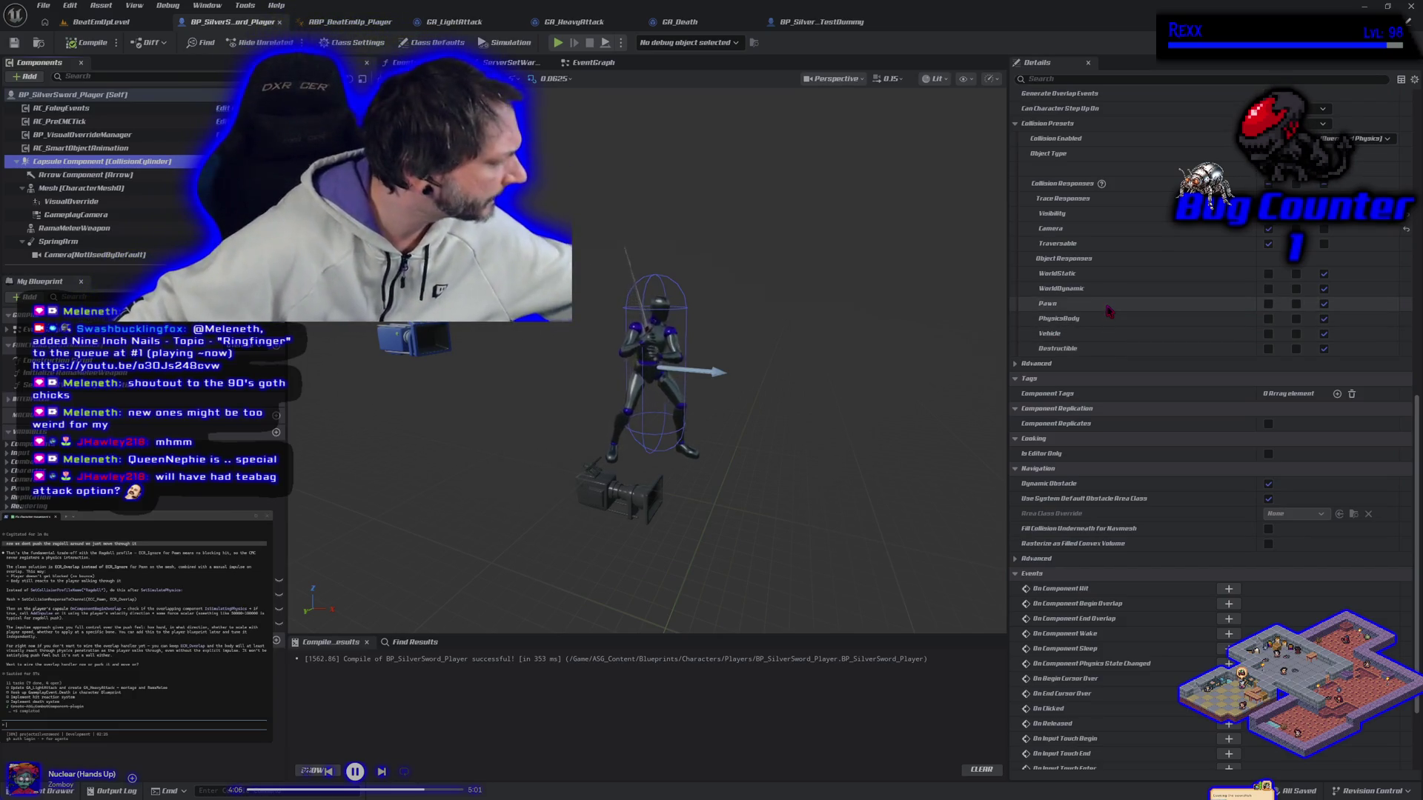
pyautogui.click(118, 23)
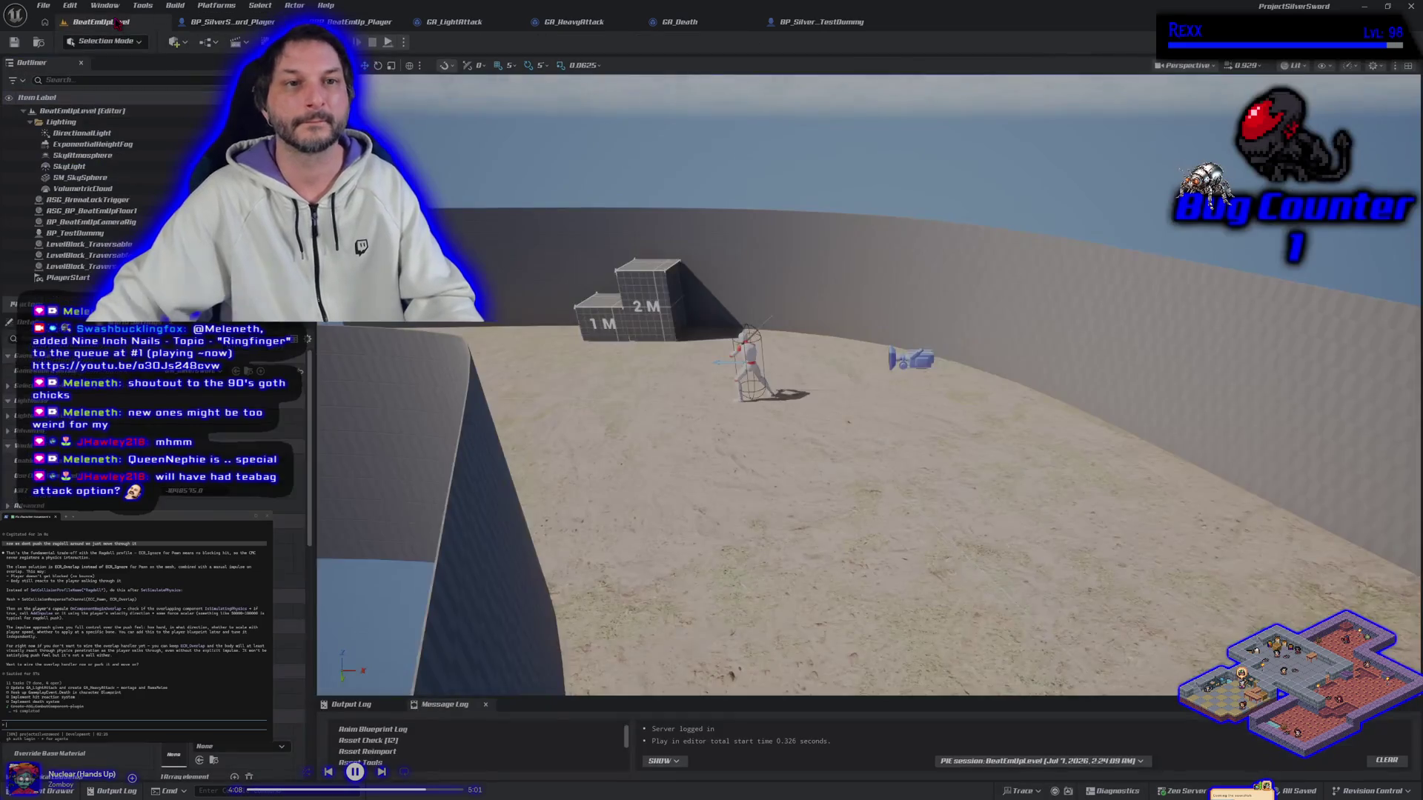
pyautogui.click(387, 42)
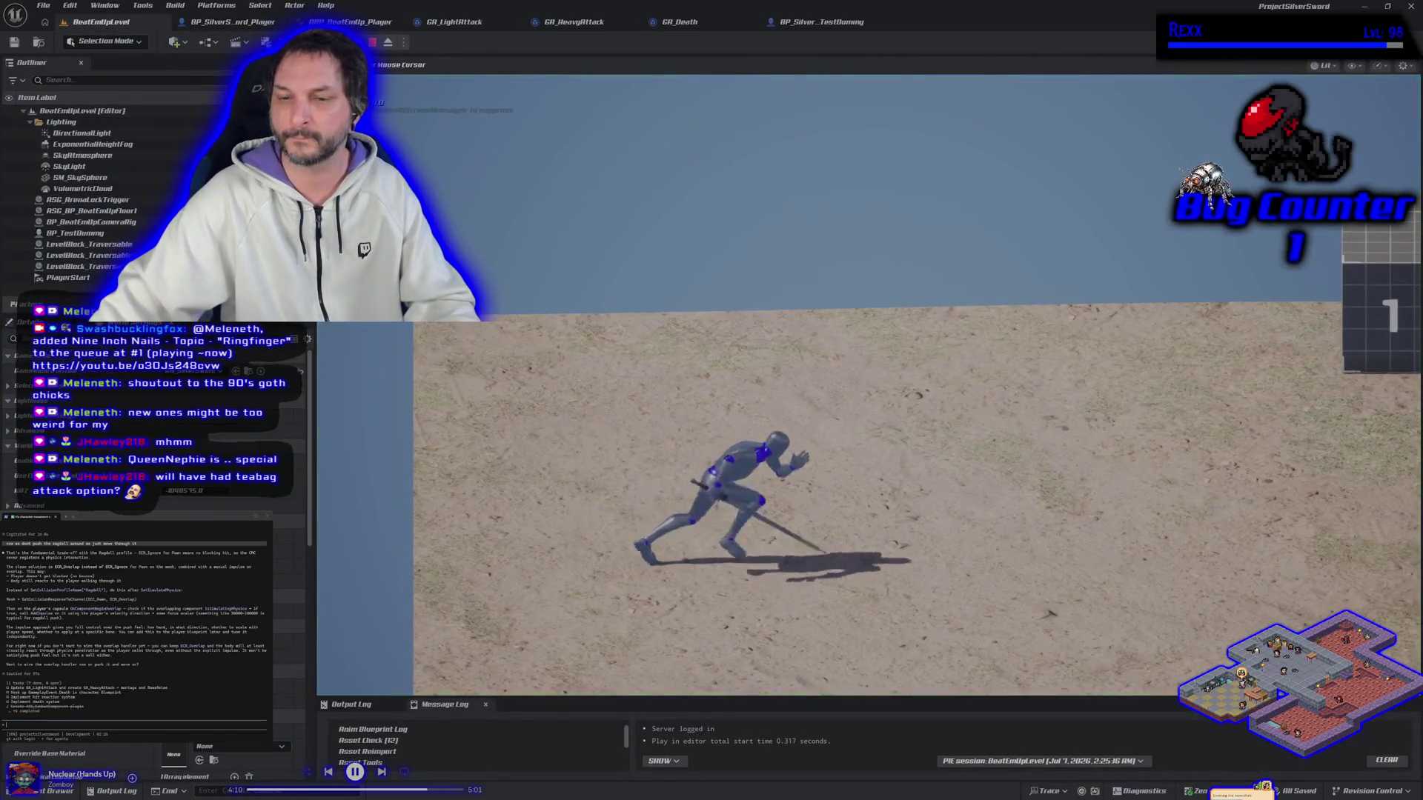
pyautogui.press('d')
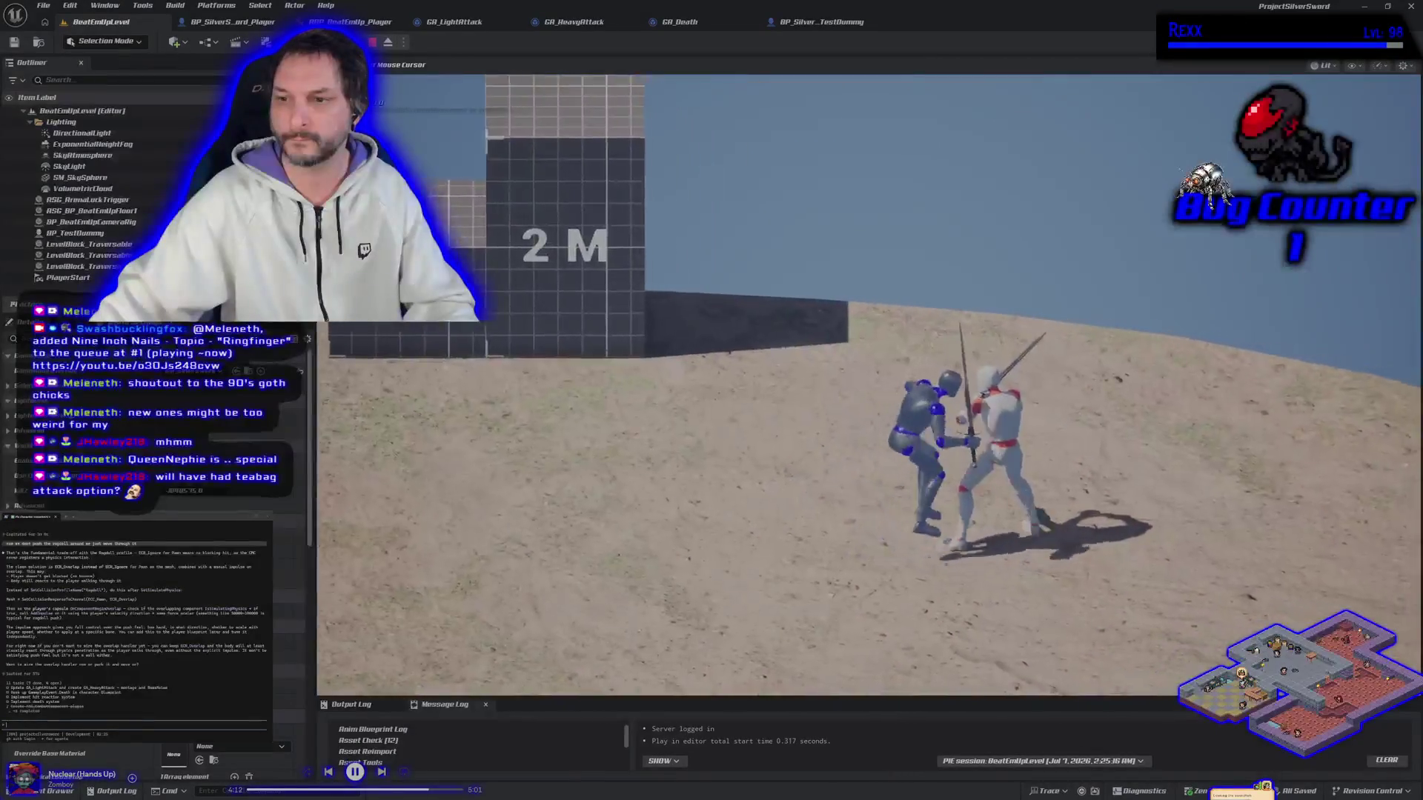
pyautogui.press('Escape')
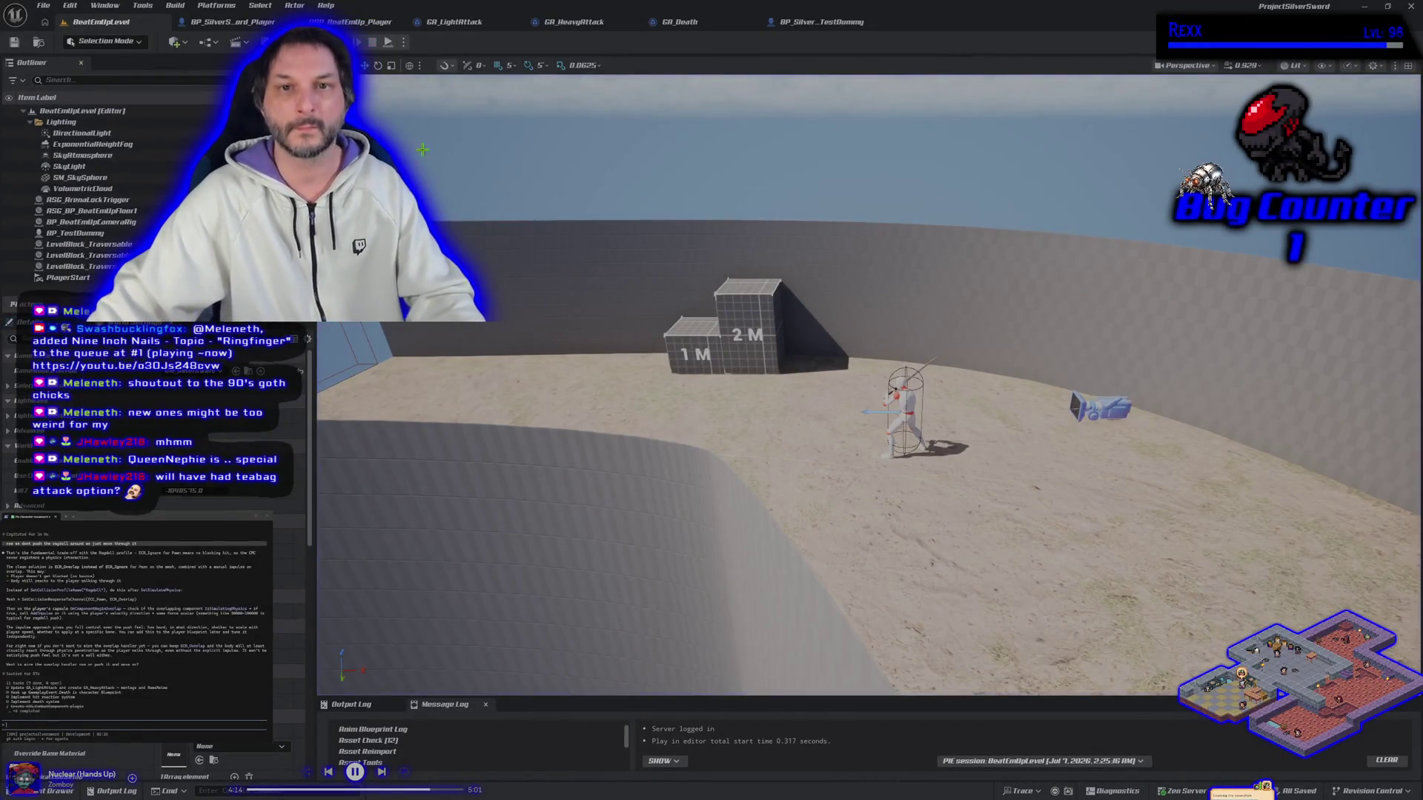
# Toggle the player mesh's PhysicsBody collision response and save BP_SilverSword_Player.
pyautogui.click(222, 22)
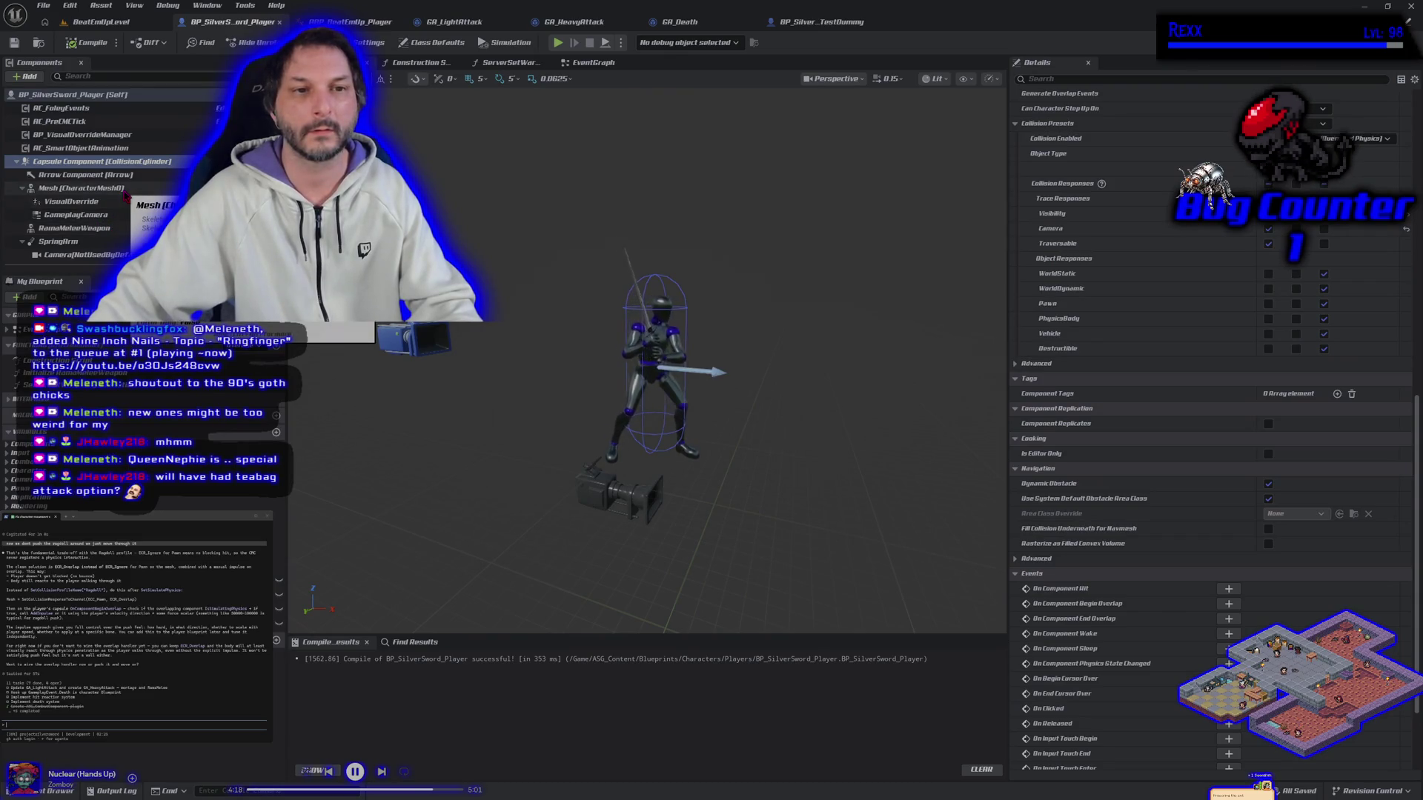
pyautogui.click(82, 188)
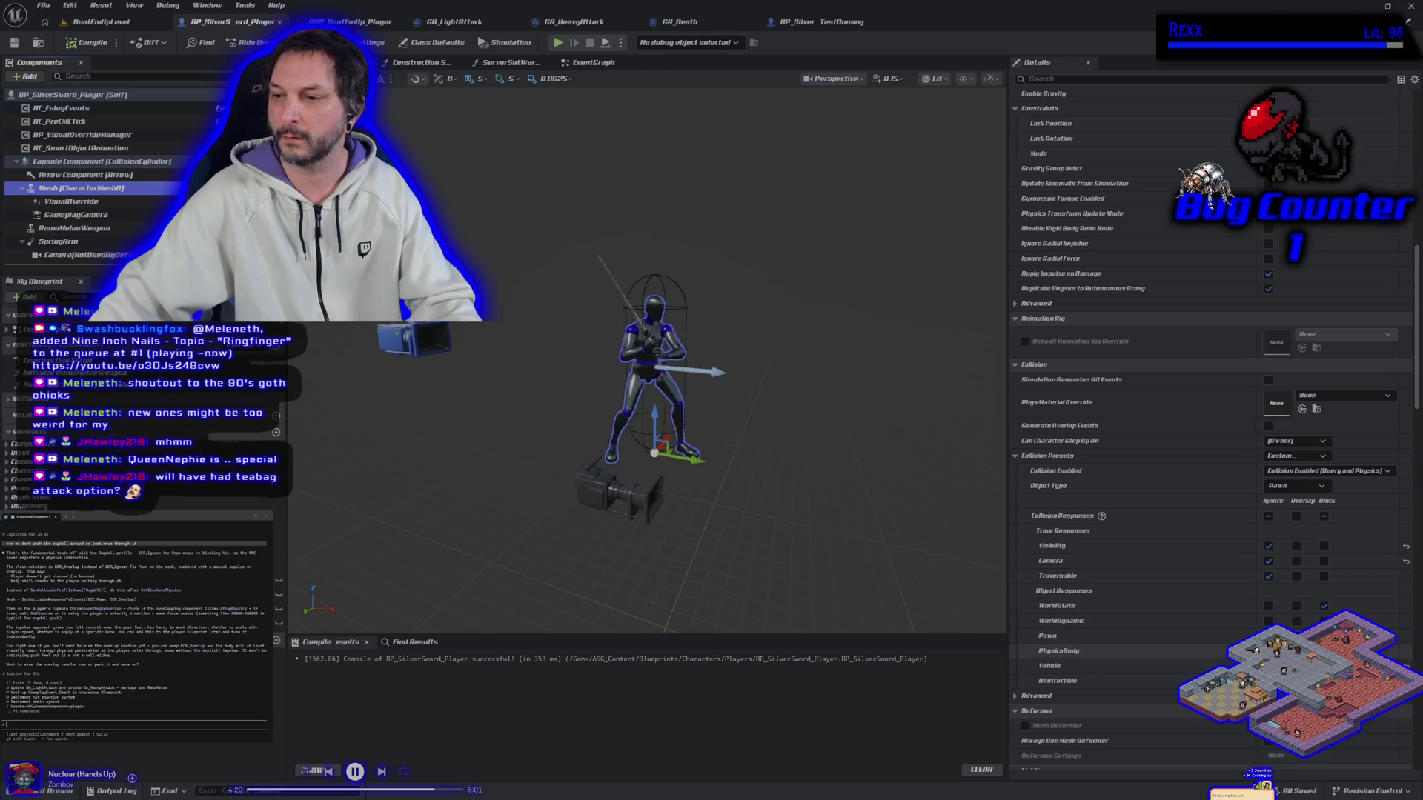
pyautogui.click(1268, 651)
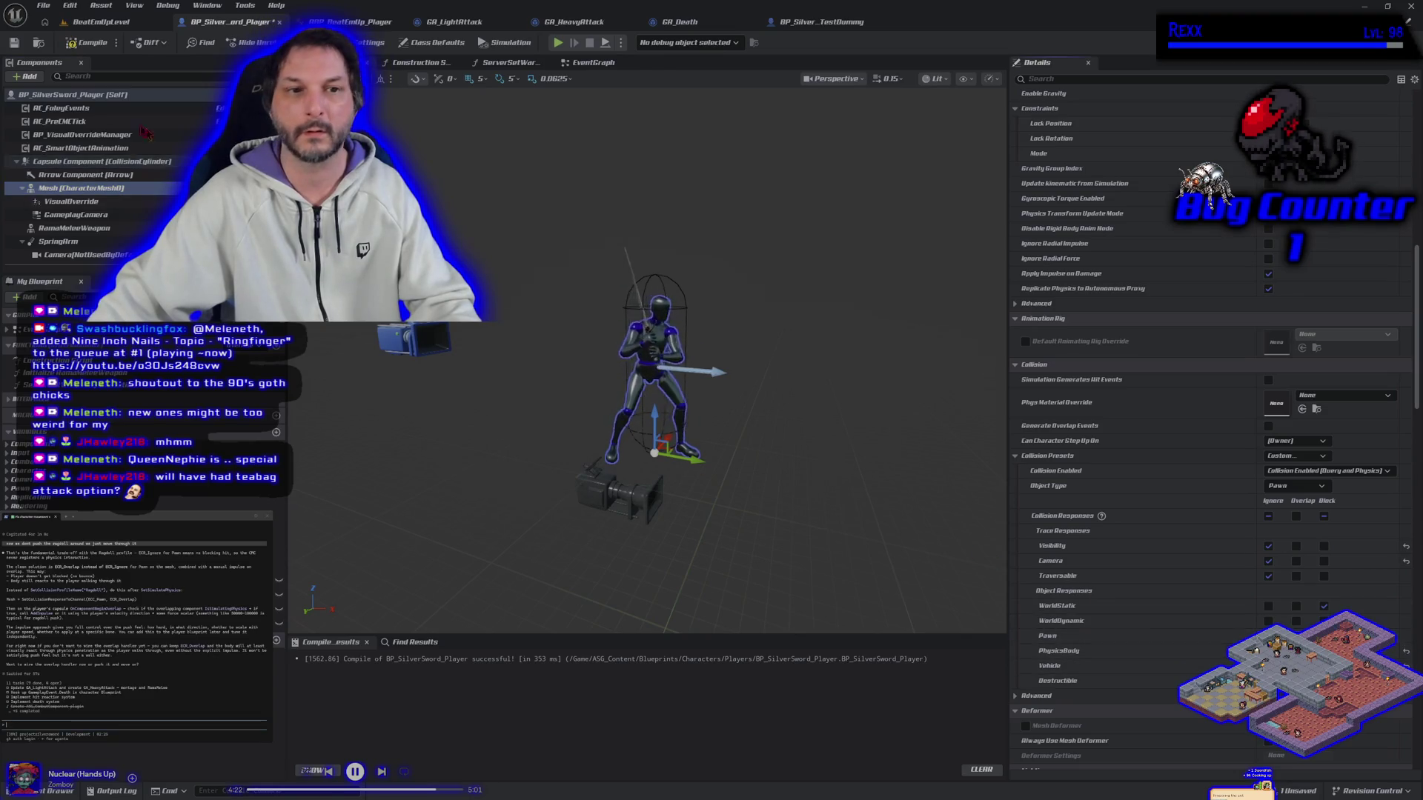
pyautogui.click(14, 43)
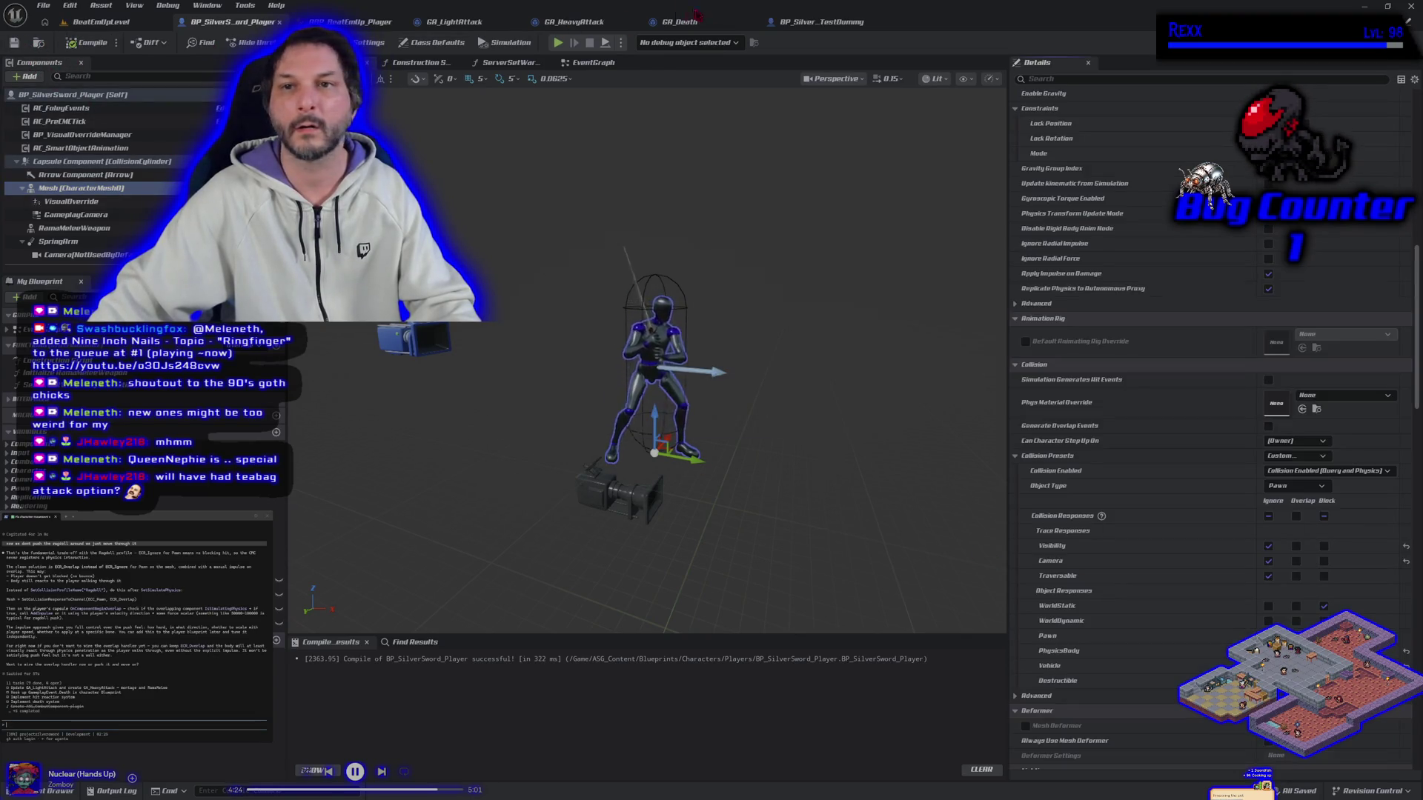
# Toggle the test dummy mesh's PhysicsBody collision response and save the dummy blueprint.
pyautogui.click(821, 21)
pyautogui.click(104, 188)
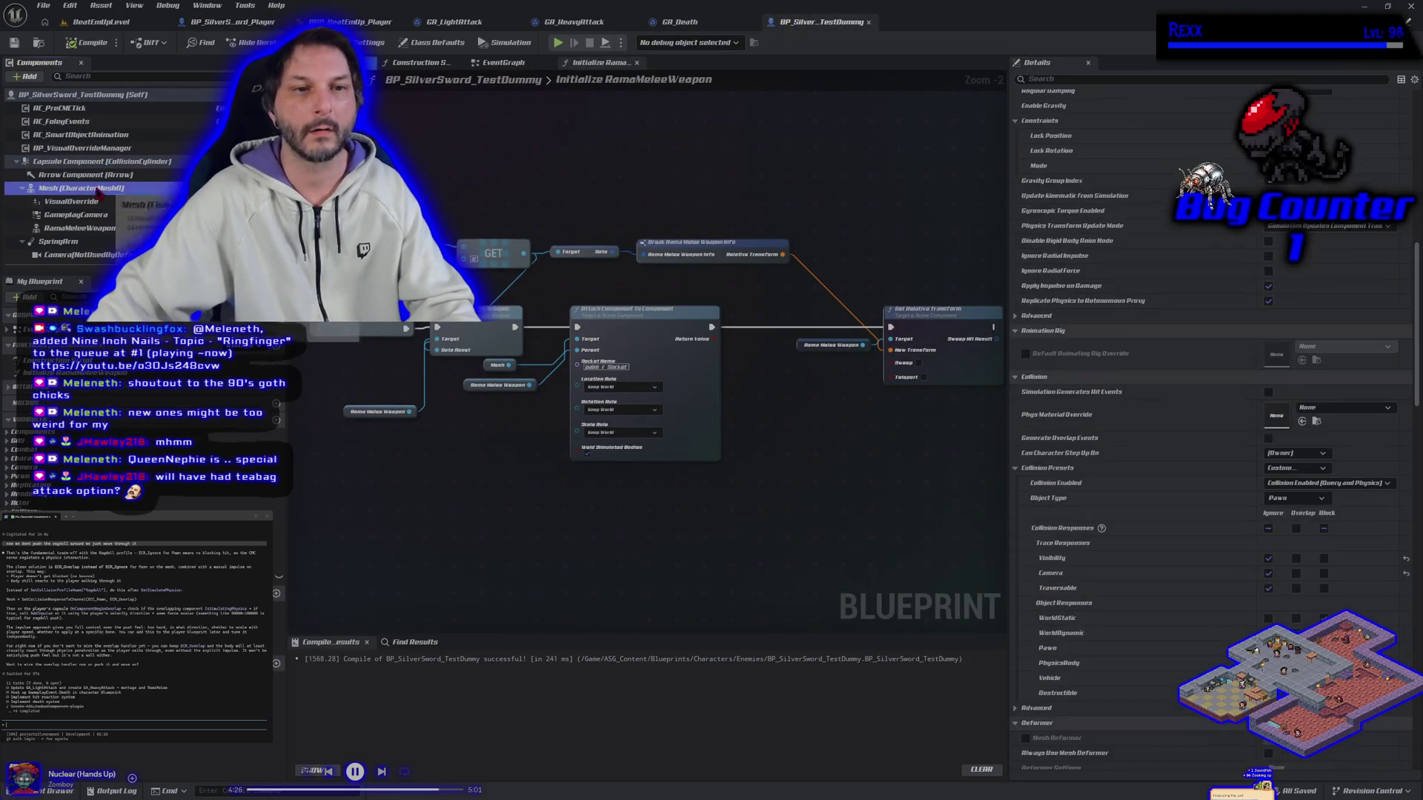
pyautogui.click(1297, 664)
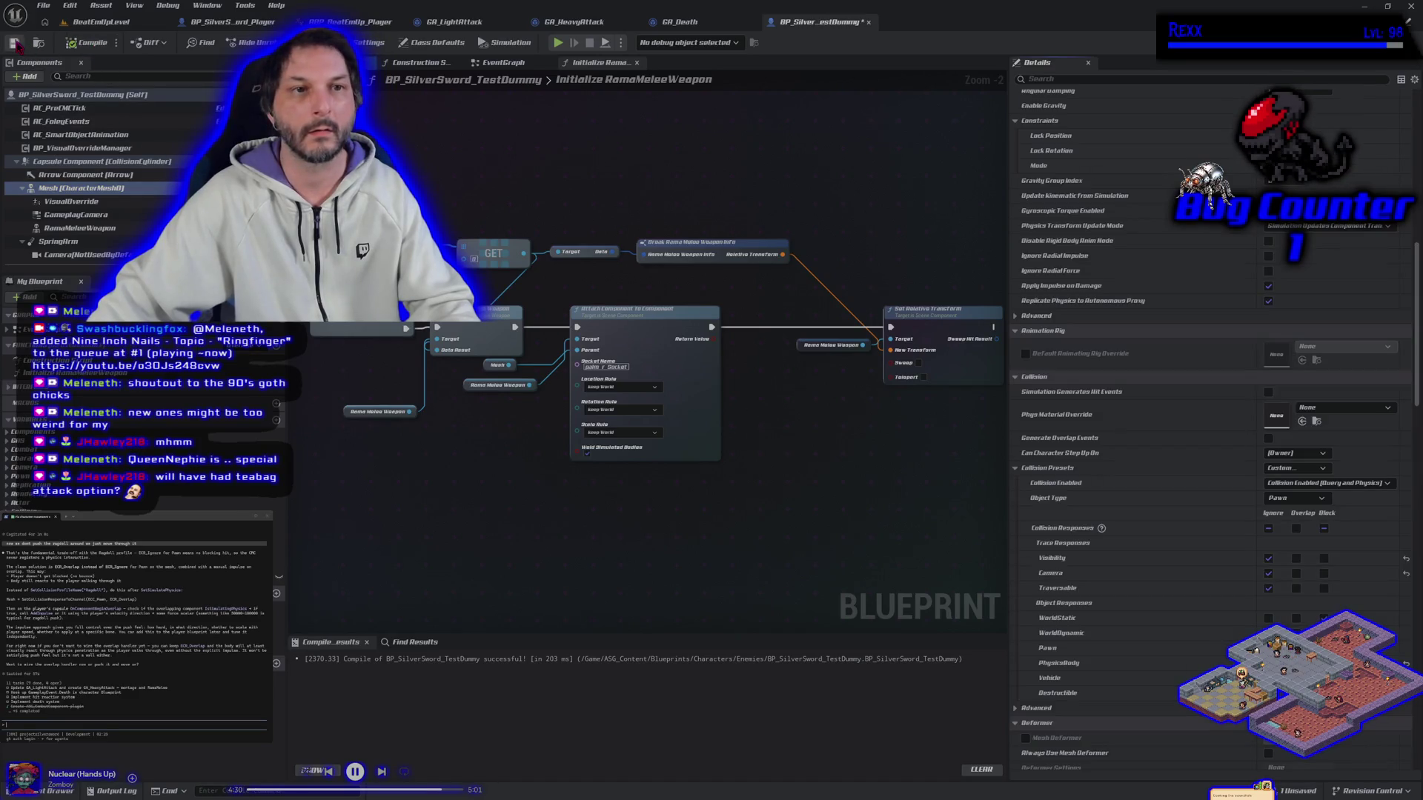
pyautogui.click(14, 43)
# Play-test the level against the dummy, then return to the player blueprint.
pyautogui.hotkey('alt', 'p')
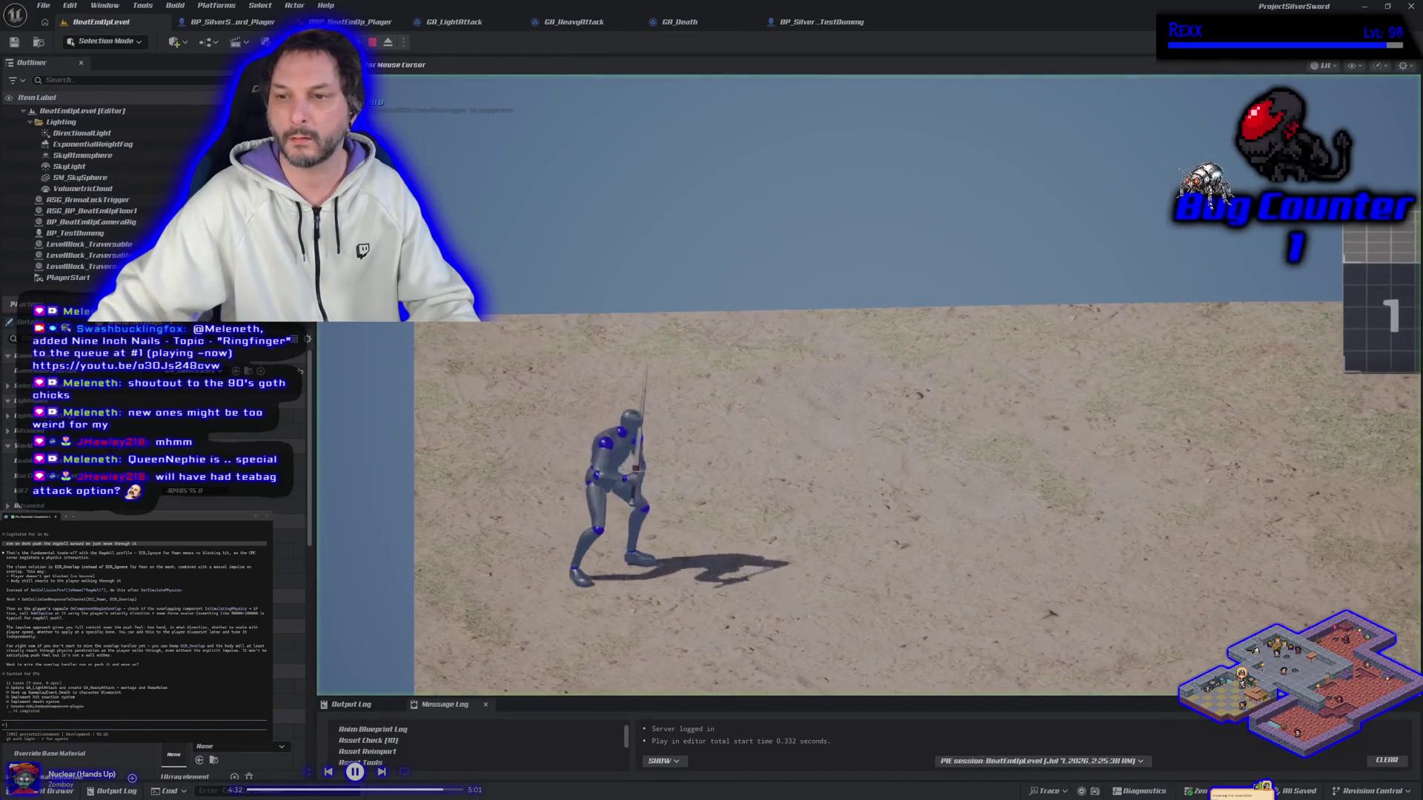
pyautogui.press('d')
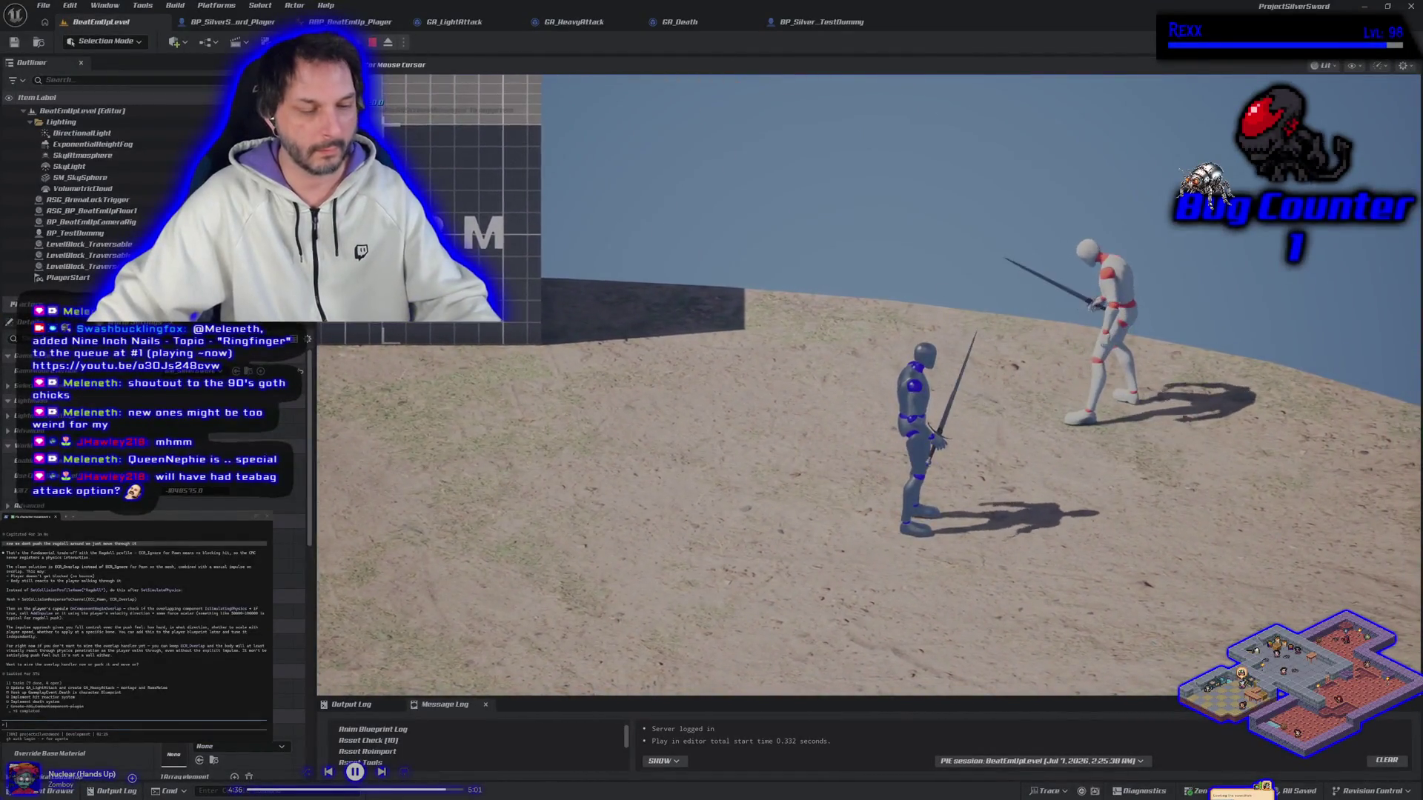
pyautogui.press('Escape')
pyautogui.click(229, 24)
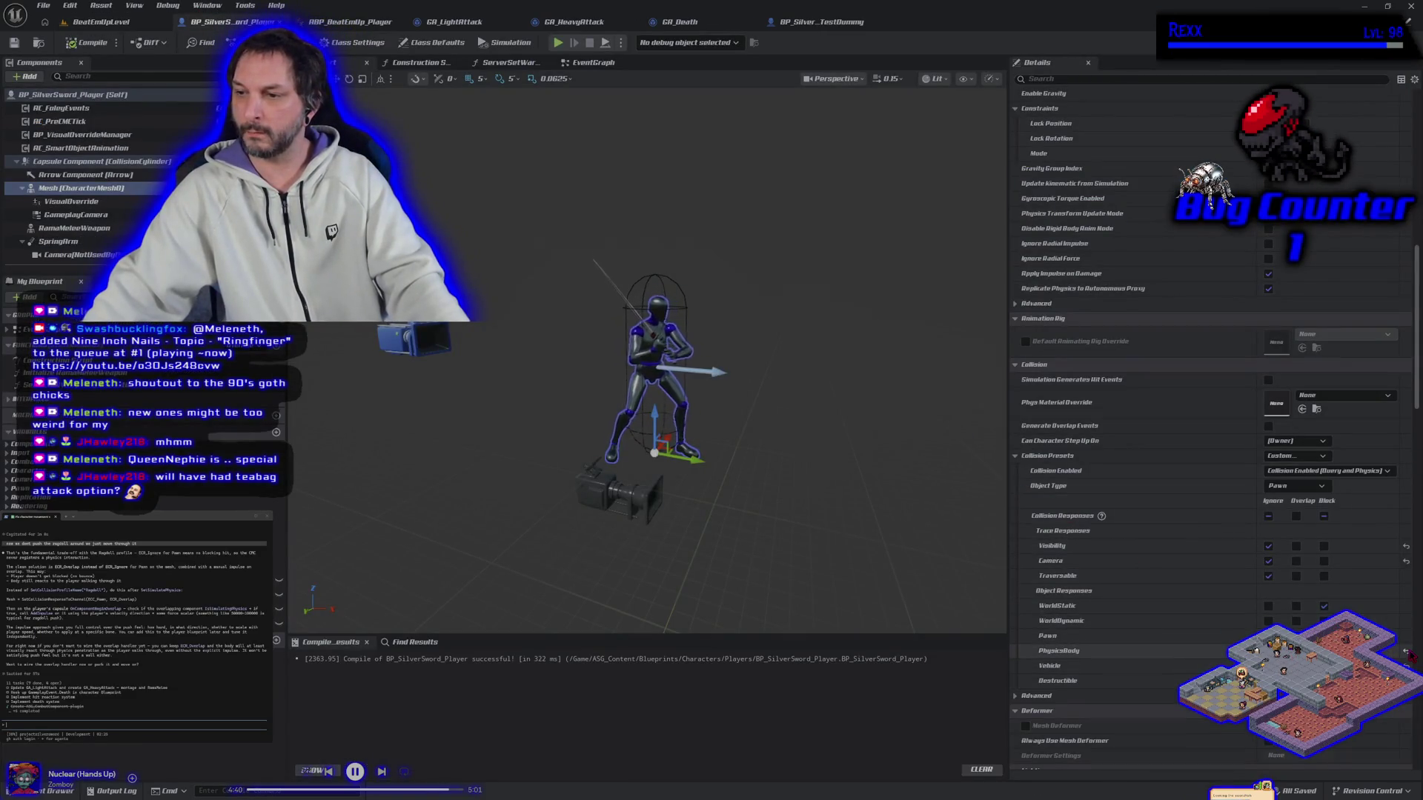
# Set the player's capsule to Ignore PhysicsBody, then compile and save BP_SilverSword_Player.
pyautogui.click(77, 46)
pyautogui.click(96, 161)
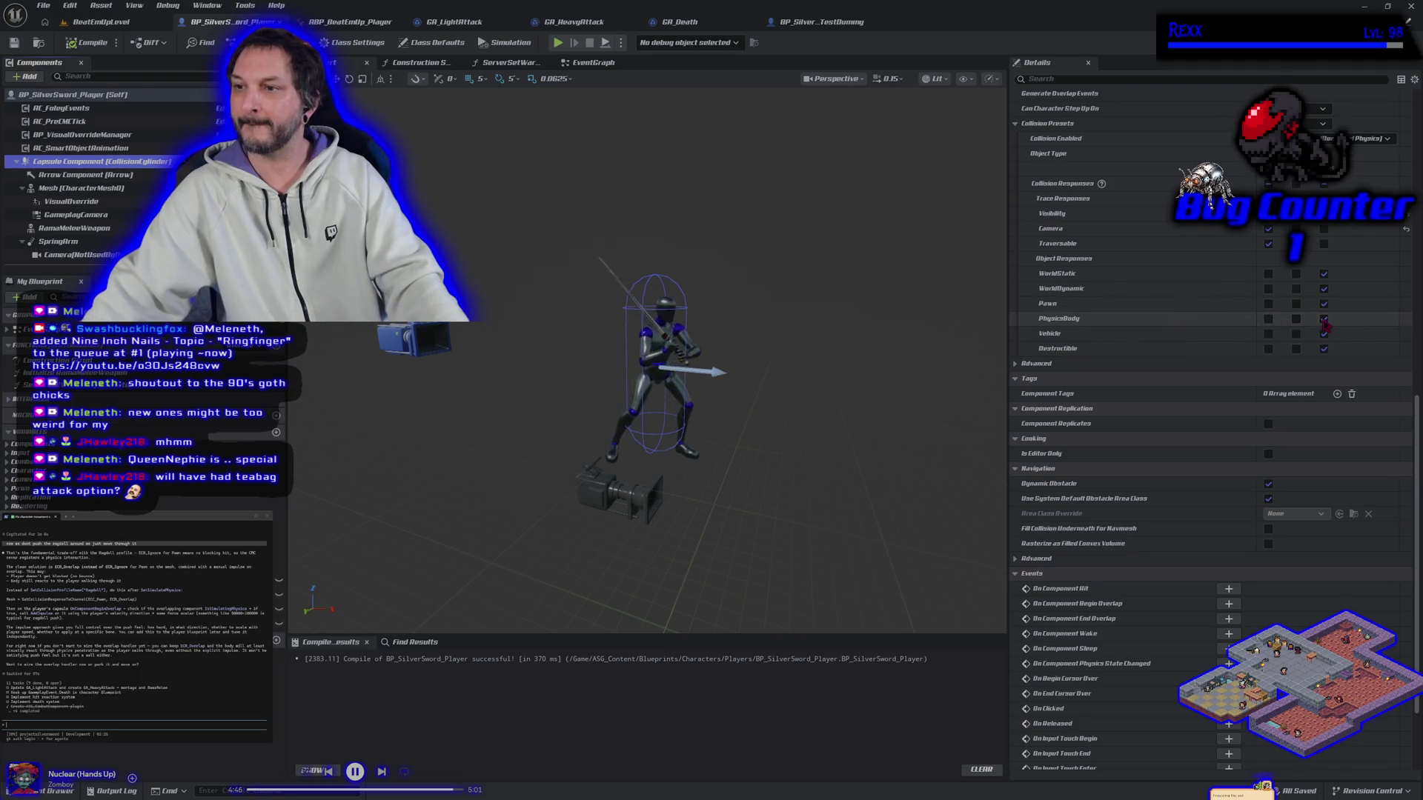
pyautogui.click(1269, 319)
pyautogui.click(88, 42)
pyautogui.click(14, 43)
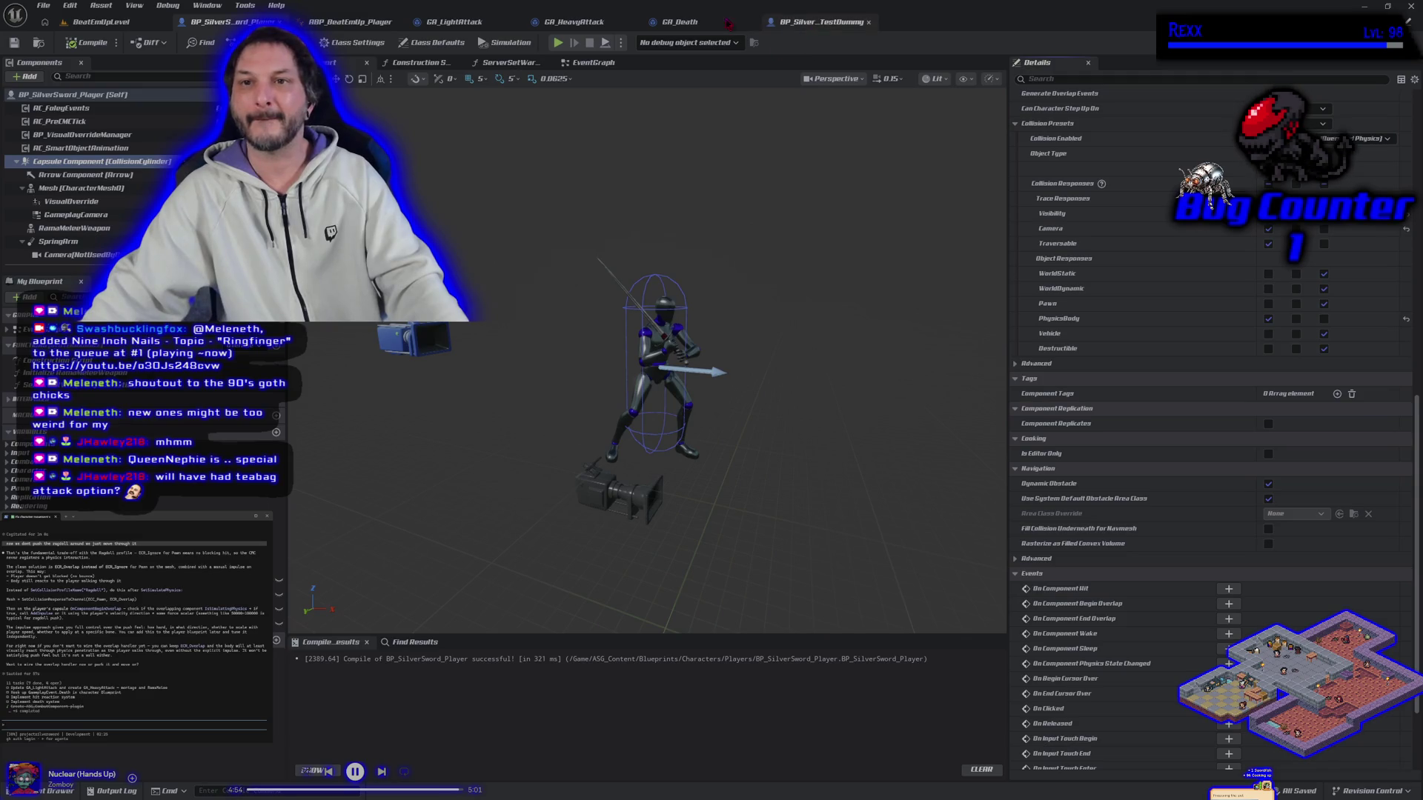
# Set the test dummy's capsule to Ignore PhysicsBody, compile, and play-test the level.
pyautogui.click(792, 22)
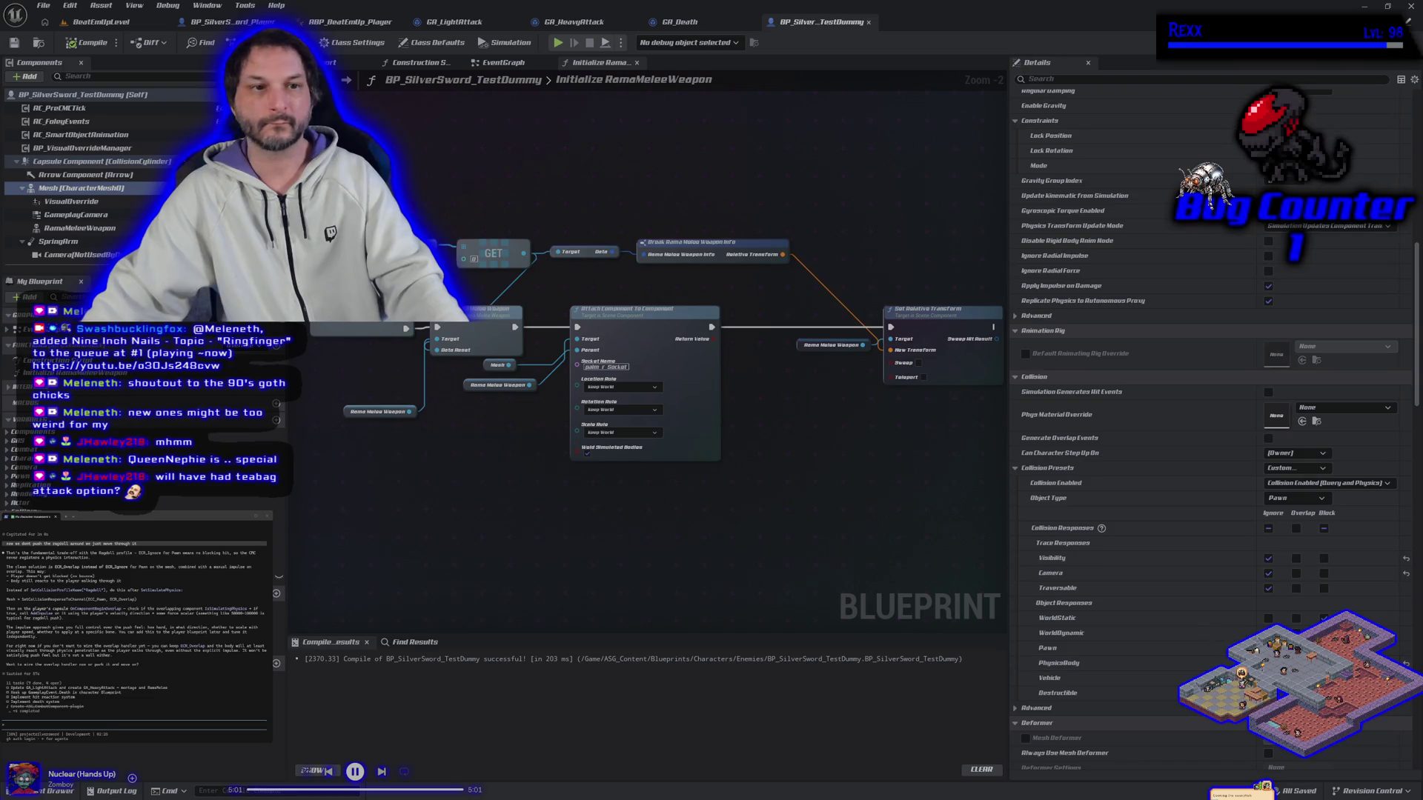
pyautogui.click(130, 163)
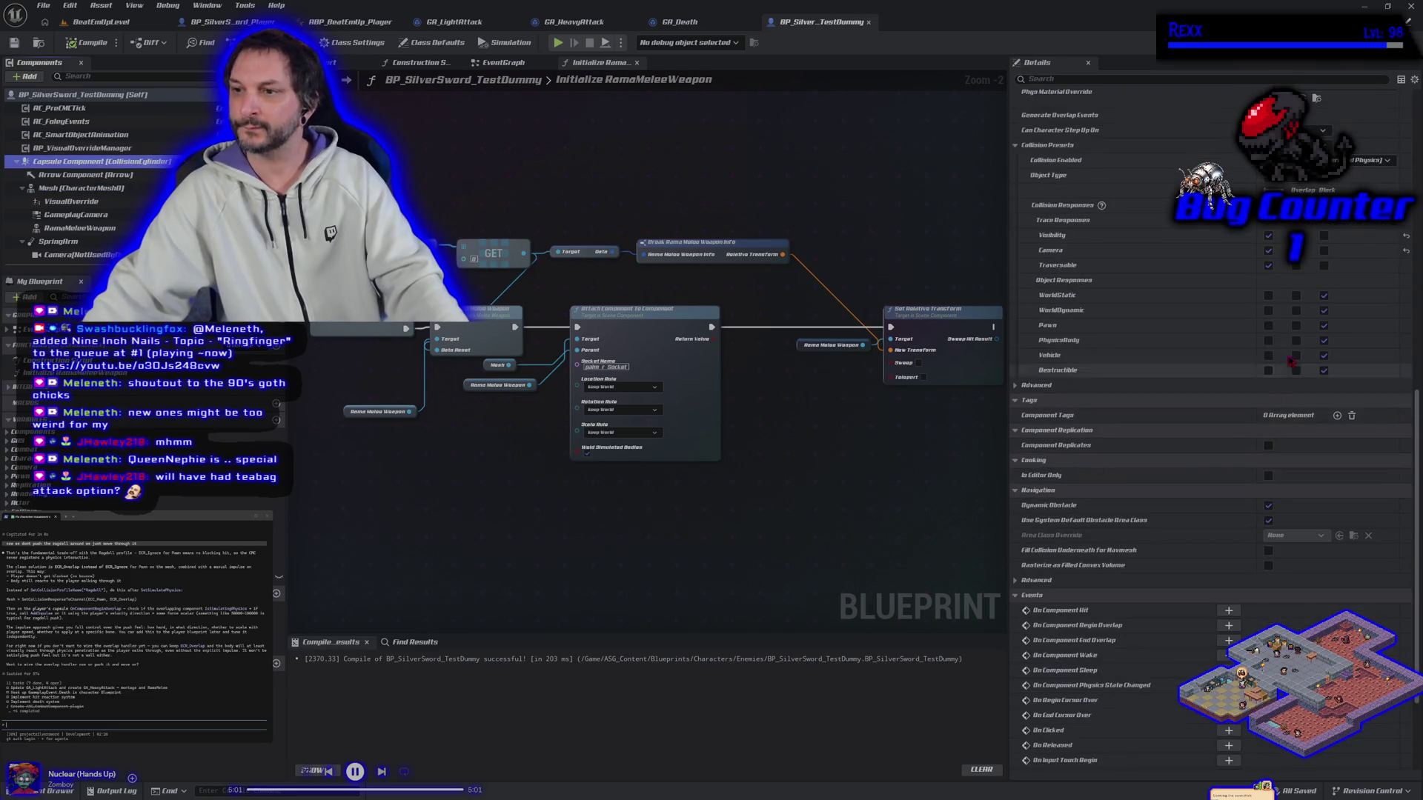
pyautogui.click(1269, 341)
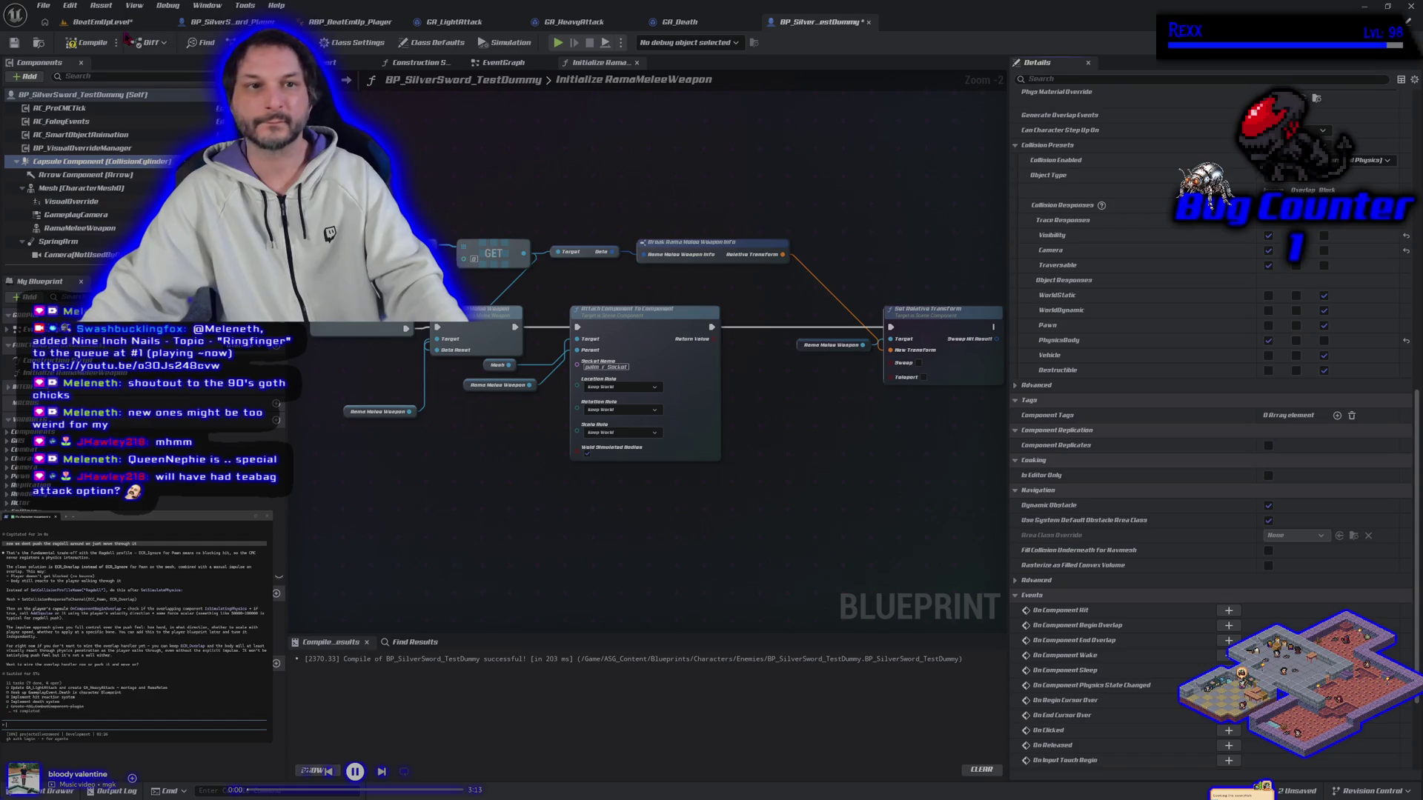
pyautogui.click(93, 42)
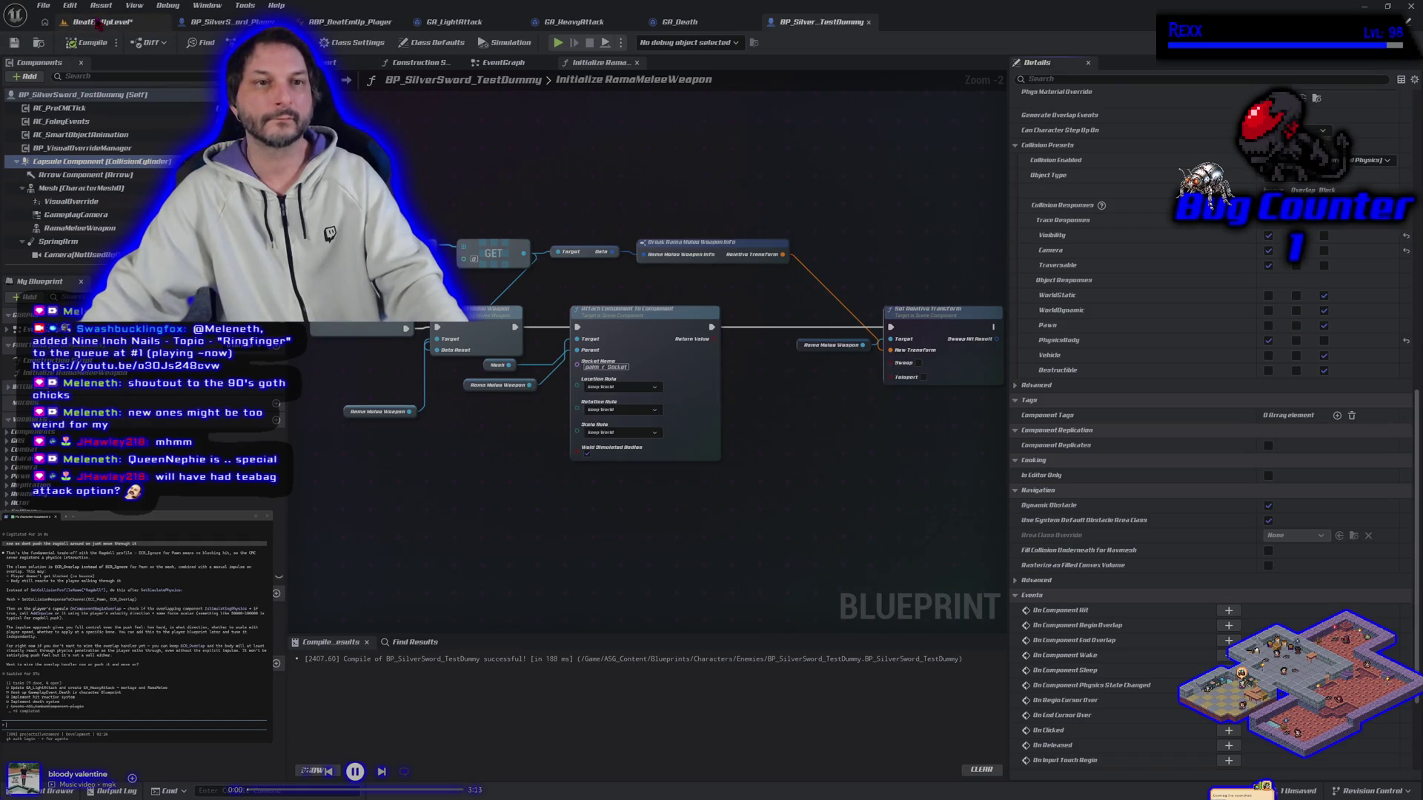
pyautogui.hotkey('alt', 'p')
pyautogui.click(340, 44)
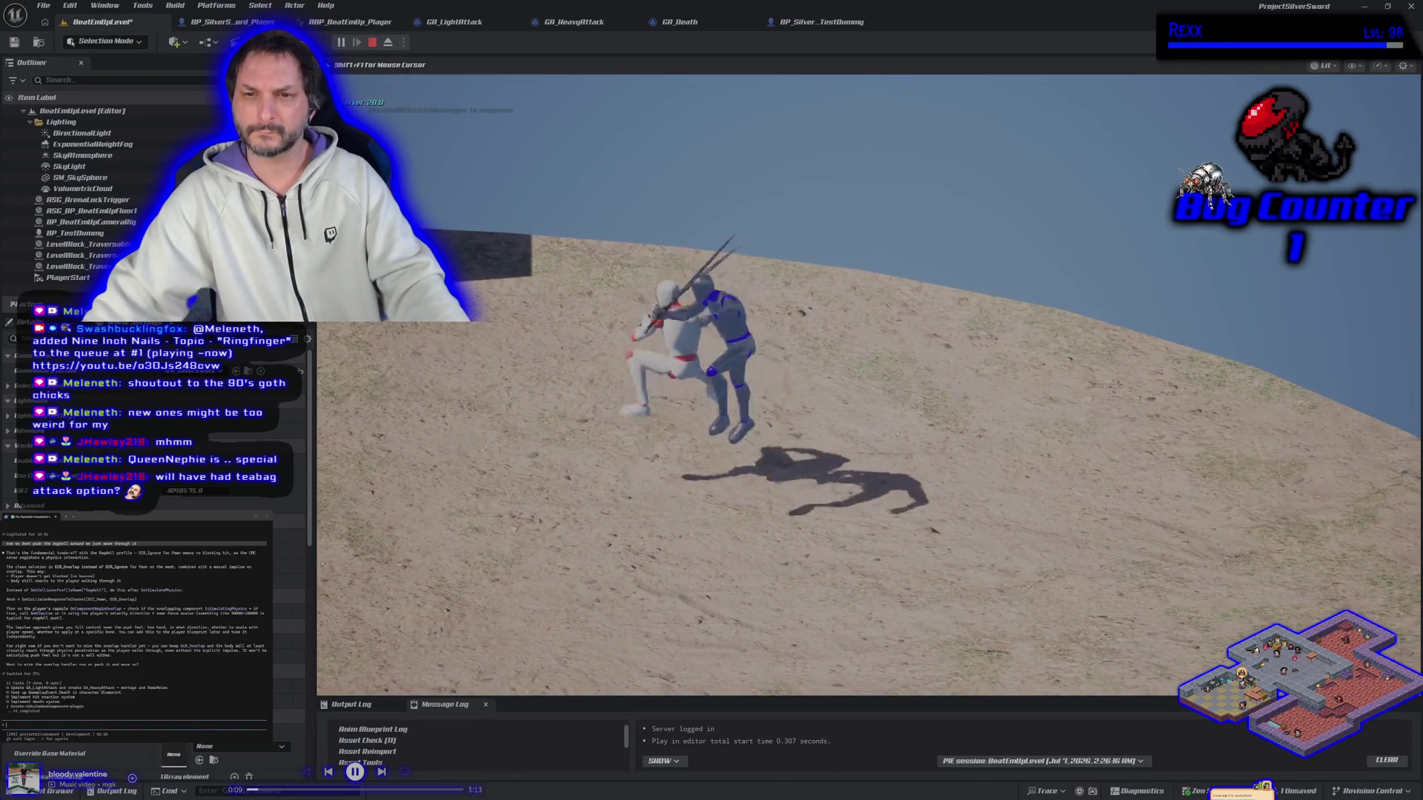
pyautogui.press('Escape')
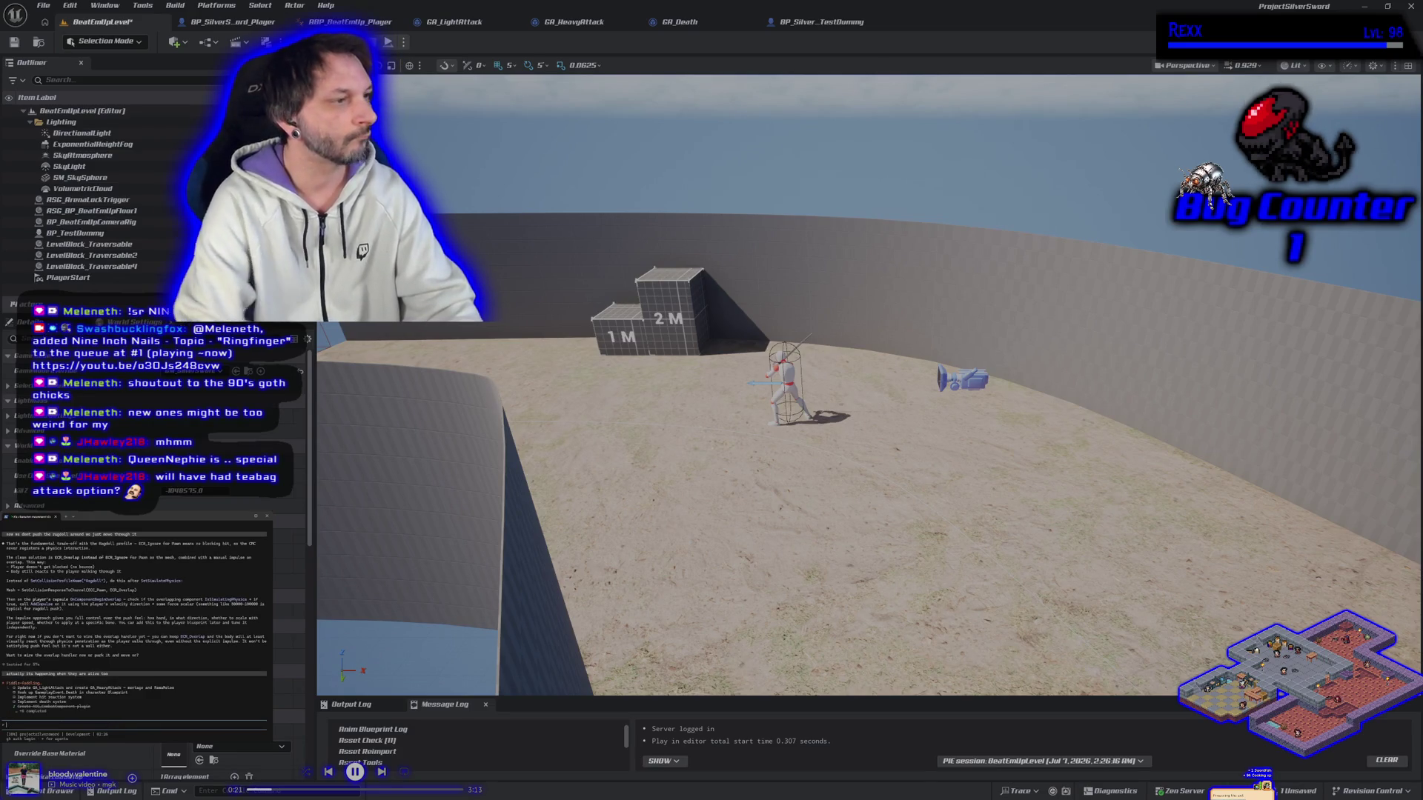
# Review the GA_Death graph and test dummy, then show the Characters content folder from the player blueprint.
pyautogui.click(707, 33)
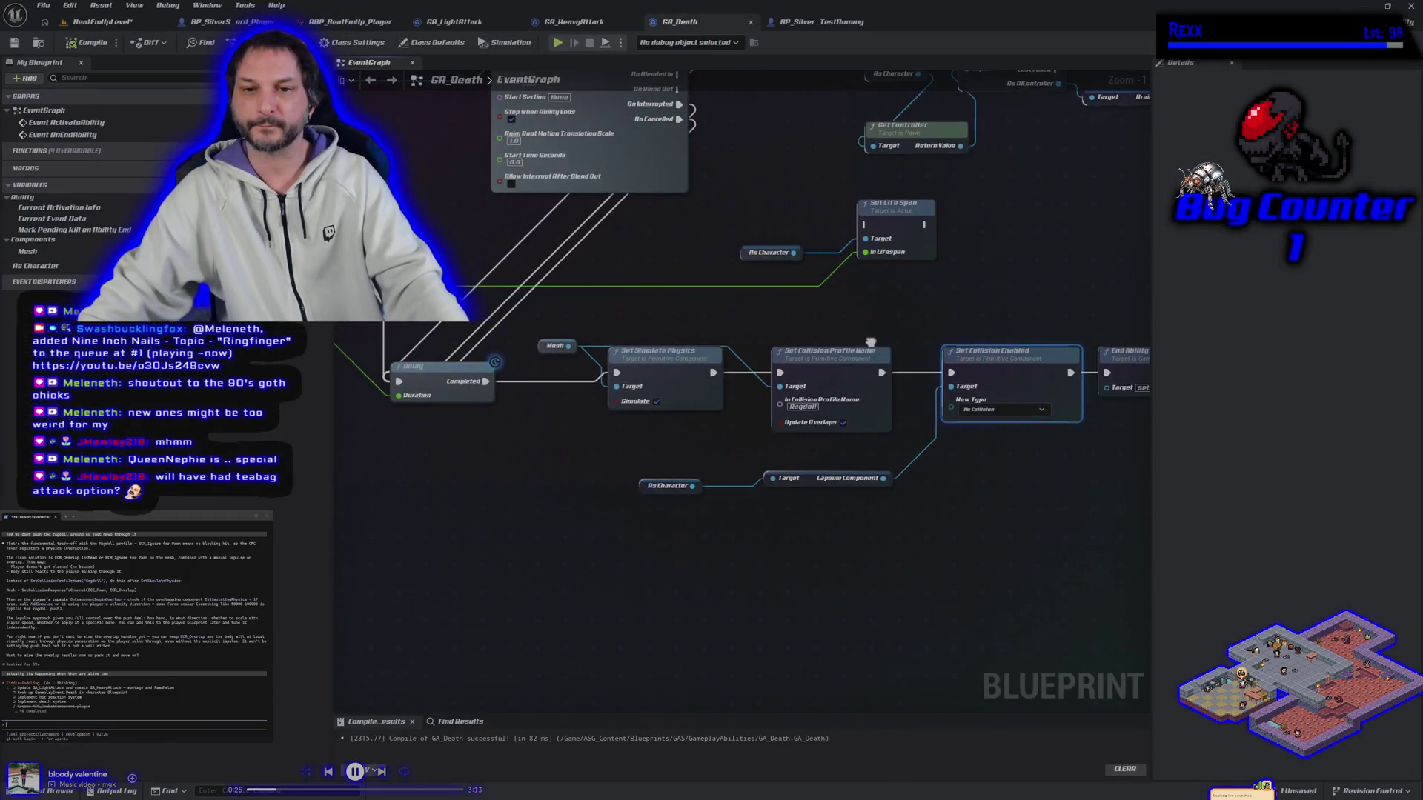
pyautogui.click(807, 25)
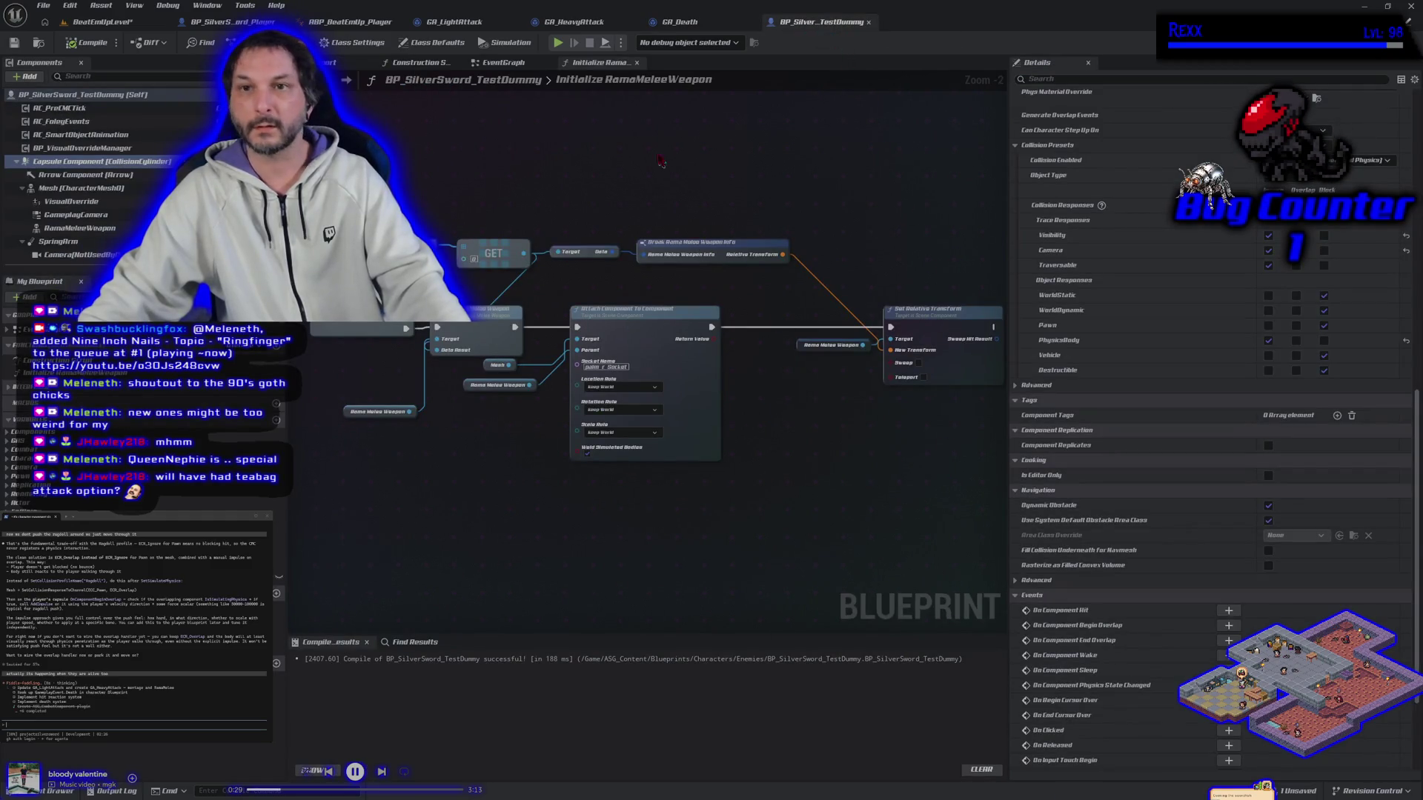
pyautogui.click(683, 33)
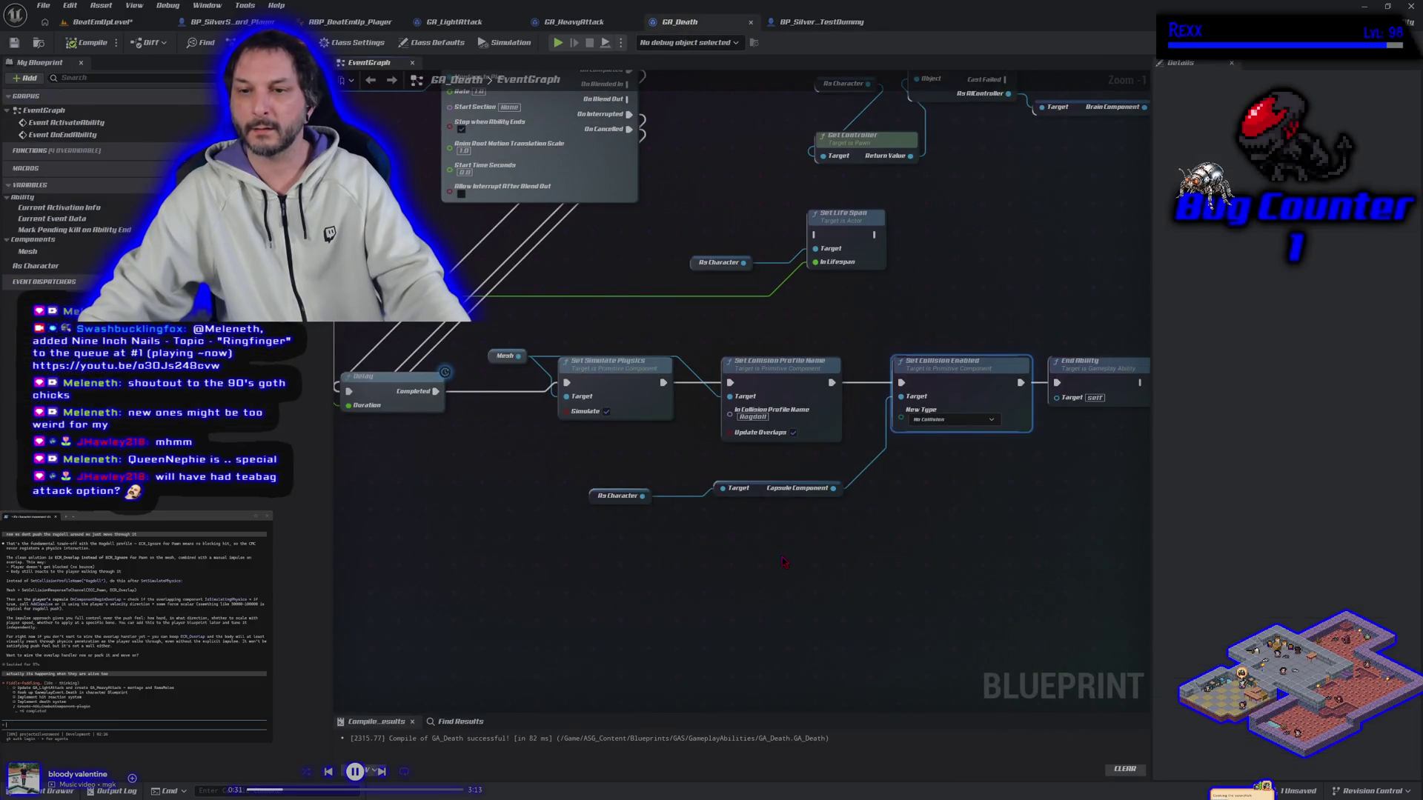
pyautogui.click(226, 21)
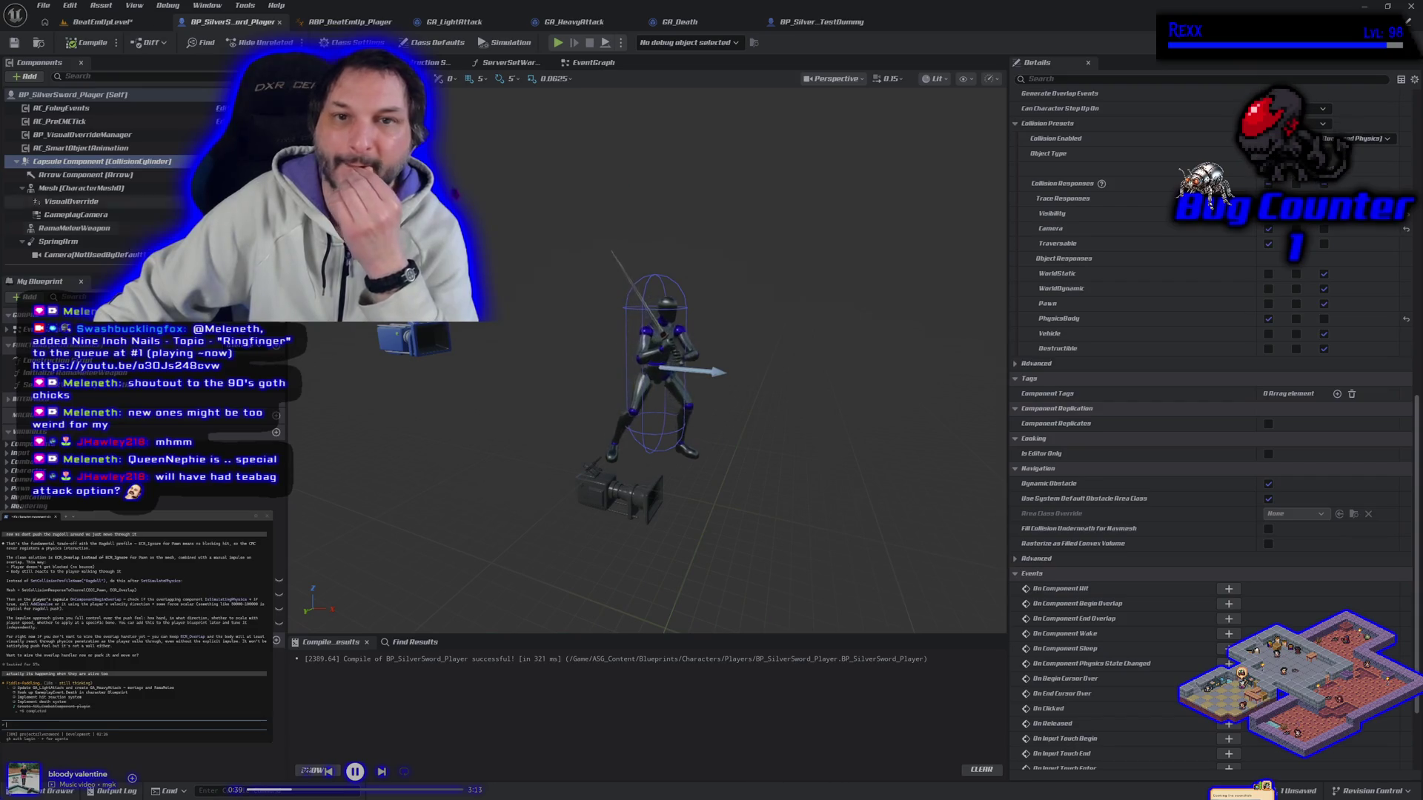
pyautogui.hotkey('ctrl', 'space')
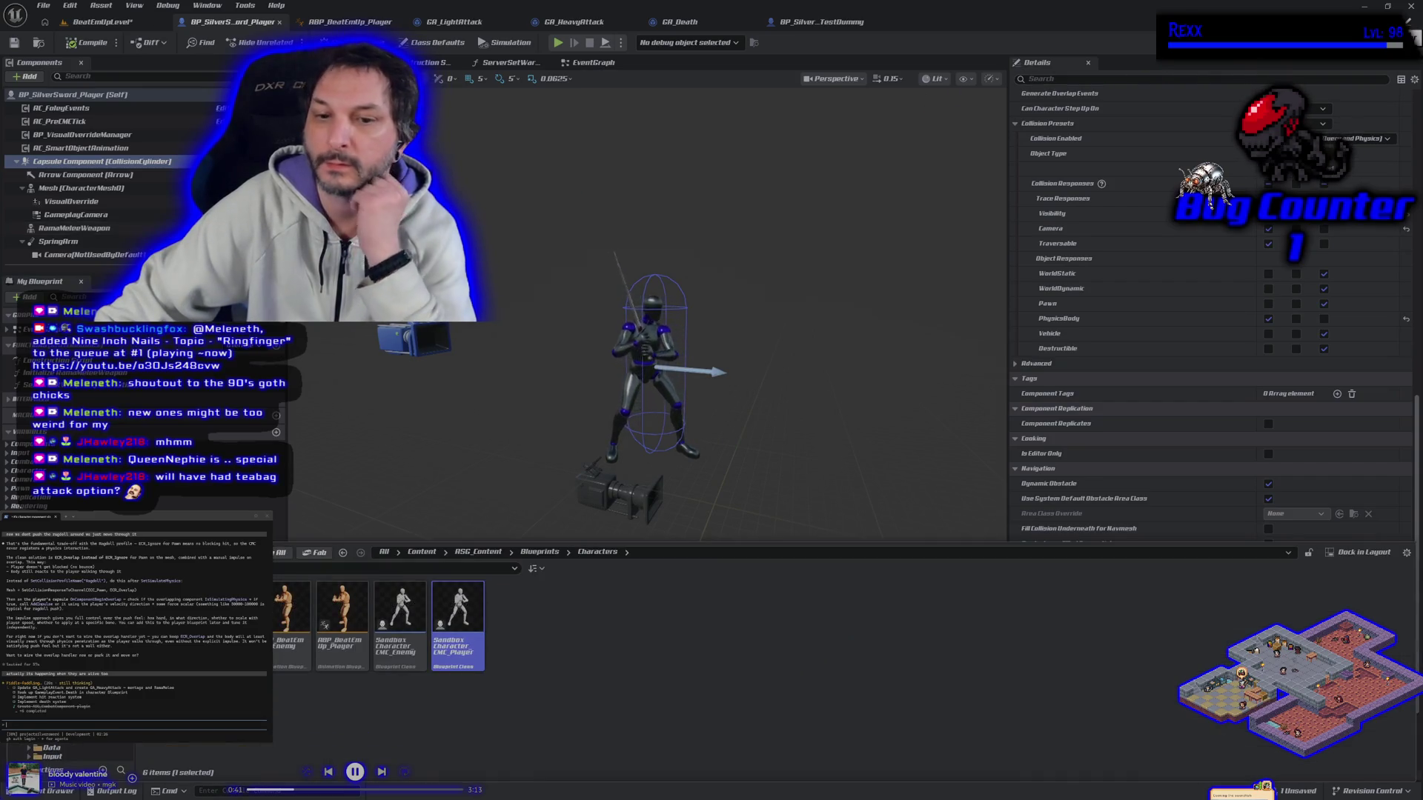
# Open SandboxCharacter_CMC_Player and review its Capsule and Mesh collision settings.
pyautogui.doubleClick(457, 617)
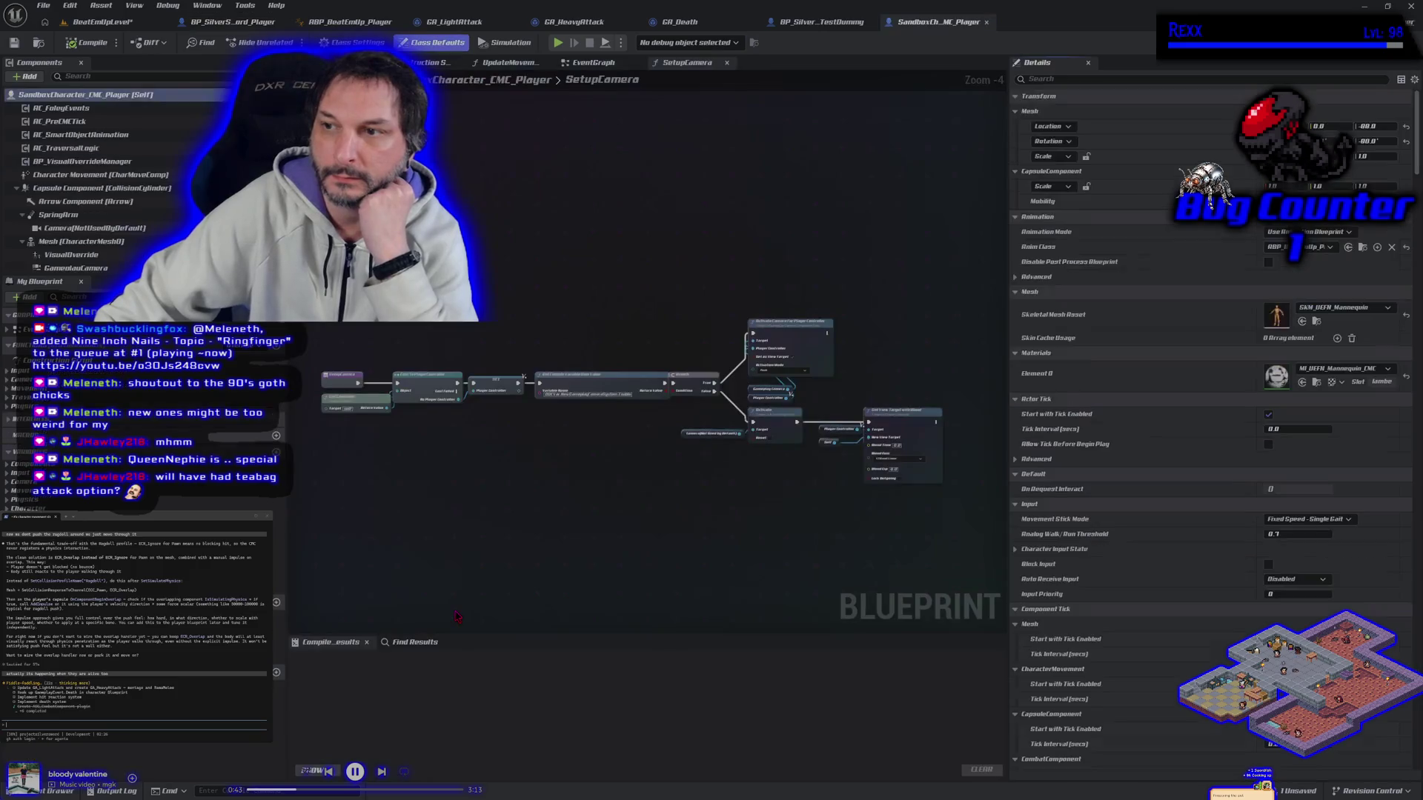
pyautogui.click(96, 187)
pyautogui.scroll(-5, 1206, 553)
pyautogui.scroll(-5, 1206, 552)
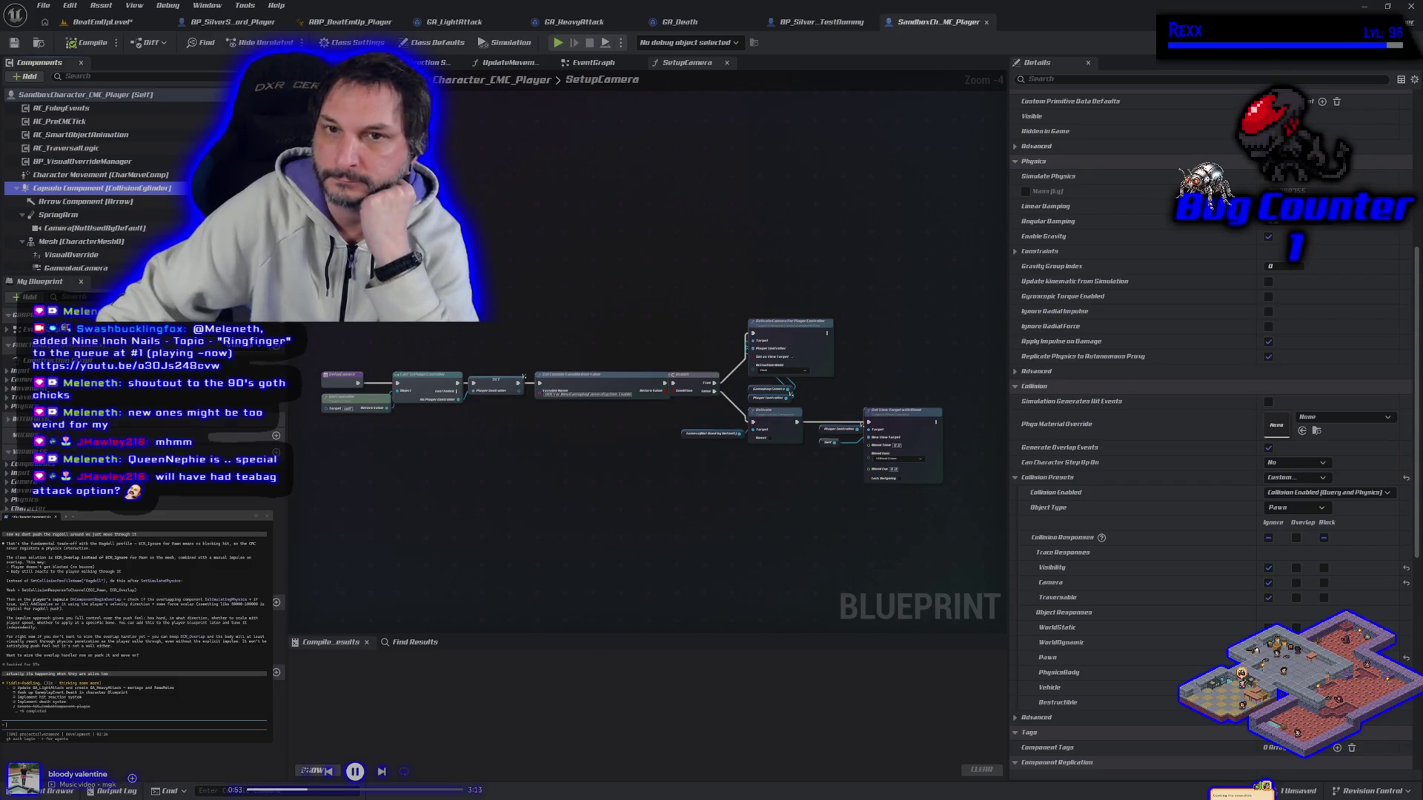
pyautogui.click(218, 25)
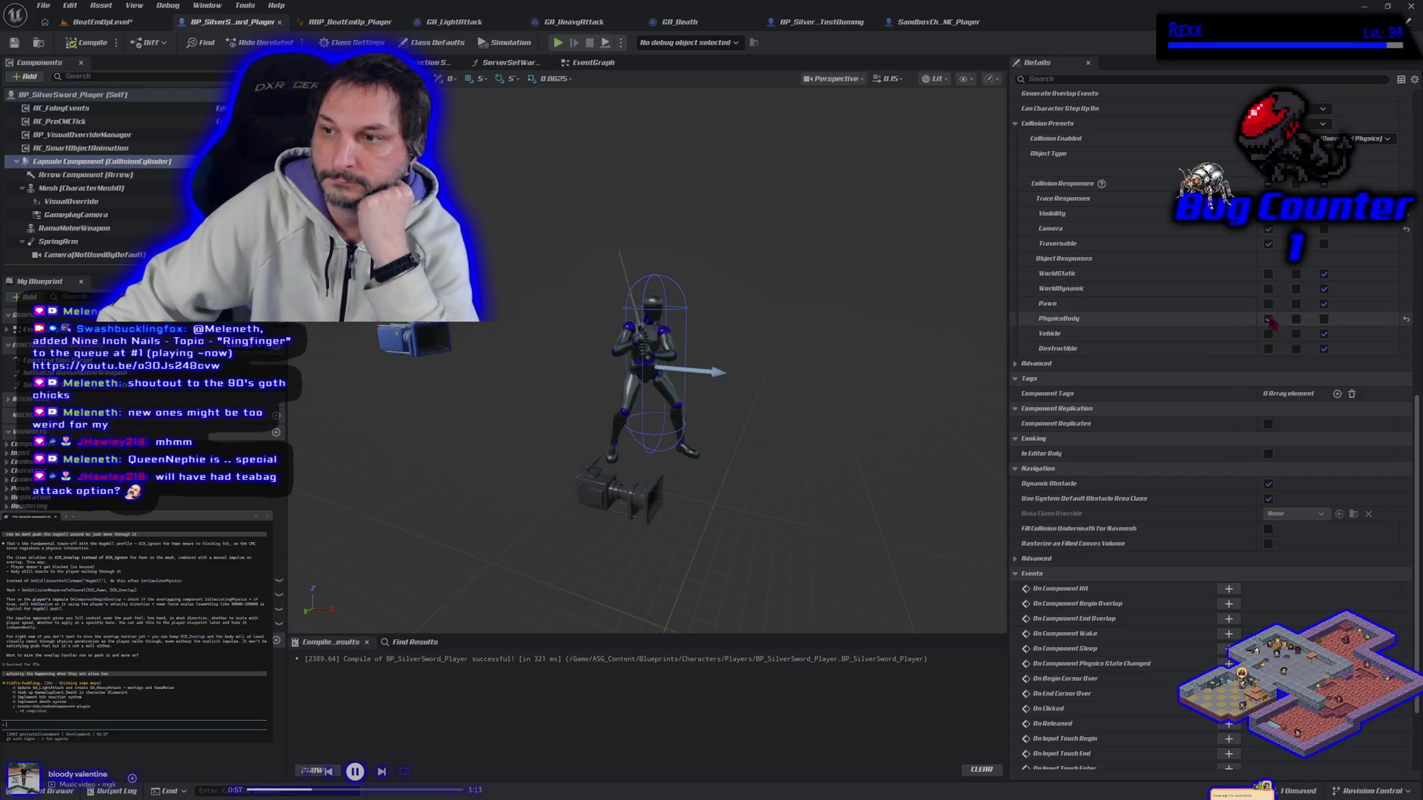
pyautogui.click(932, 21)
pyautogui.click(84, 243)
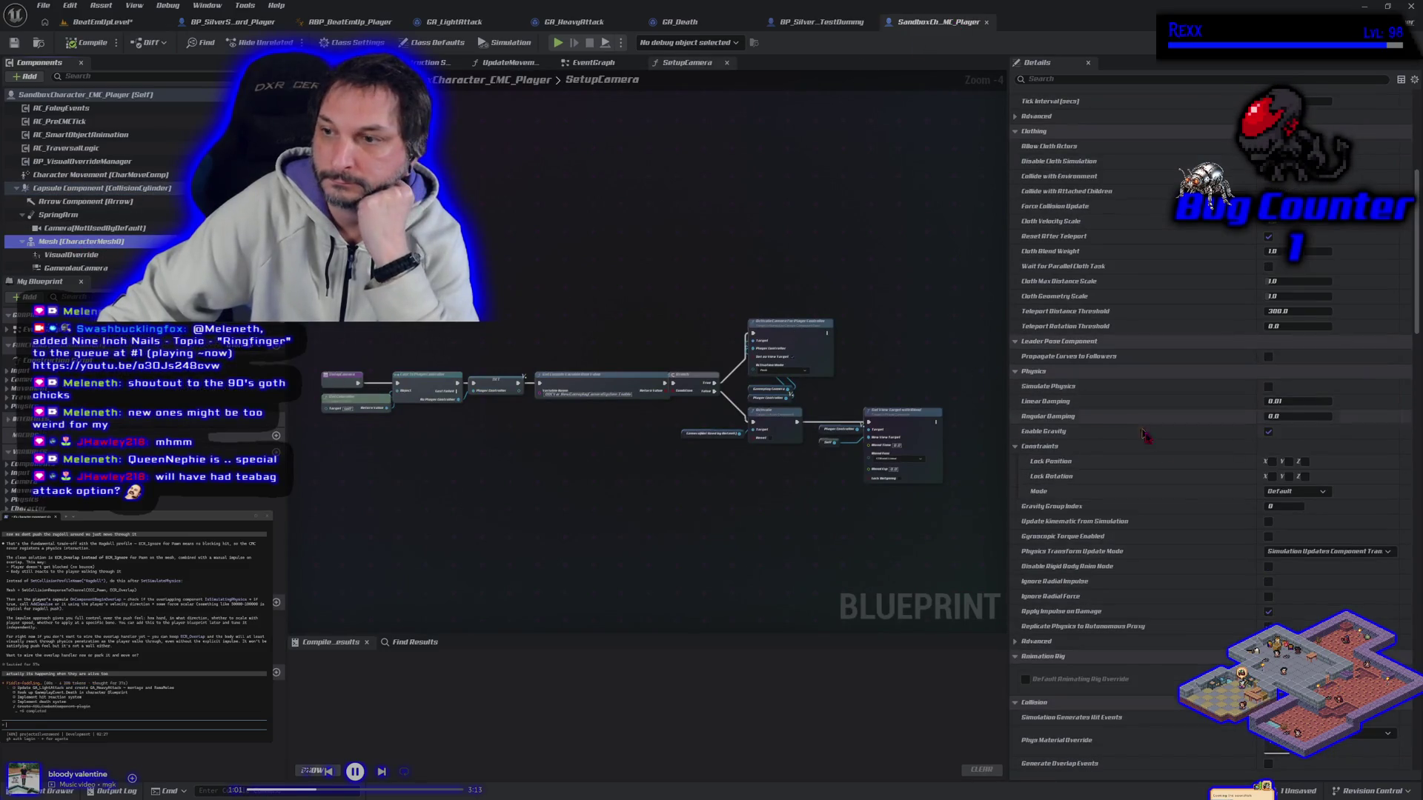
pyautogui.scroll(-3, 1158, 510)
pyautogui.scroll(-6, 1158, 510)
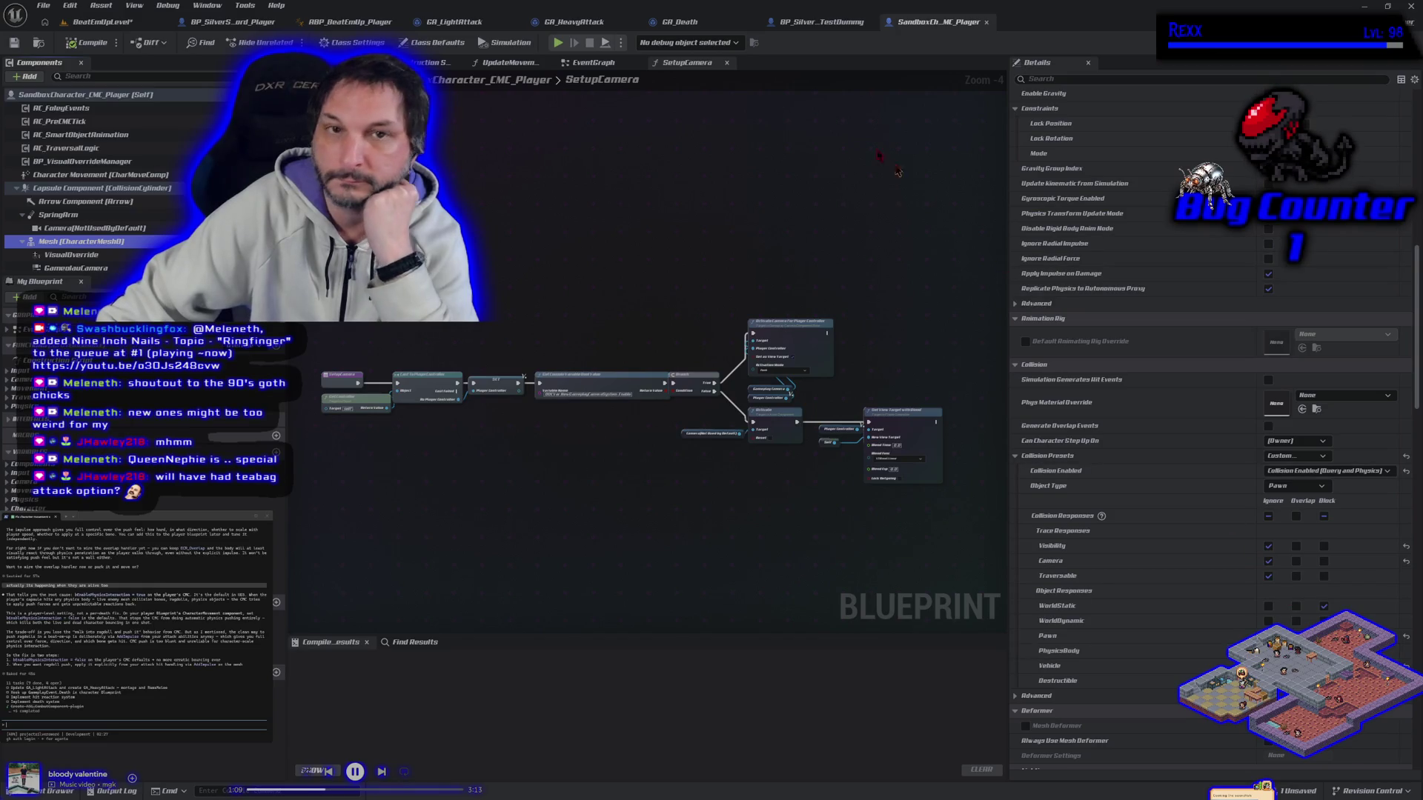
# Change the player mesh's Pawn collision response and compile, then compare with the sandbox mesh.
pyautogui.click(226, 21)
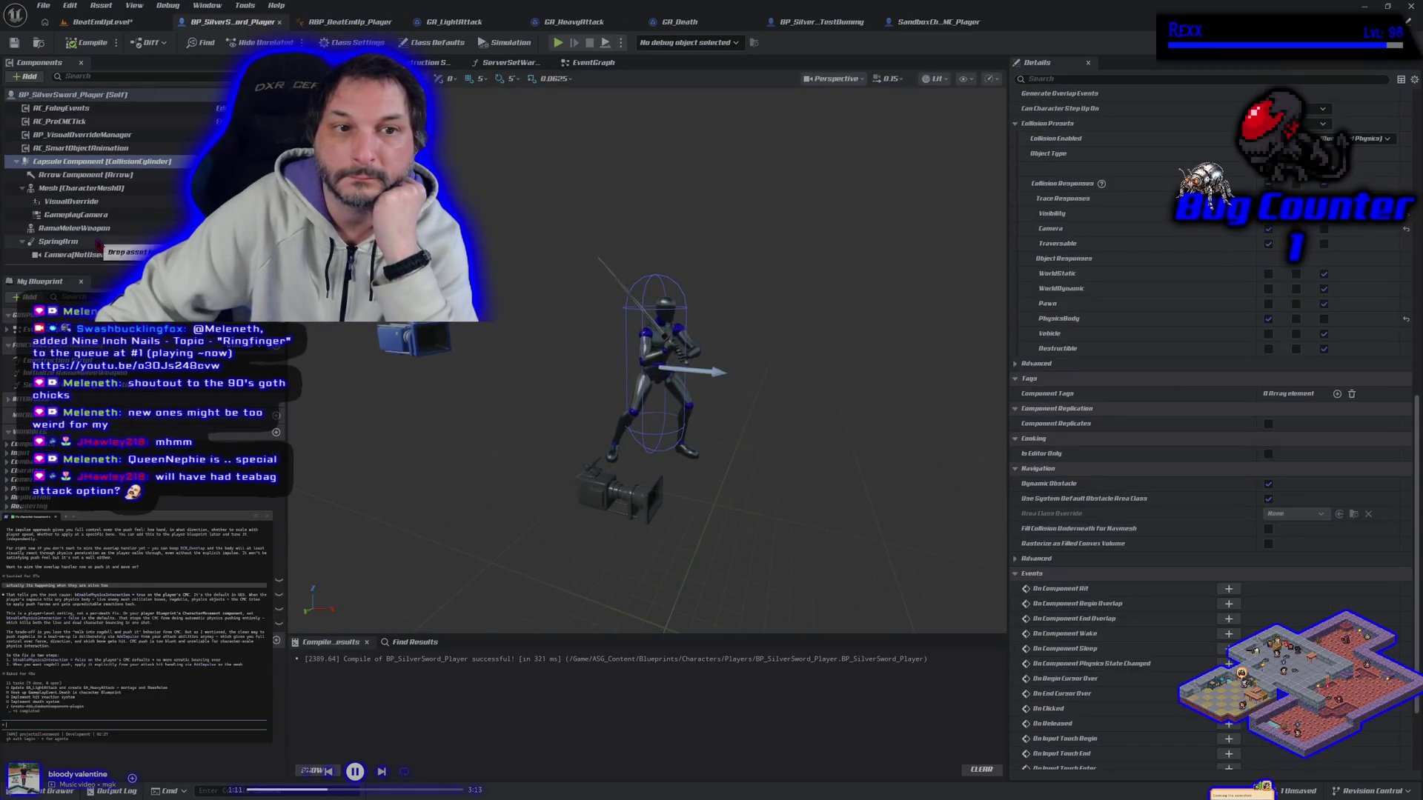
pyautogui.click(88, 188)
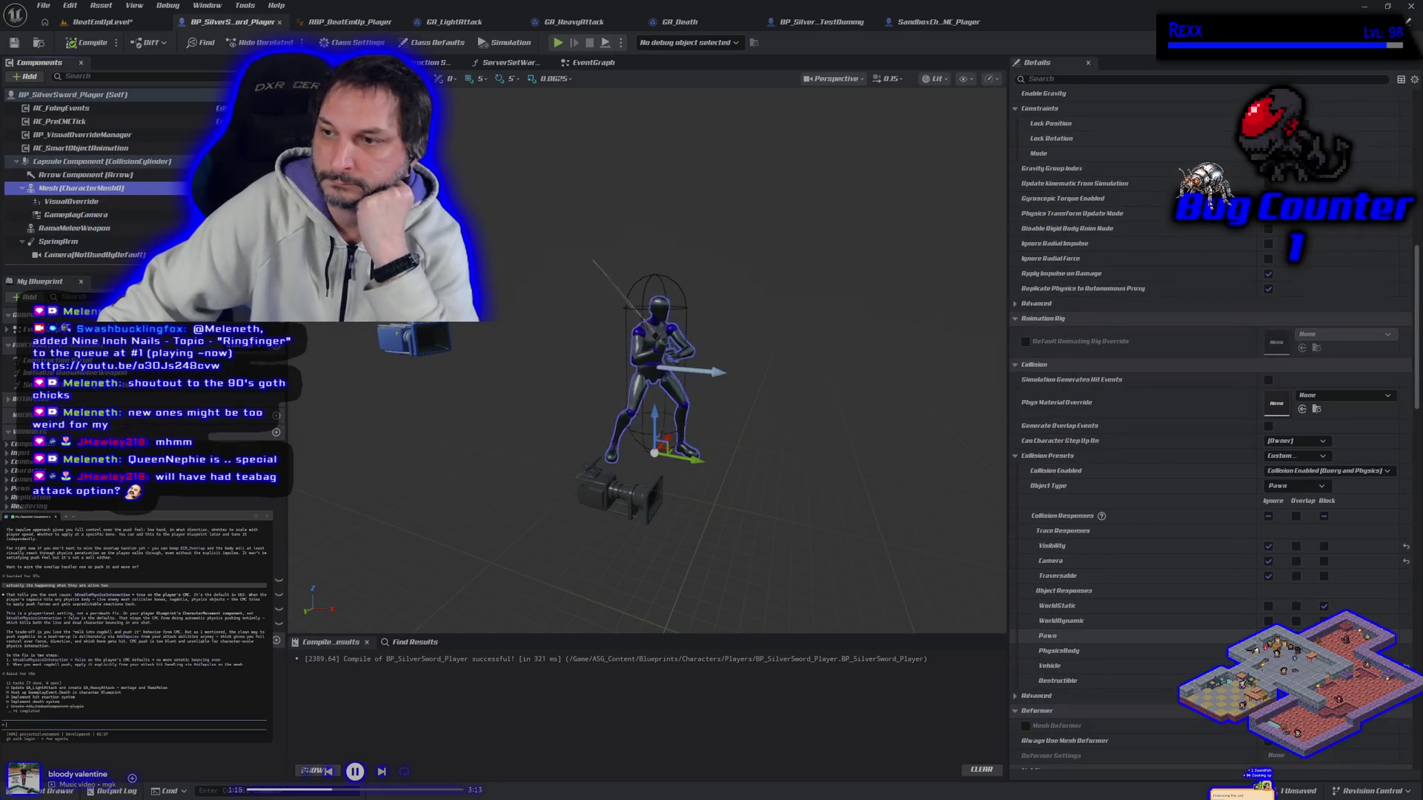
pyautogui.click(1269, 635)
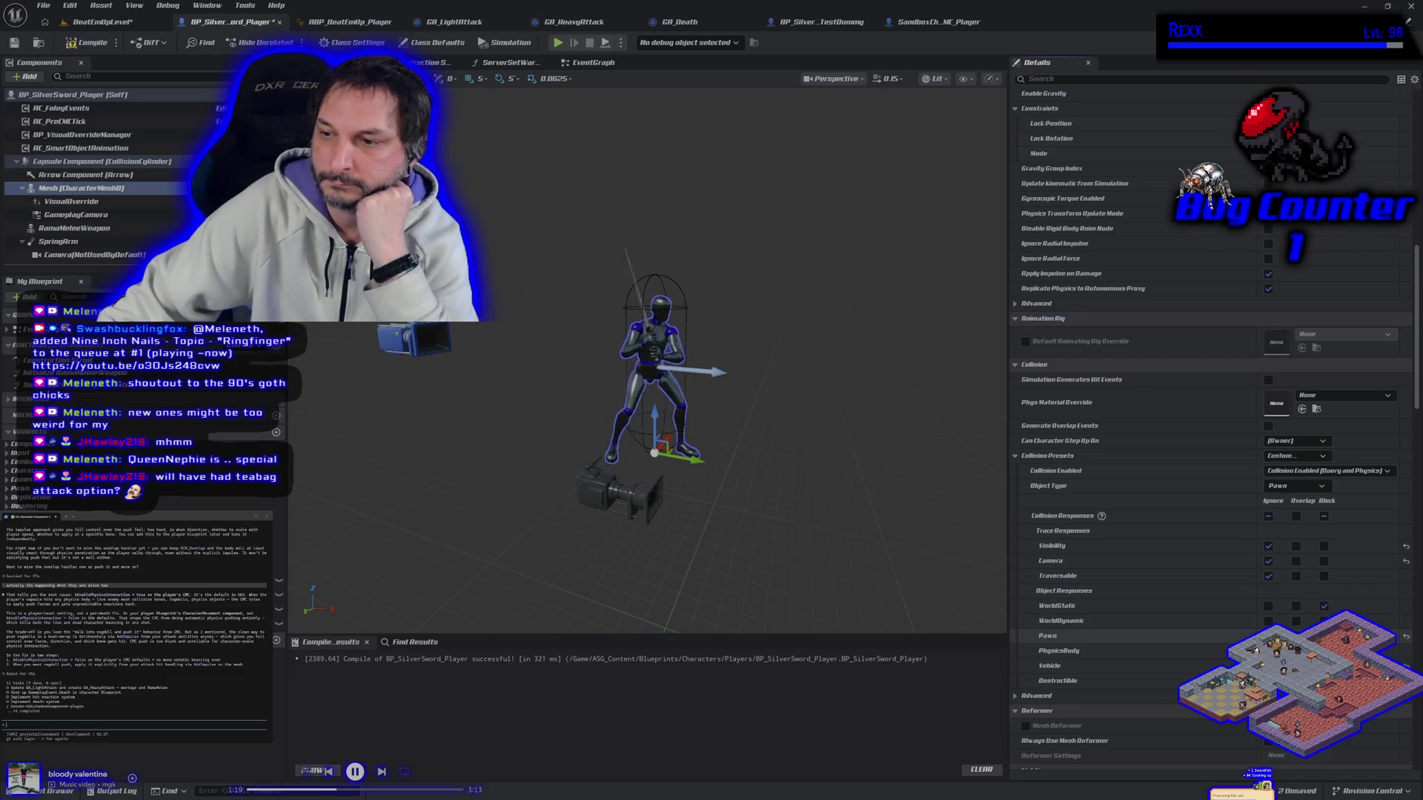
pyautogui.click(72, 43)
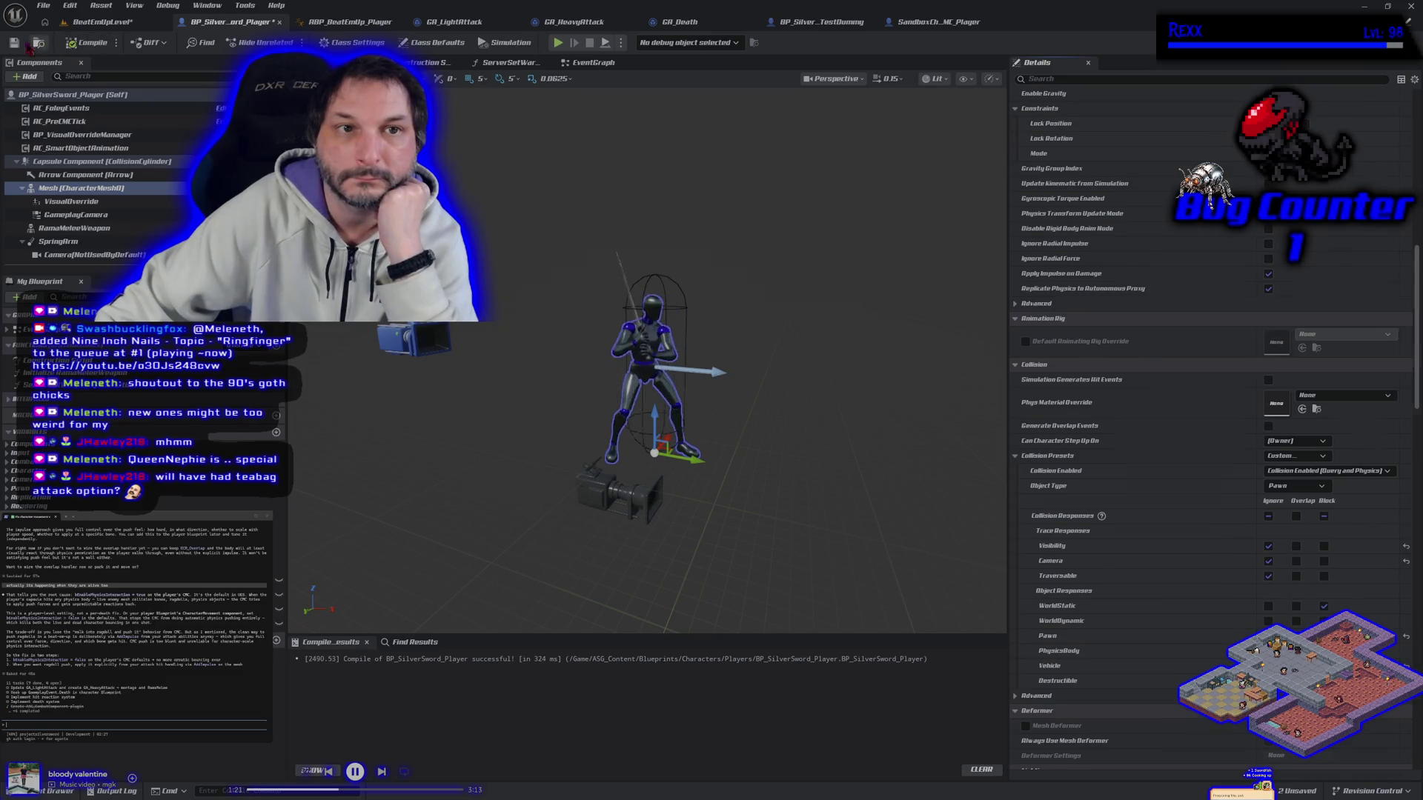
pyautogui.click(948, 28)
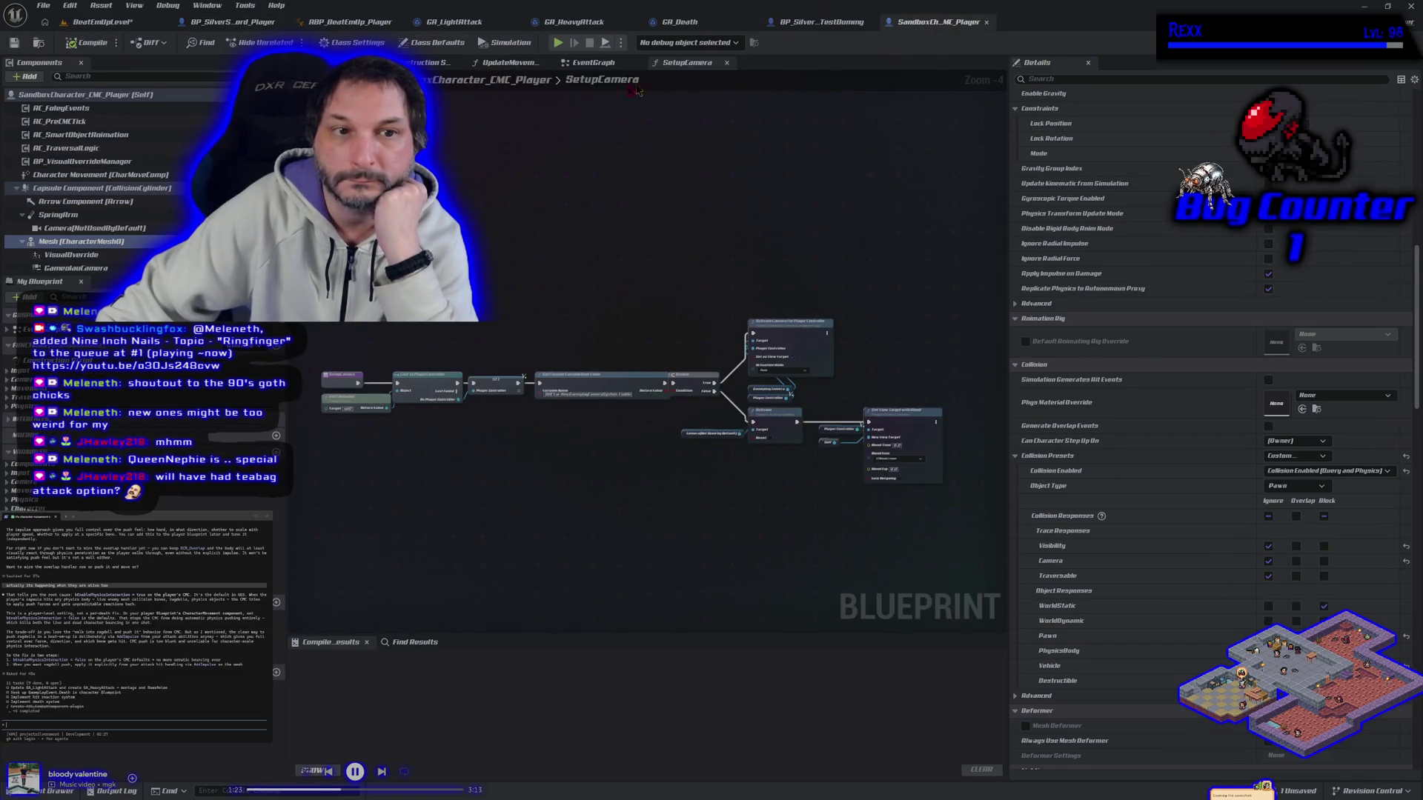
pyautogui.click(148, 241)
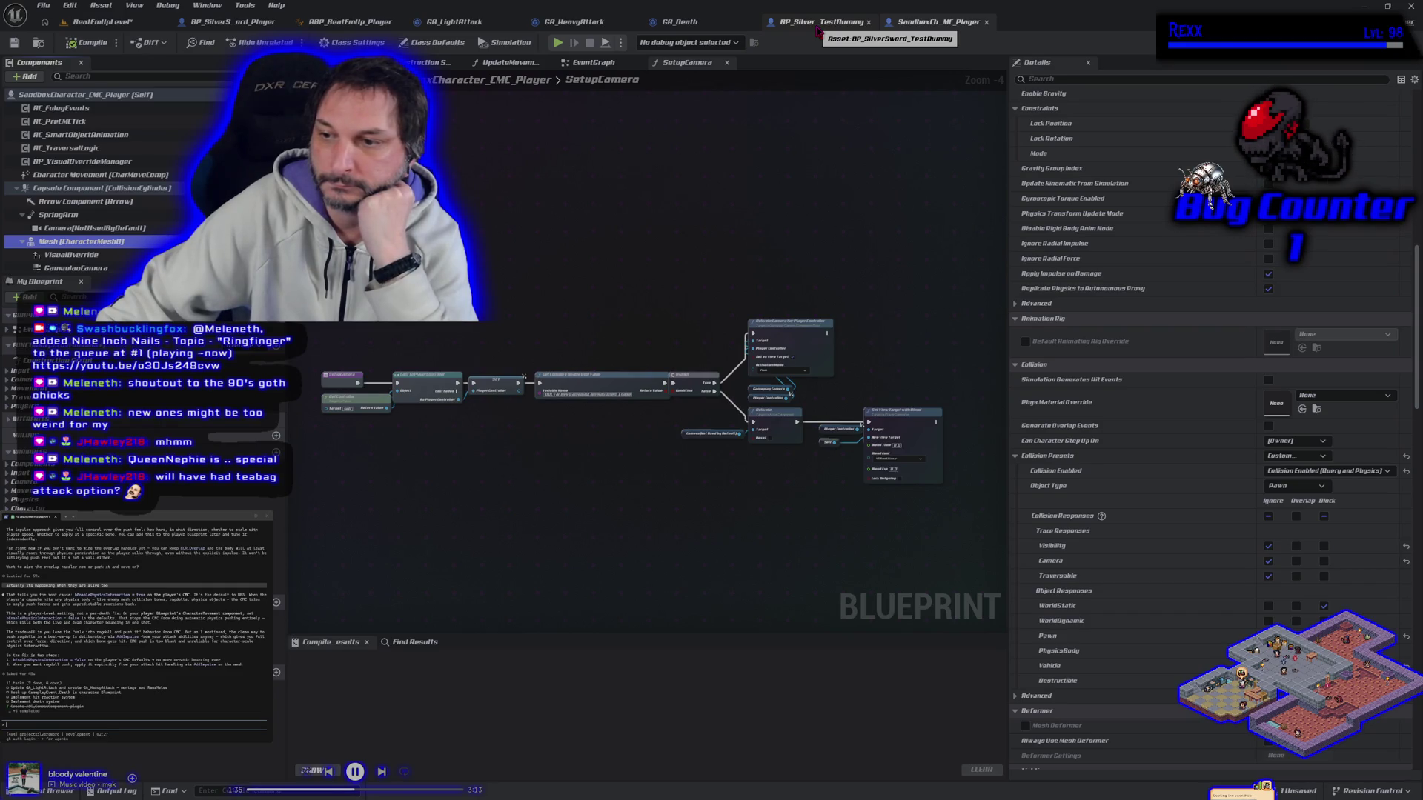
pyautogui.click(819, 27)
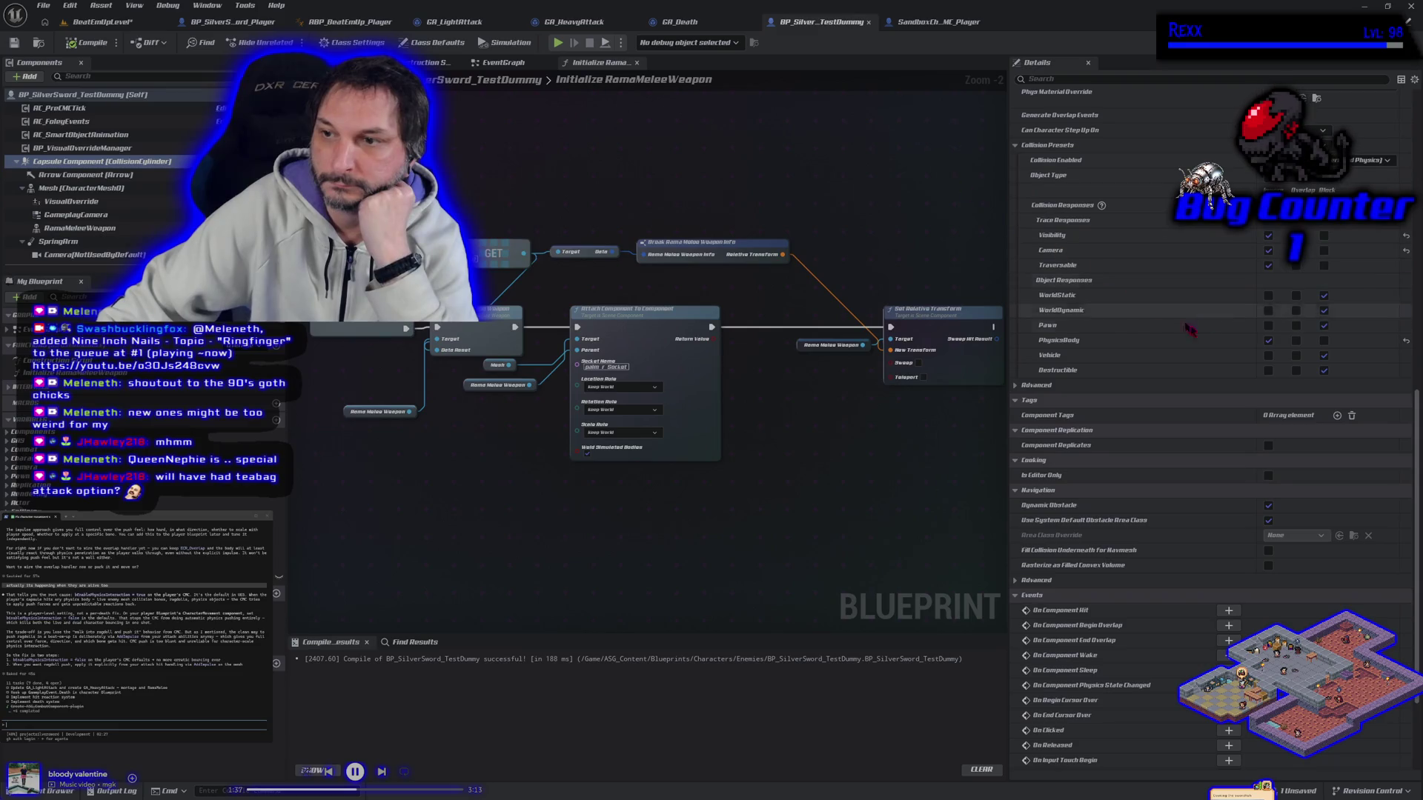
# Set the dummy capsule's PhysicsBody back to Block and Pawn to Ignore, then compile.
pyautogui.click(1323, 341)
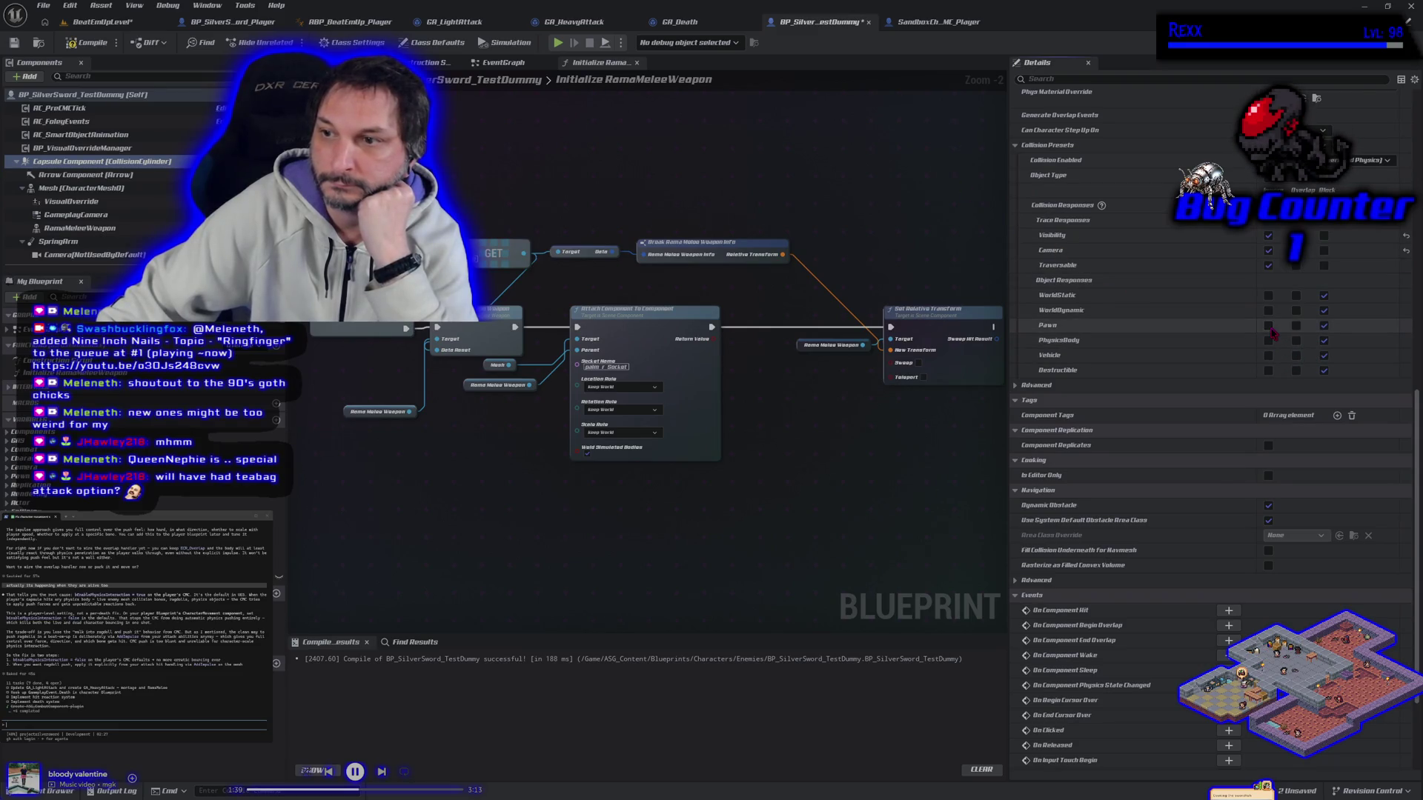
pyautogui.click(1268, 327)
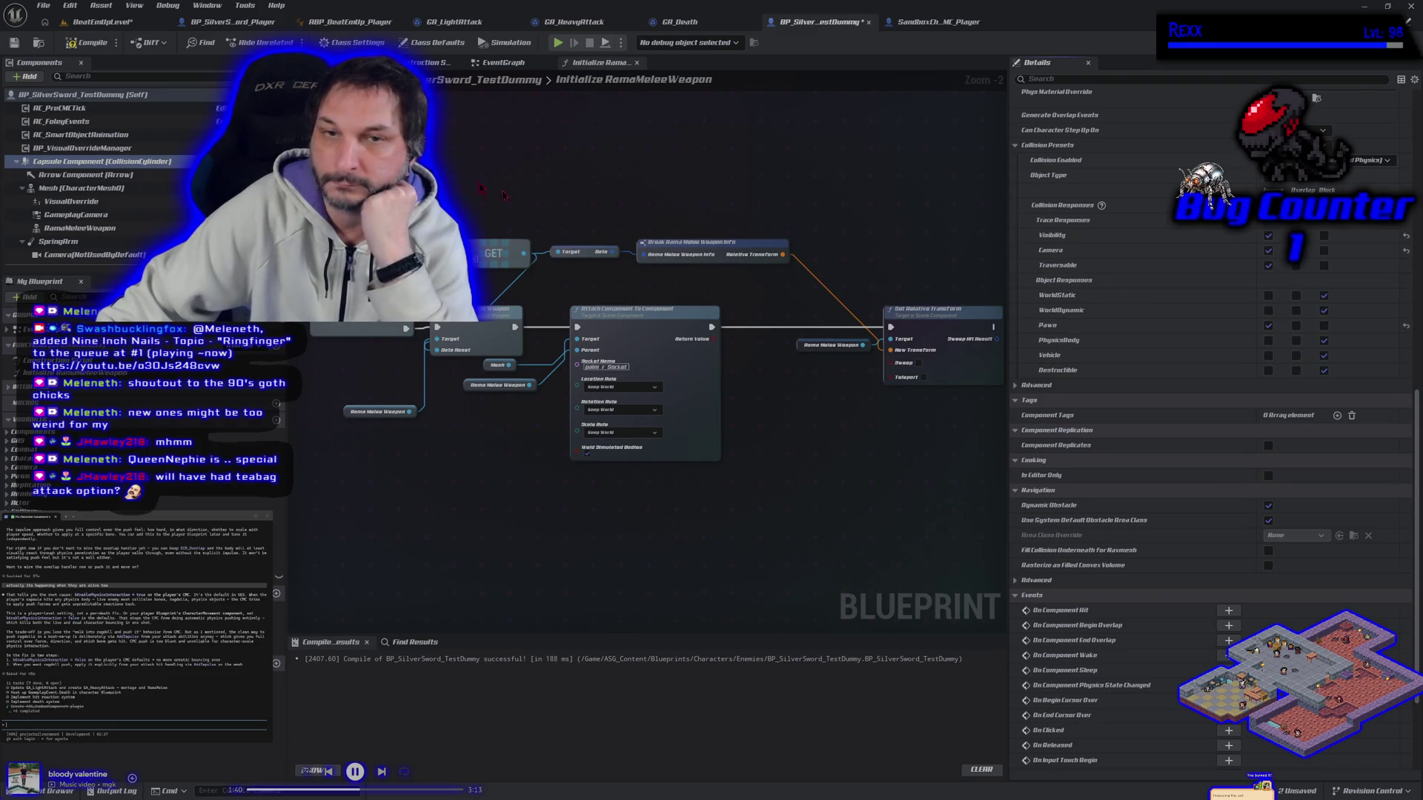
pyautogui.click(90, 43)
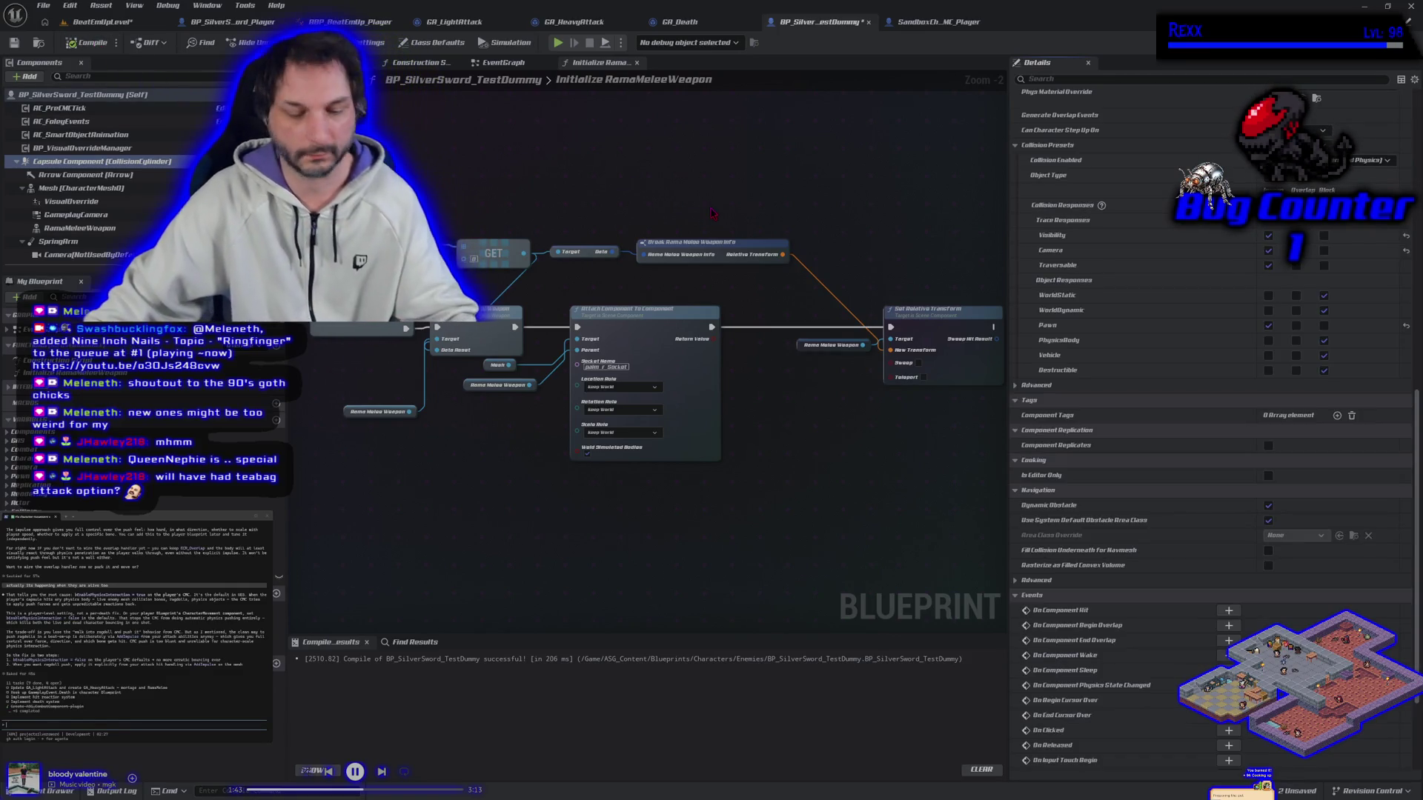
# Compare mesh and capsule collision between the test dummy and sandbox character blueprints.
pyautogui.click(82, 188)
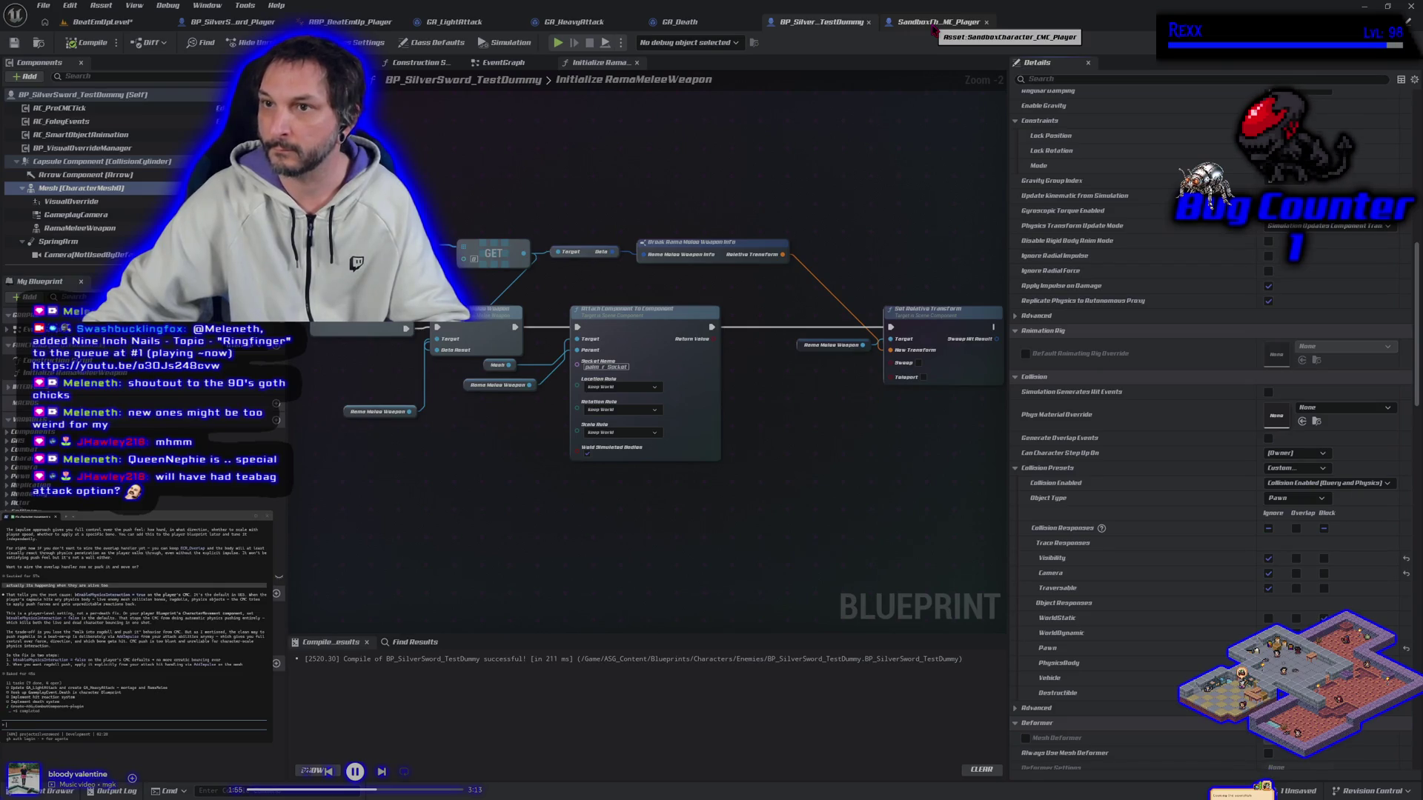
pyautogui.click(934, 27)
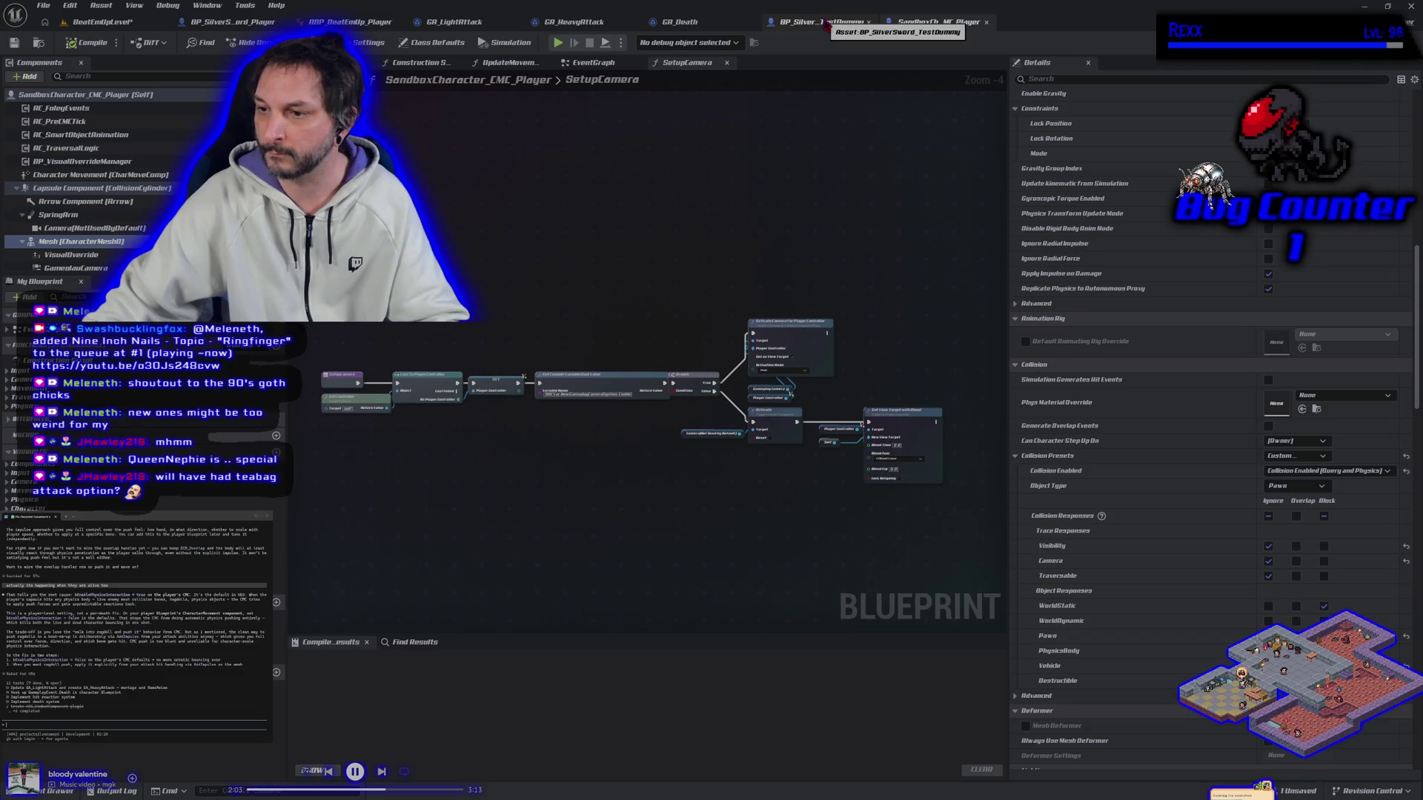
pyautogui.click(826, 25)
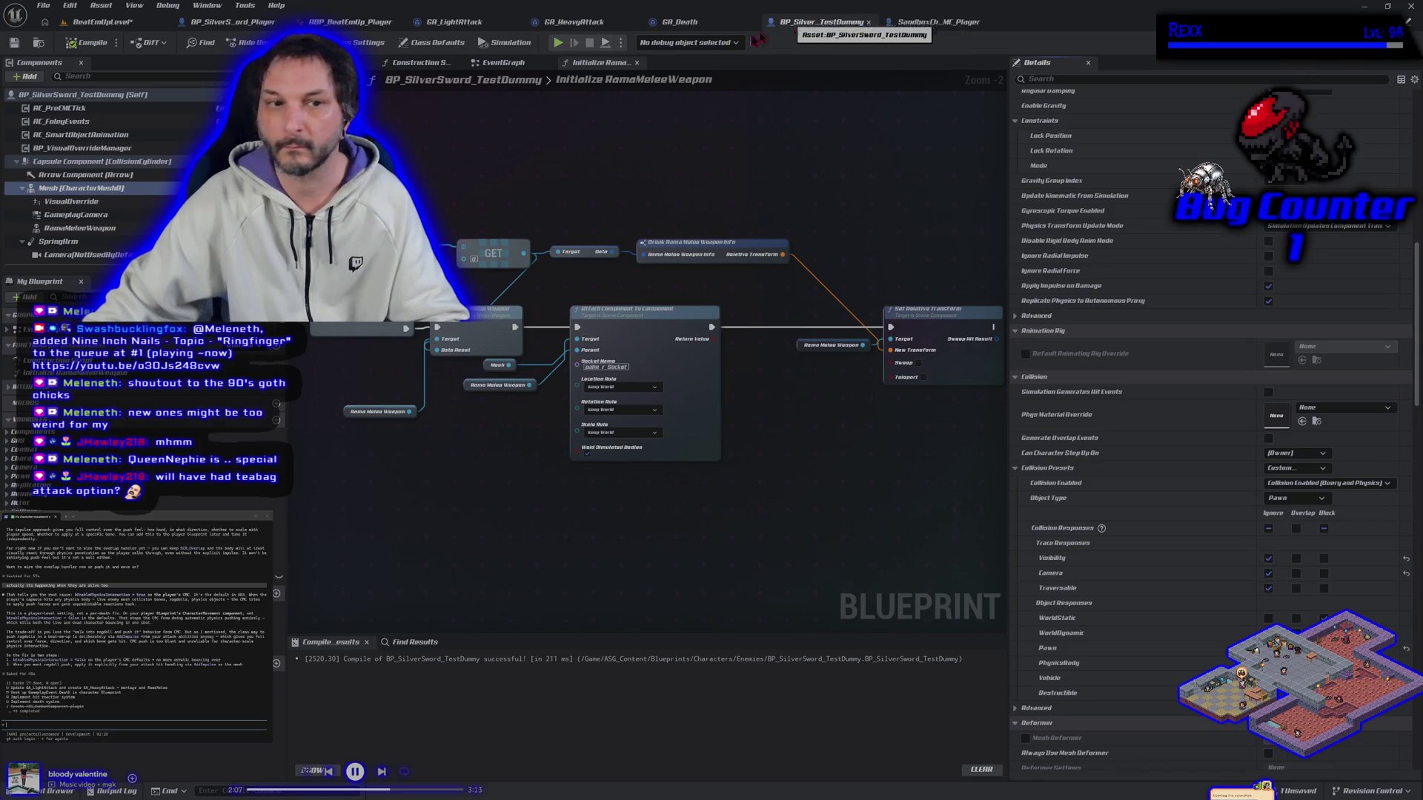
pyautogui.click(148, 163)
pyautogui.click(951, 23)
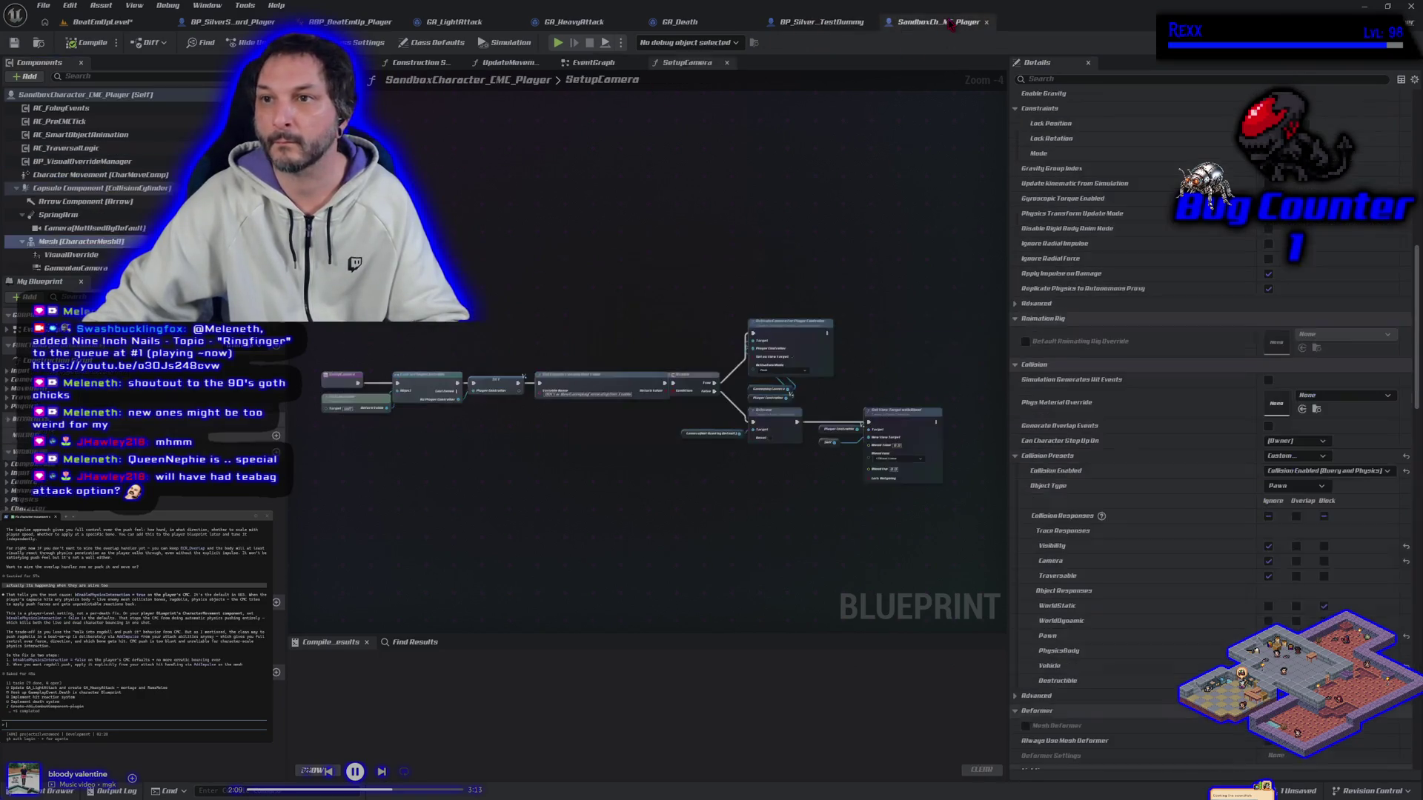
pyautogui.click(113, 189)
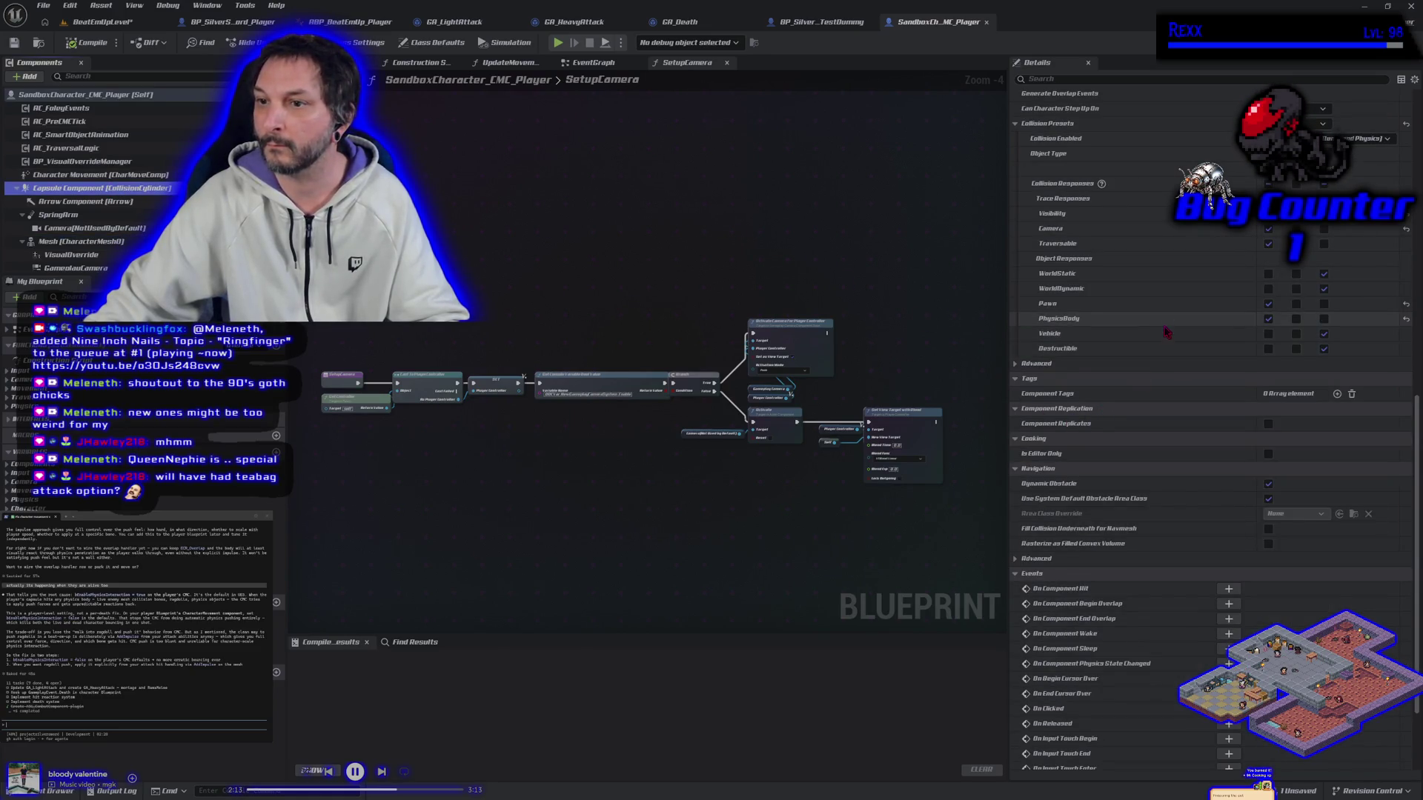
pyautogui.click(826, 24)
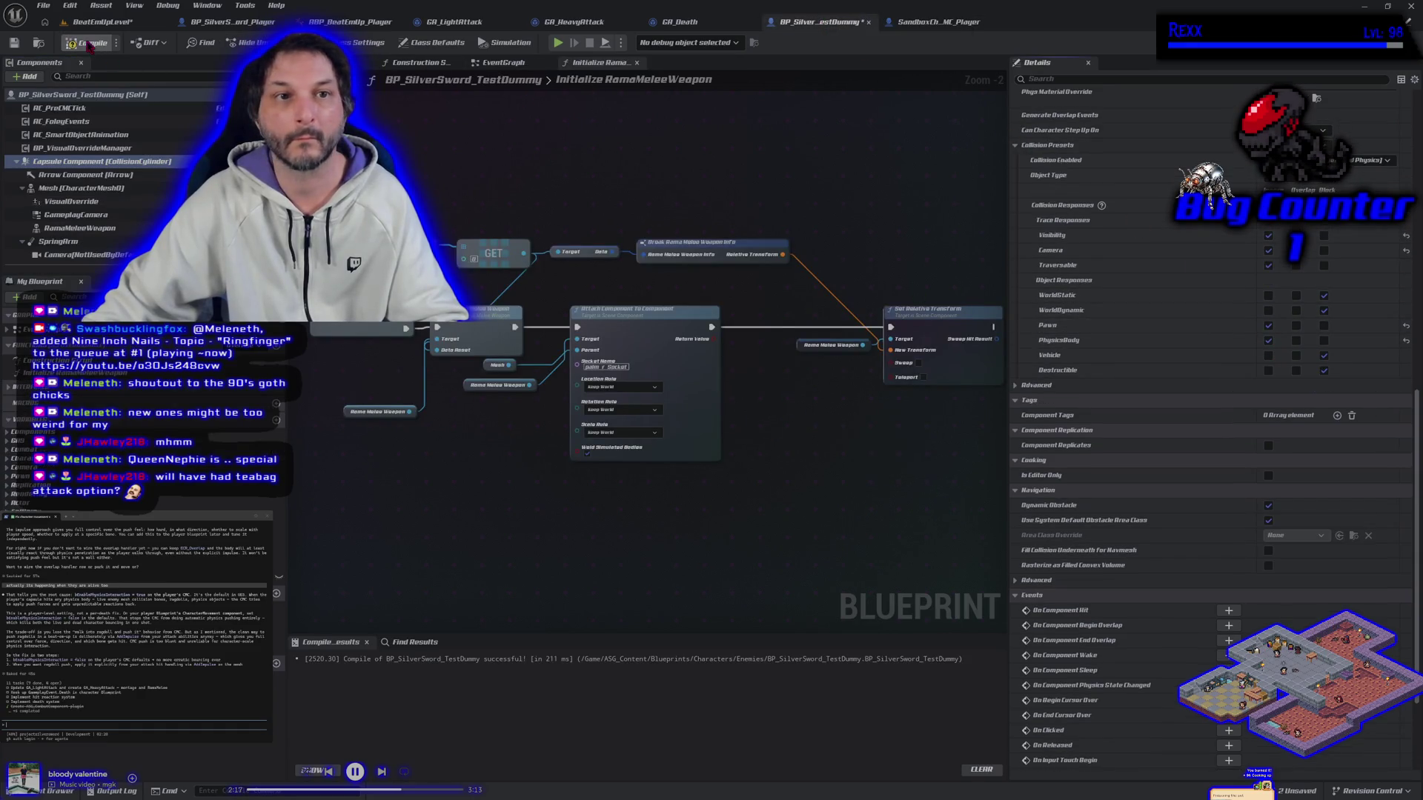
pyautogui.click(102, 22)
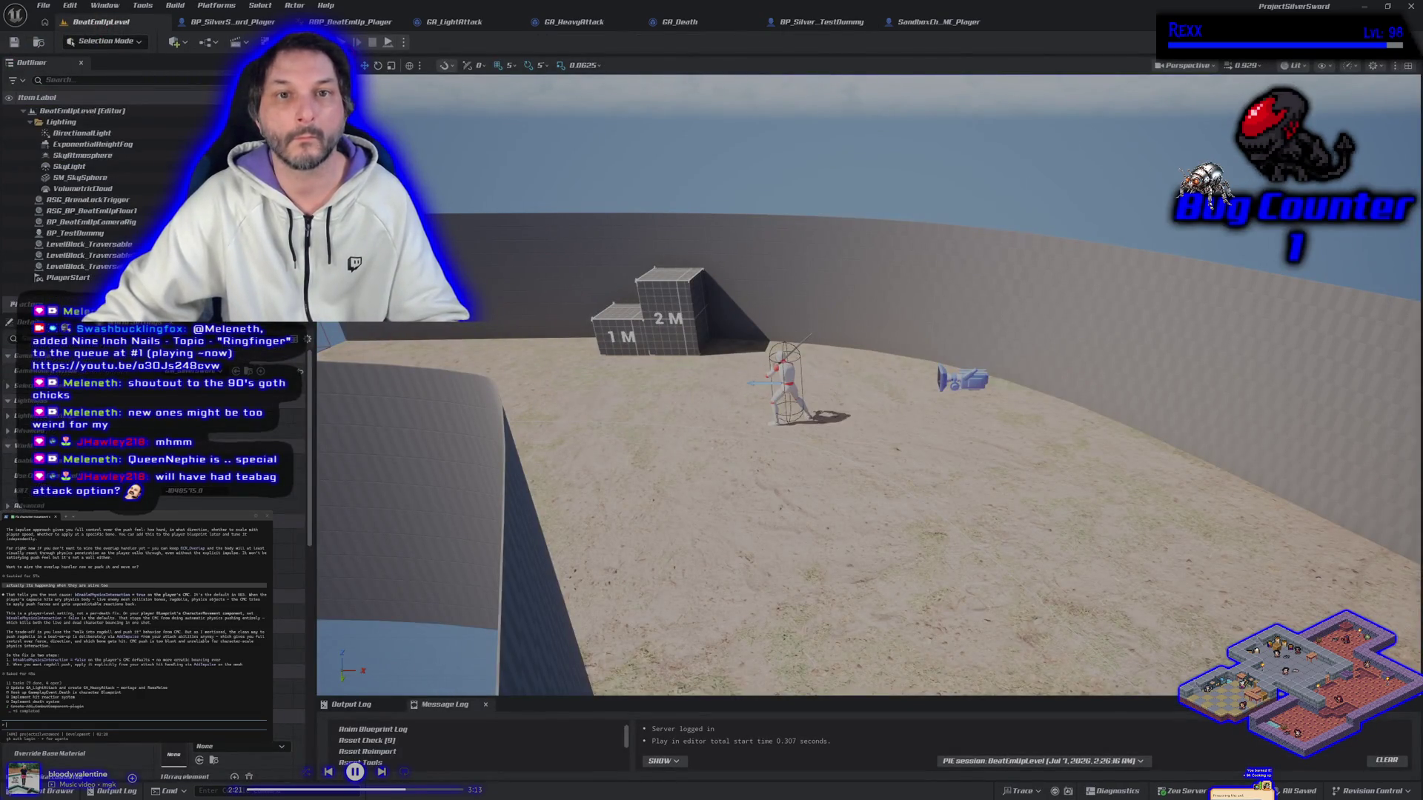
# Play-test, then set the player capsule to Ignore both PhysicsBody and Pawn.
pyautogui.hotkey('alt', 'p')
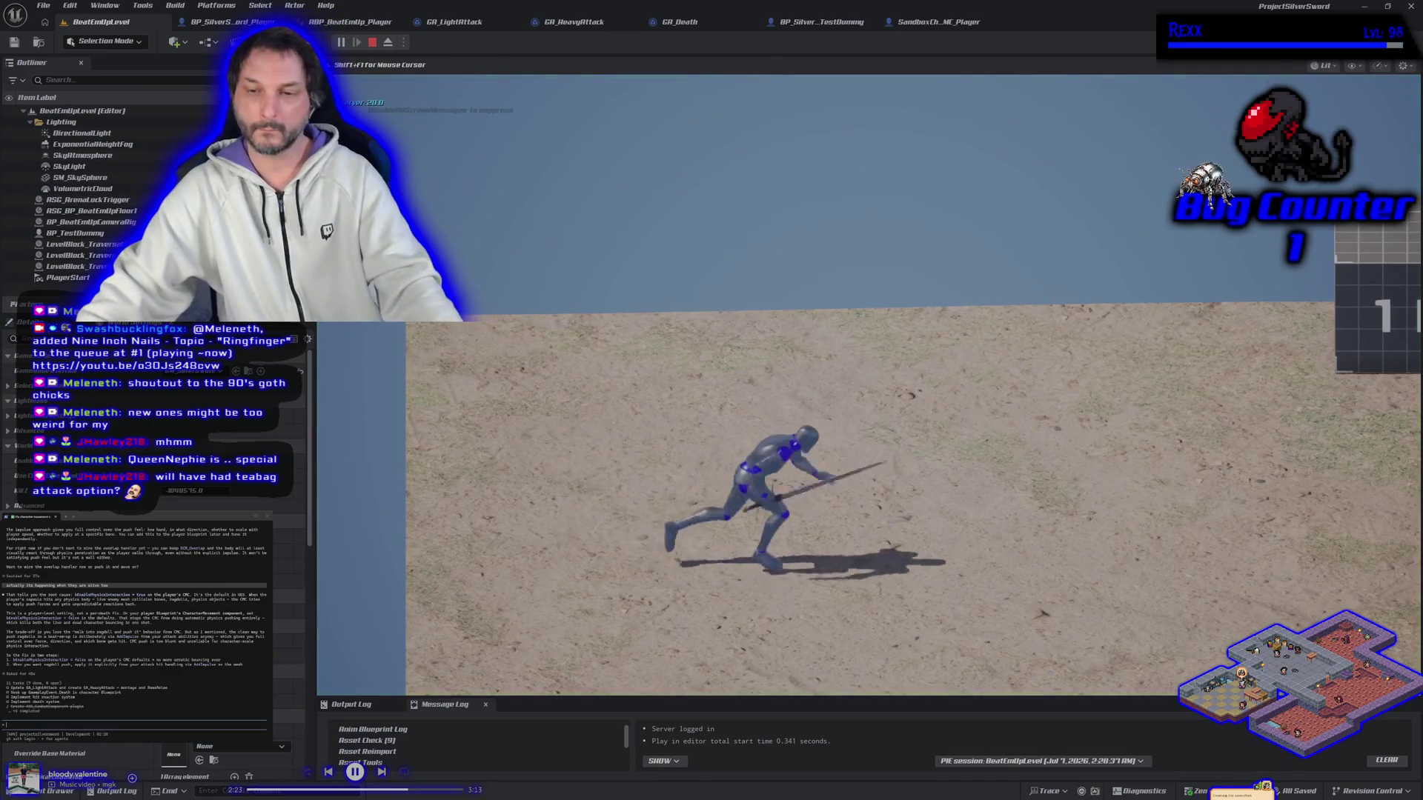
pyautogui.press('d')
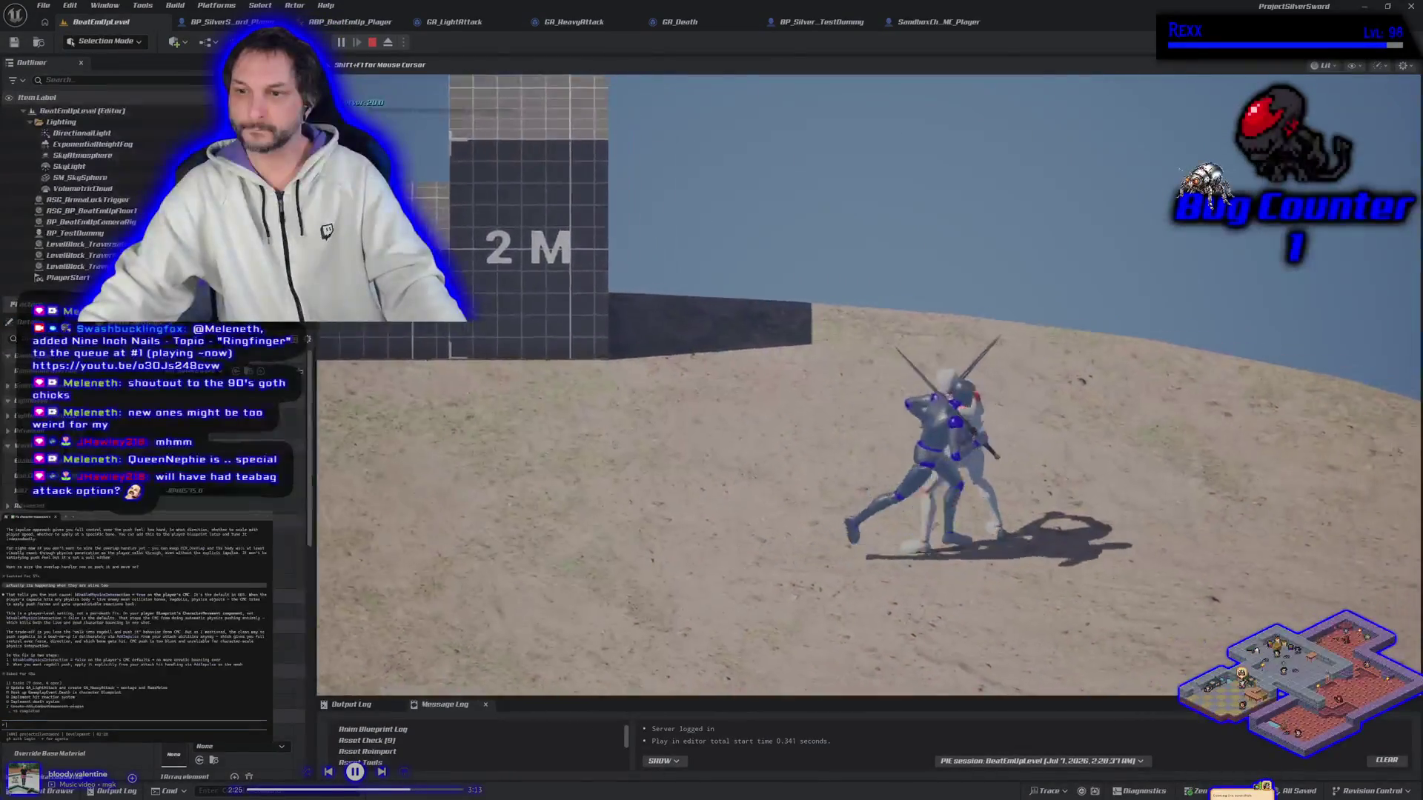
pyautogui.press('Escape')
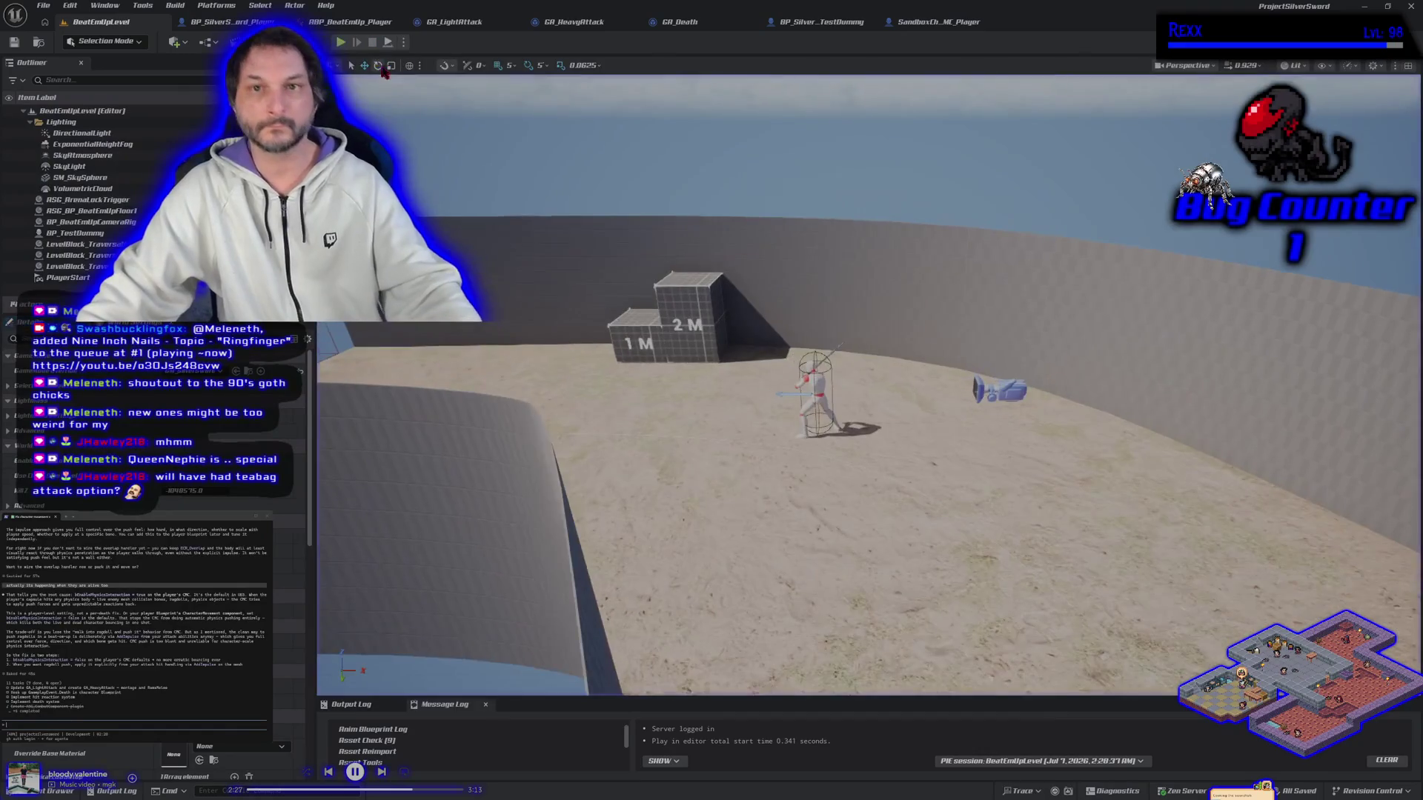
pyautogui.click(230, 21)
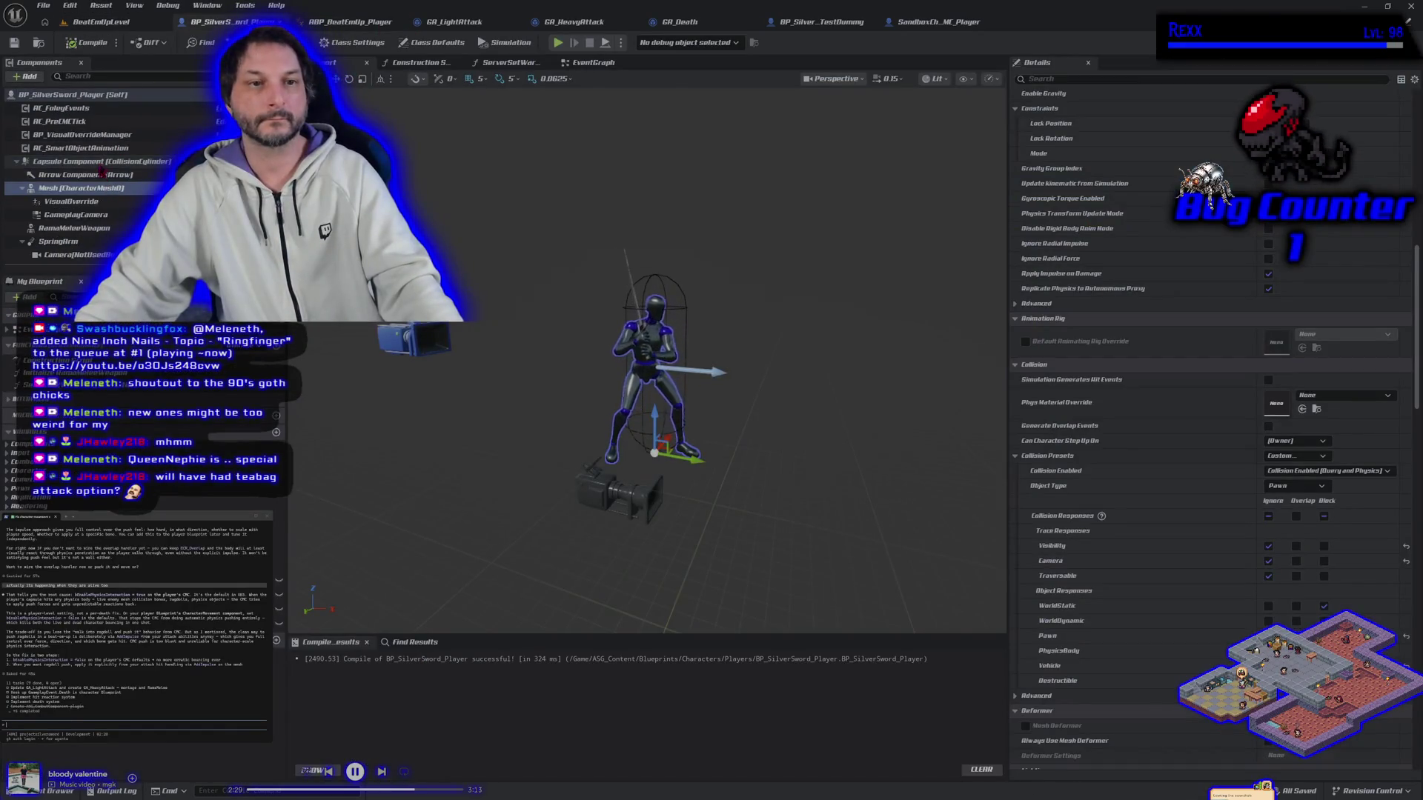
pyautogui.click(101, 161)
pyautogui.scroll(-10, 1186, 334)
pyautogui.click(1268, 319)
pyautogui.click(1268, 304)
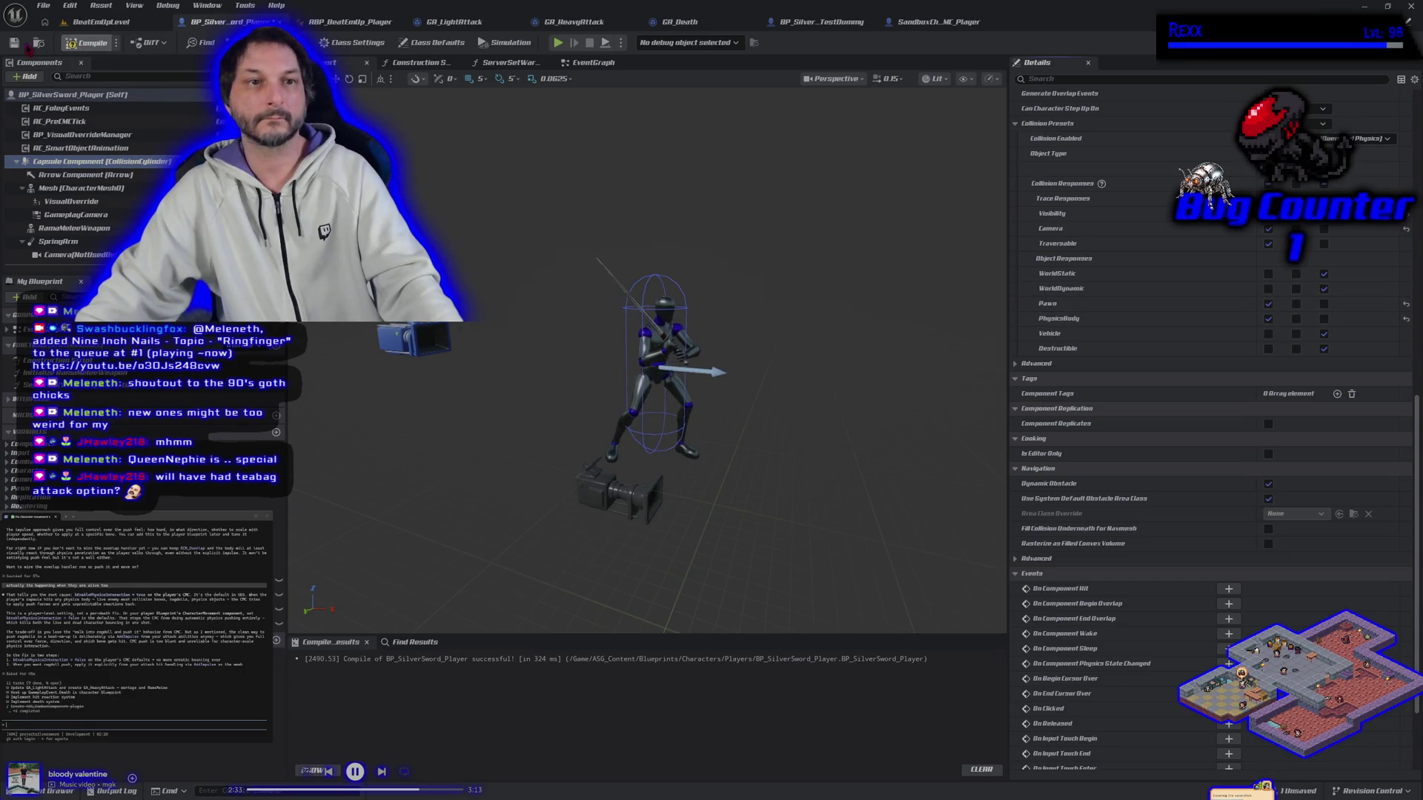
# Set the test dummy capsule's Pawn response back to Block and save the dummy blueprint.
pyautogui.click(930, 22)
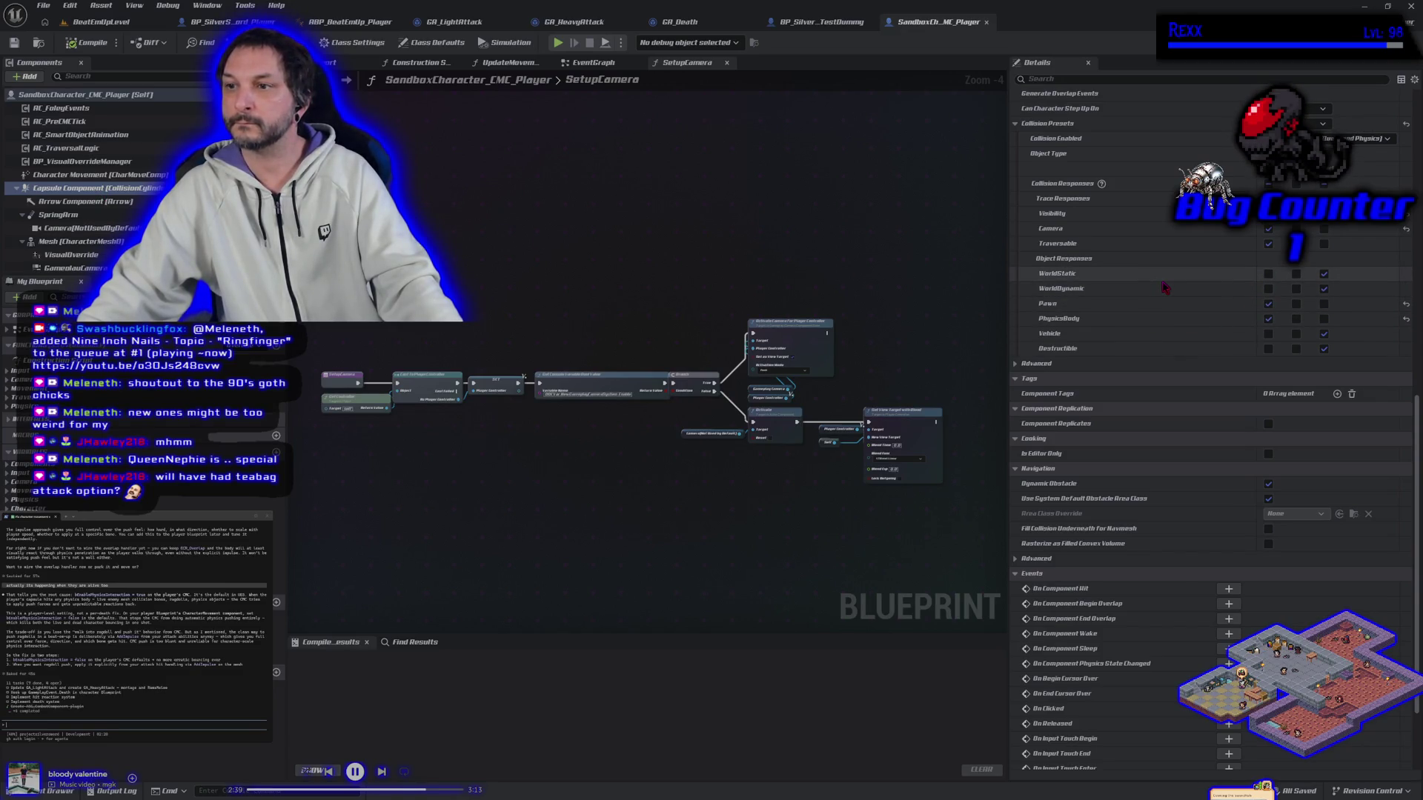
pyautogui.click(822, 27)
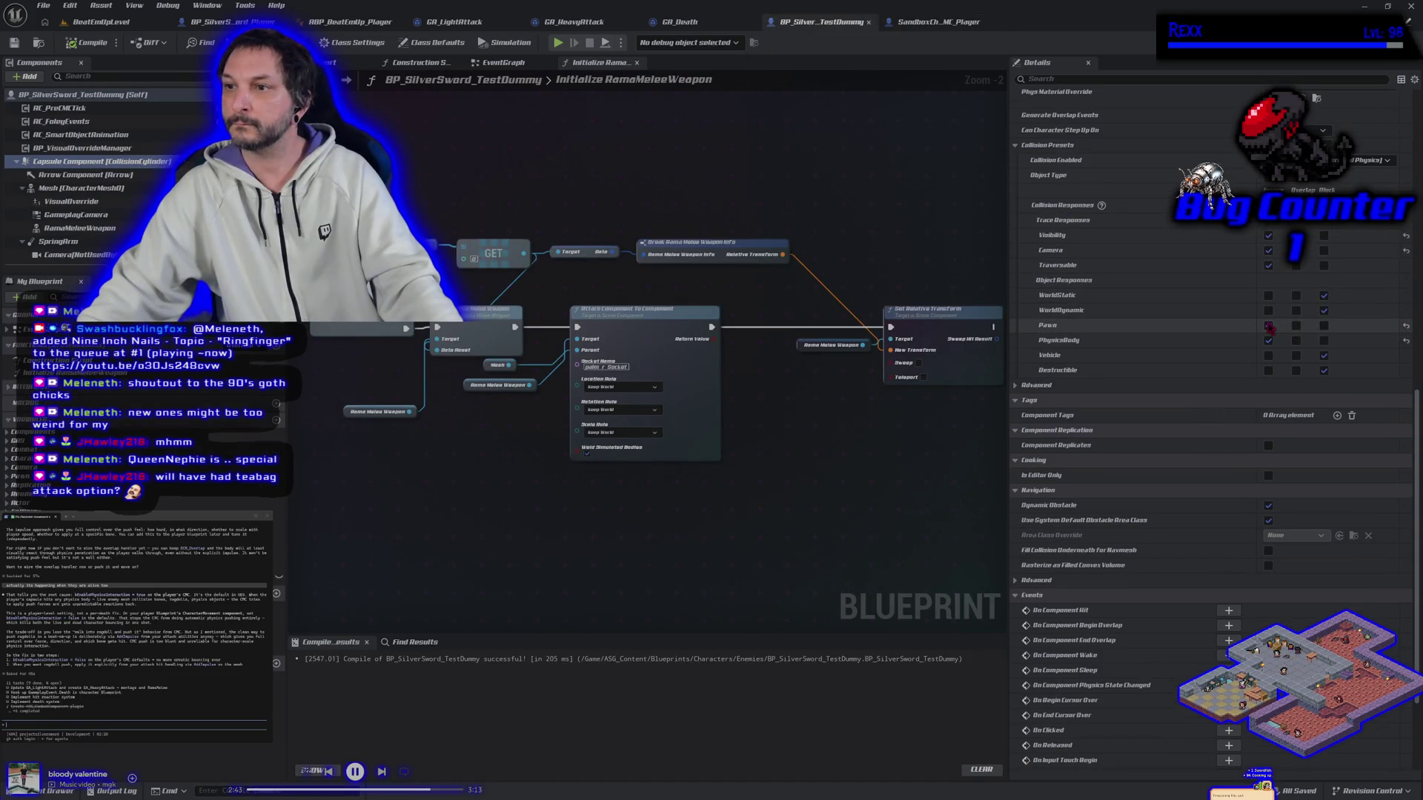
pyautogui.click(1324, 326)
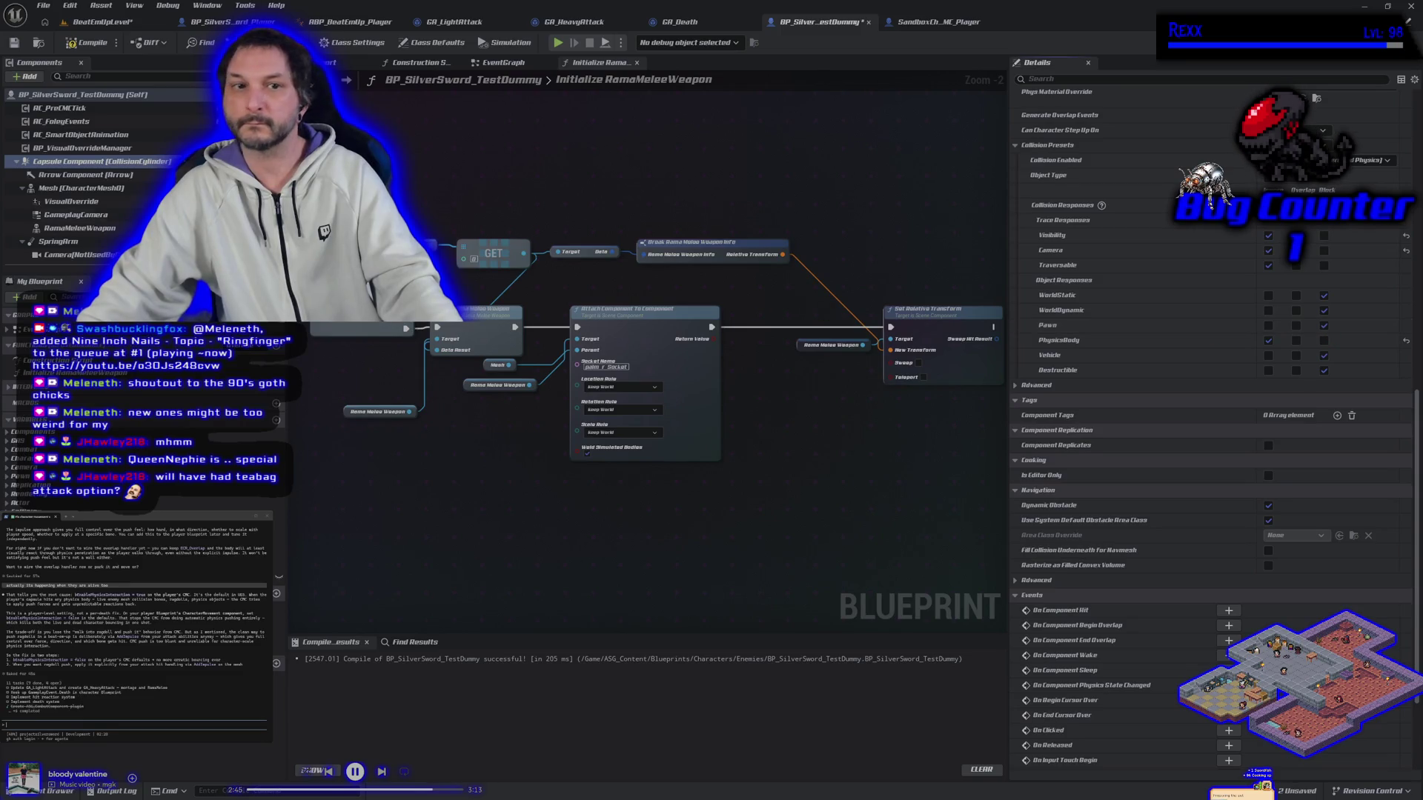
pyautogui.click(14, 42)
# Close the sandbox character tab and set the player capsule's Pawn back to Block, compiled and saved.
pyautogui.click(230, 21)
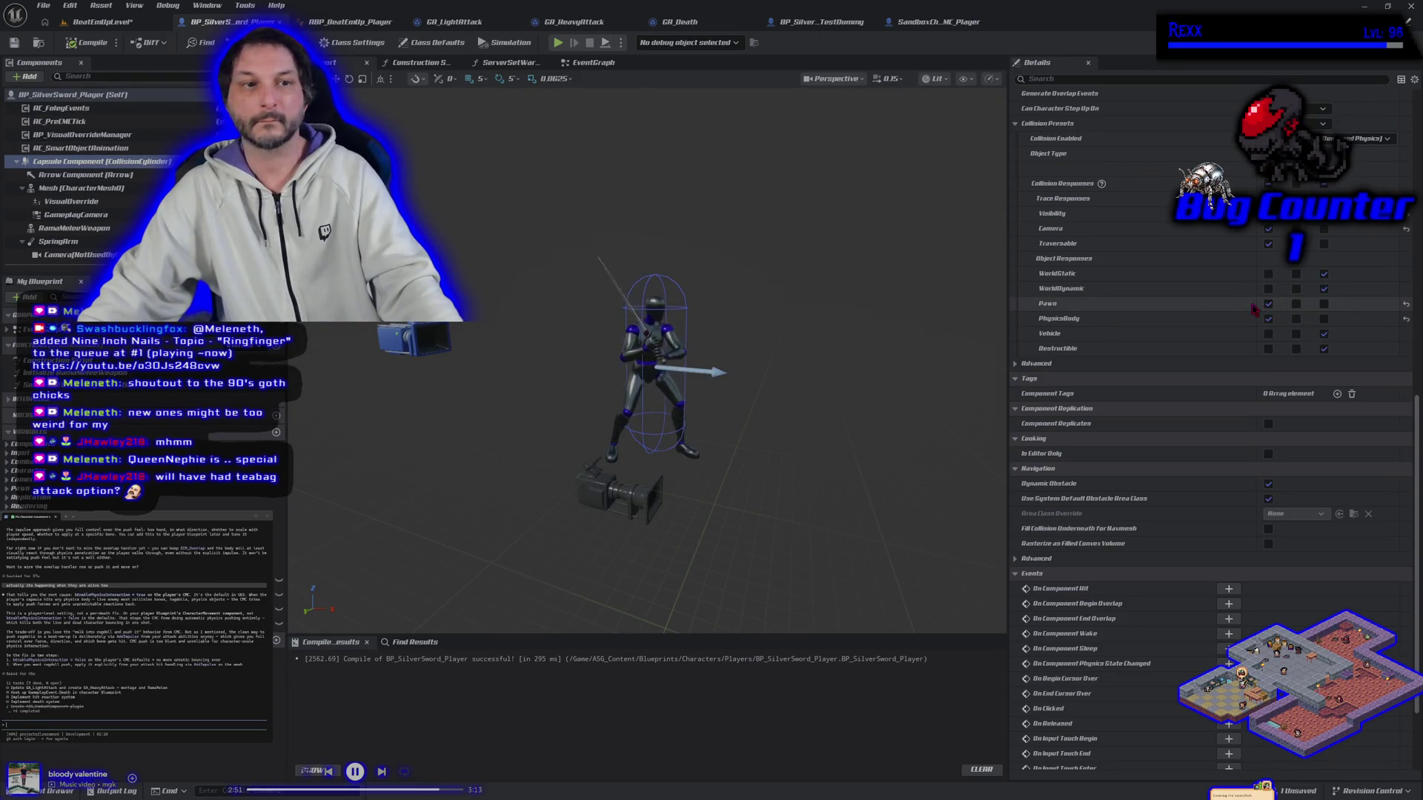
pyautogui.click(964, 22)
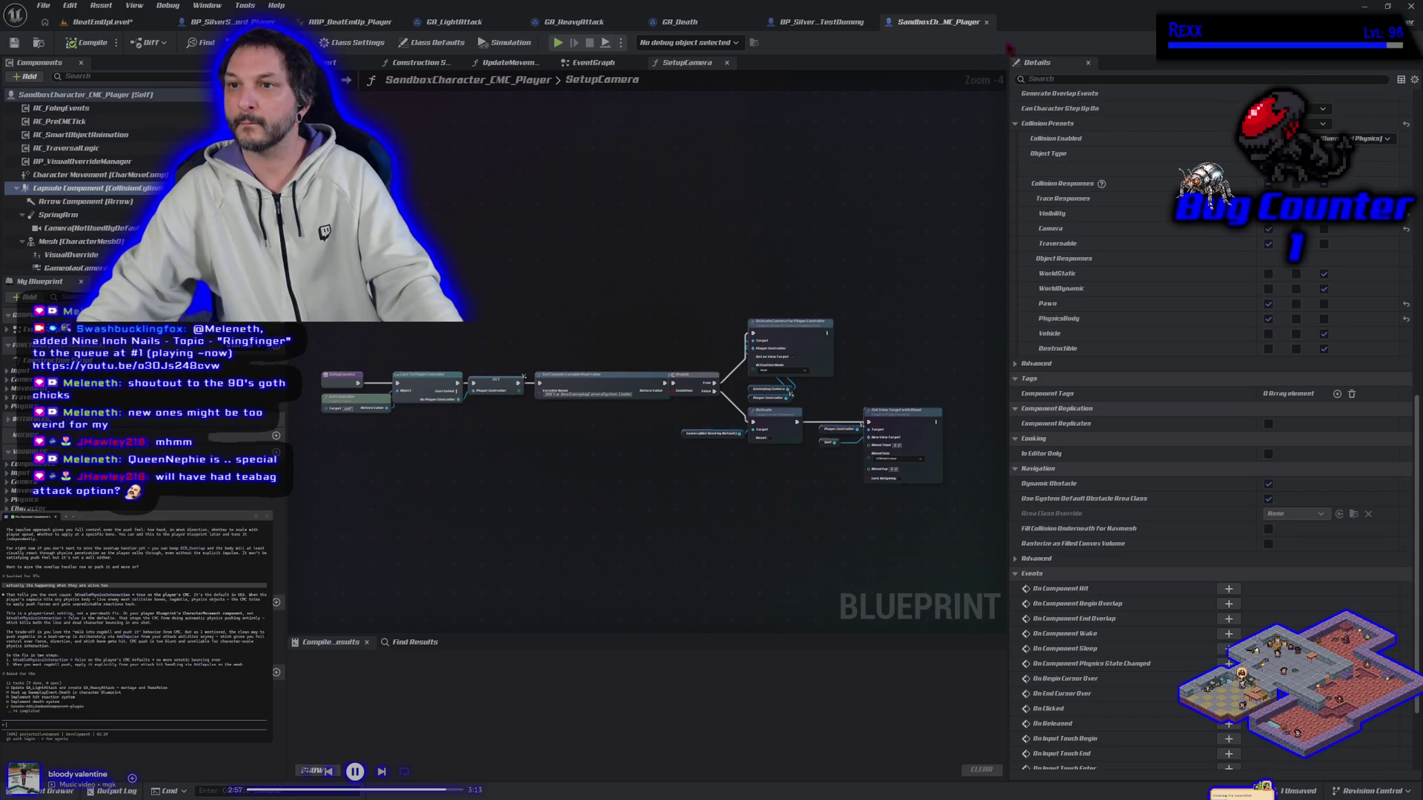
pyautogui.click(986, 22)
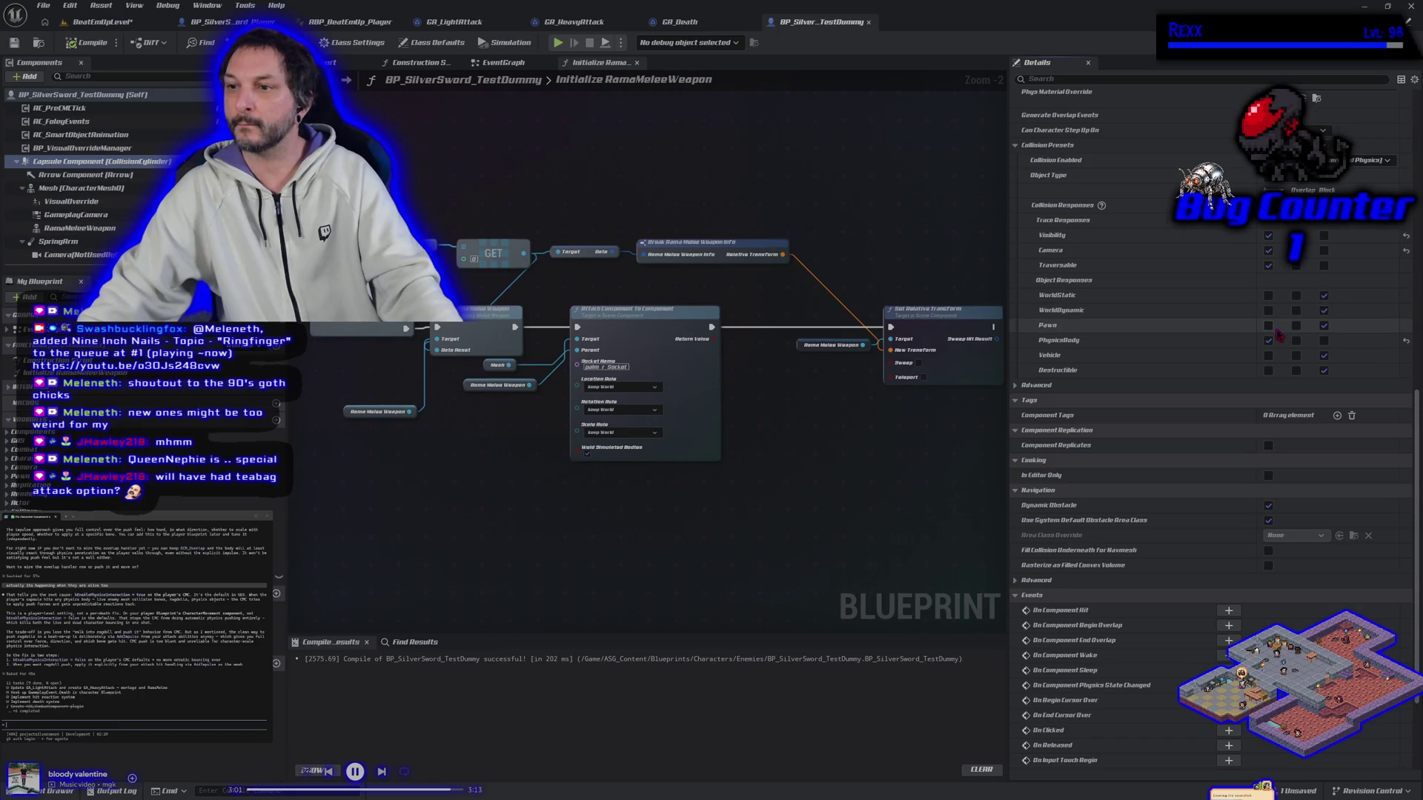
pyautogui.click(222, 25)
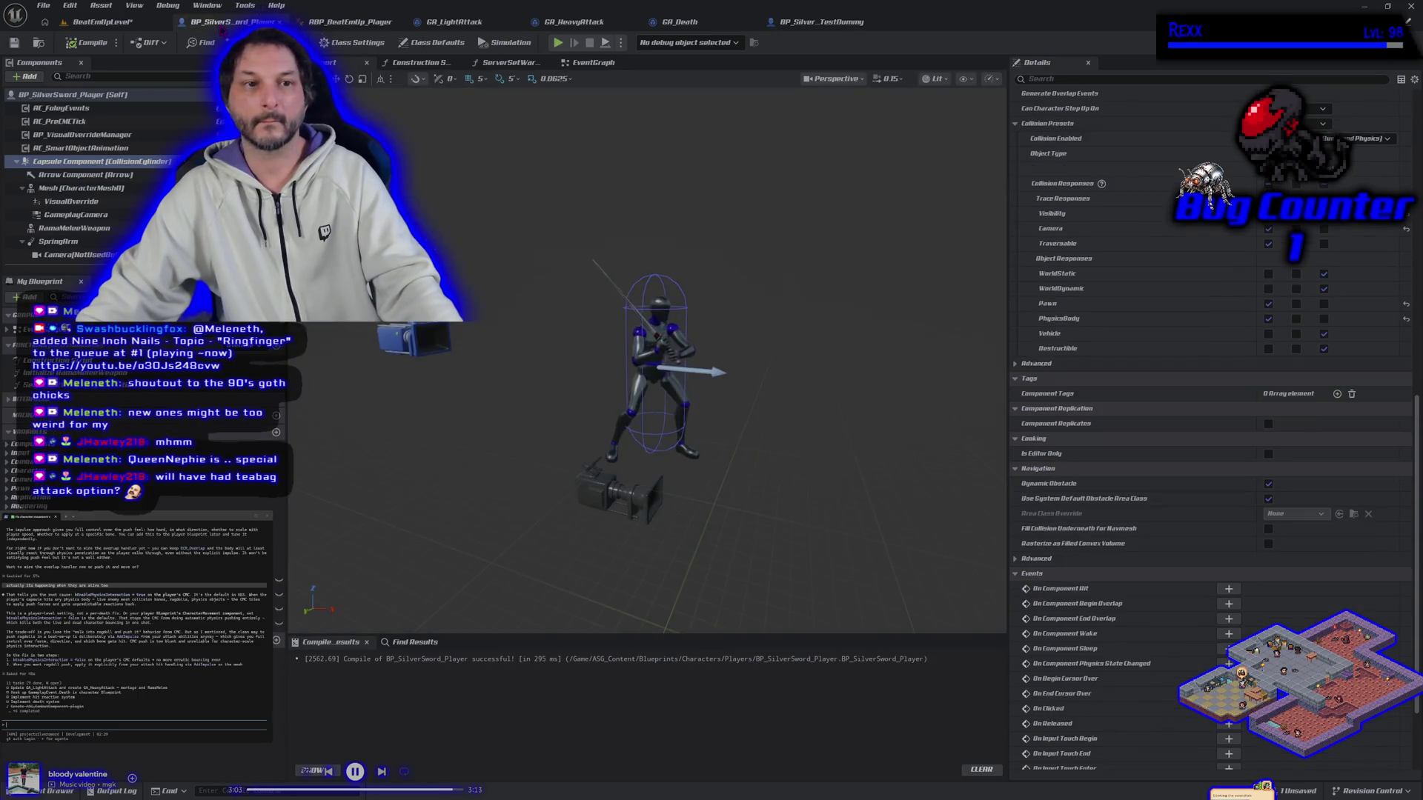
pyautogui.click(1324, 304)
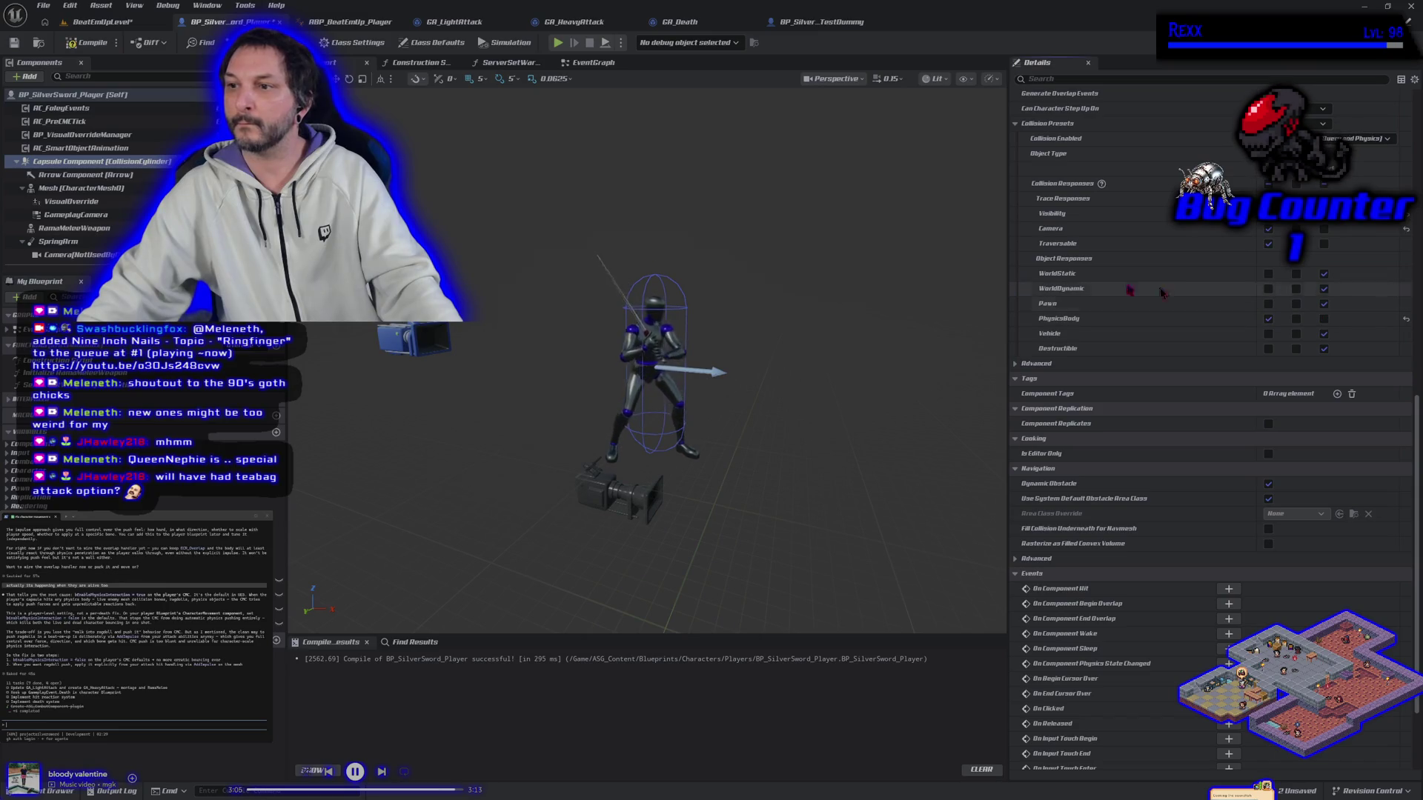
pyautogui.click(88, 42)
pyautogui.click(15, 42)
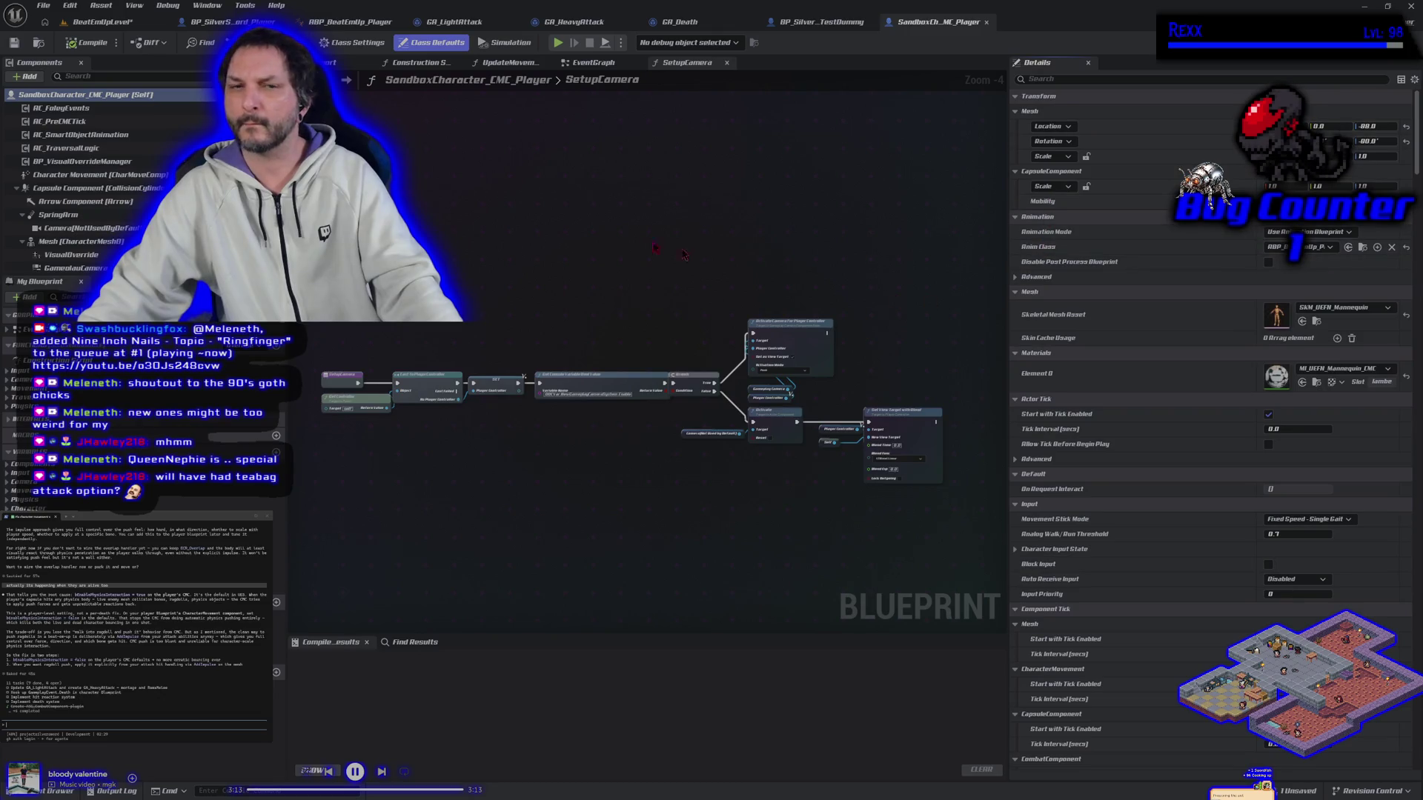
# Review the sandbox and player mesh collision settings, close the sandbox blueprint, and return to BeatEmUpLevel.
pyautogui.click(89, 245)
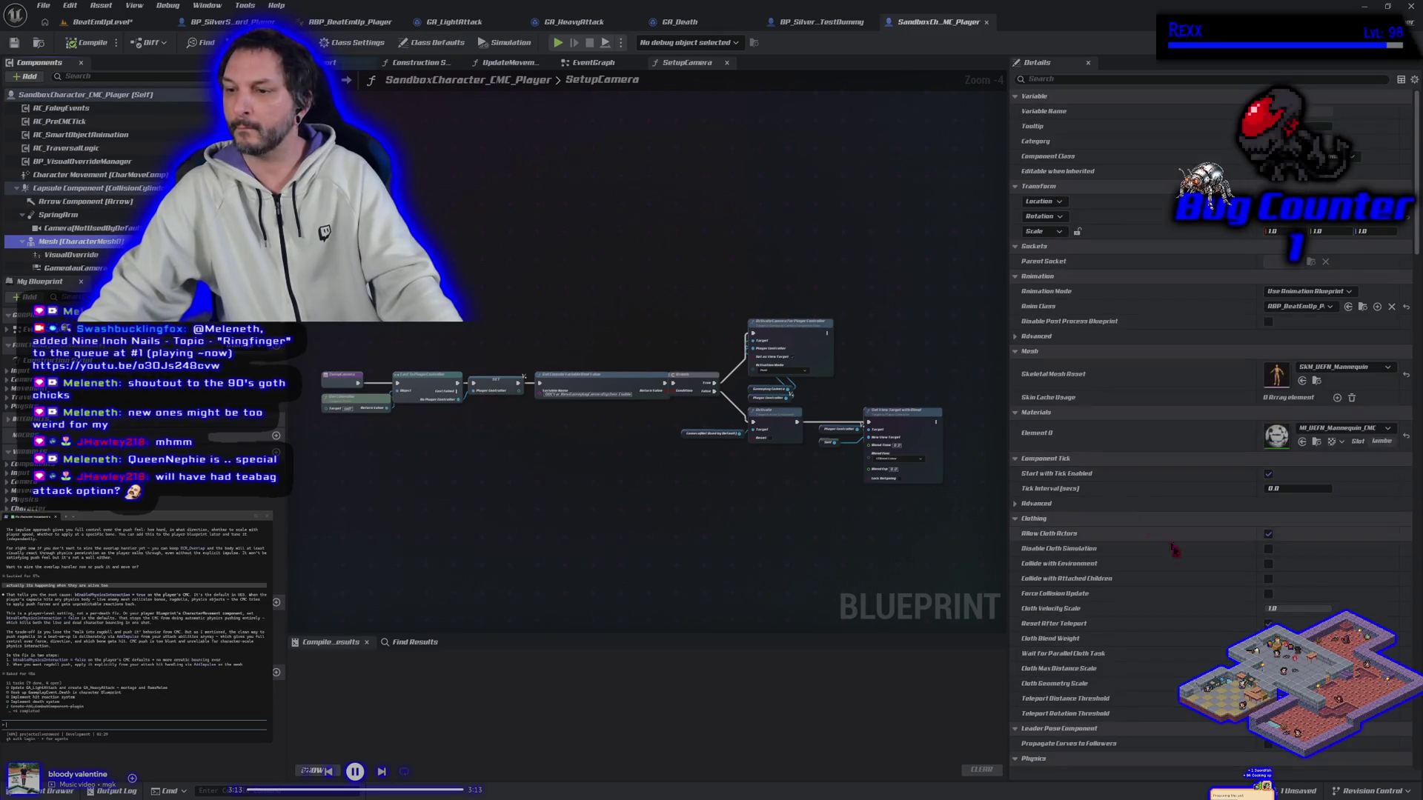
pyautogui.scroll(-4, 1162, 529)
pyautogui.scroll(-10, 1163, 528)
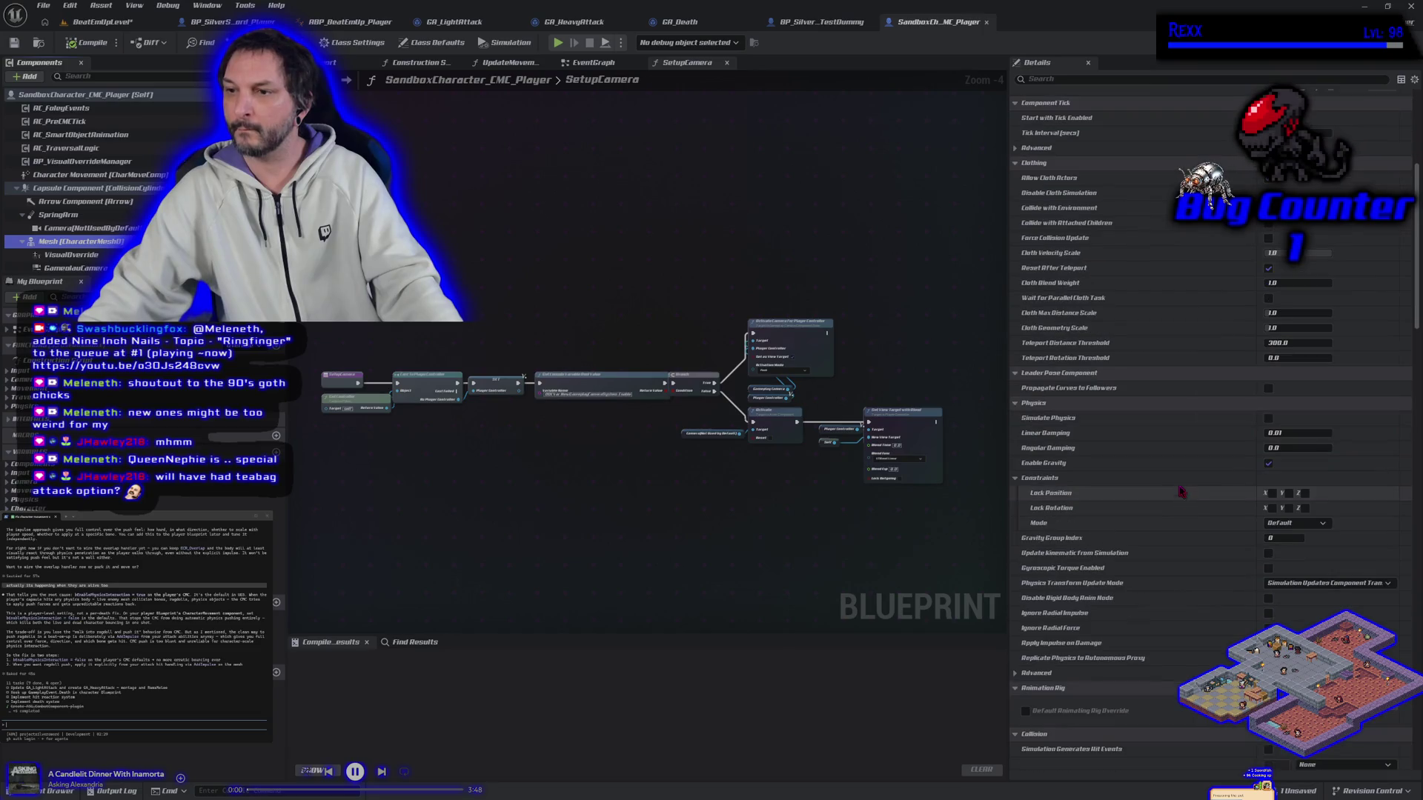
pyautogui.scroll(-4, 1181, 485)
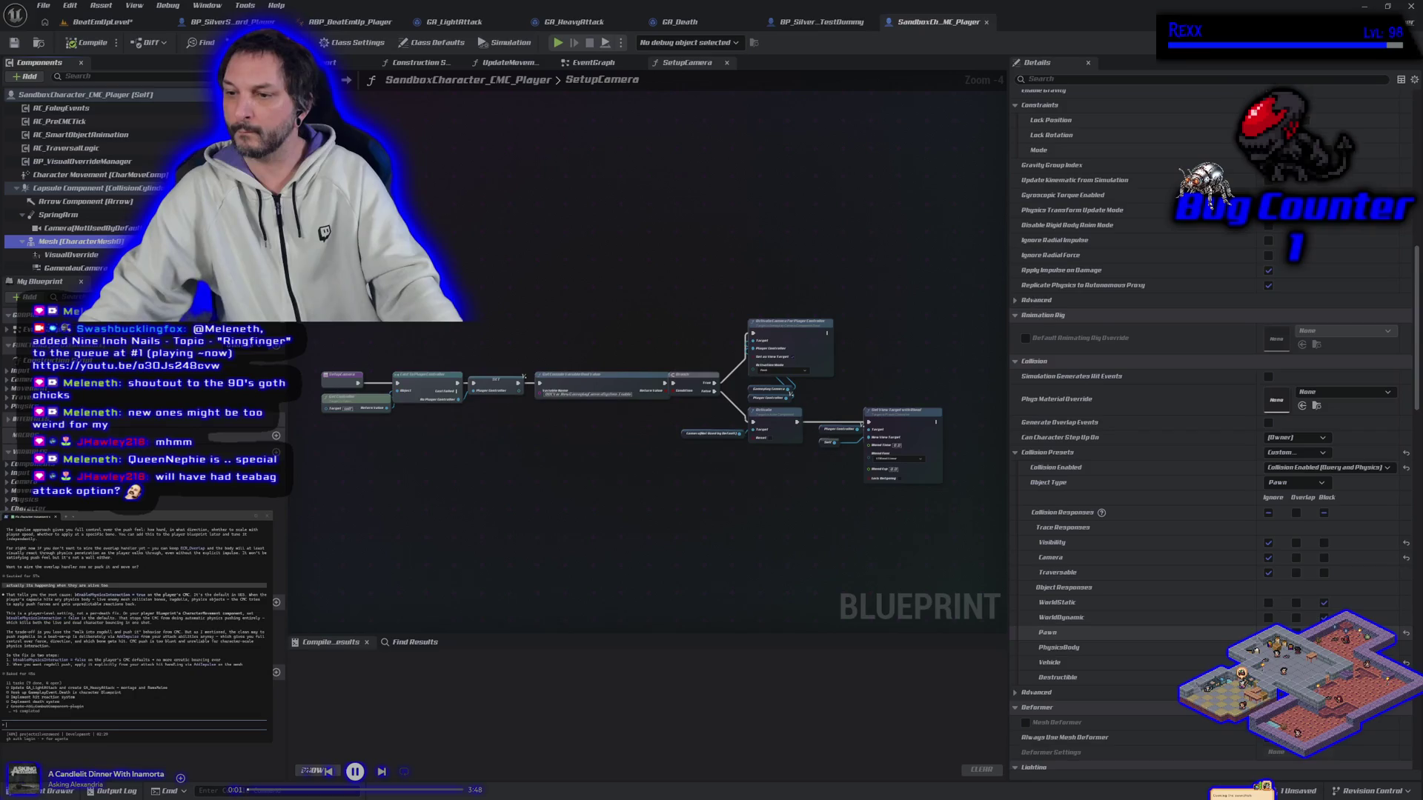
pyautogui.click(986, 22)
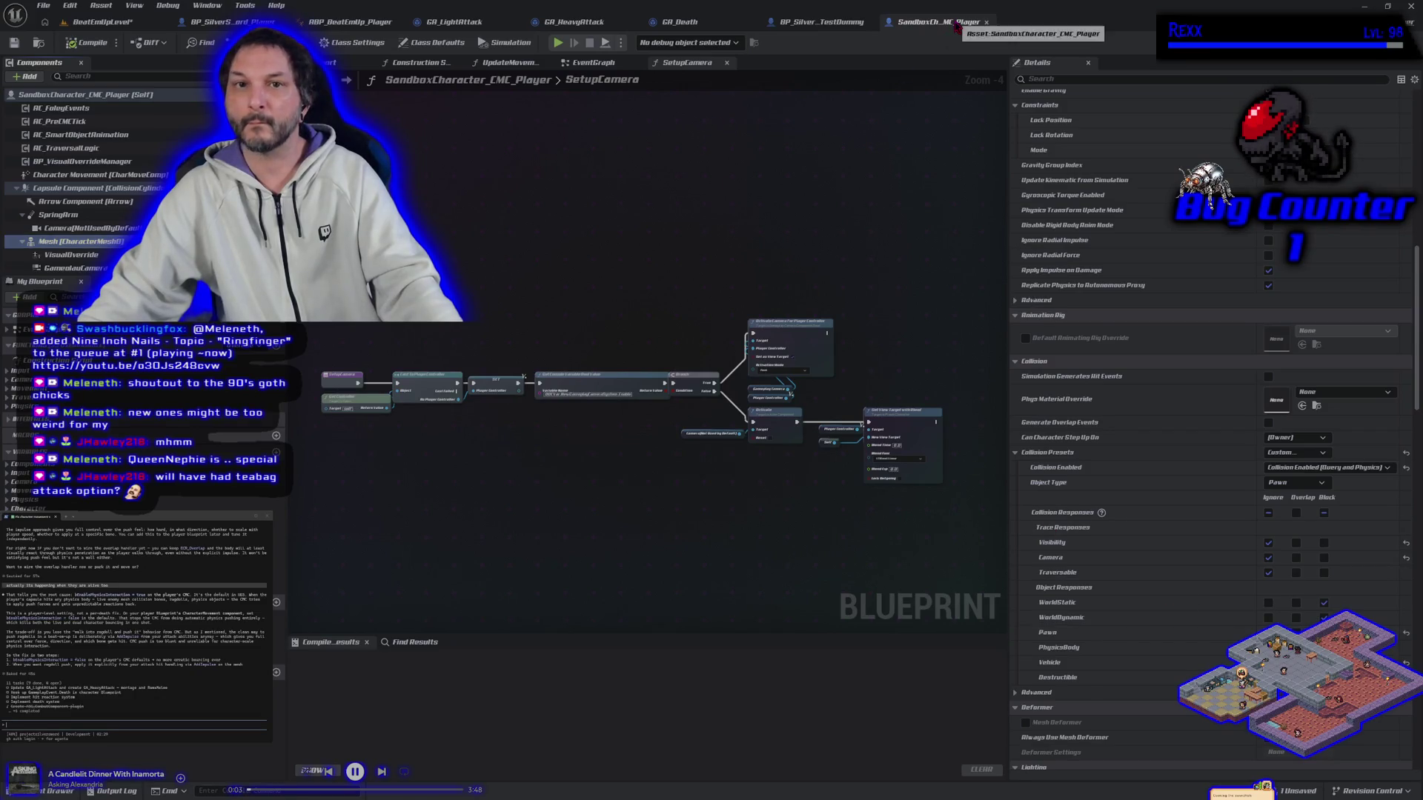
pyautogui.click(103, 161)
pyautogui.click(122, 187)
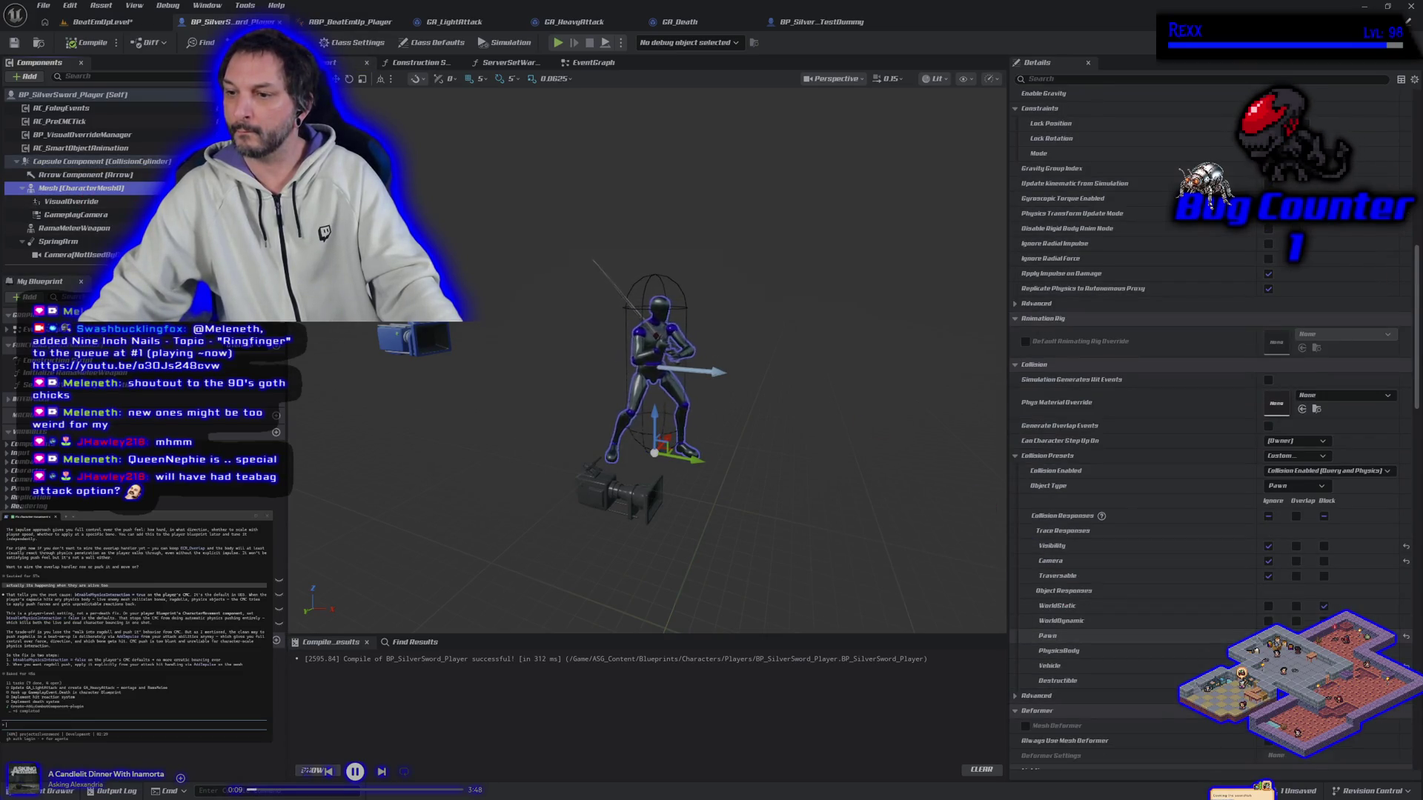
pyautogui.click(102, 22)
# Play-test the level, attacking the dummy until it dies and ragdolls, then stop the session.
pyautogui.click(341, 42)
pyautogui.click(342, 42)
pyautogui.press('d')
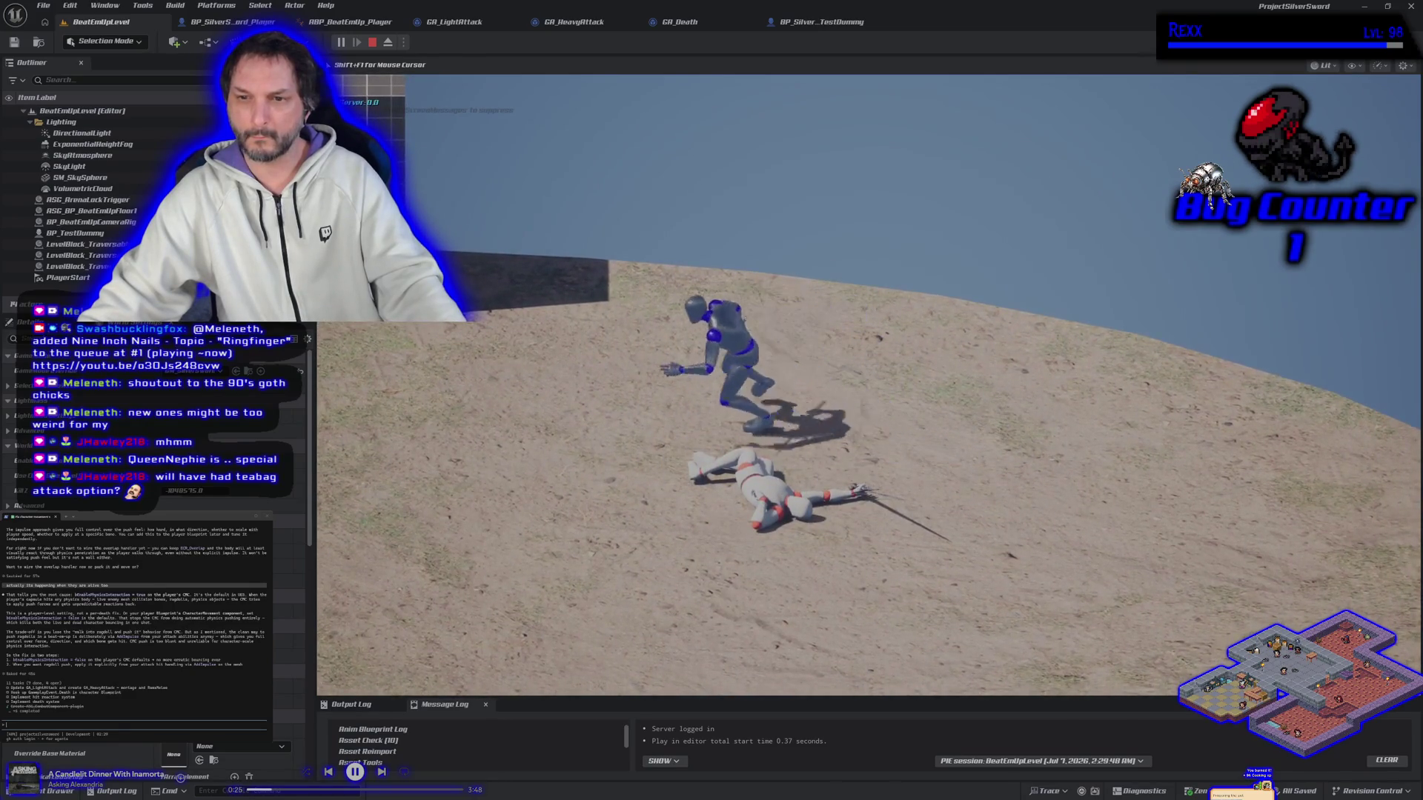
pyautogui.press('Escape')
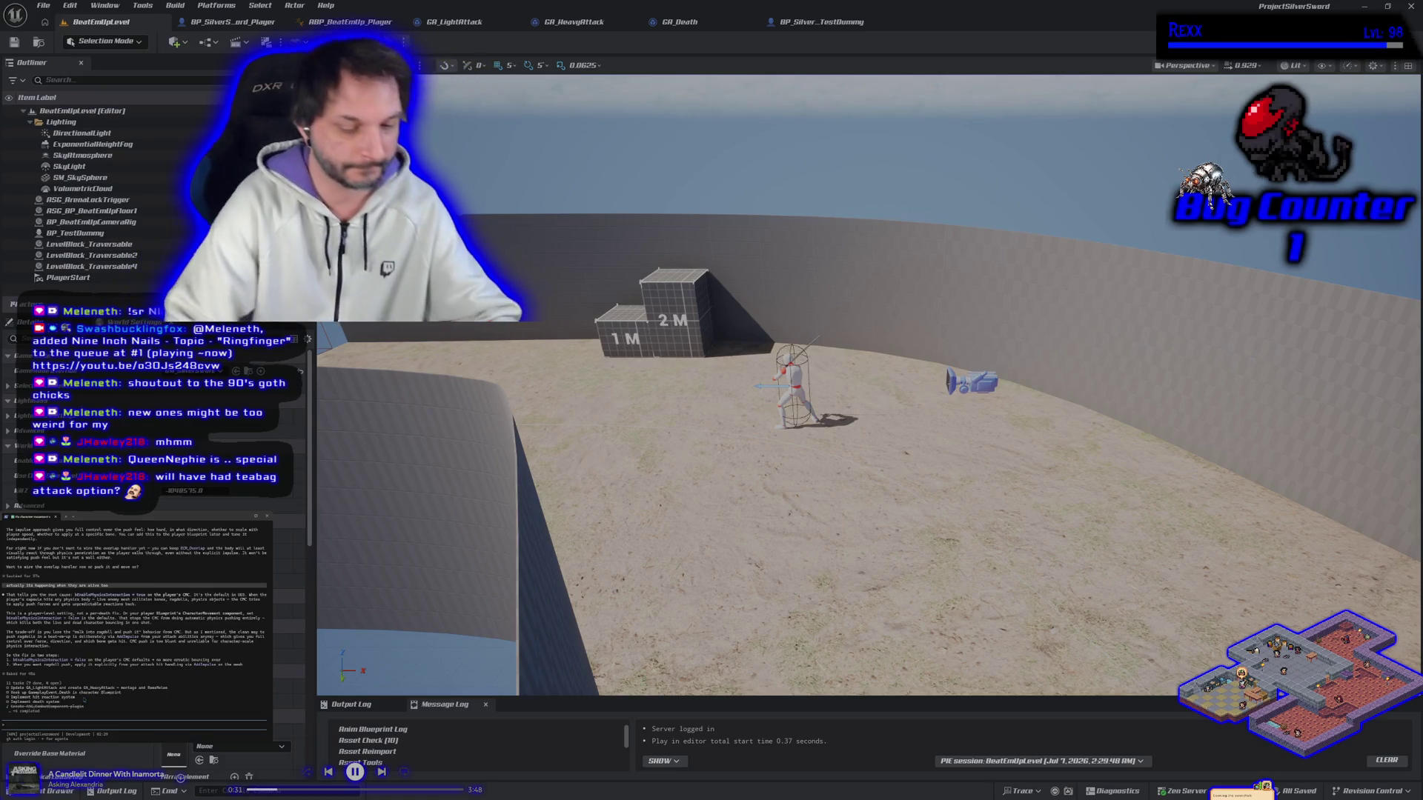
# Ask the AI assistant about characters colliding with the ragdolled dummy.
pyautogui.write('i')
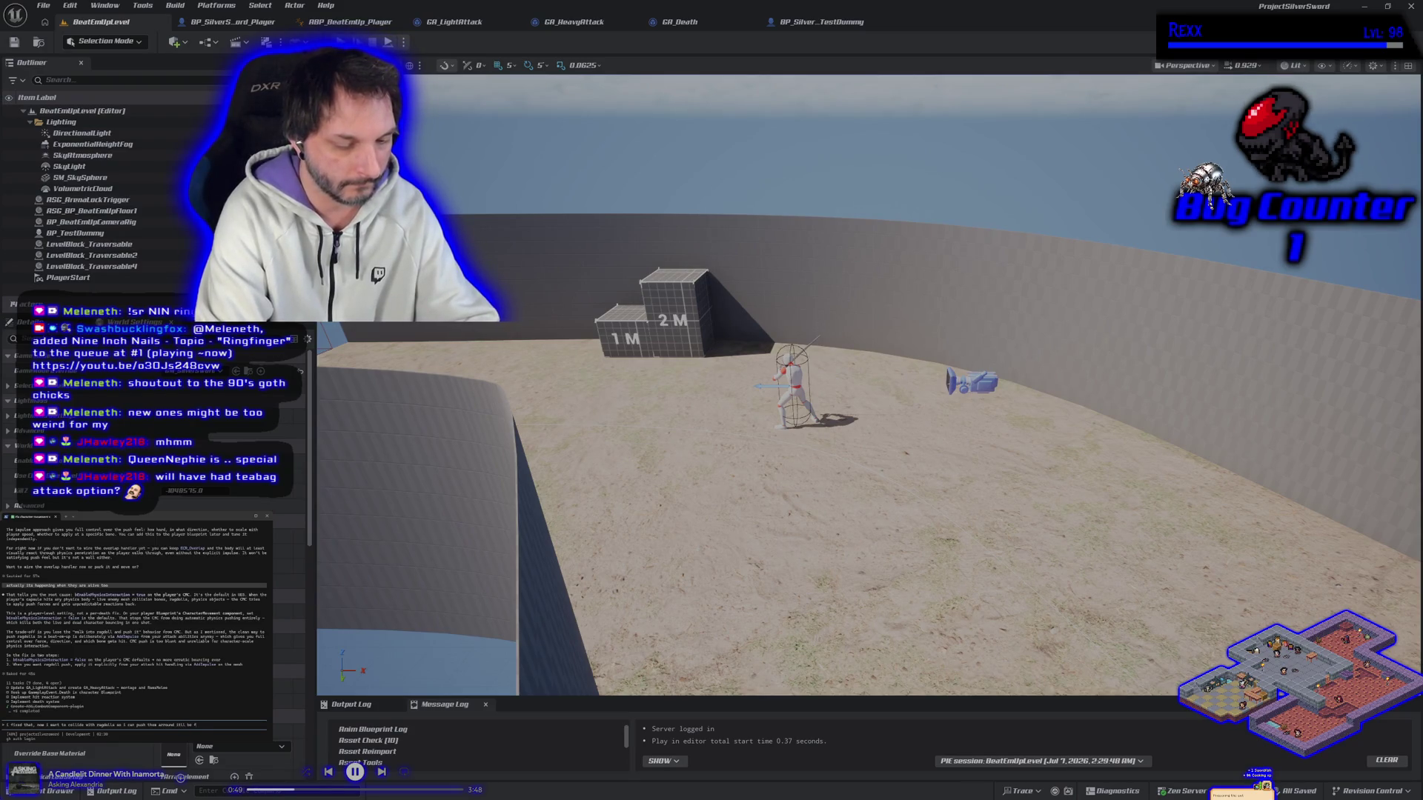
pyautogui.press('Return')
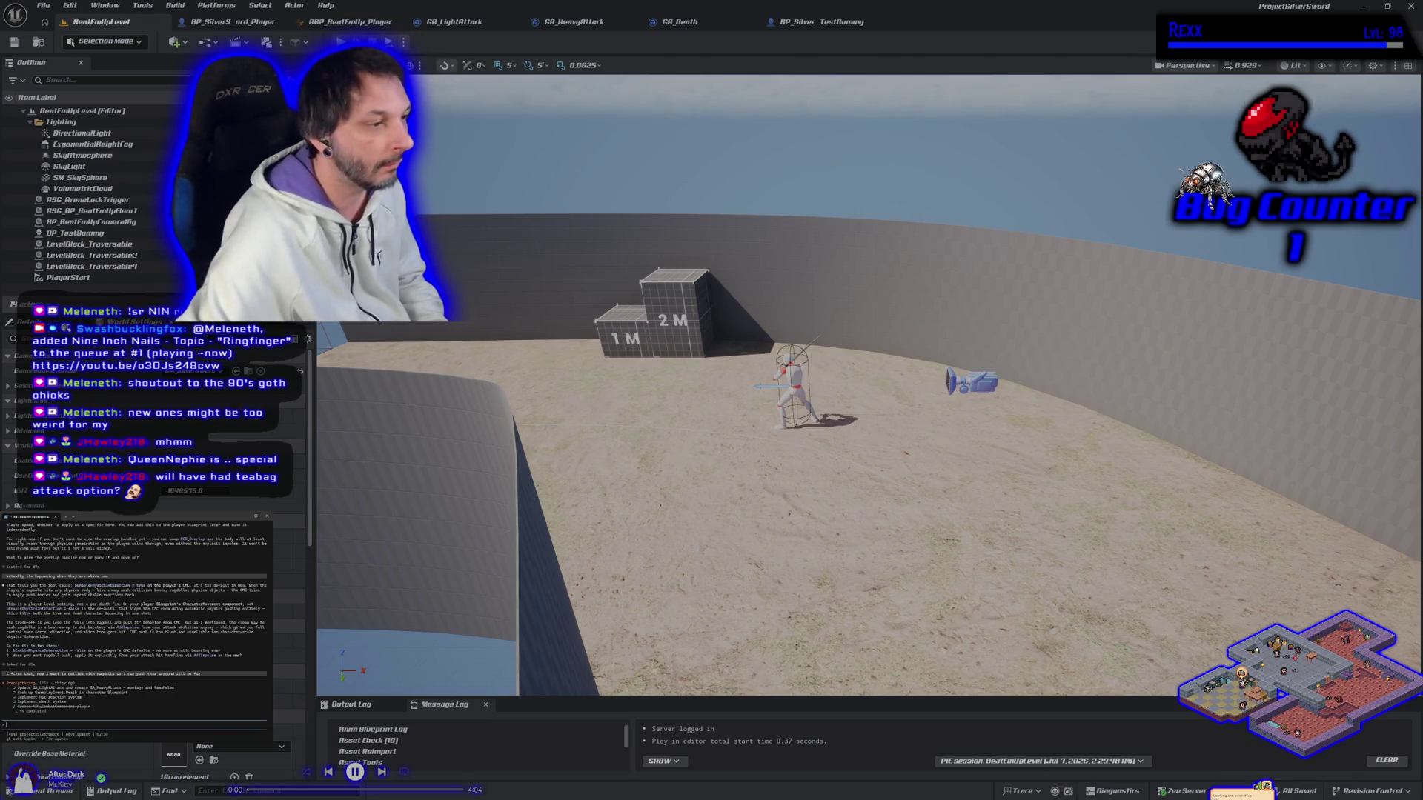
pyautogui.press('Escape')
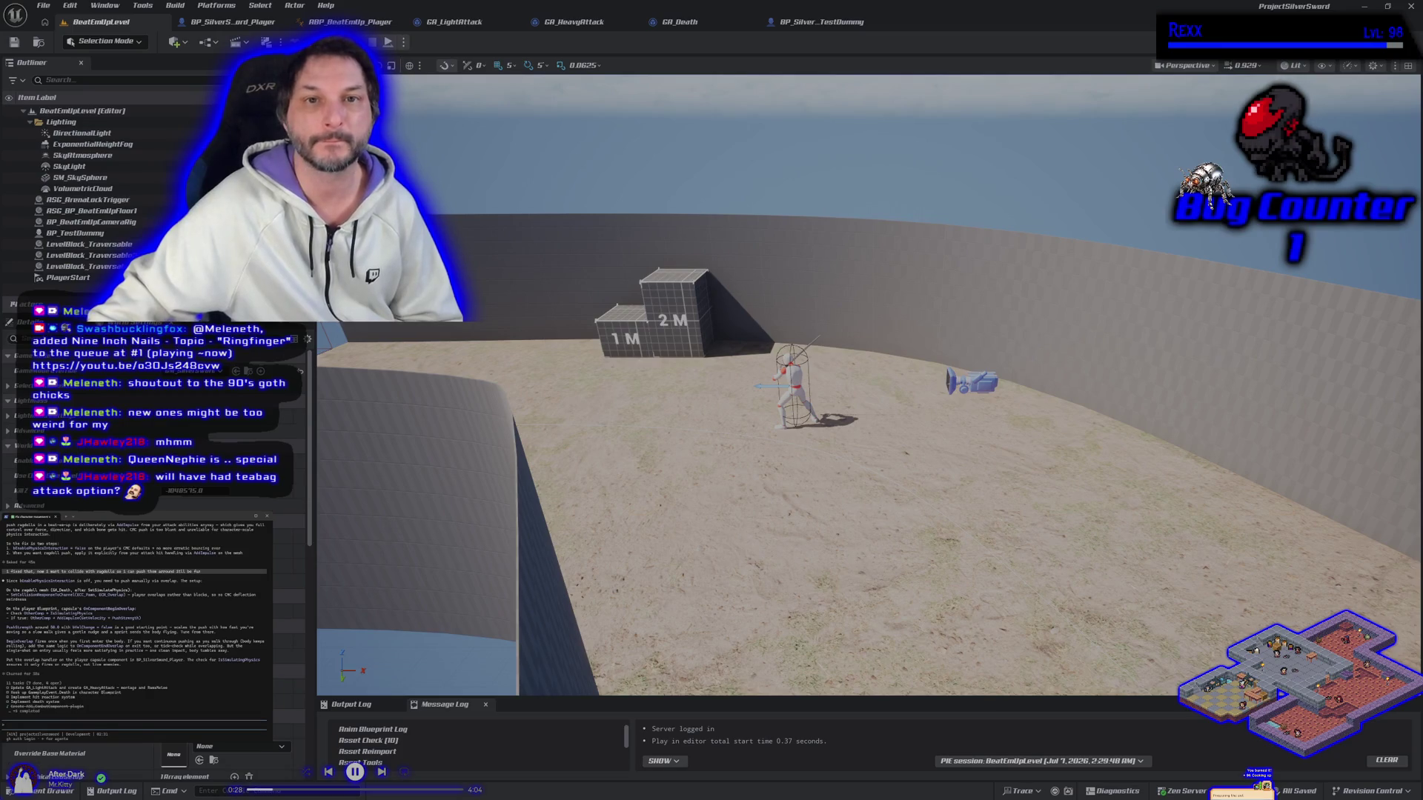
# Ask the assistant to build the overlay handler in the player BP, then tell it to go ahead.
pyautogui.write('lets do the overlay handler in the player bp')
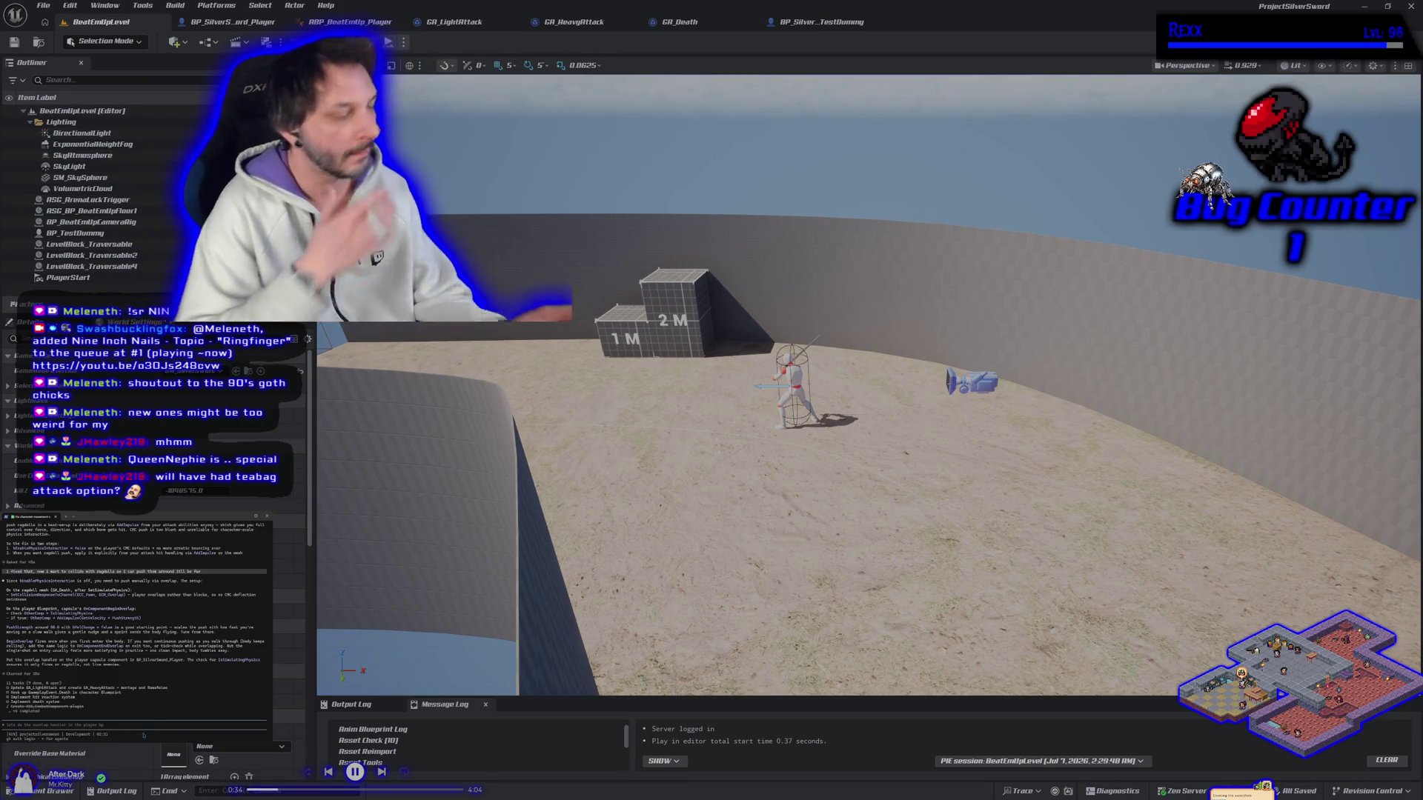
pyautogui.press('Return')
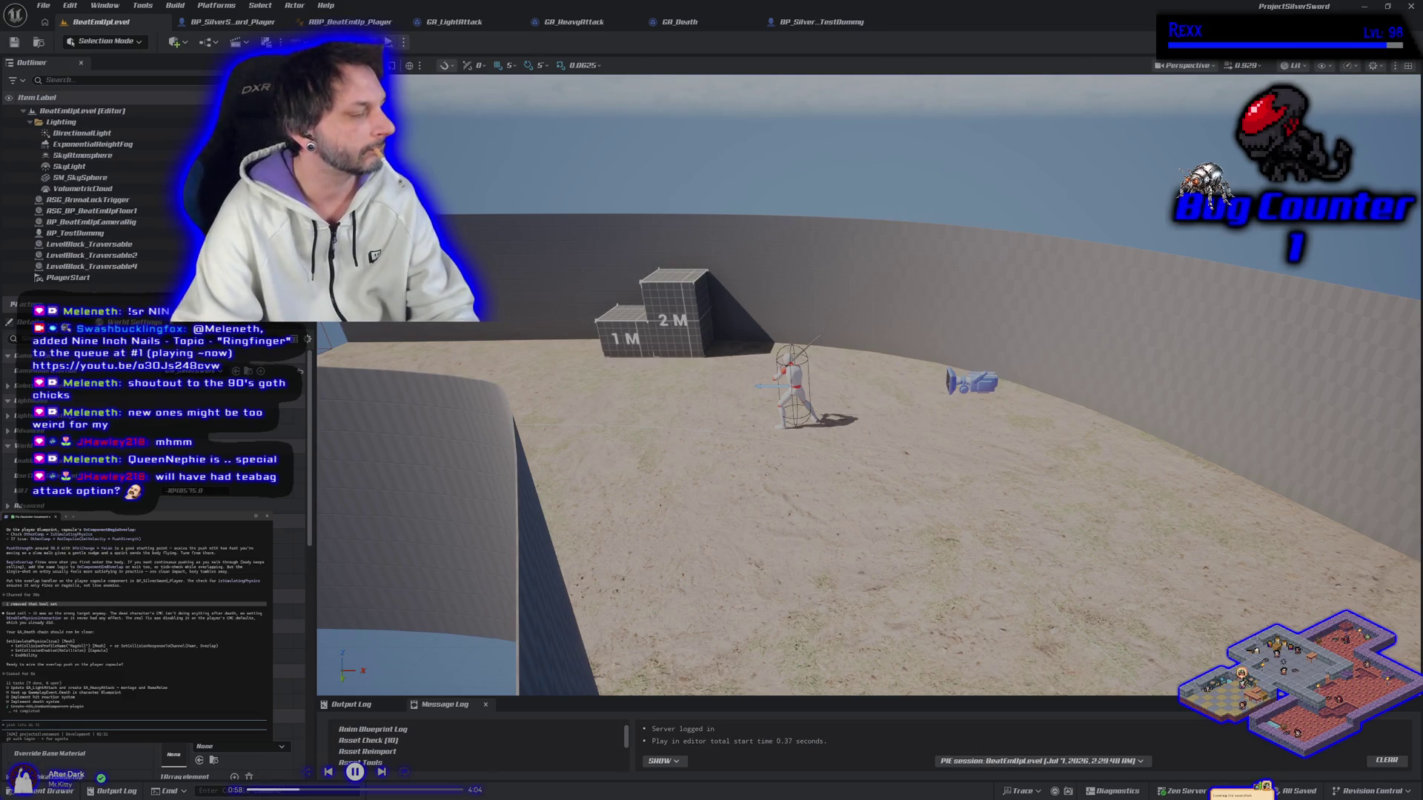
pyautogui.press('Return')
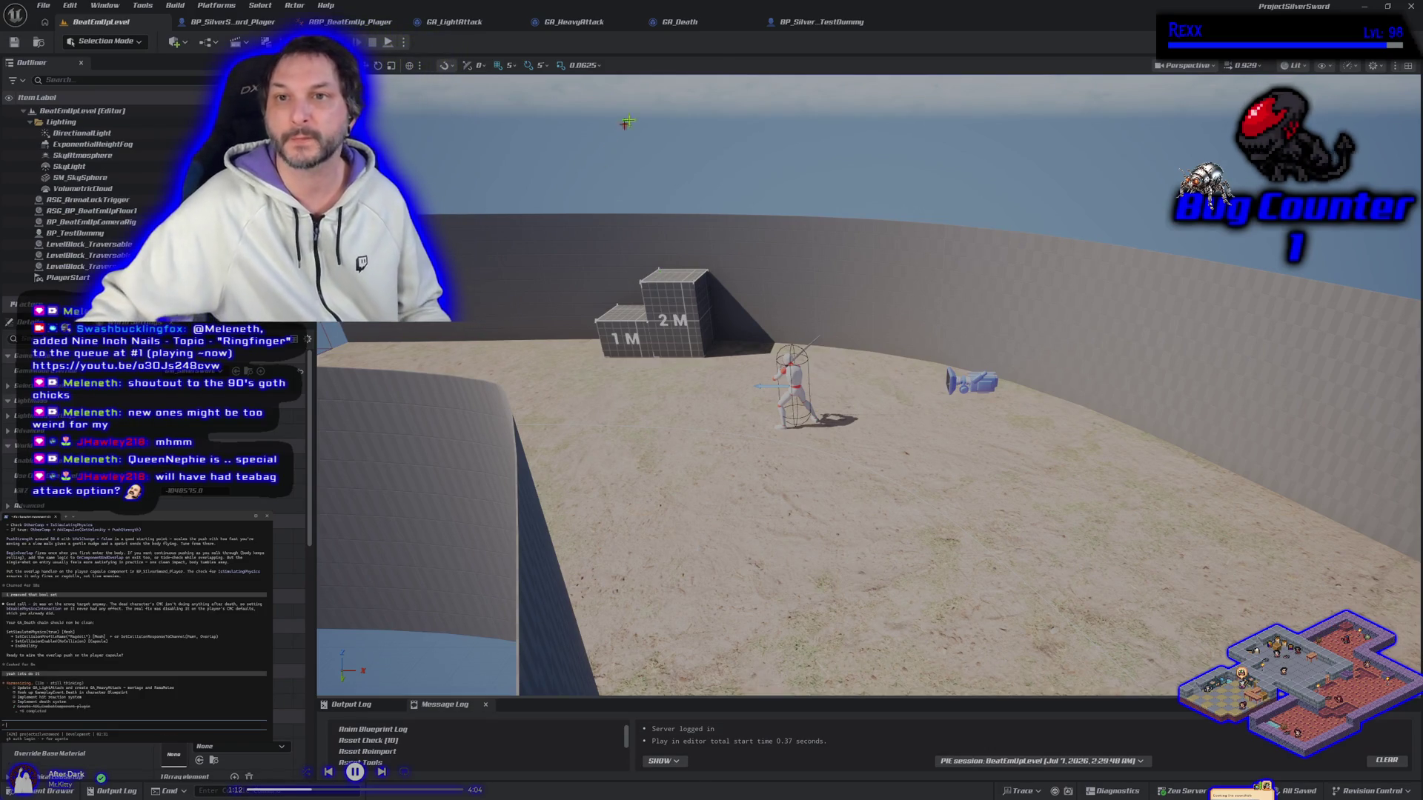
pyautogui.click(679, 21)
# Move the Capsule Component and As Character getters above Set Collision Enabled in GA_Death.
pyautogui.moveTo(872, 561); pyautogui.dragTo(778, 541)
pyautogui.scroll(-1, 741, 526)
pyautogui.scroll(-1, 671, 501)
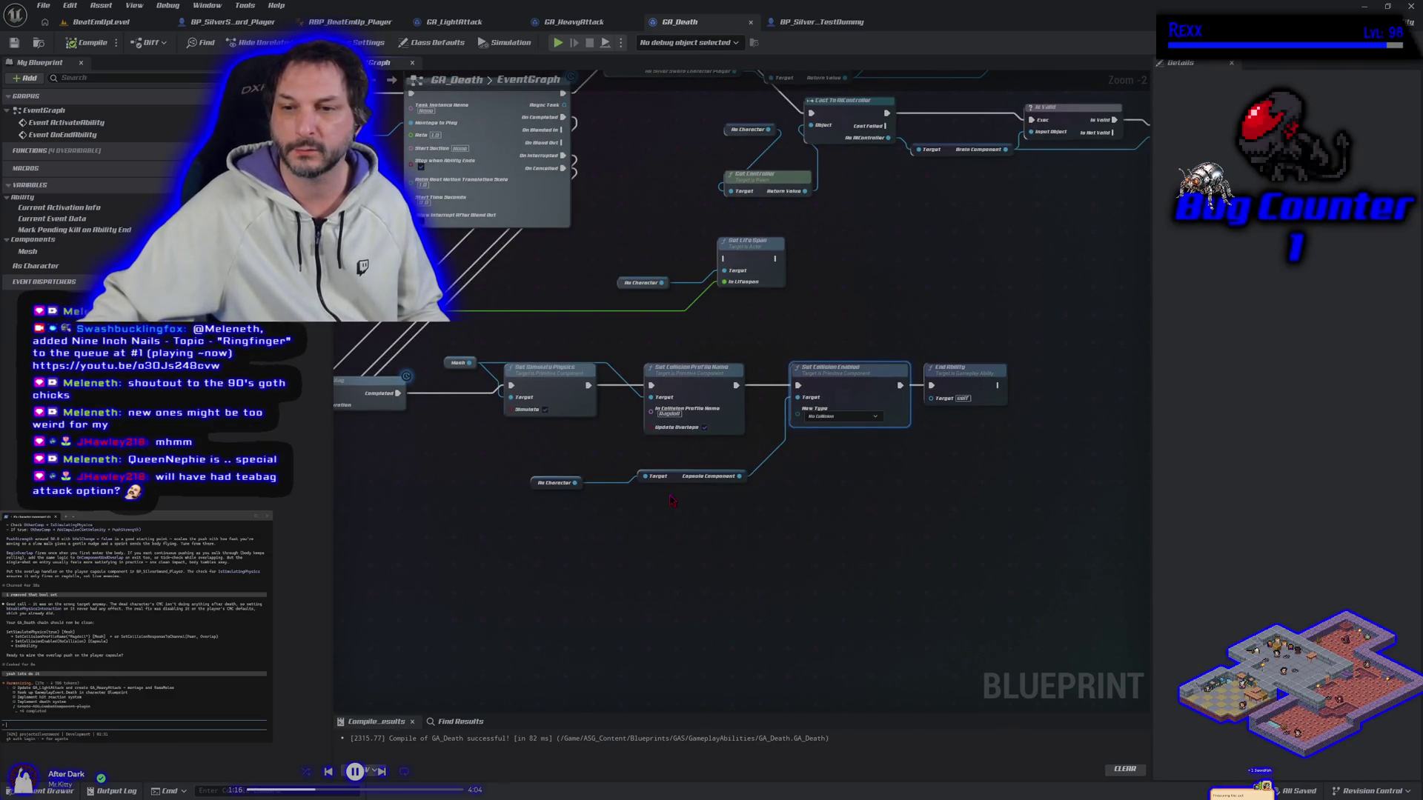
pyautogui.moveTo(676, 480)
pyautogui.mouseDown()
pyautogui.moveTo(850, 354)
pyautogui.moveTo(837, 361)
pyautogui.mouseUp()
pyautogui.moveTo(545, 483)
pyautogui.mouseDown()
pyautogui.moveTo(816, 325)
pyautogui.moveTo(800, 350)
pyautogui.mouseUp()
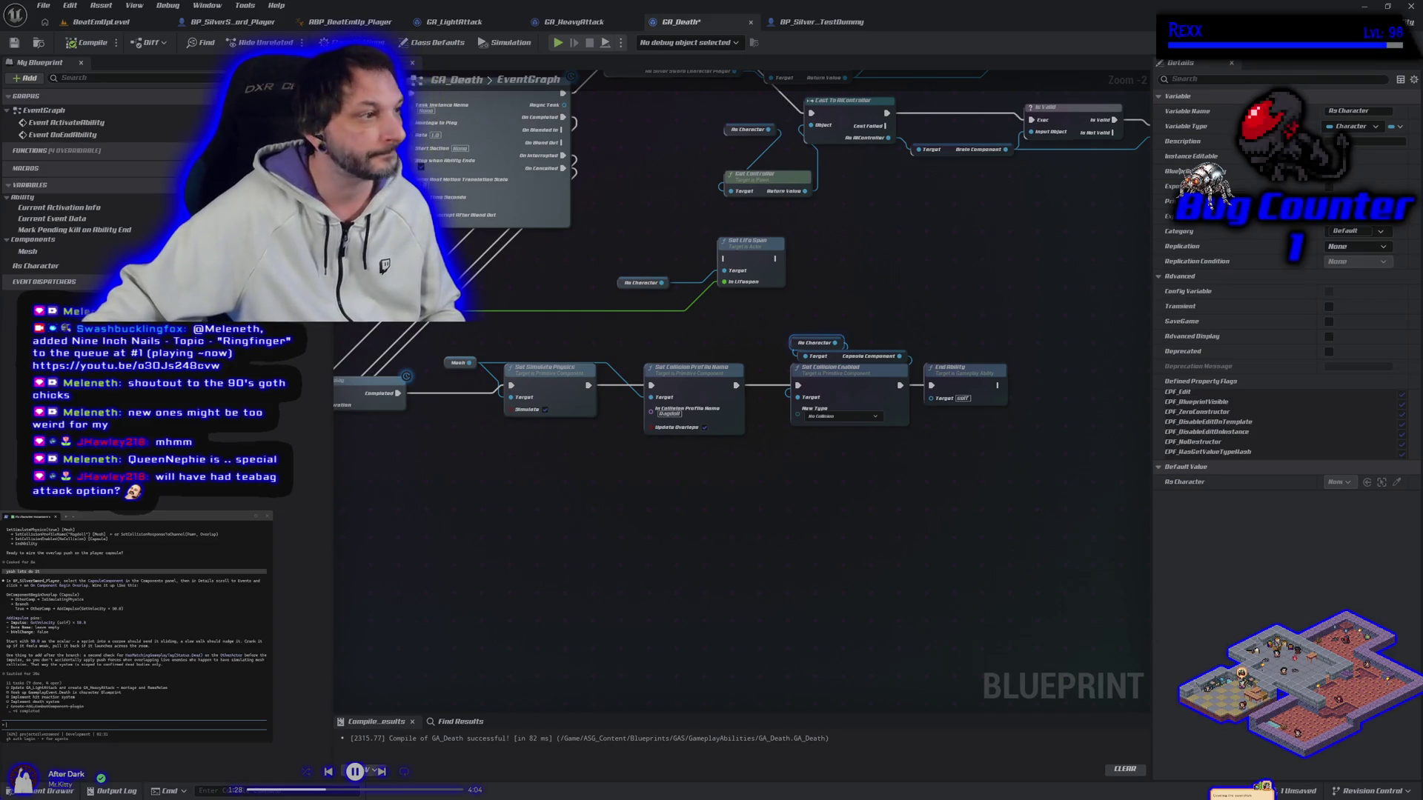
# Check the BP_SilverSword_Player capsule's collision responses and reply to the AI assistant.
pyautogui.click(226, 21)
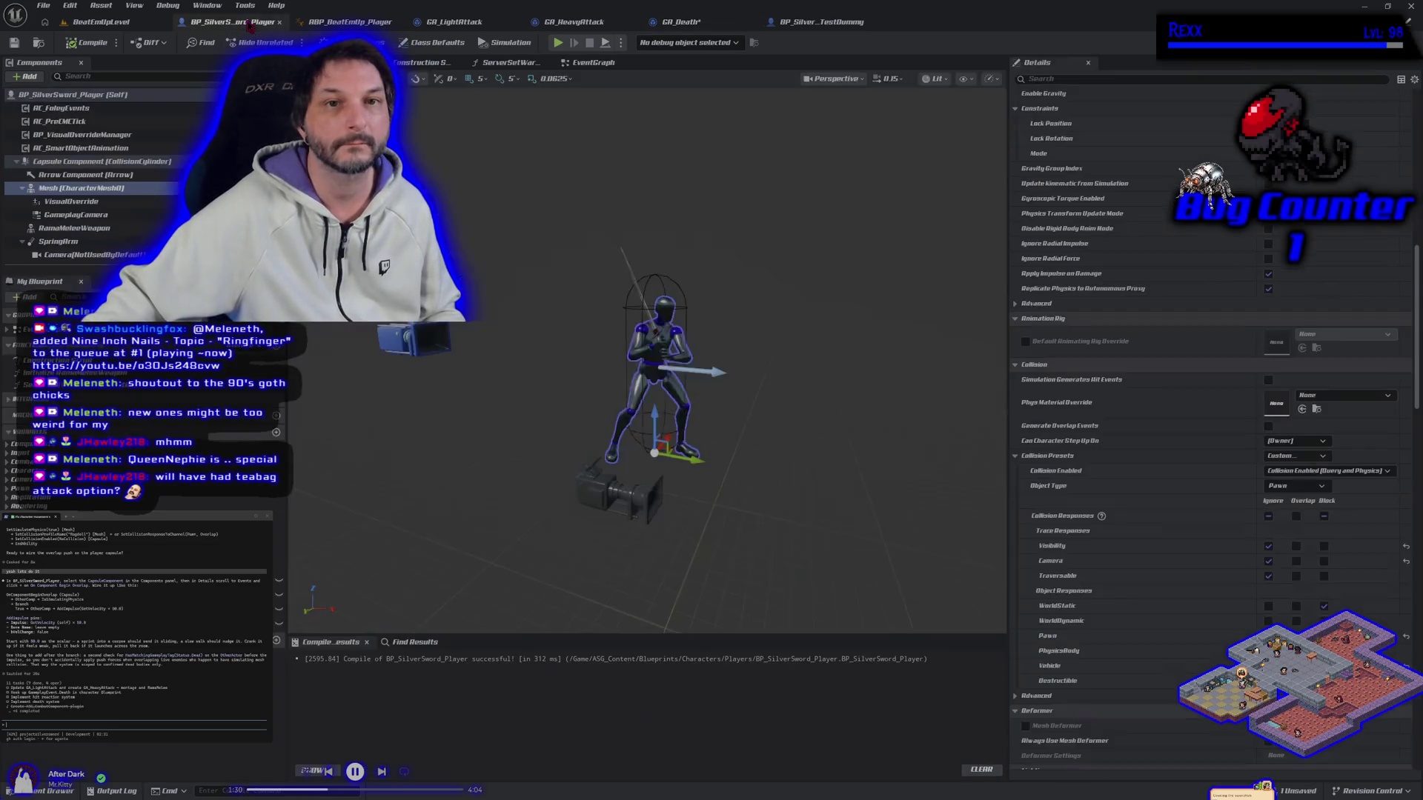
pyautogui.click(88, 161)
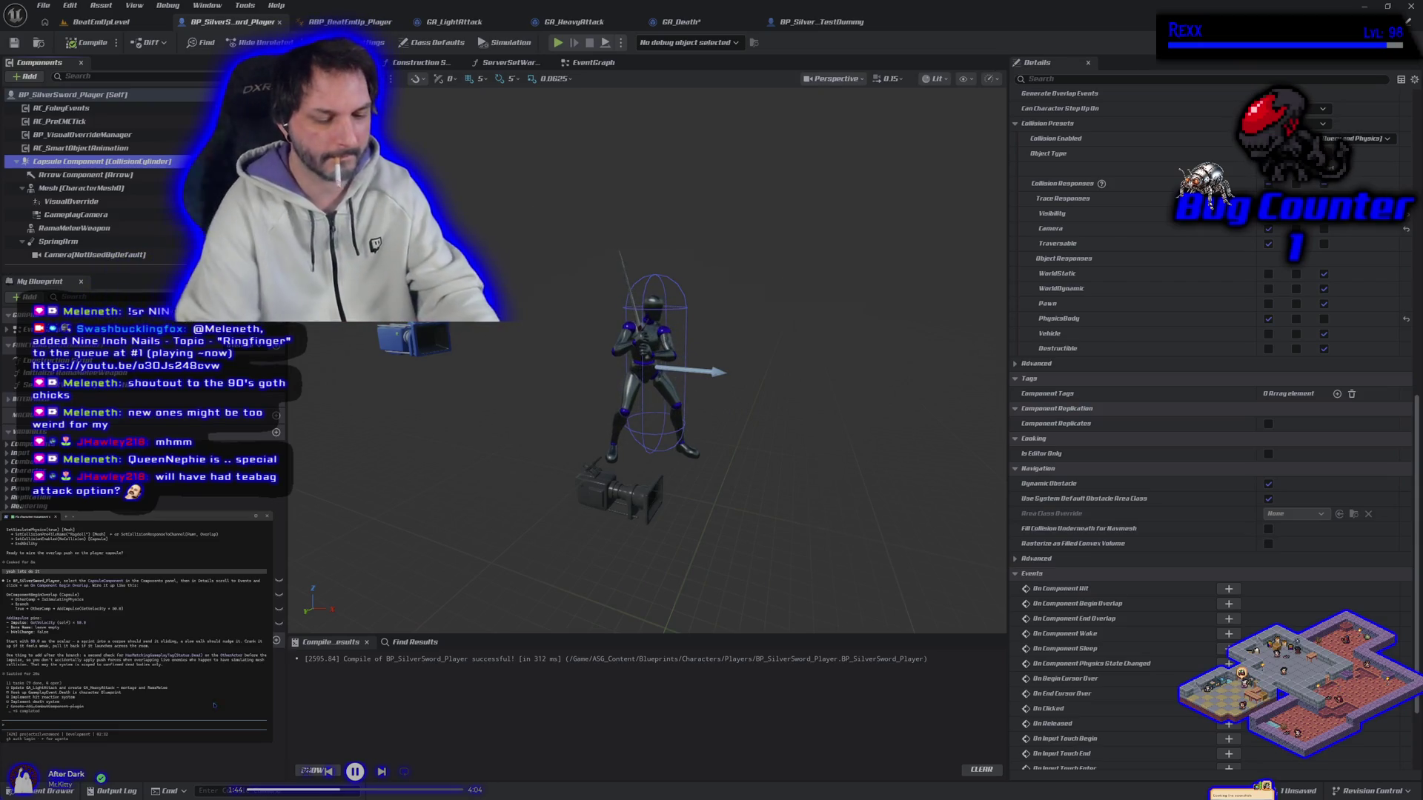
pyautogui.write('ok')
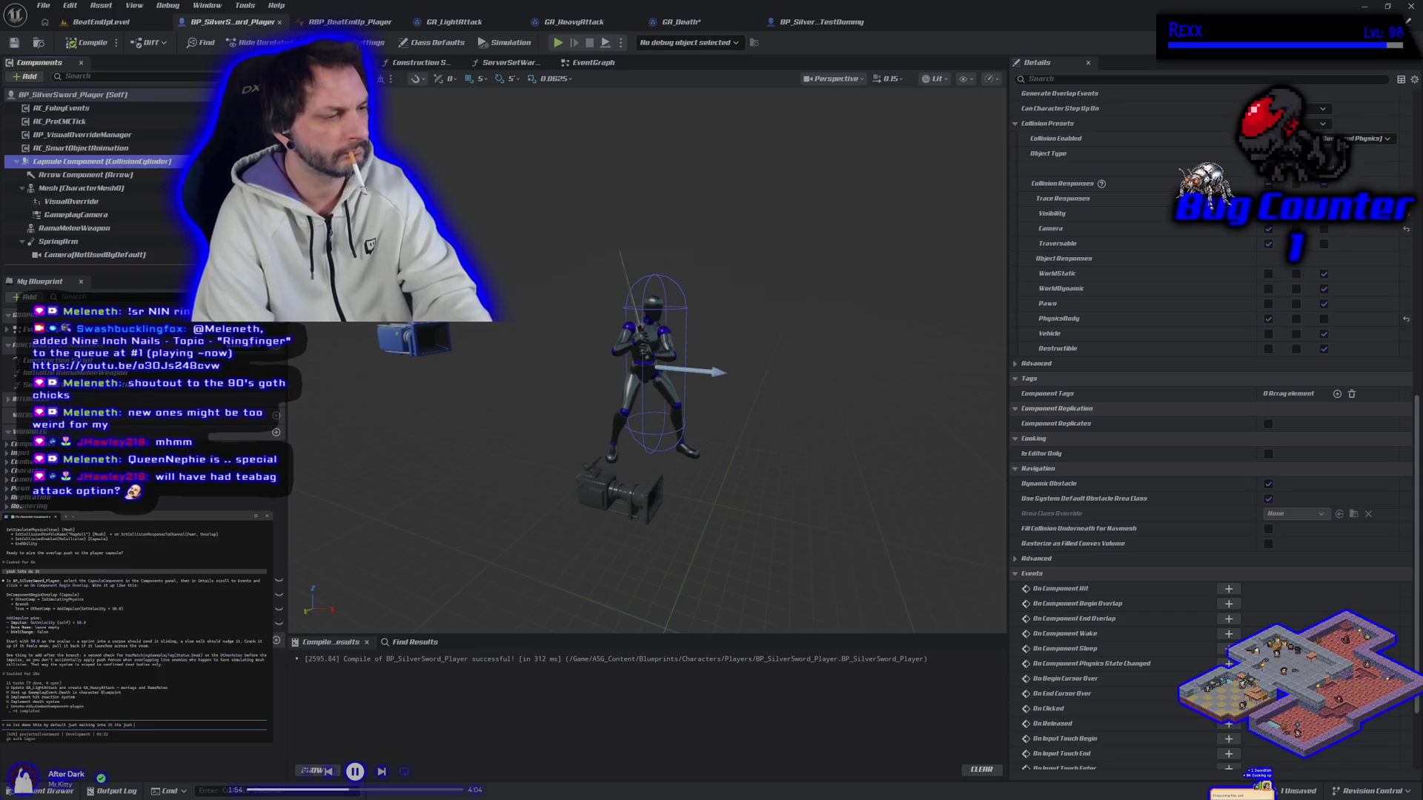
pyautogui.write('out the right settings')
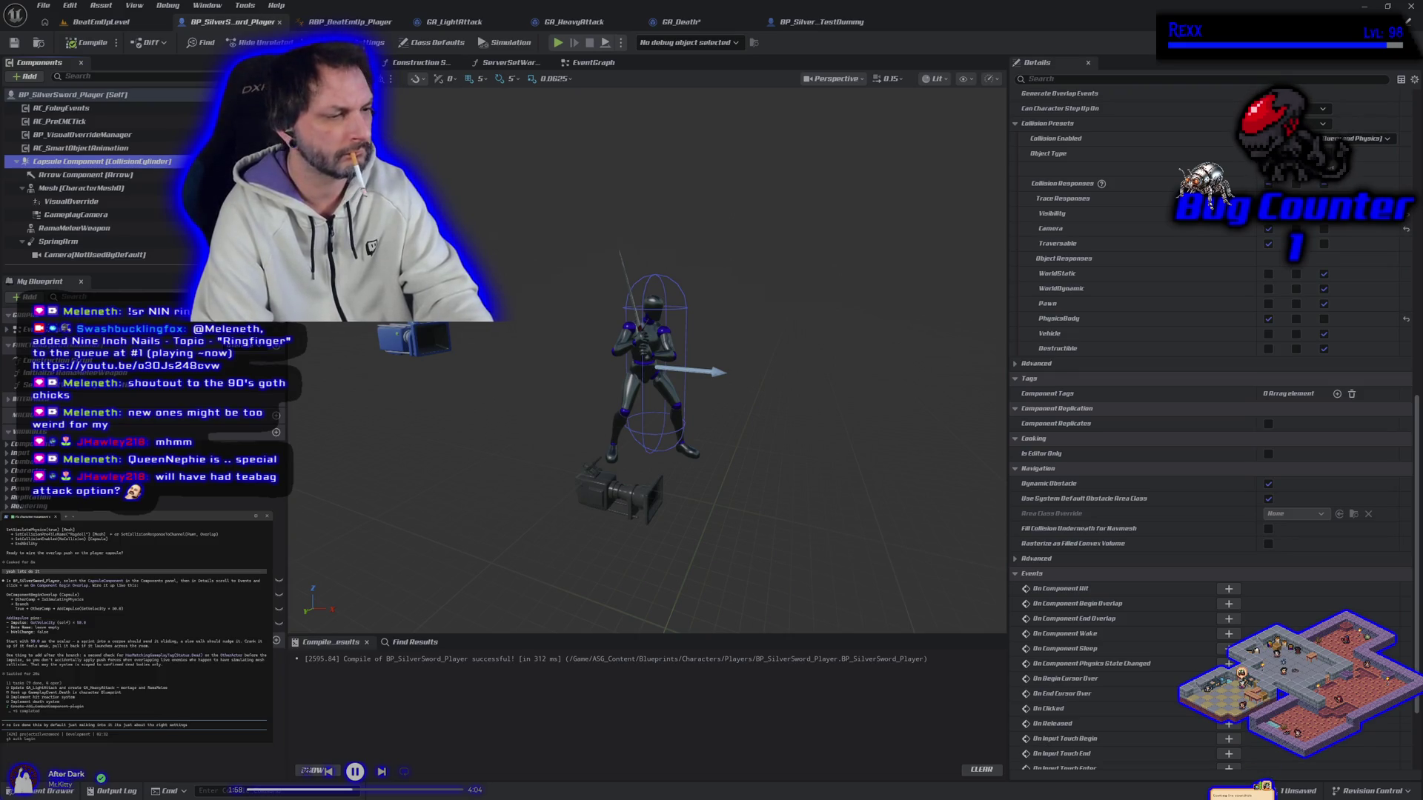
pyautogui.press('Return')
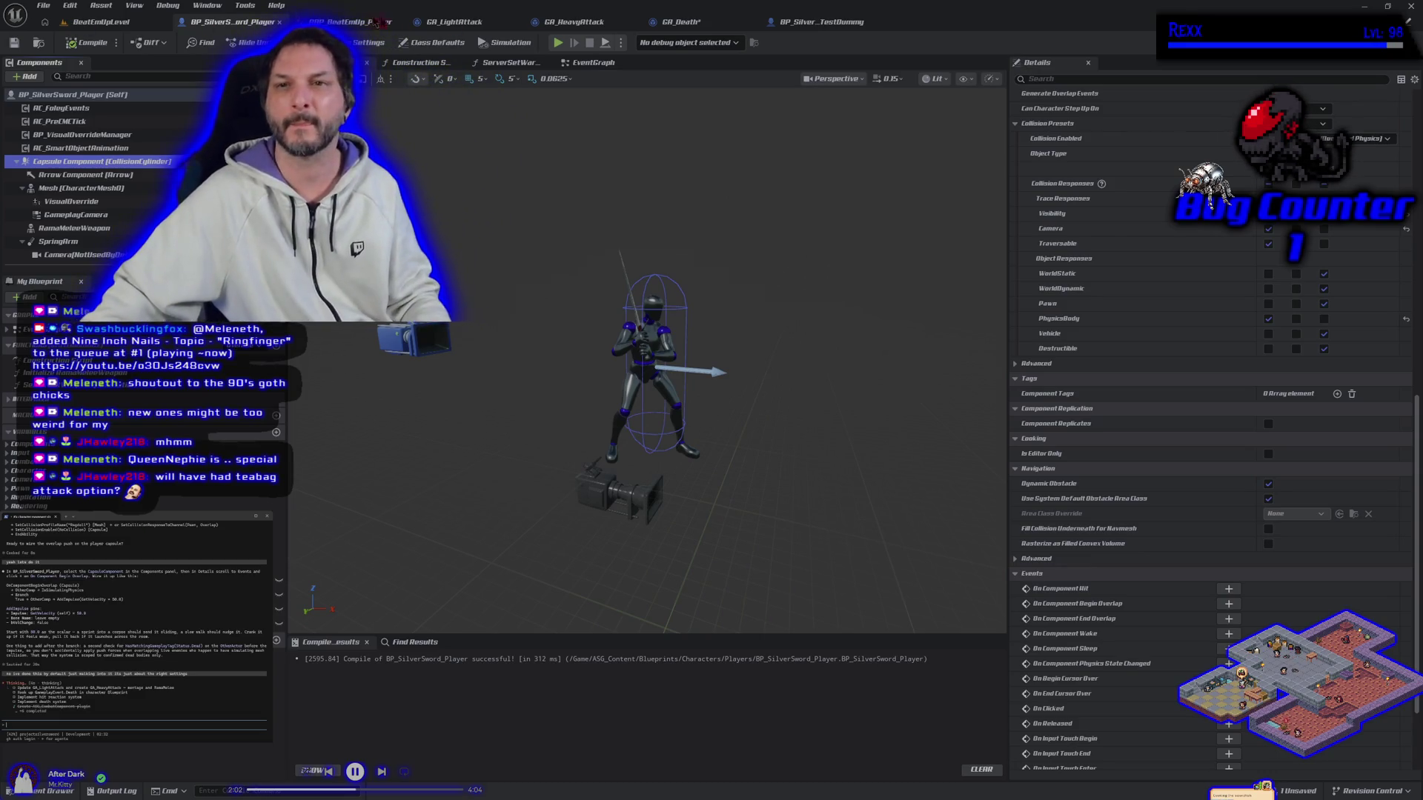
pyautogui.click(678, 22)
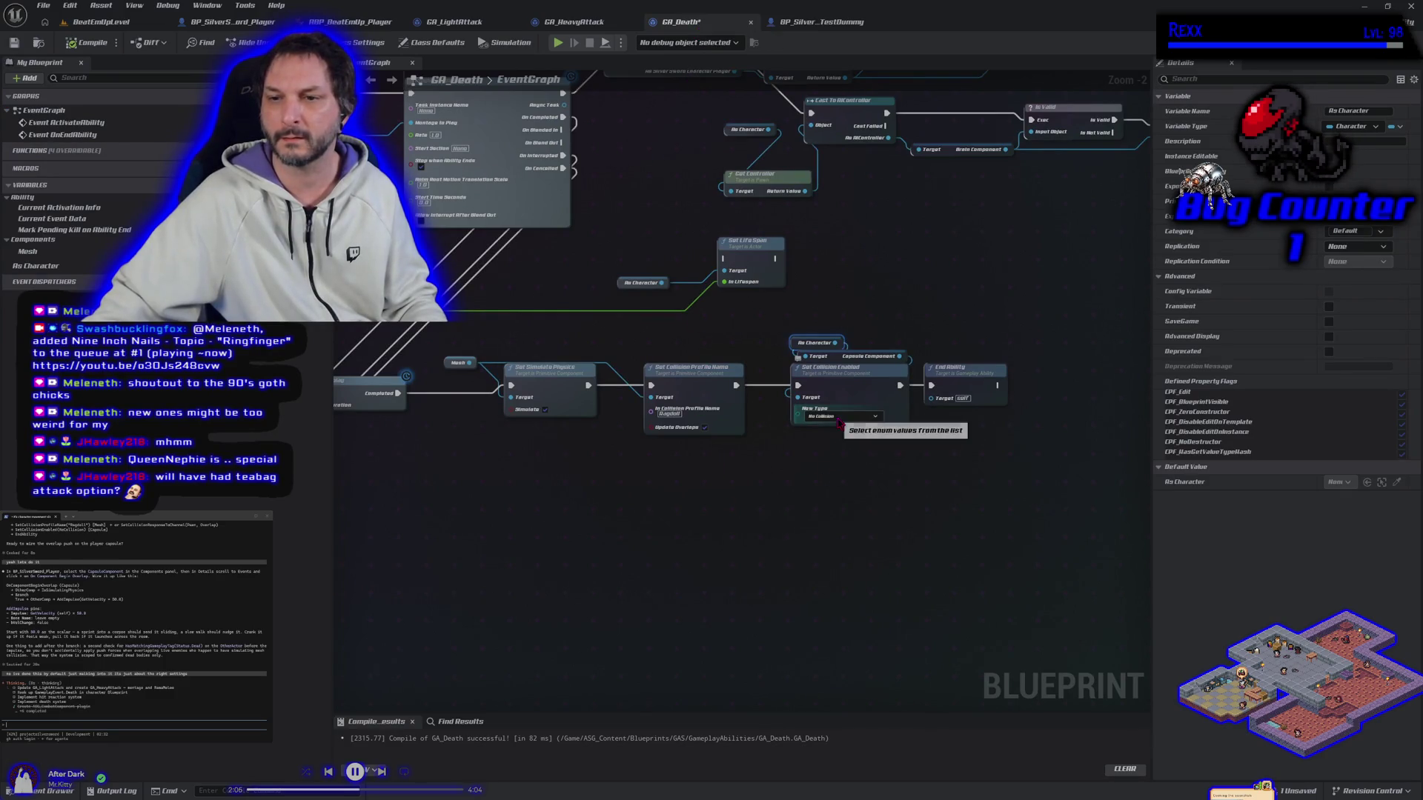
# Try adding a node from the Mesh pin, deleting an accidentally pasted Set Collision Enabled copy.
pyautogui.scroll(2, 841, 434)
pyautogui.scroll(-2, 759, 511)
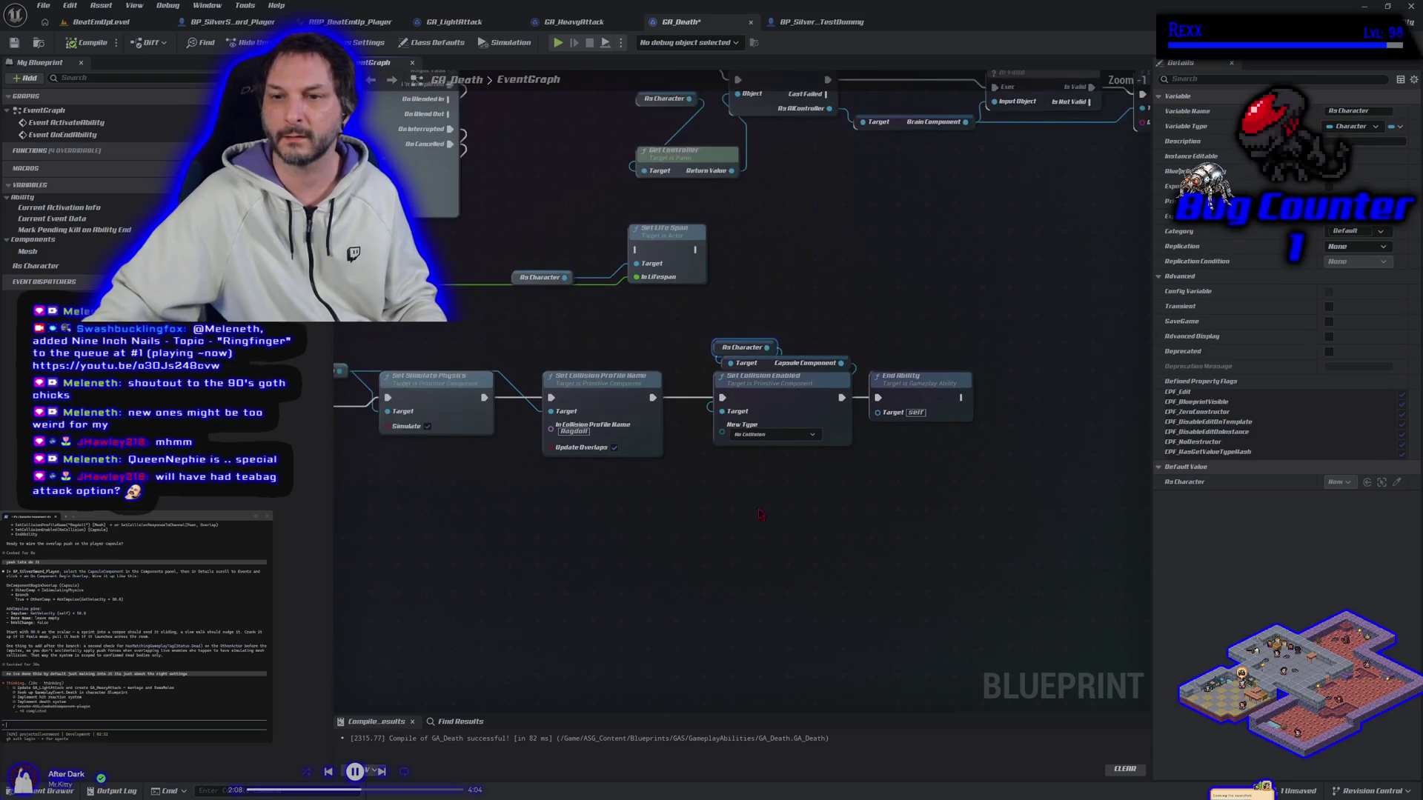
pyautogui.moveTo(607, 524); pyautogui.dragTo(655, 516)
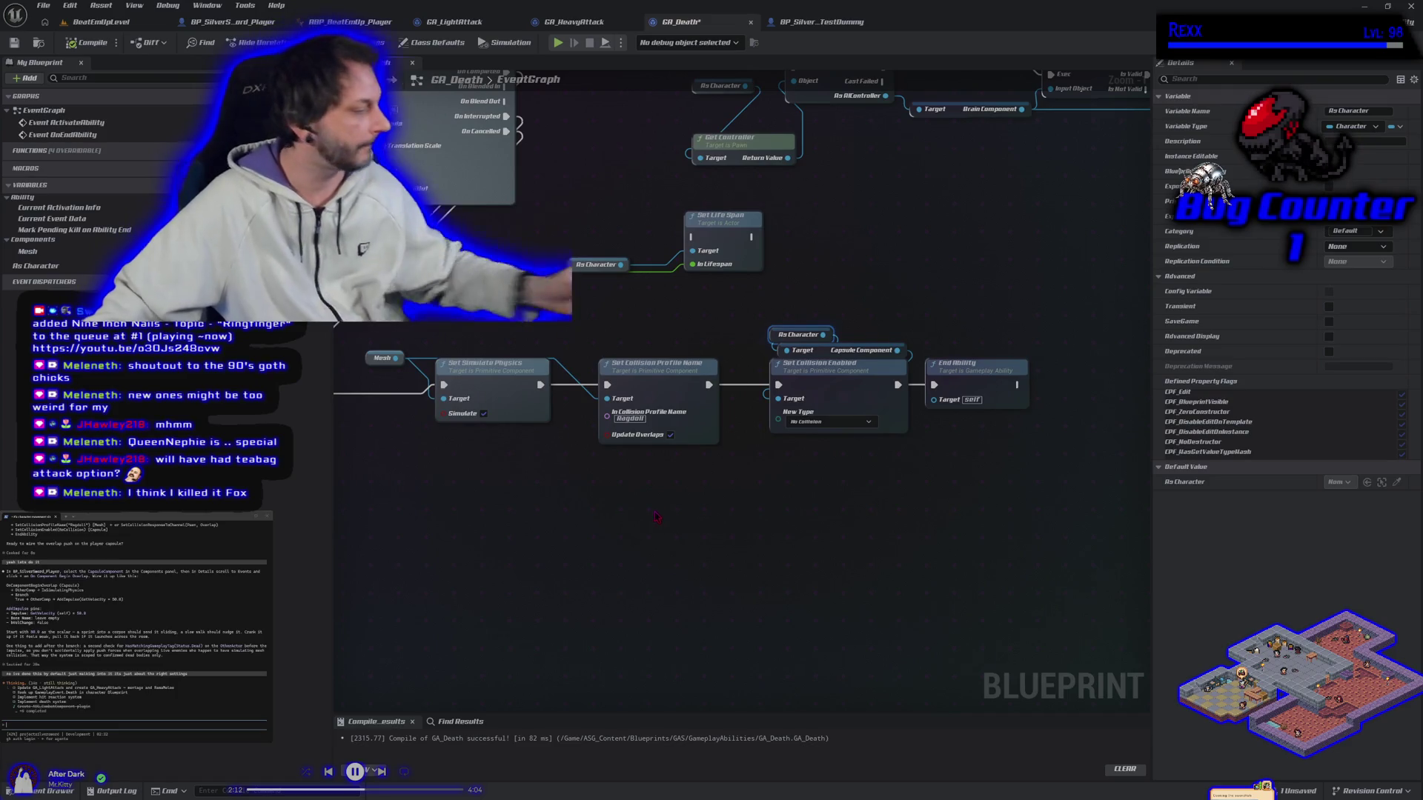
pyautogui.moveTo(398, 359); pyautogui.dragTo(397, 465)
pyautogui.click(701, 483)
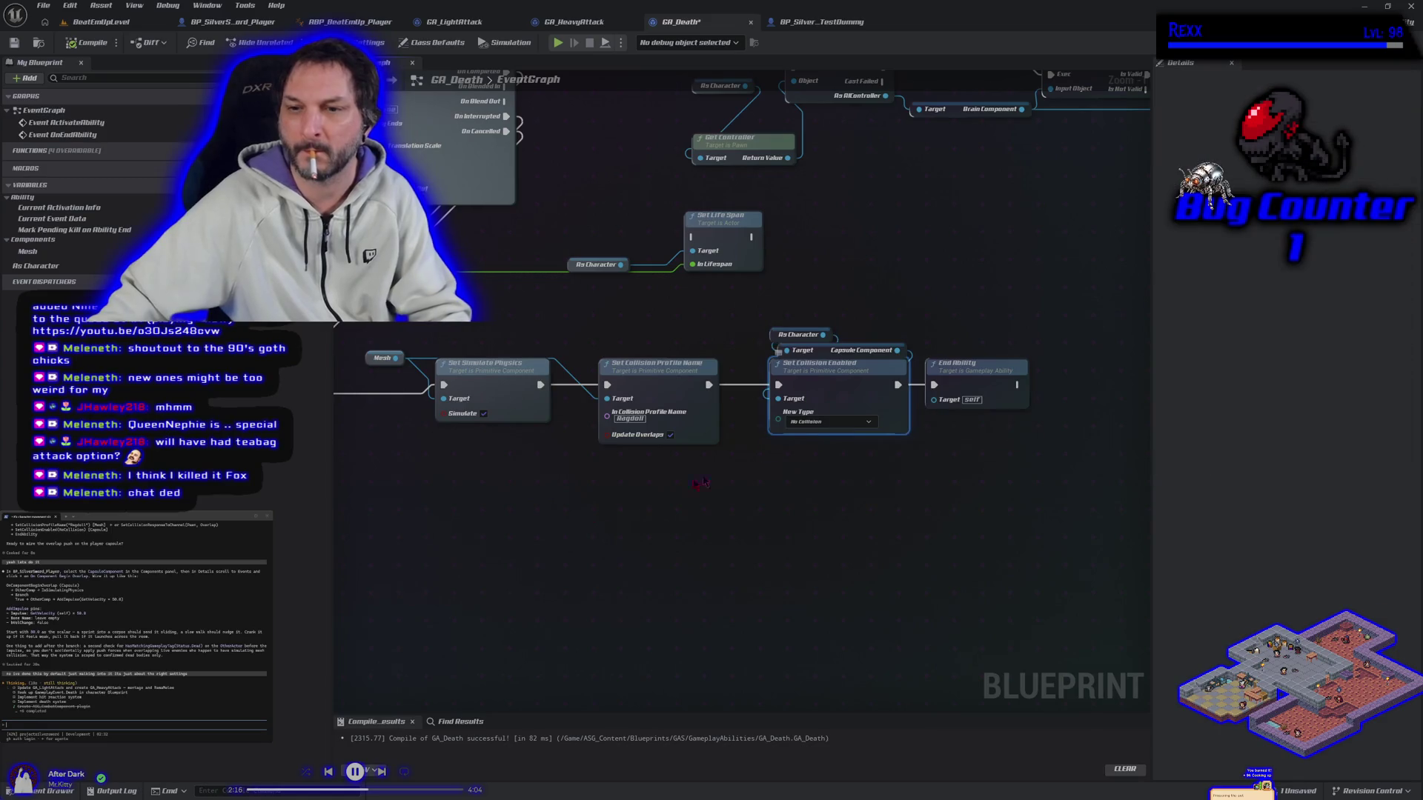
pyautogui.hotkey('ctrl', 'v')
pyautogui.moveTo(398, 359); pyautogui.dragTo(423, 581)
pyautogui.press('Escape')
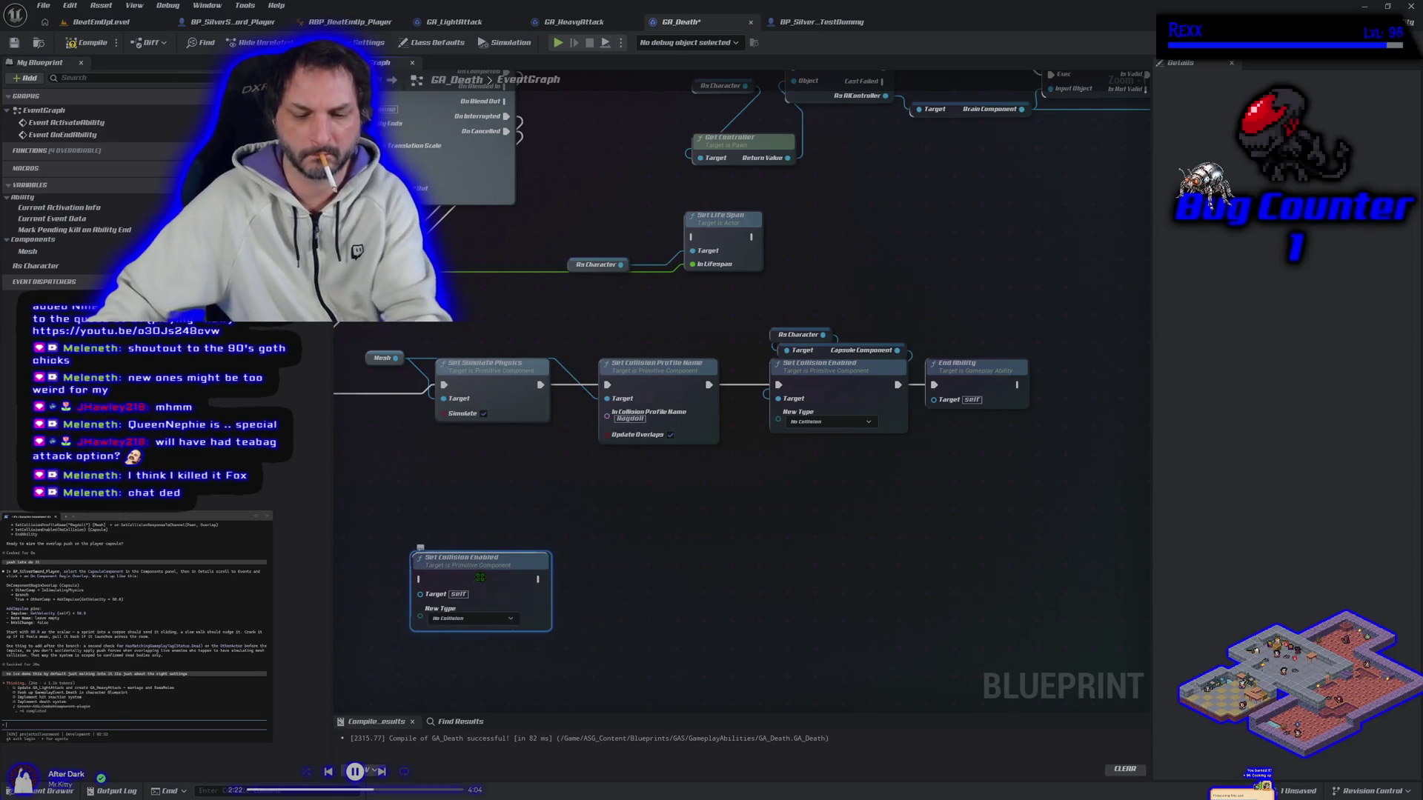
pyautogui.press('Delete')
# Add Set Collision Response to Channel from Mesh, with Channel Pawn and New Response Block.
pyautogui.moveTo(397, 358); pyautogui.dragTo(409, 464)
pyautogui.write('set')
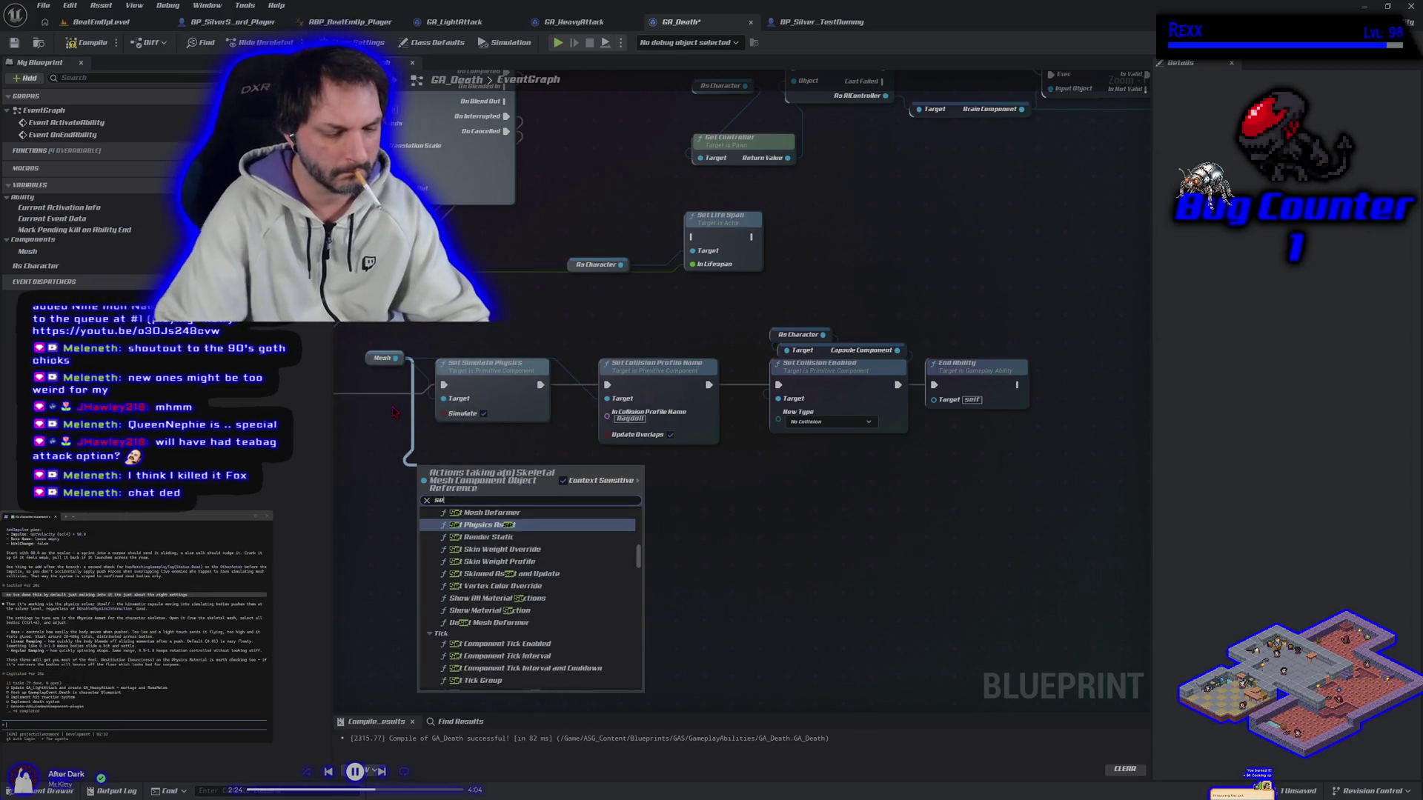
pyautogui.write(' collision re')
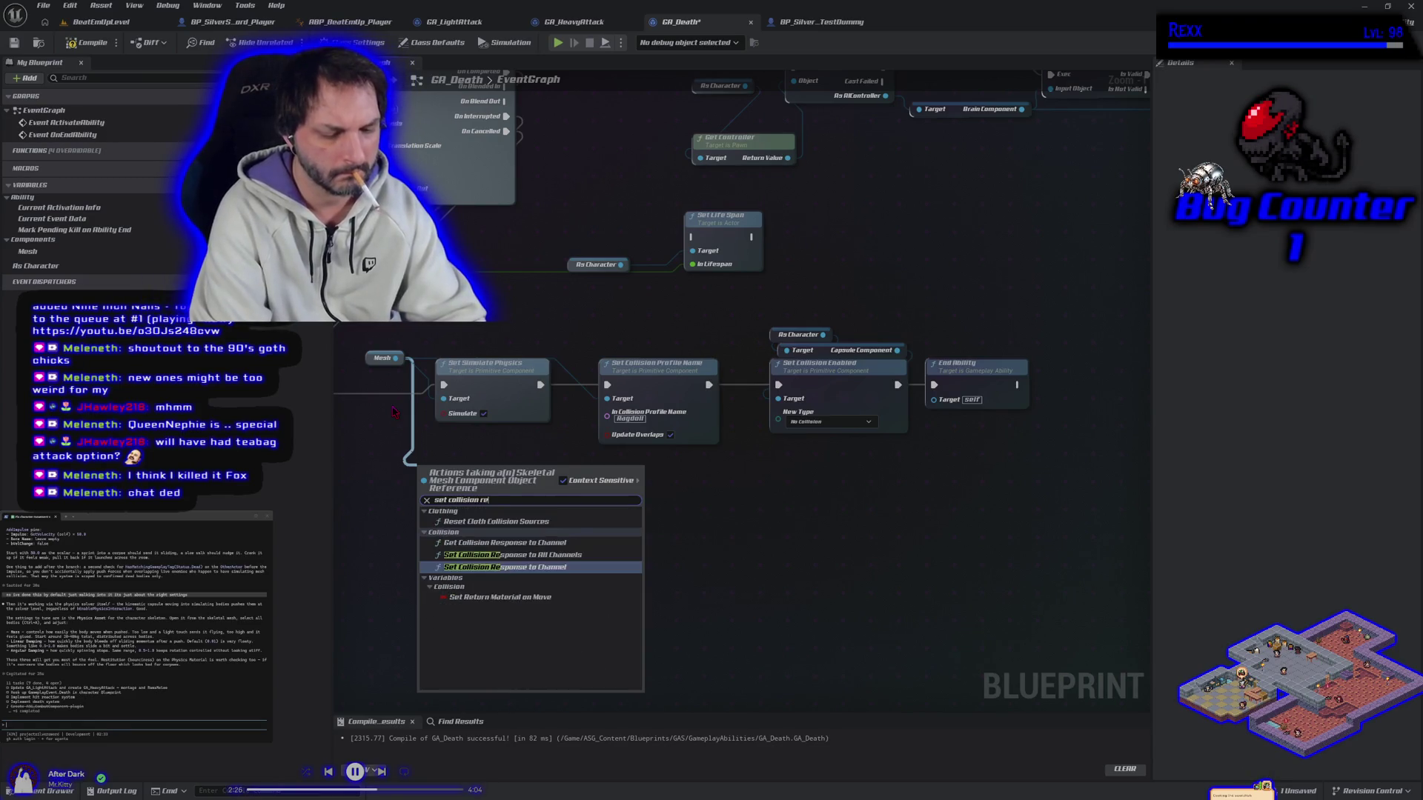
pyautogui.write('sponse t')
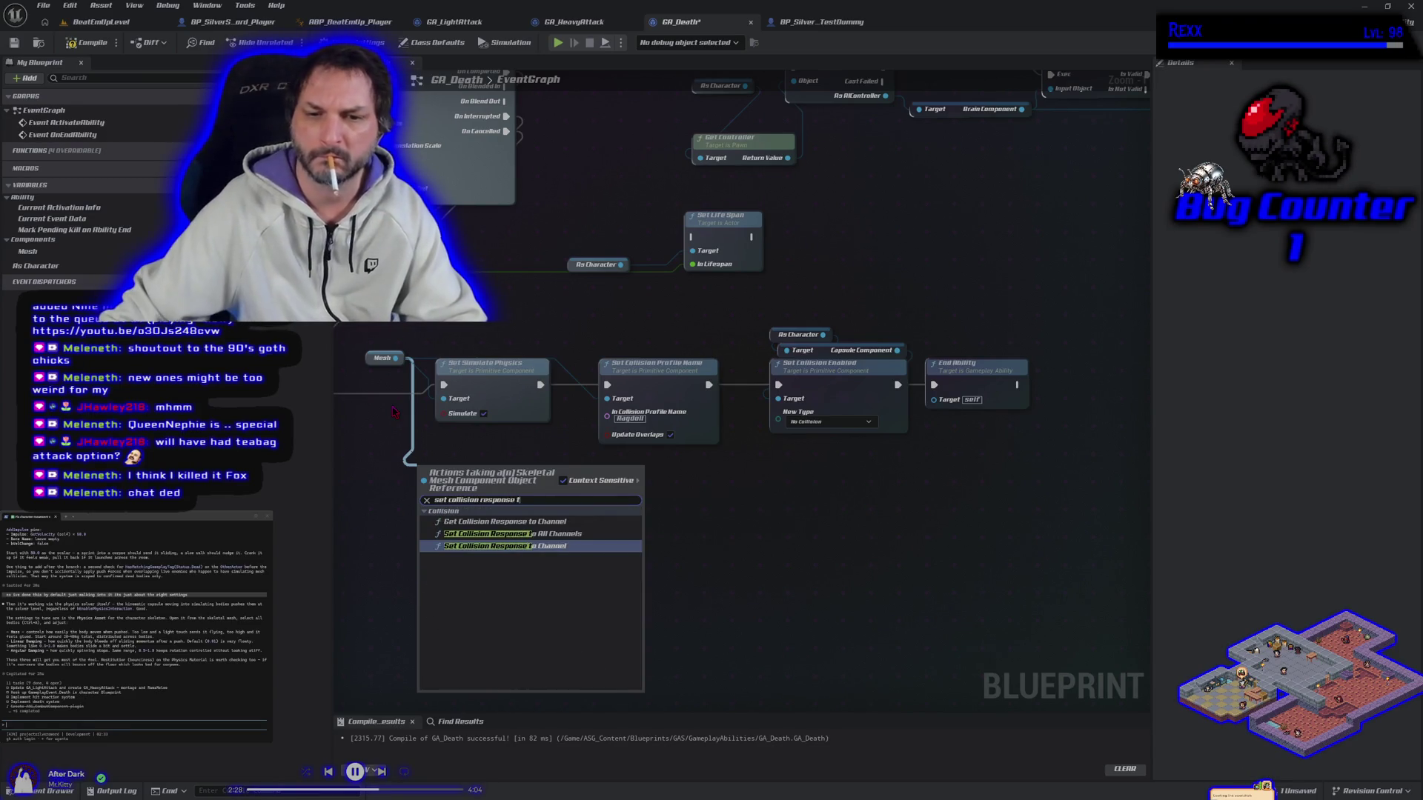
pyautogui.click(510, 546)
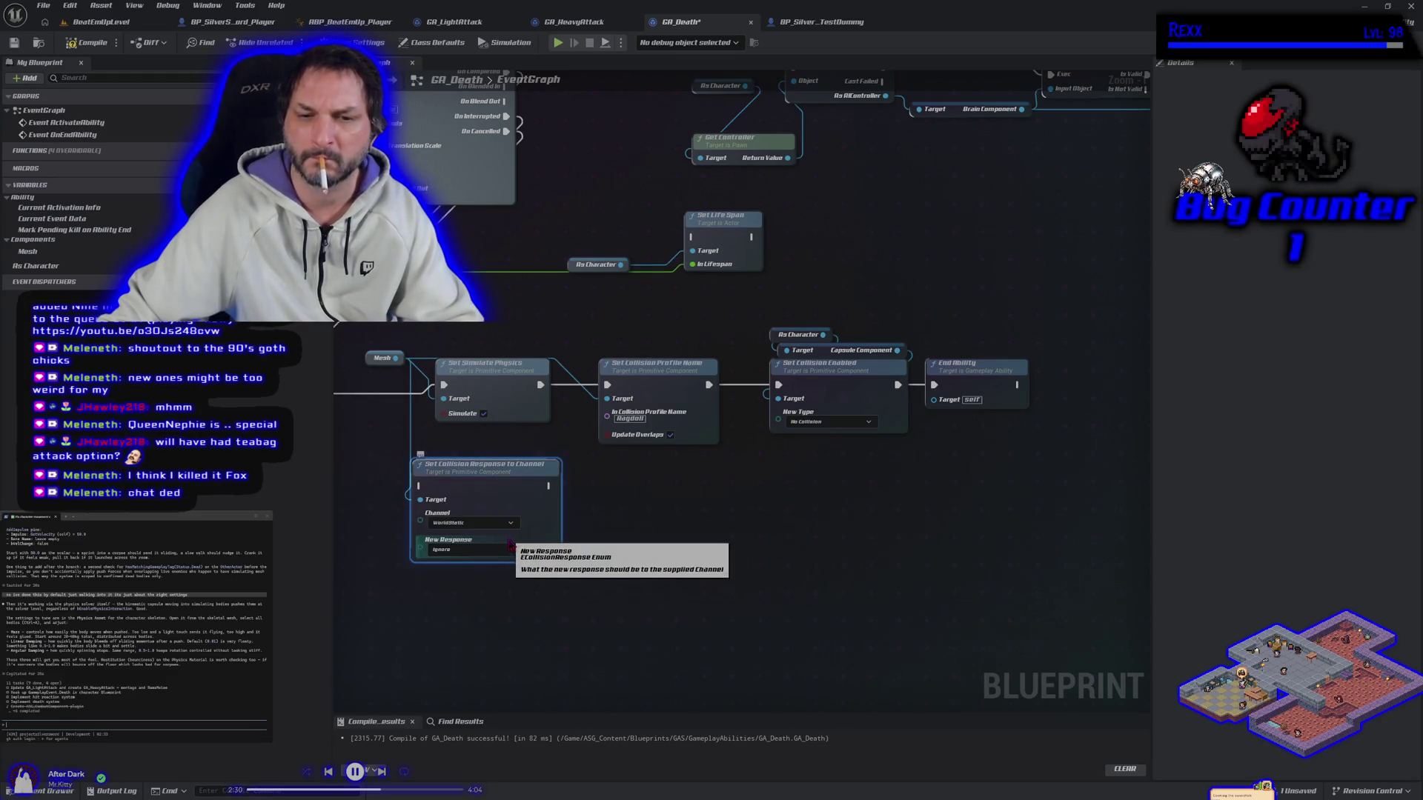
pyautogui.click(491, 525)
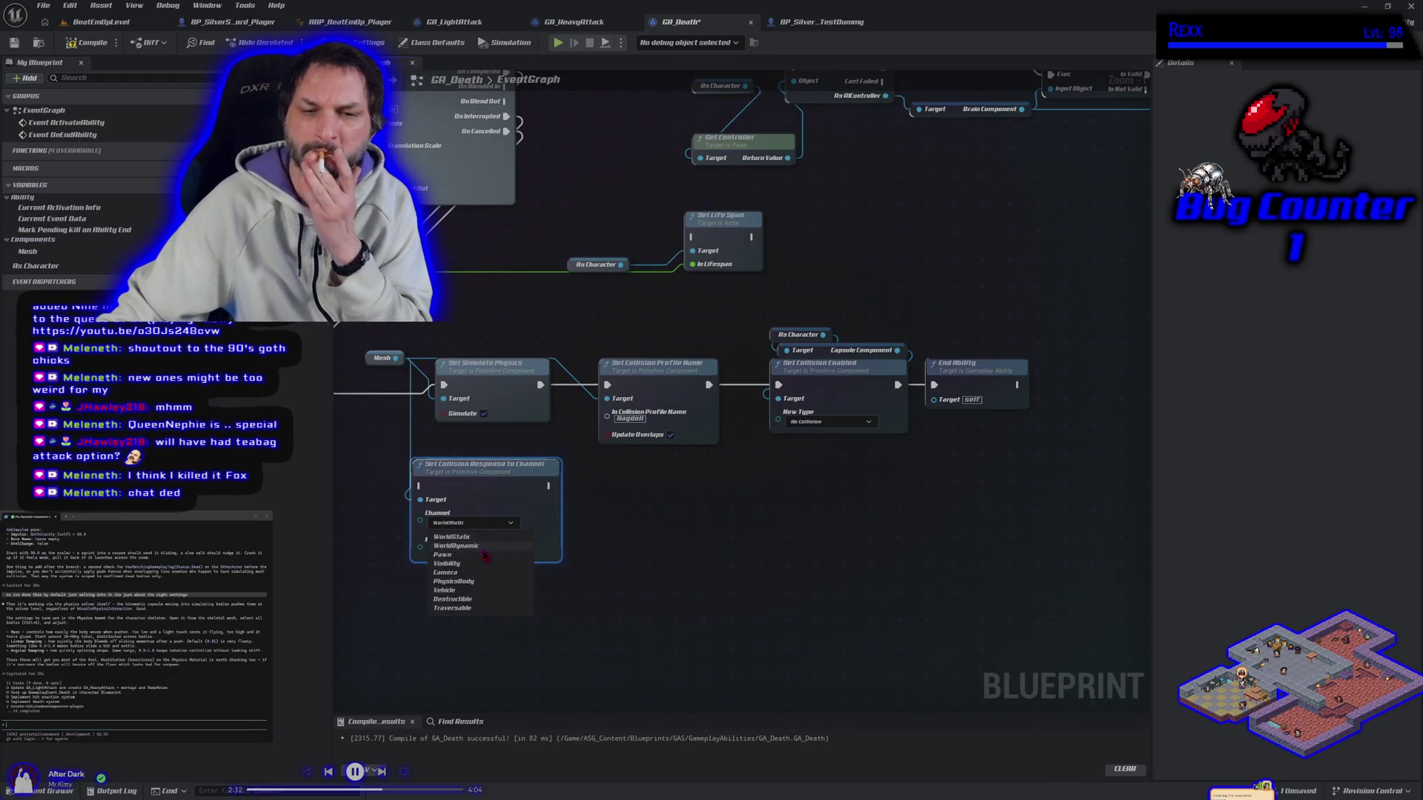
pyautogui.click(443, 555)
pyautogui.click(475, 549)
pyautogui.click(478, 583)
# Wire the new collision response node between Set Collision Enabled and End Ability.
pyautogui.moveTo(474, 507)
pyautogui.mouseDown()
pyautogui.moveTo(762, 556)
pyautogui.moveTo(1016, 435)
pyautogui.moveTo(1002, 522)
pyautogui.moveTo(994, 475)
pyautogui.mouseUp()
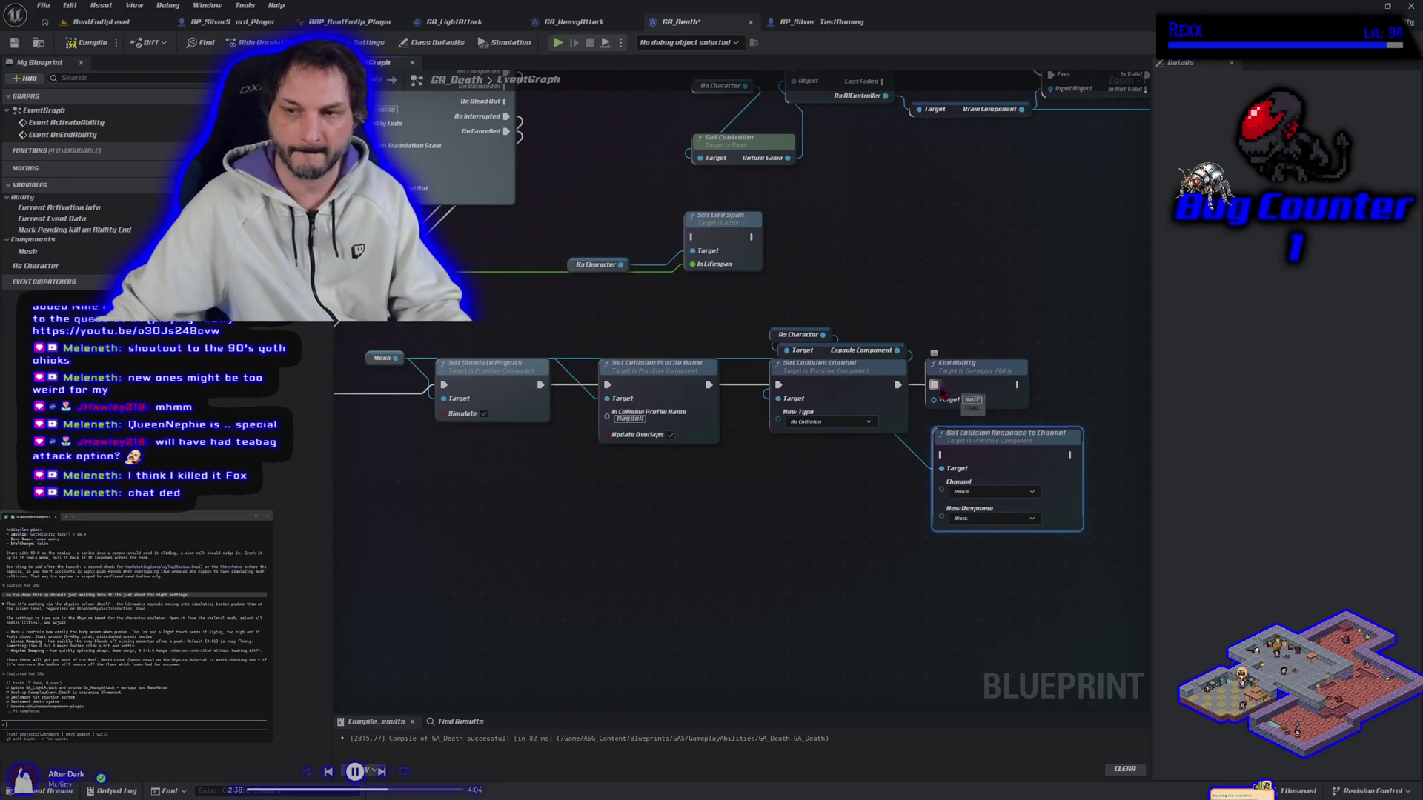
pyautogui.moveTo(898, 385)
pyautogui.mouseDown()
pyautogui.moveTo(952, 445)
pyautogui.moveTo(942, 455)
pyautogui.mouseUp()
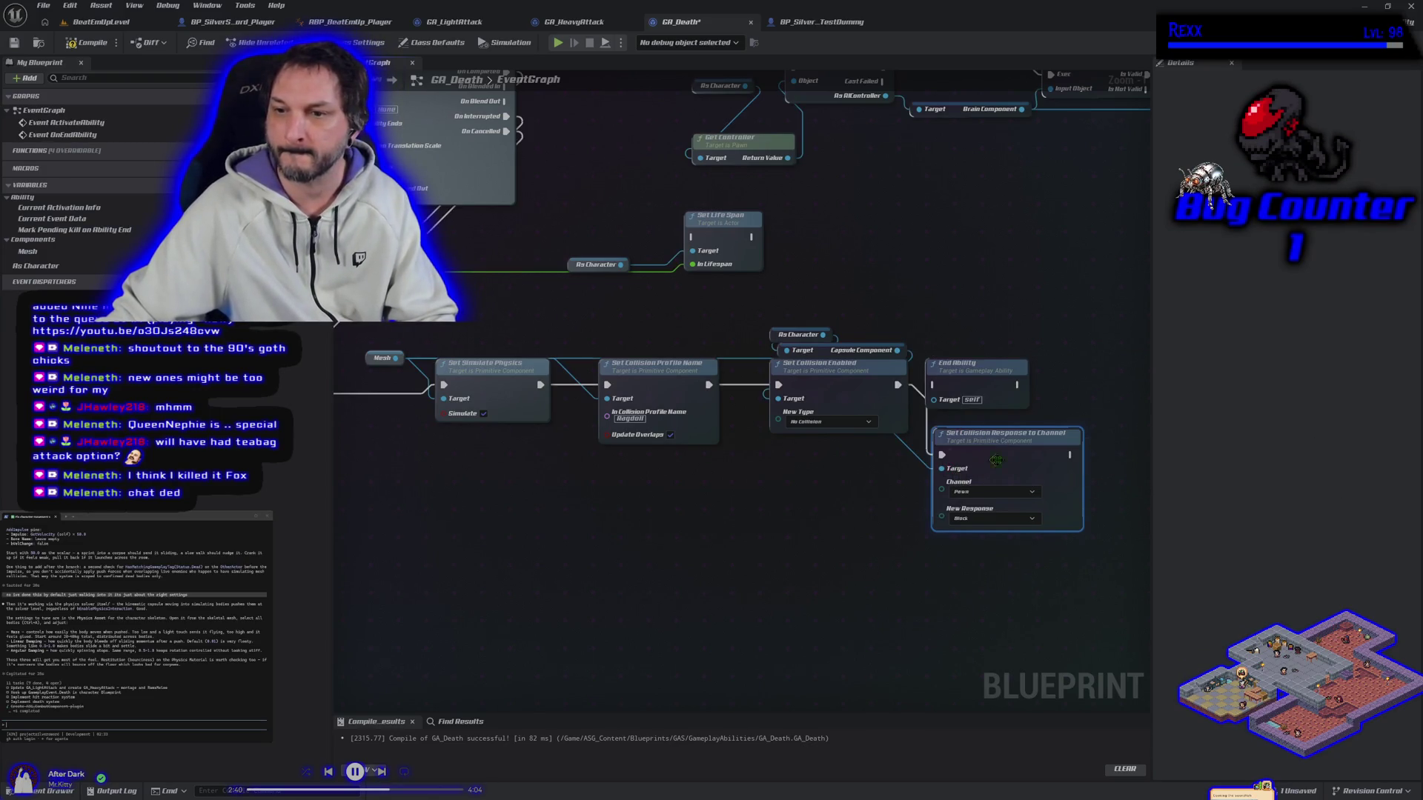
pyautogui.moveTo(1070, 456); pyautogui.dragTo(934, 384)
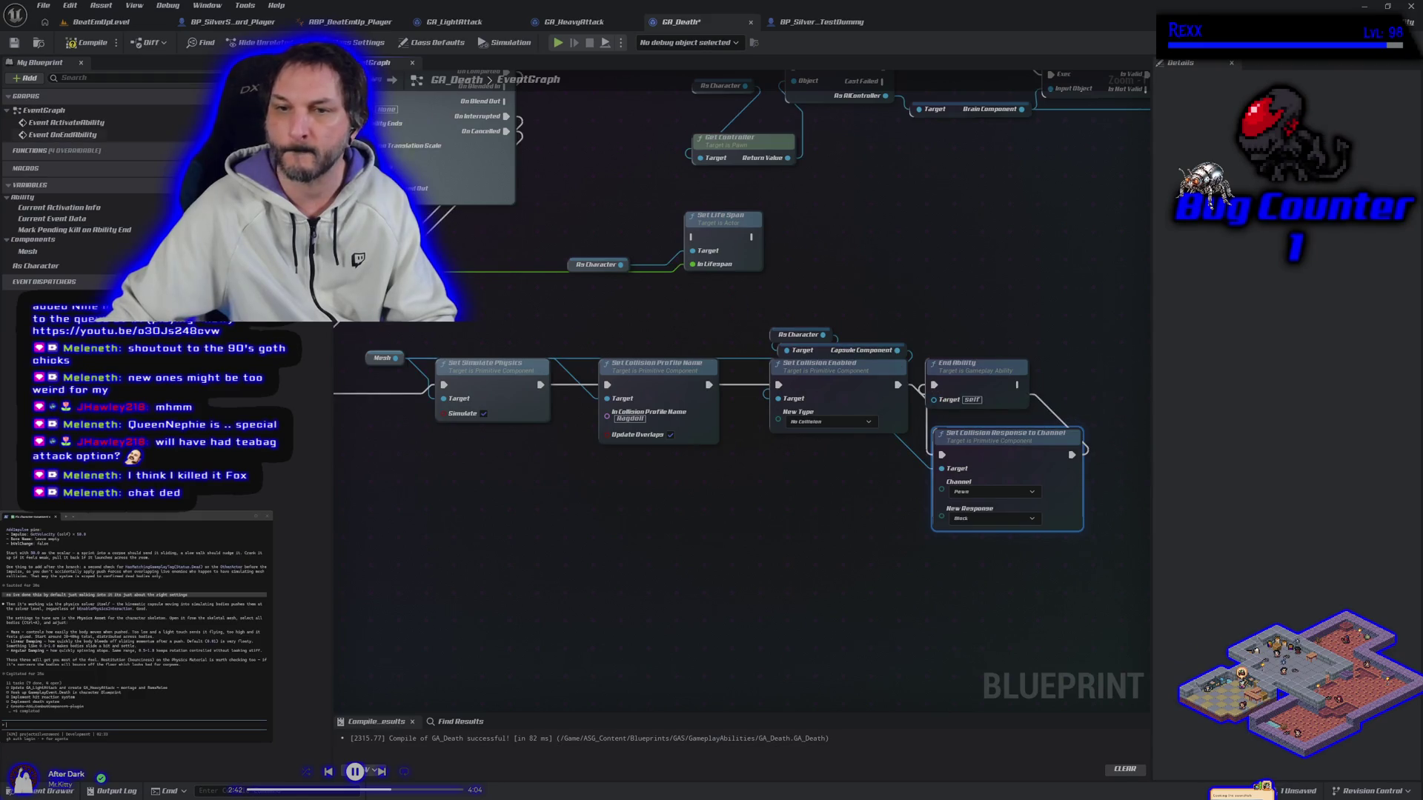
pyautogui.click(140, 22)
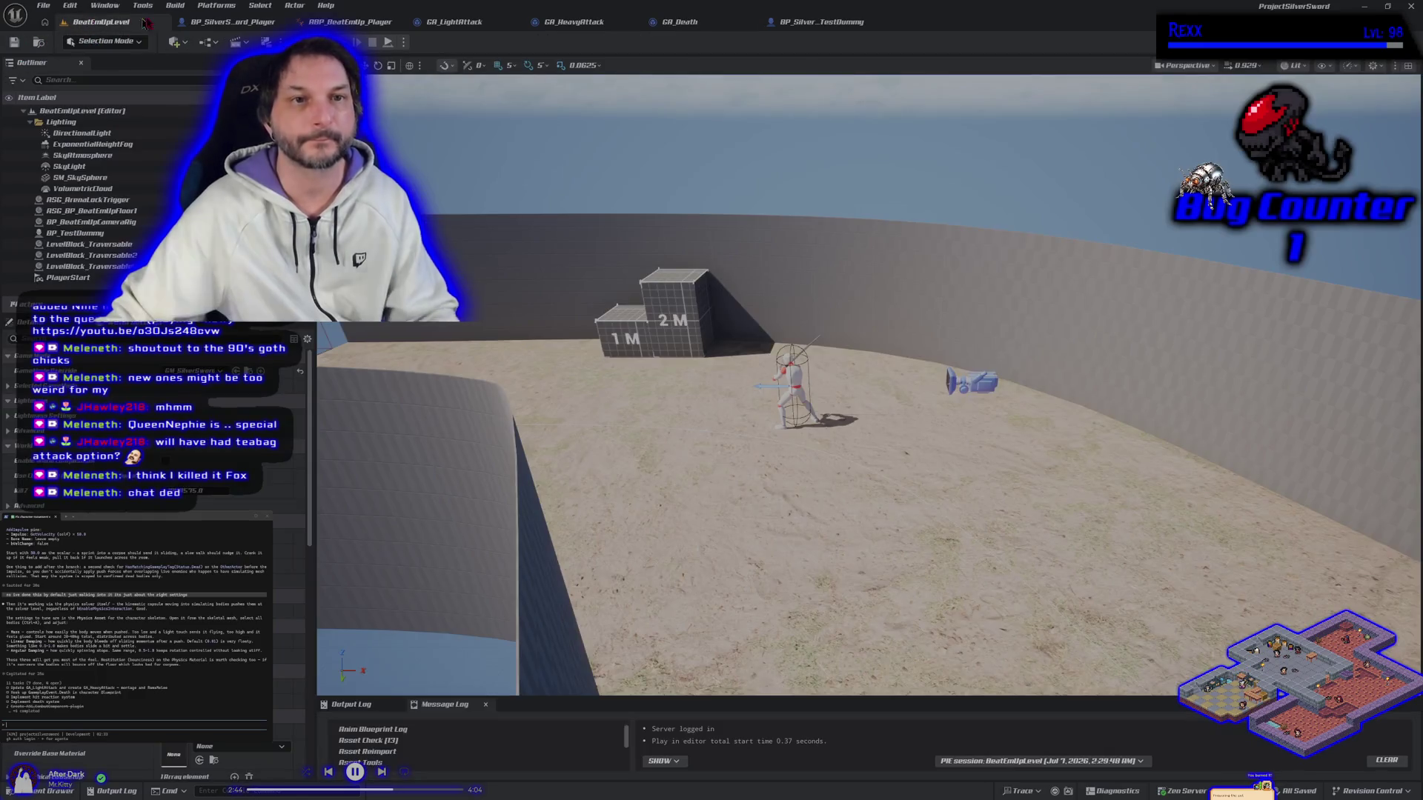
# Start a play session with Alt+P and run the player up beside the test dummy.
pyautogui.hotkey('alt', 'p')
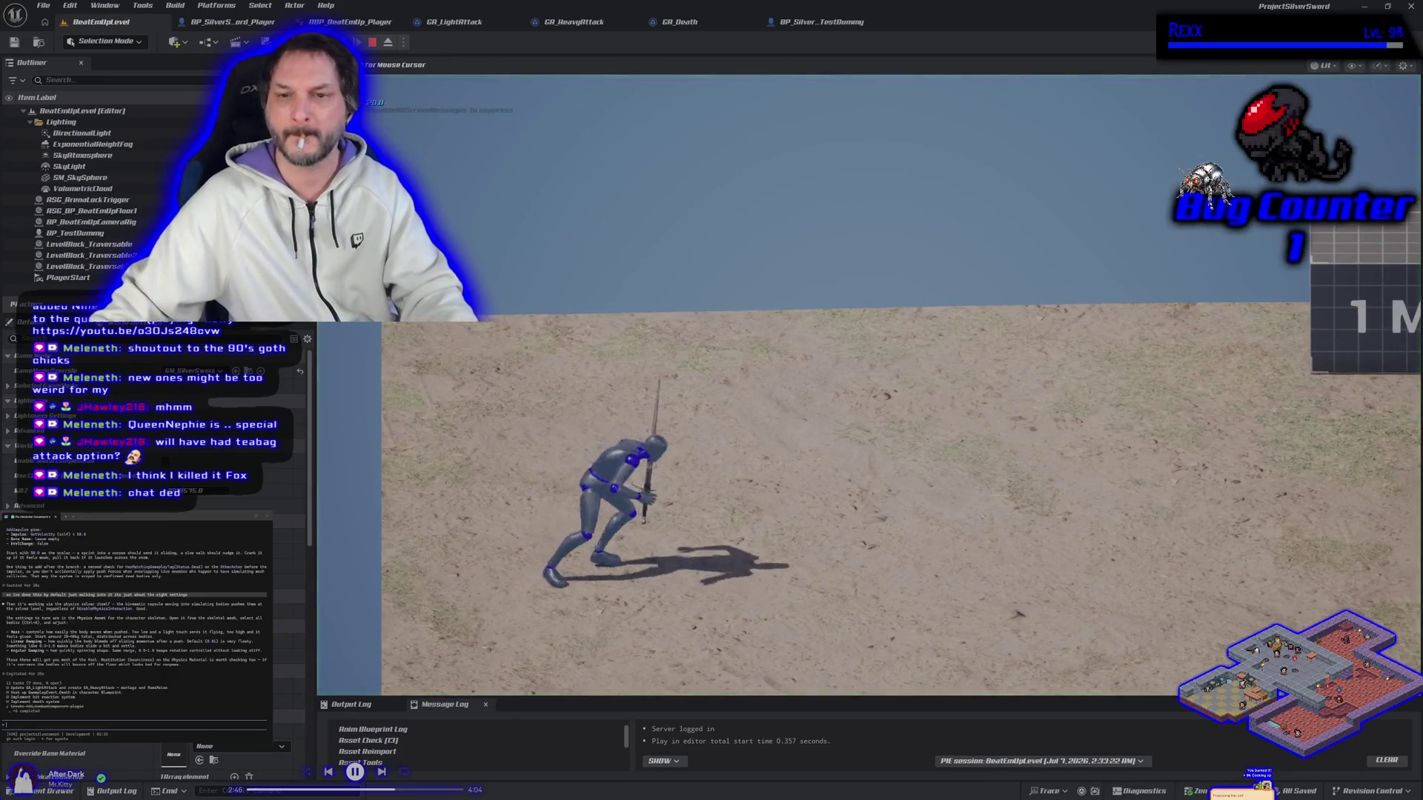
pyautogui.press('d')
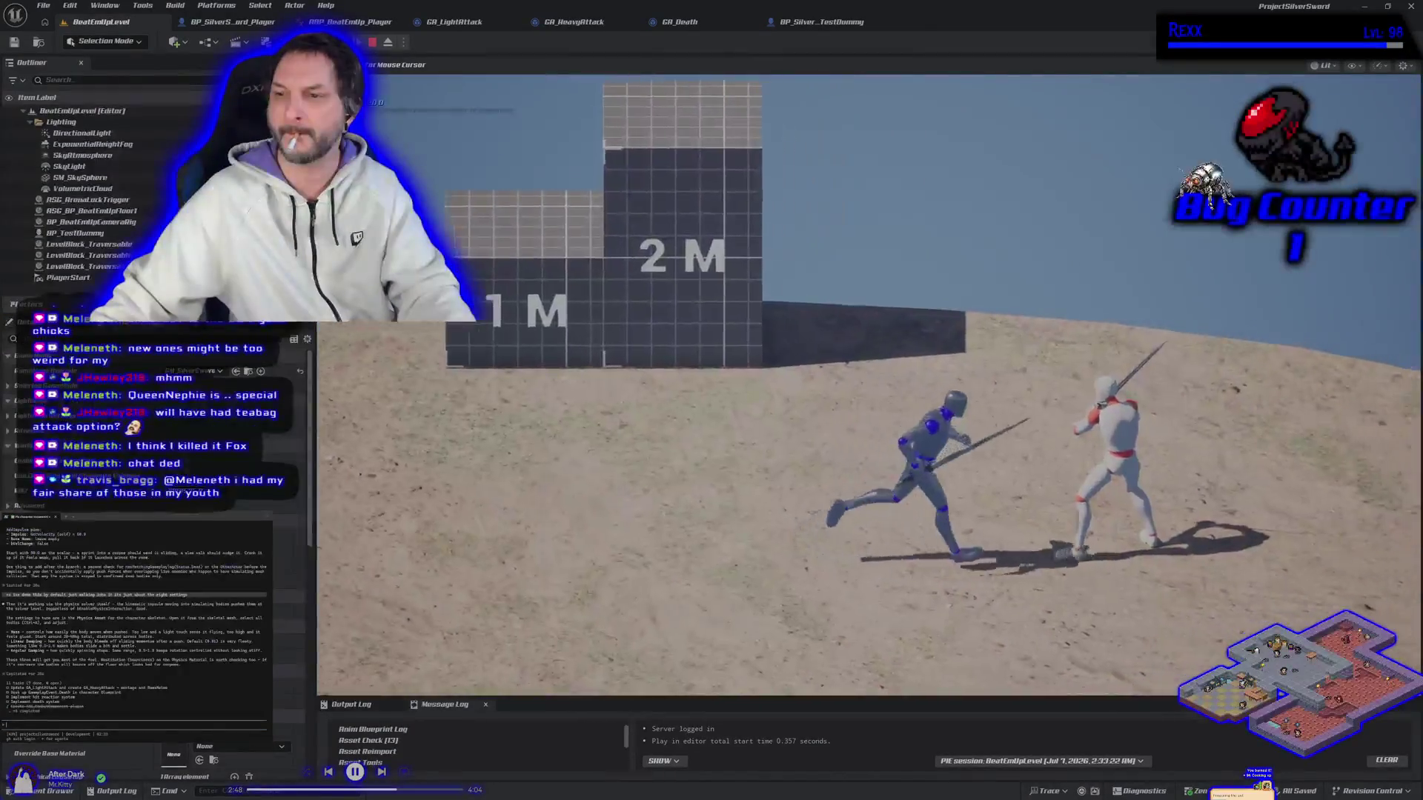
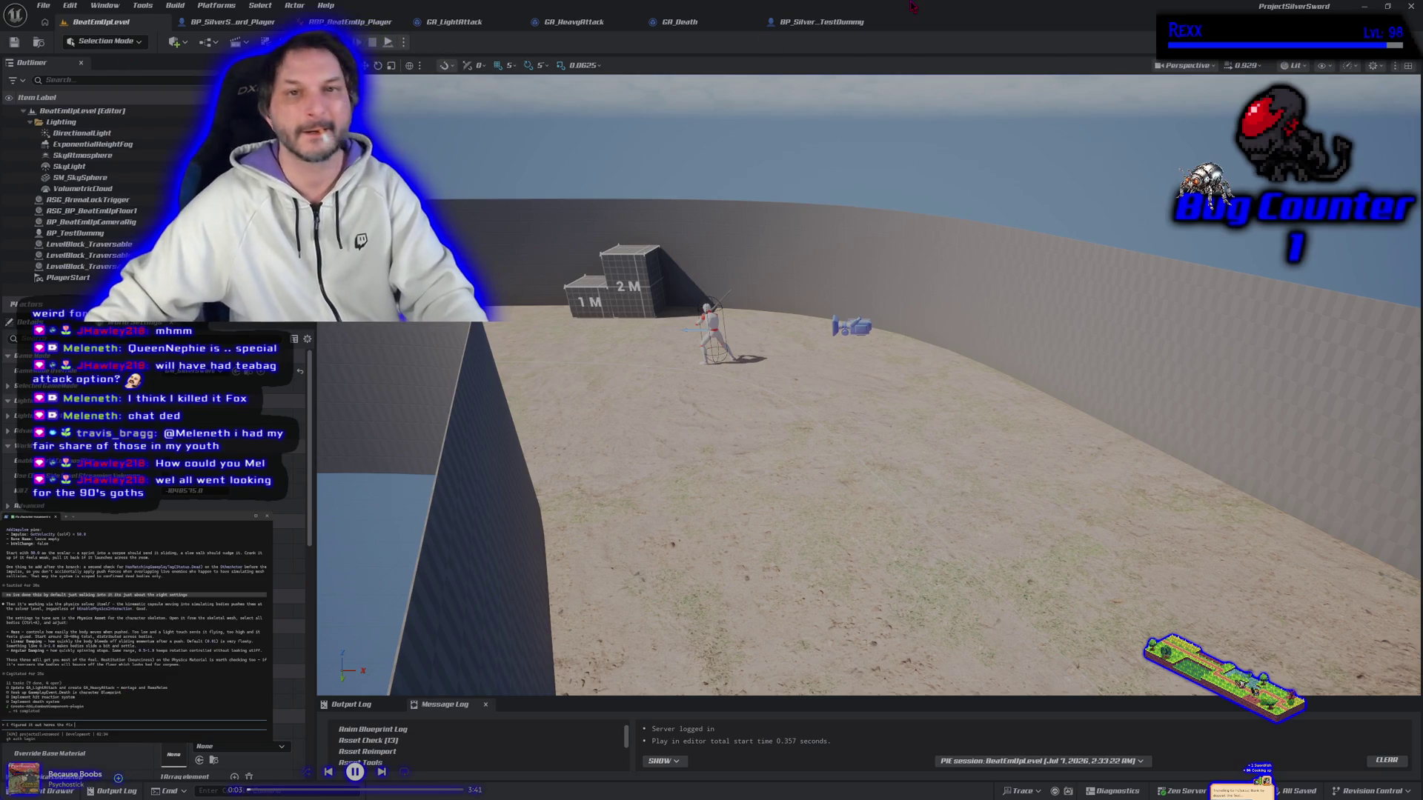
# Move End Ability right, line up Set Collision Response in the chain, and select the node row.
pyautogui.scroll(-1, 532, 496)
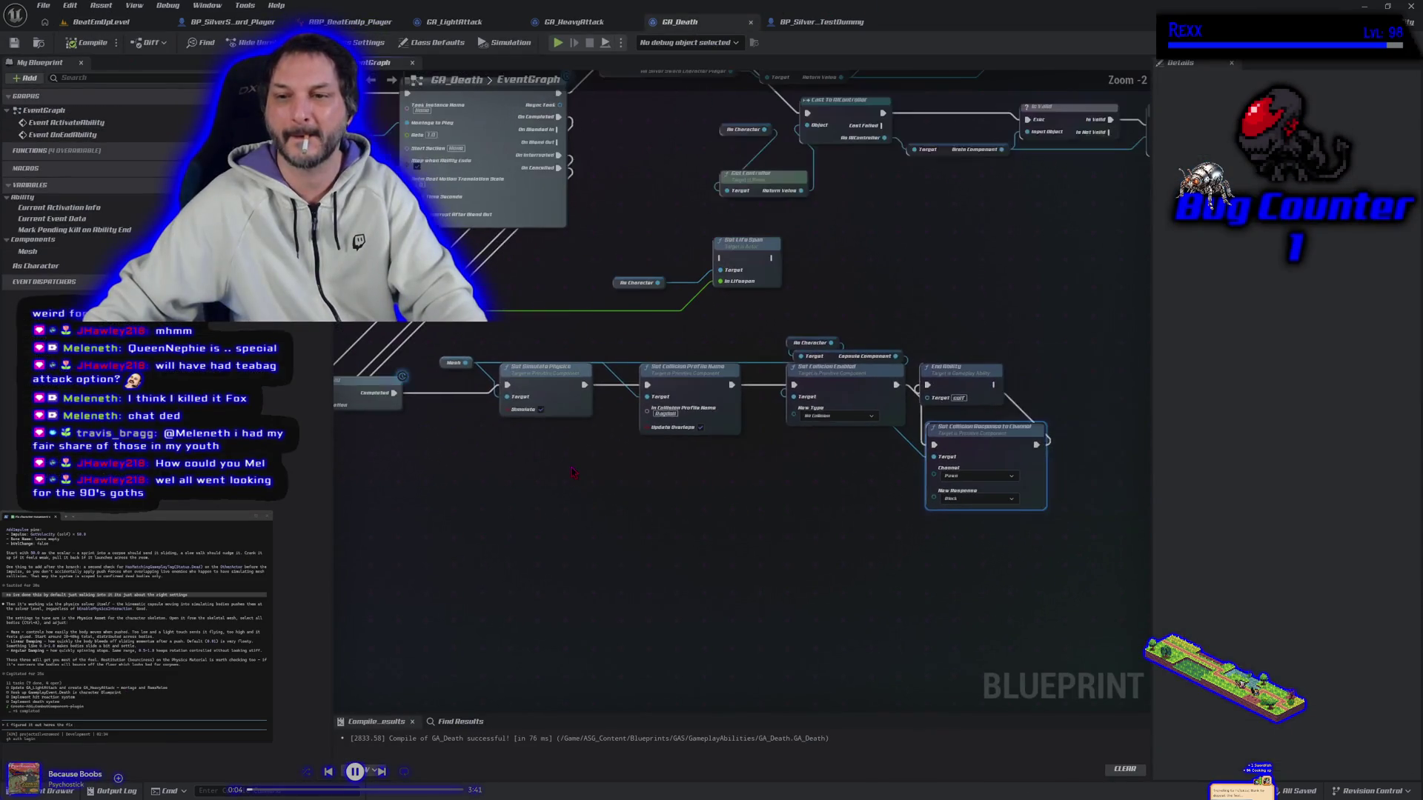
pyautogui.moveTo(956, 367); pyautogui.dragTo(1097, 374)
pyautogui.moveTo(993, 446)
pyautogui.mouseDown()
pyautogui.moveTo(993, 398)
pyautogui.moveTo(959, 385)
pyautogui.mouseUp()
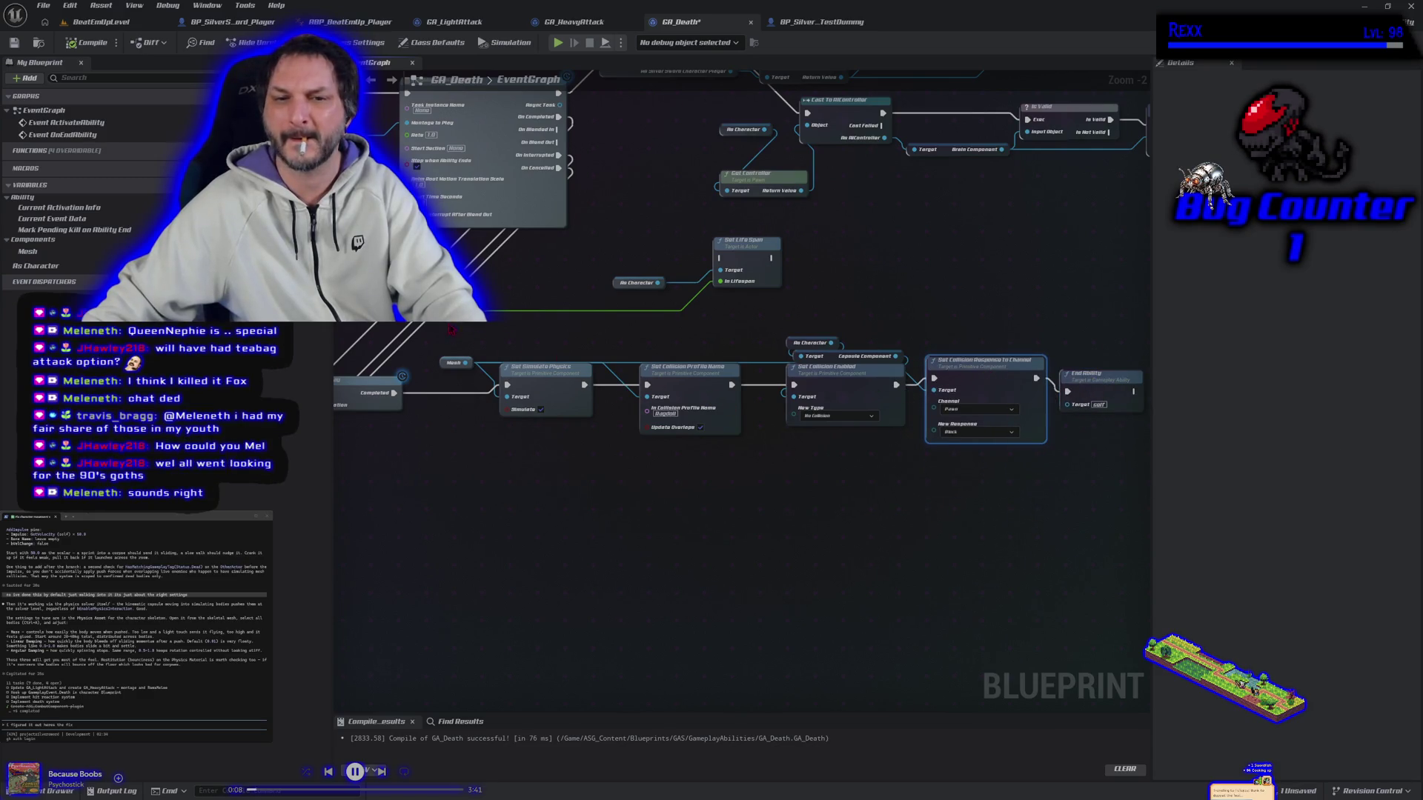
pyautogui.moveTo(448, 331)
pyautogui.mouseDown()
pyautogui.moveTo(915, 452)
pyautogui.moveTo(1100, 483)
pyautogui.mouseUp()
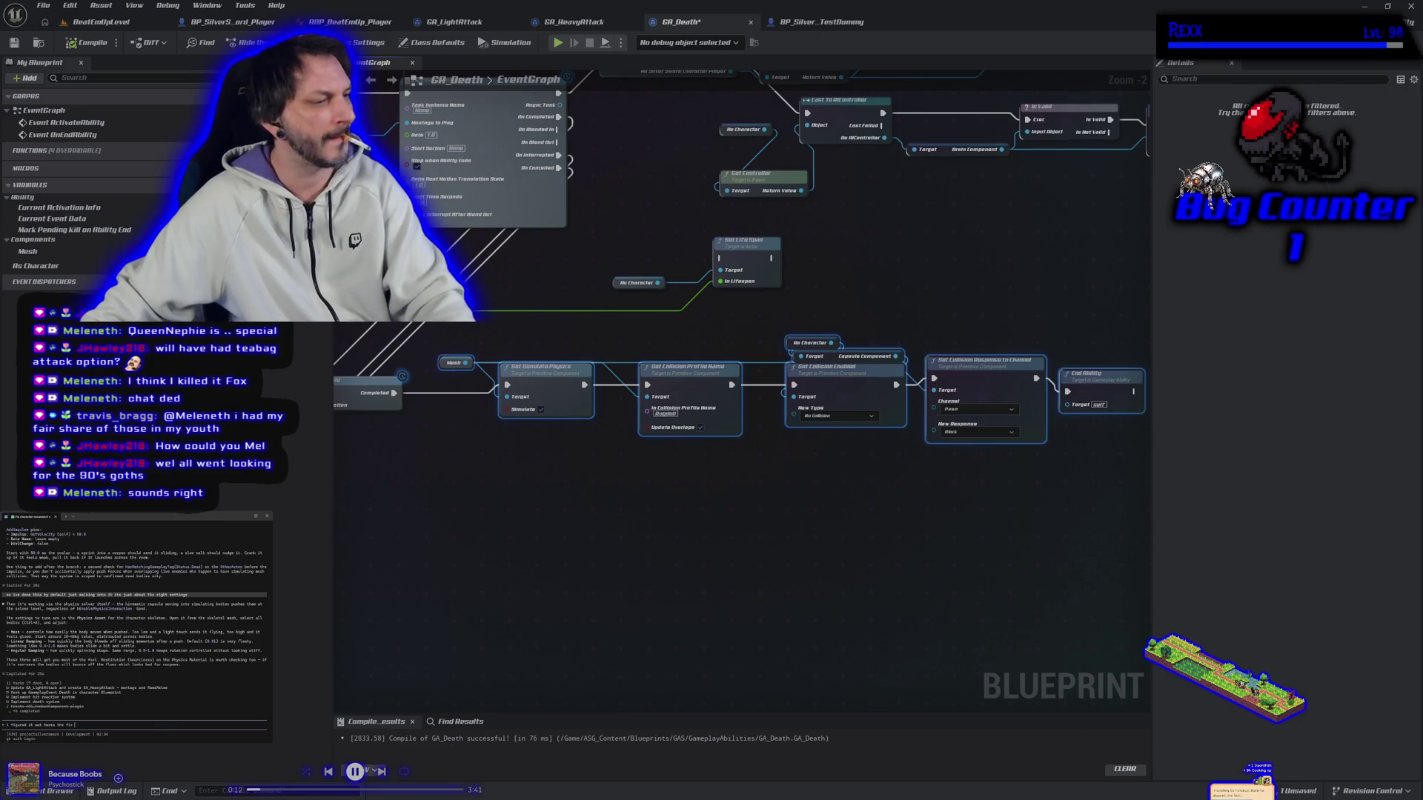
# Paste the copied death-handling nodes into the terminal and send them to the assistant.
pyautogui.rightClick(161, 727)
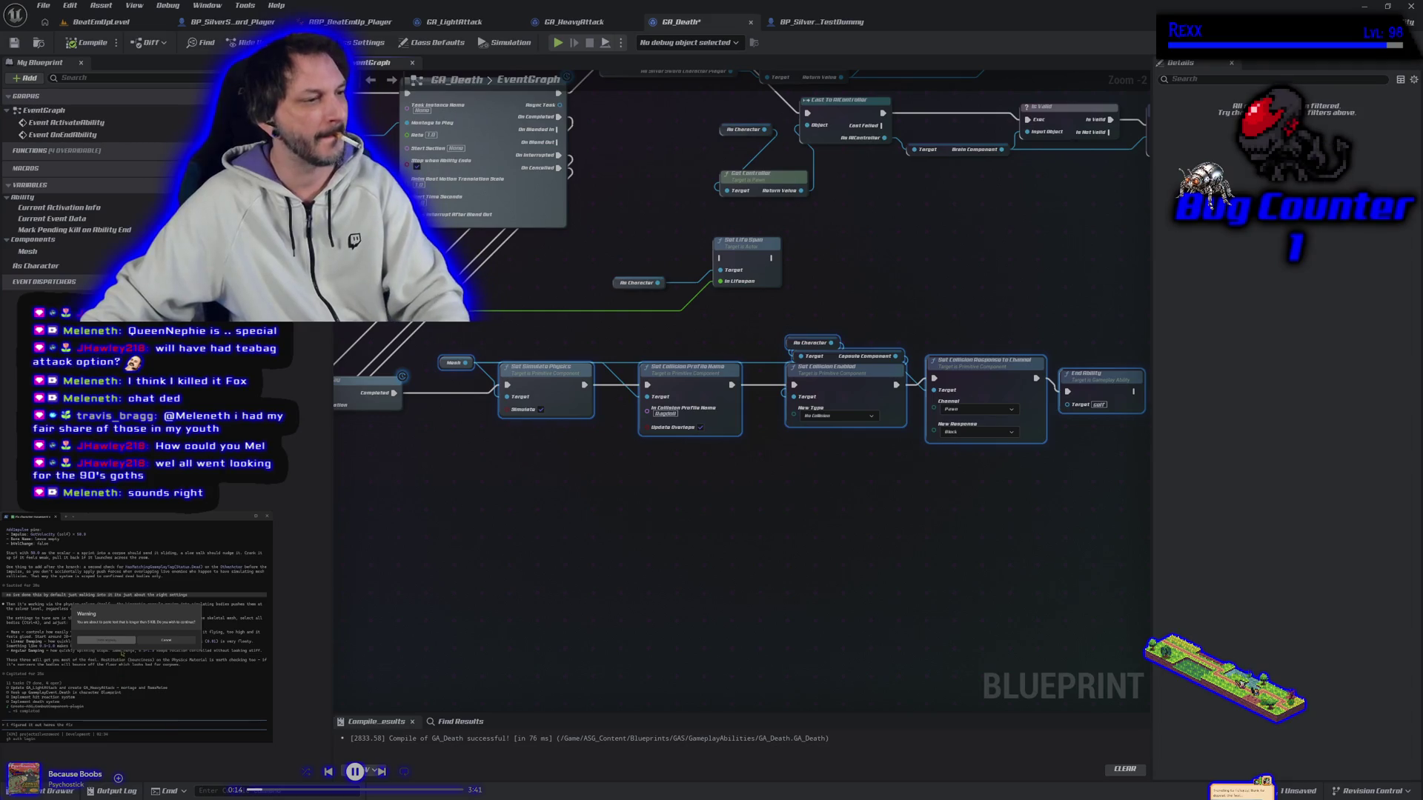
pyautogui.click(111, 641)
pyautogui.press('Return')
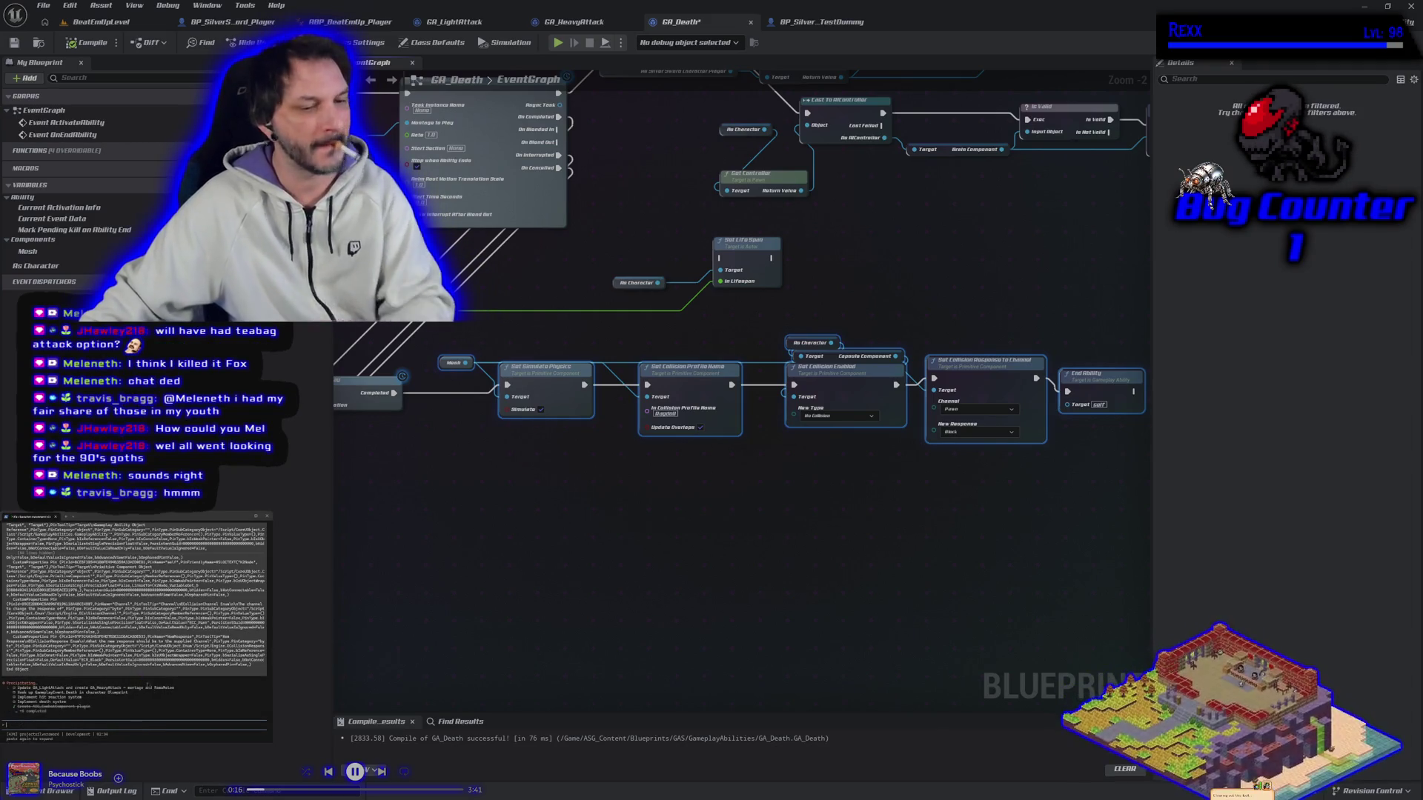
pyautogui.click(430, 530)
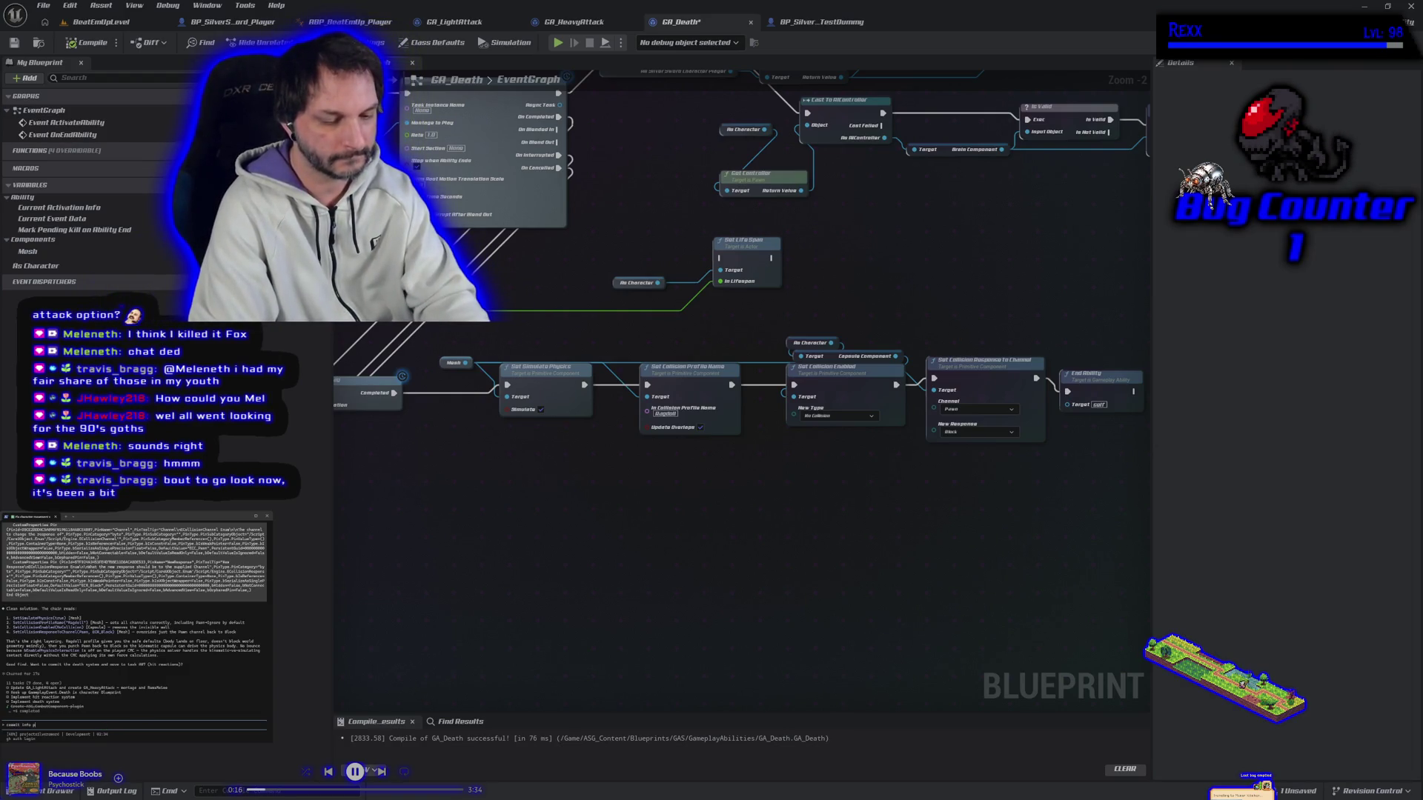
pyautogui.write('lea')
pyautogui.press('Return')
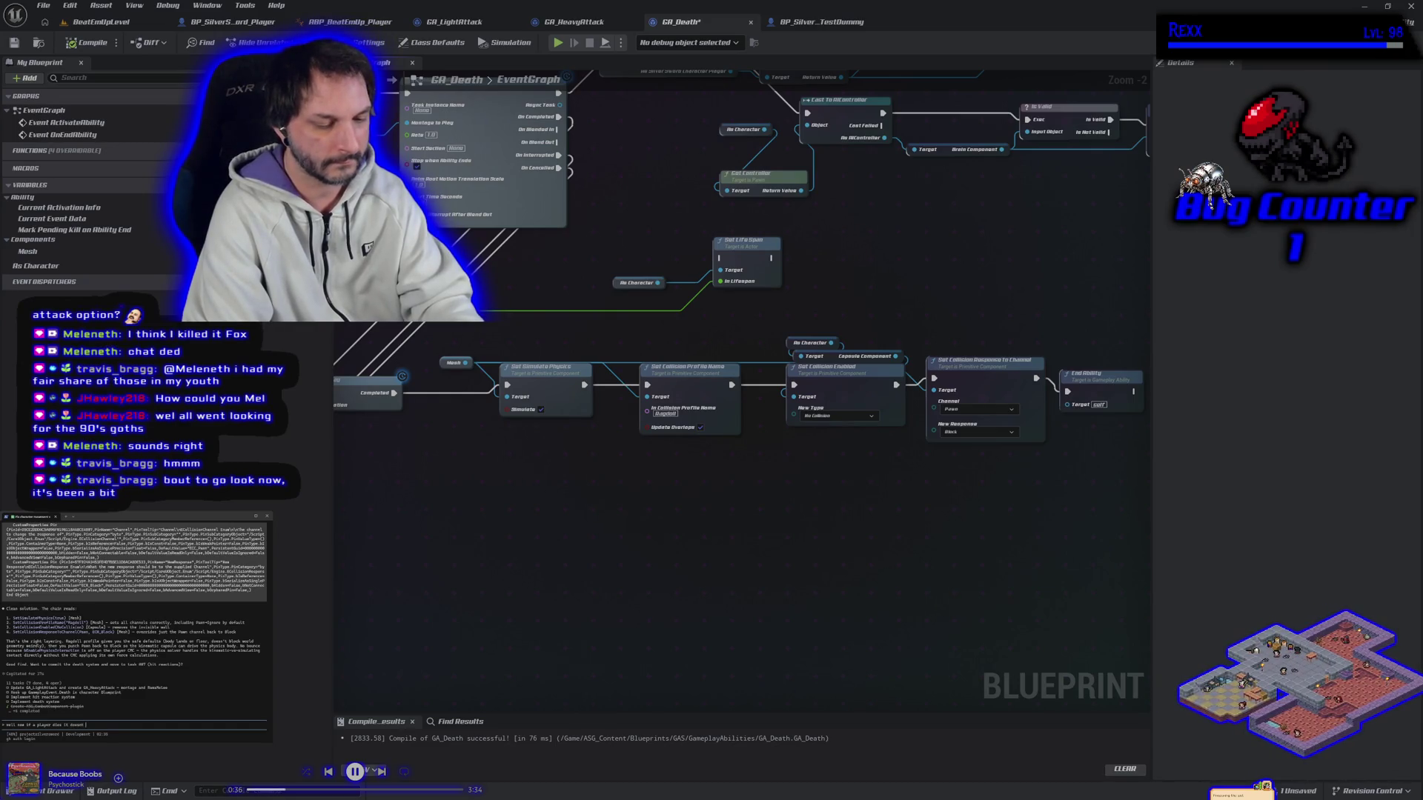
pyautogui.write('d')
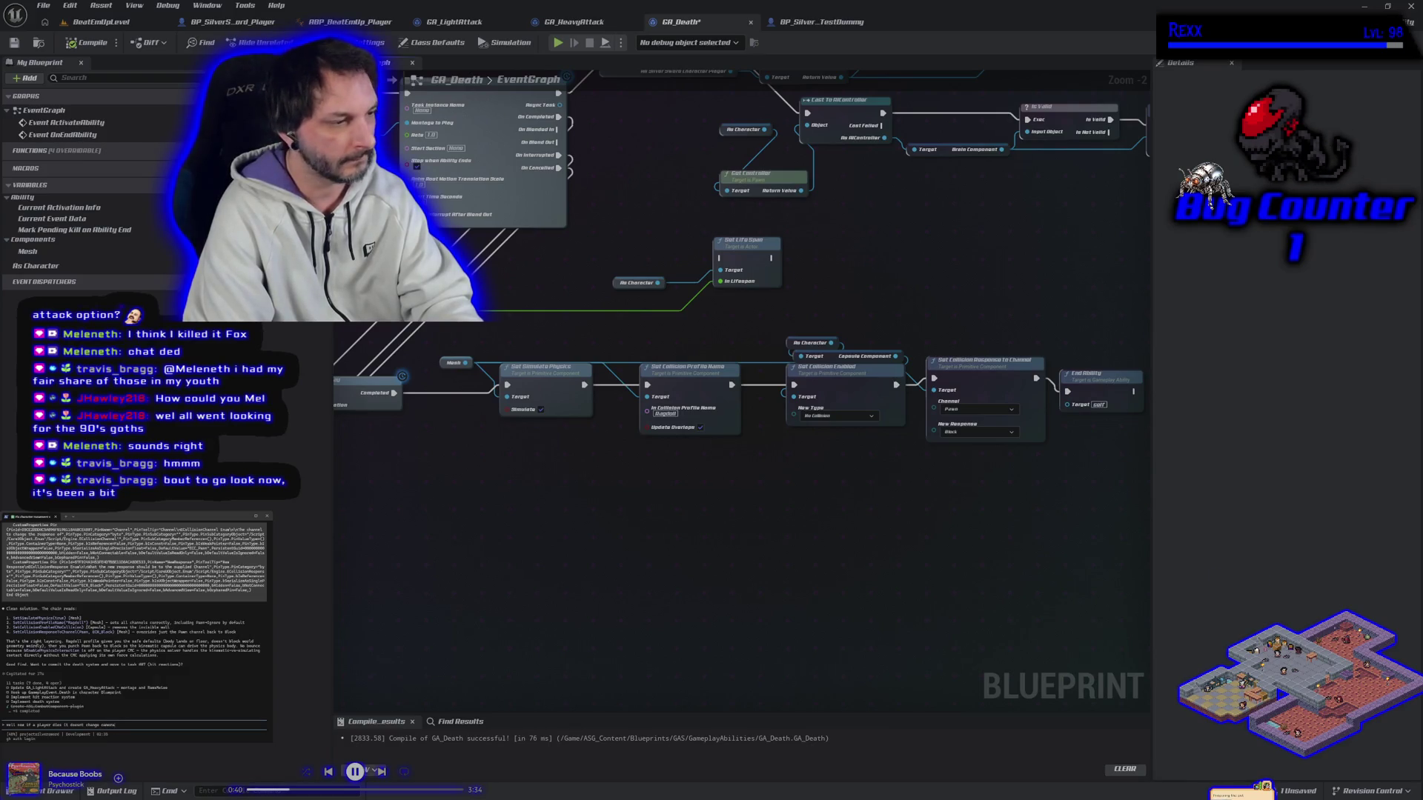
pyautogui.press('BackSpace')
pyautogui.press('BackSpace')
pyautogui.press('BackSpace')
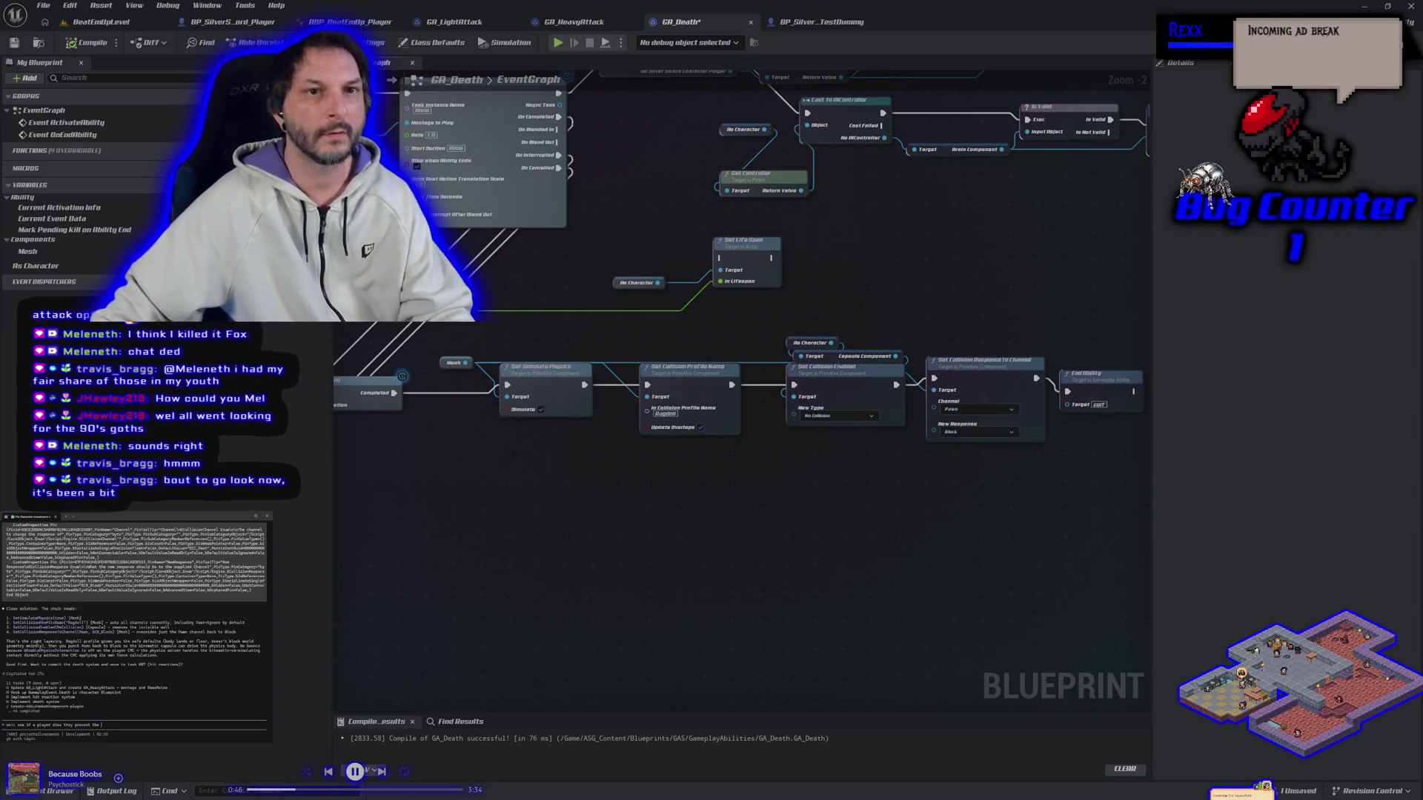
# Start a quick play session of BeatEmUpLevel and stop it again.
pyautogui.click(138, 24)
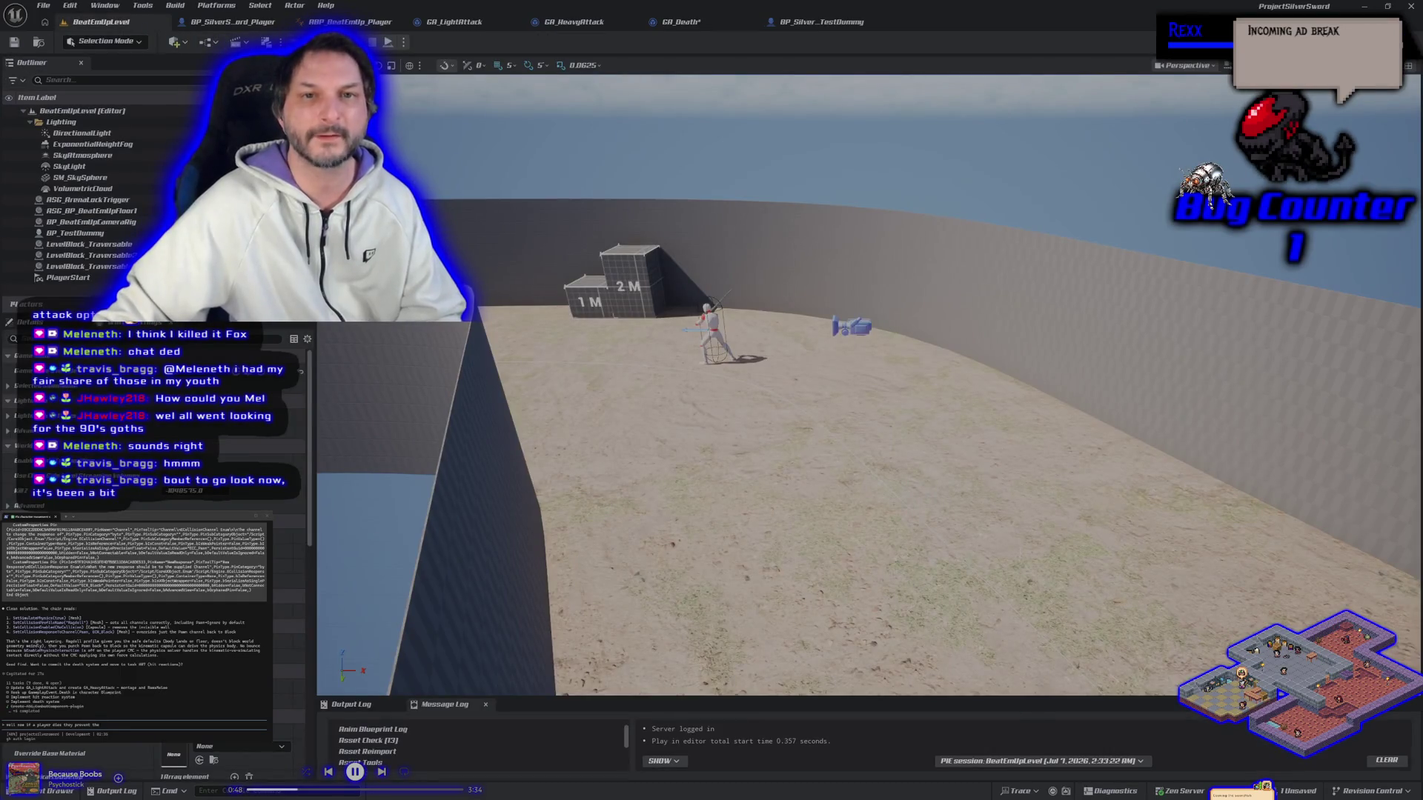
pyautogui.hotkey('alt', 'p')
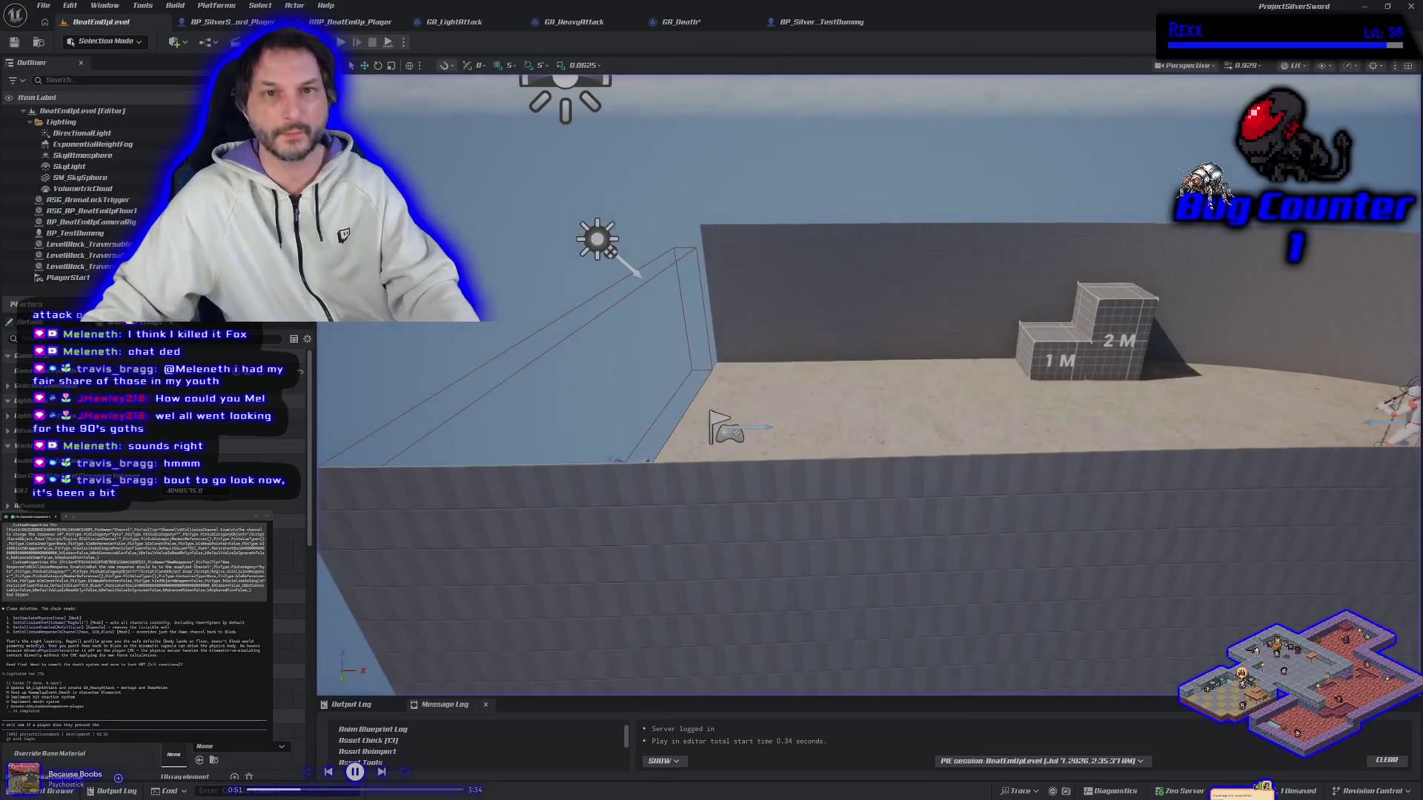
pyautogui.press('Escape')
# Set Number of Players to 2 and play-test the death, with the dummy collapsing as a ragdoll.
pyautogui.click(403, 42)
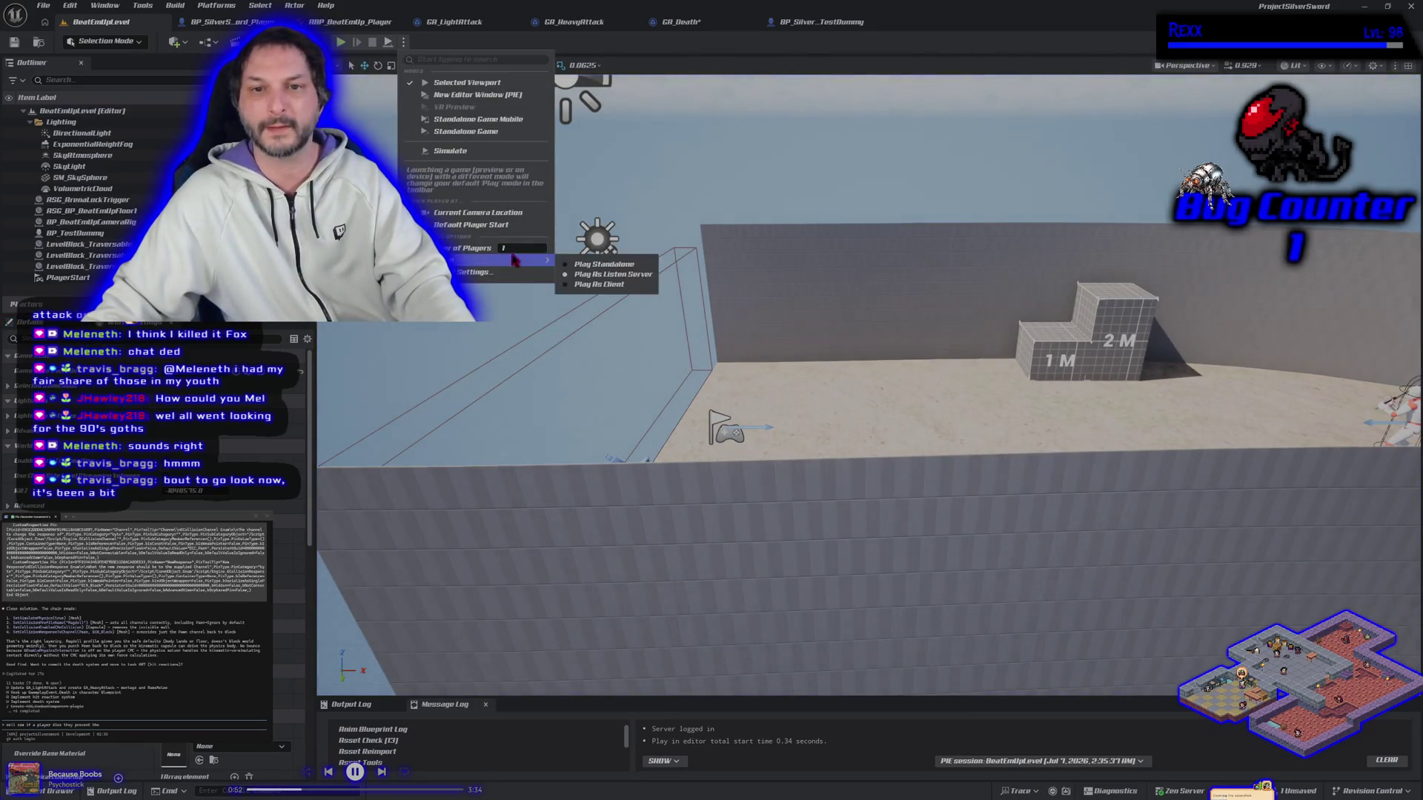
pyautogui.click(341, 42)
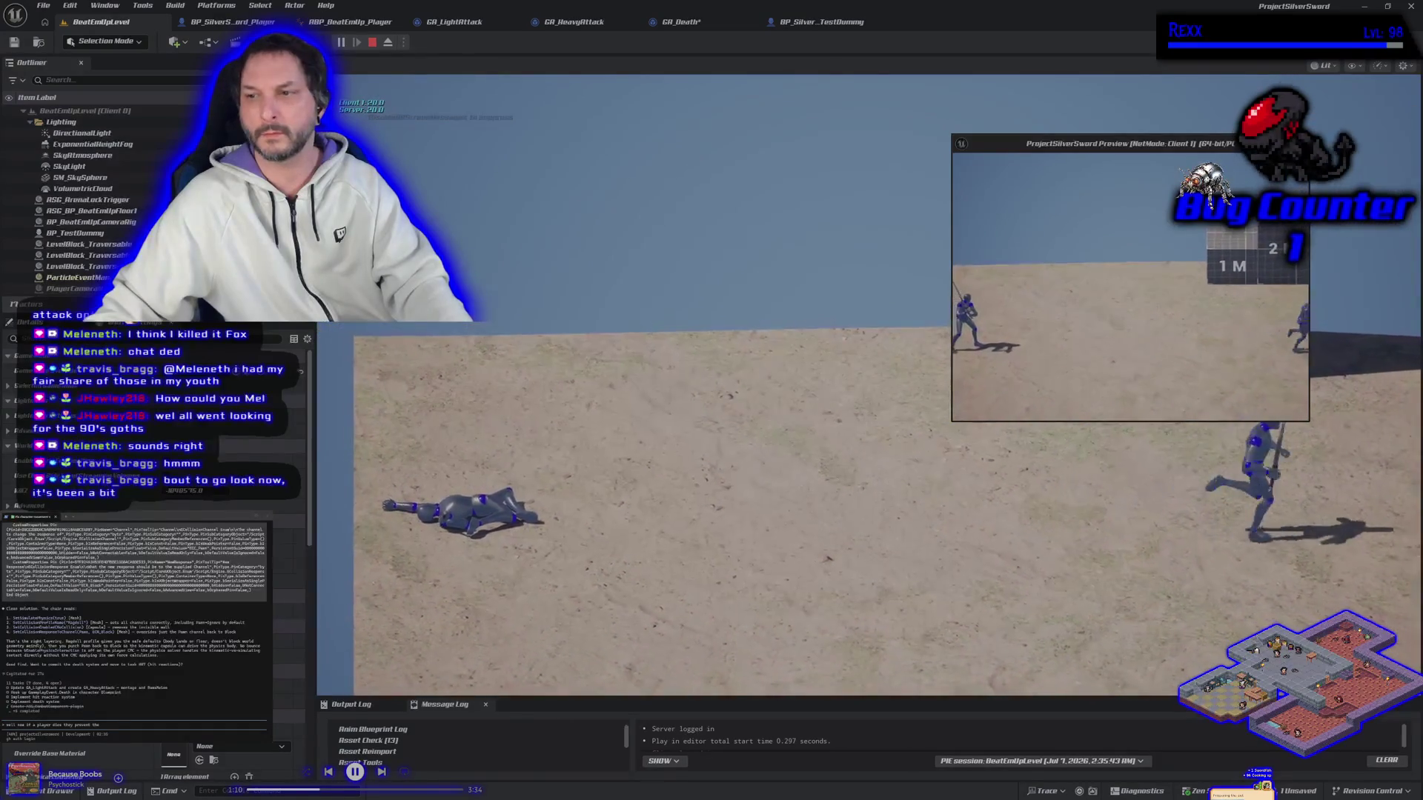
pyautogui.press('Escape')
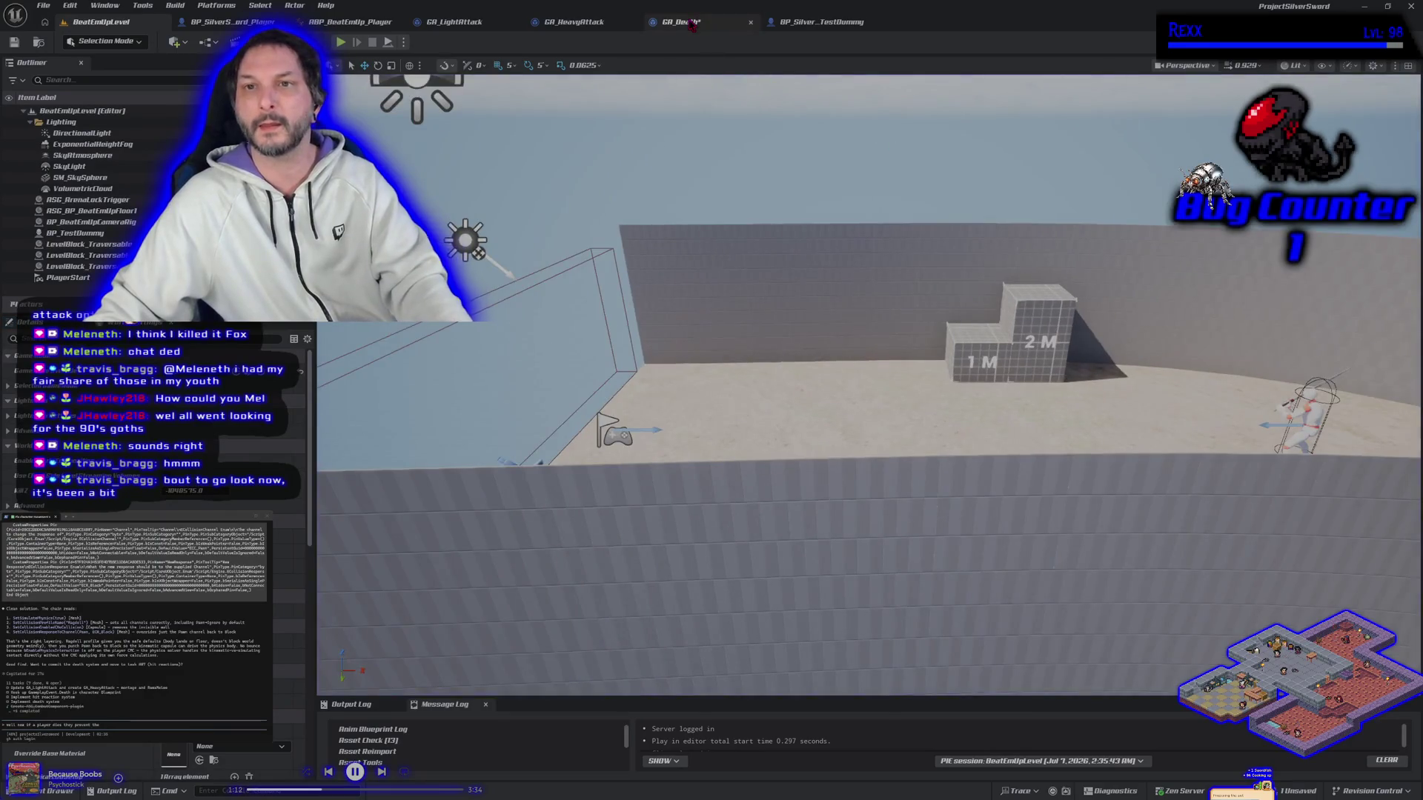
pyautogui.click(678, 22)
# Save GA_Death and pan across its event graph to review the ragdoll death chain.
pyautogui.click(14, 43)
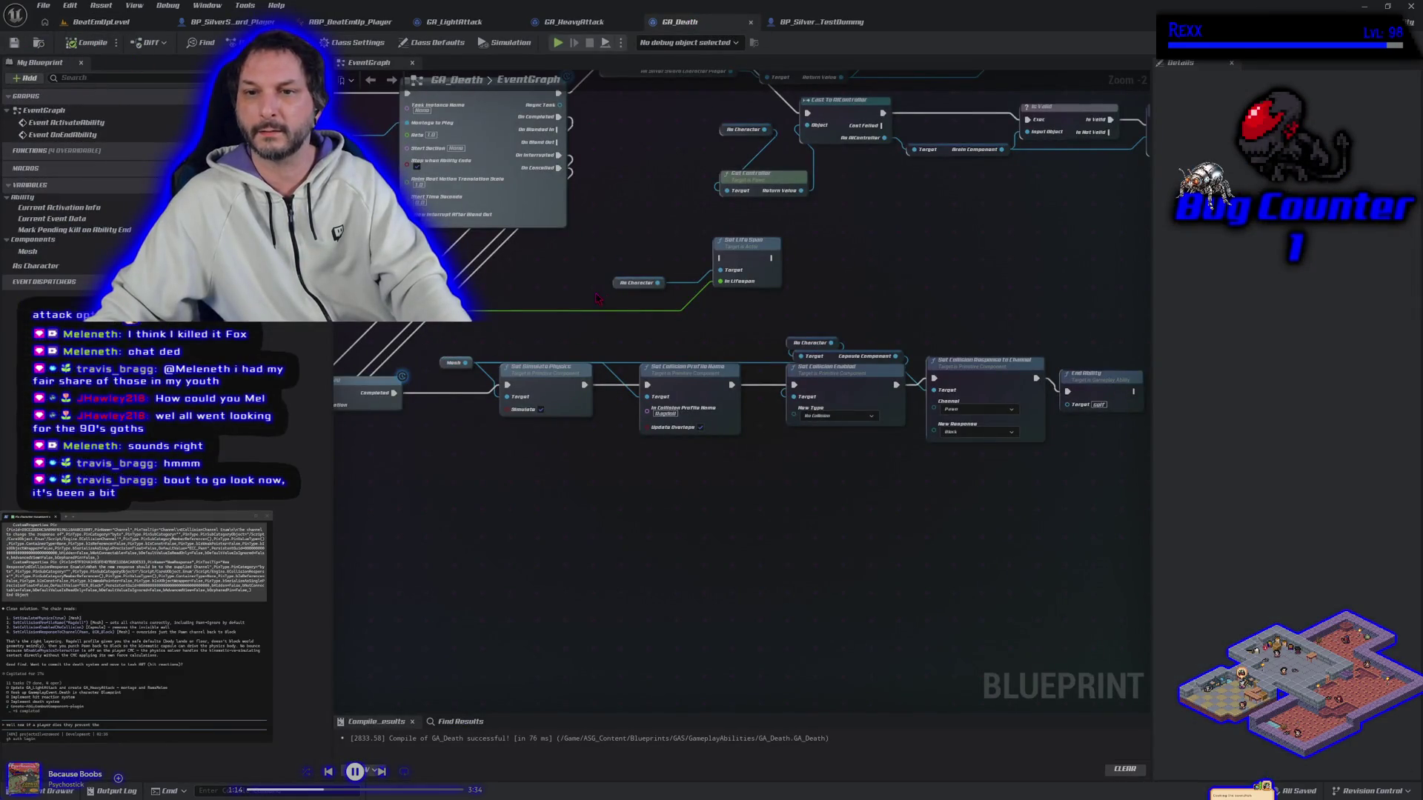
pyautogui.scroll(-1, 668, 302)
pyautogui.moveTo(667, 302); pyautogui.dragTo(683, 358)
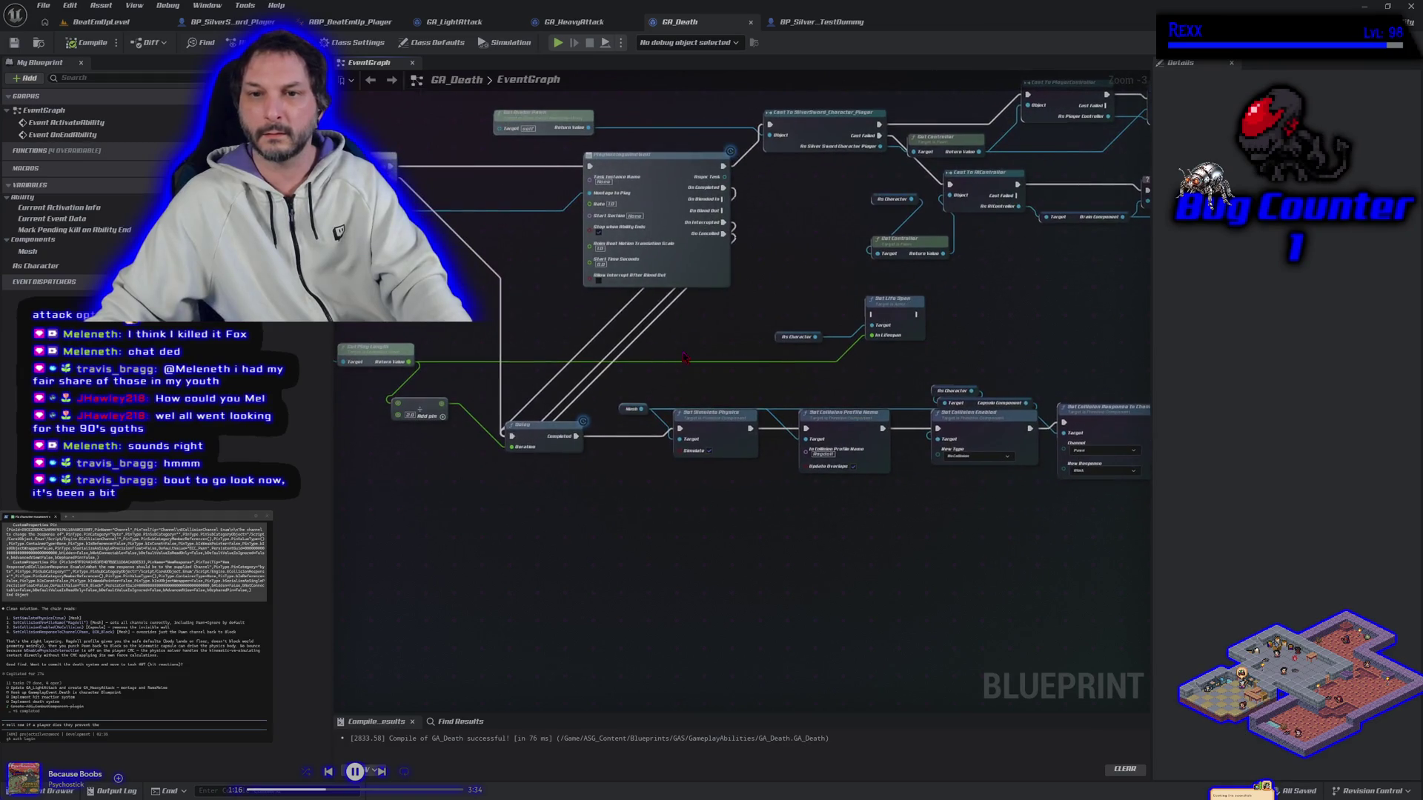
pyautogui.moveTo(461, 366); pyautogui.dragTo(595, 377)
pyautogui.moveTo(695, 420); pyautogui.dragTo(789, 401)
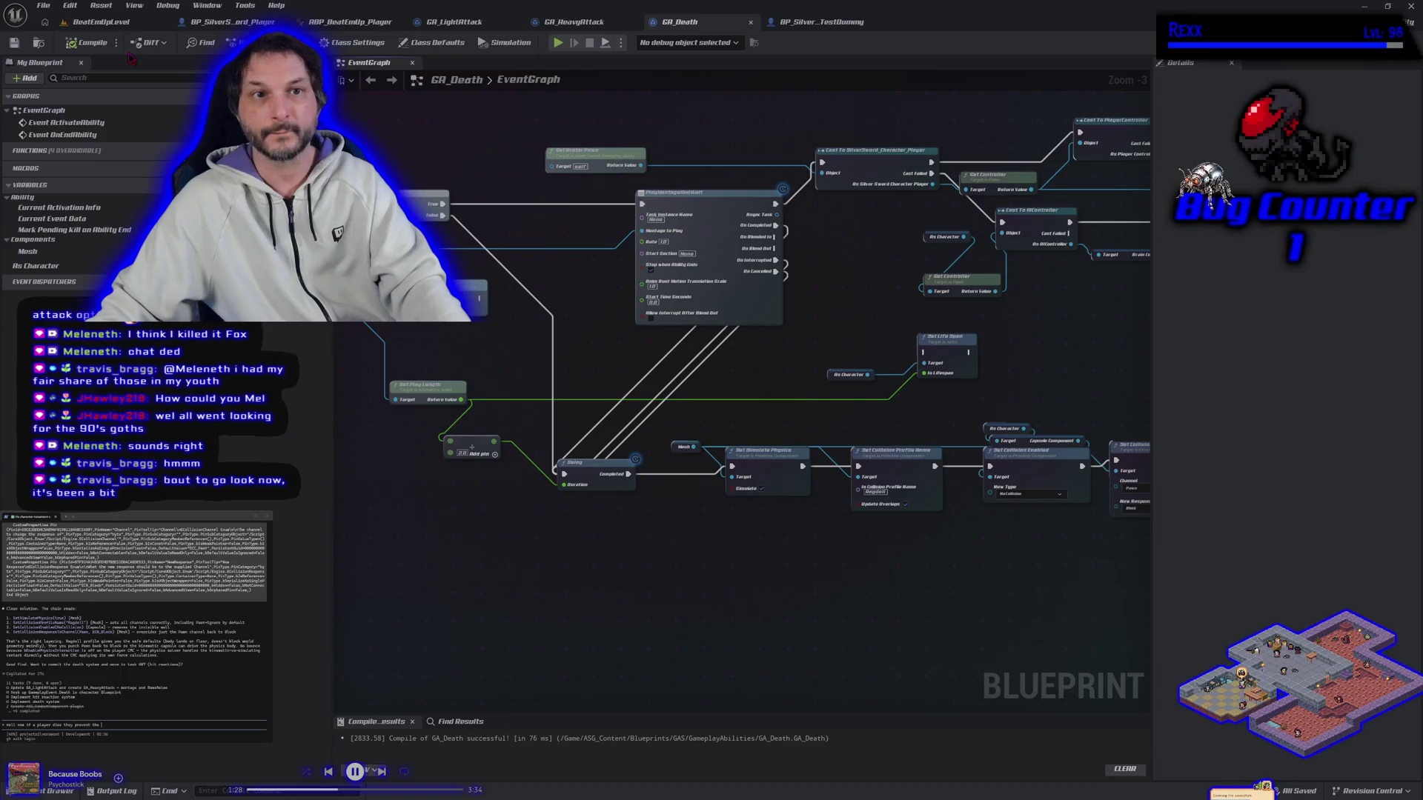
pyautogui.click(104, 22)
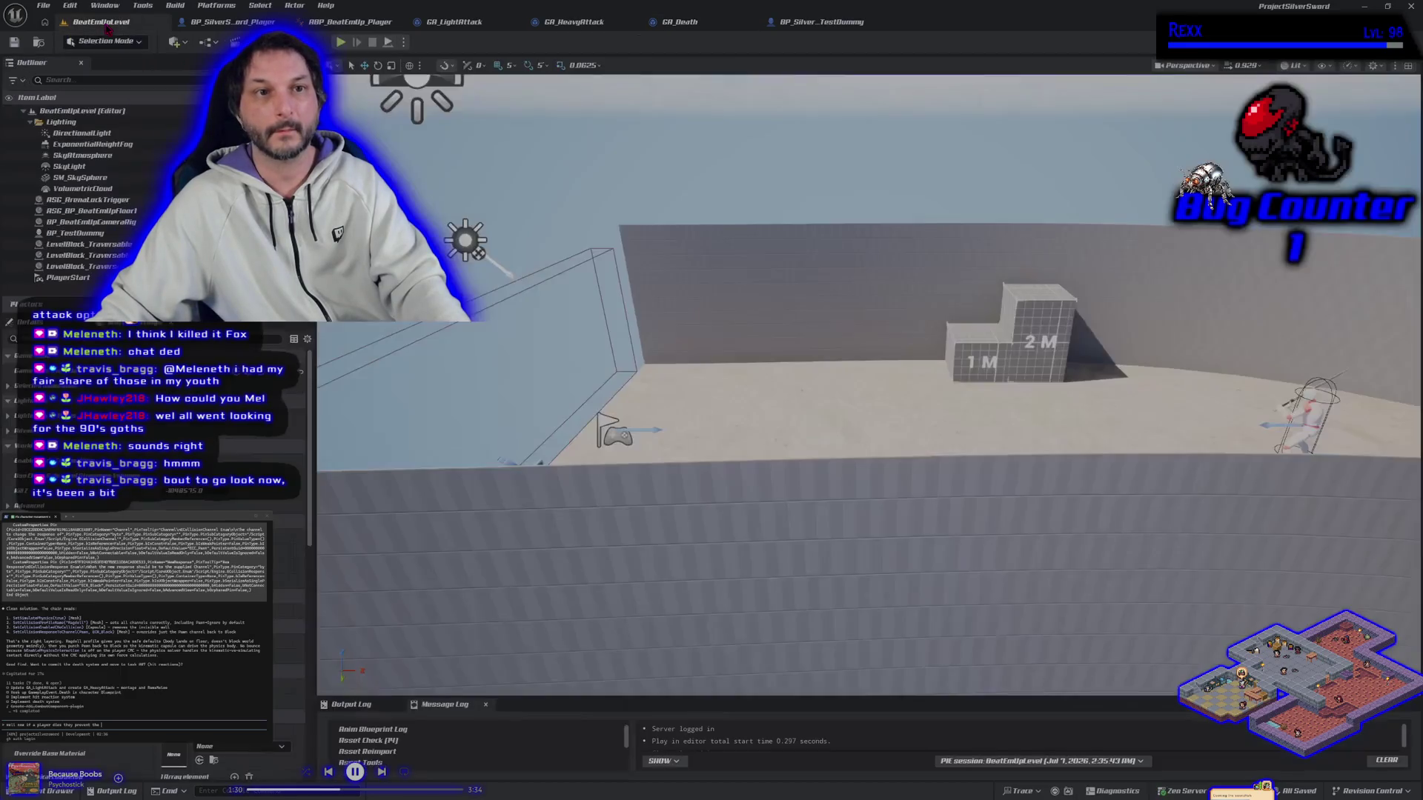
# Start a multiplayer play session and move the character toward the dummy to attack.
pyautogui.click(340, 42)
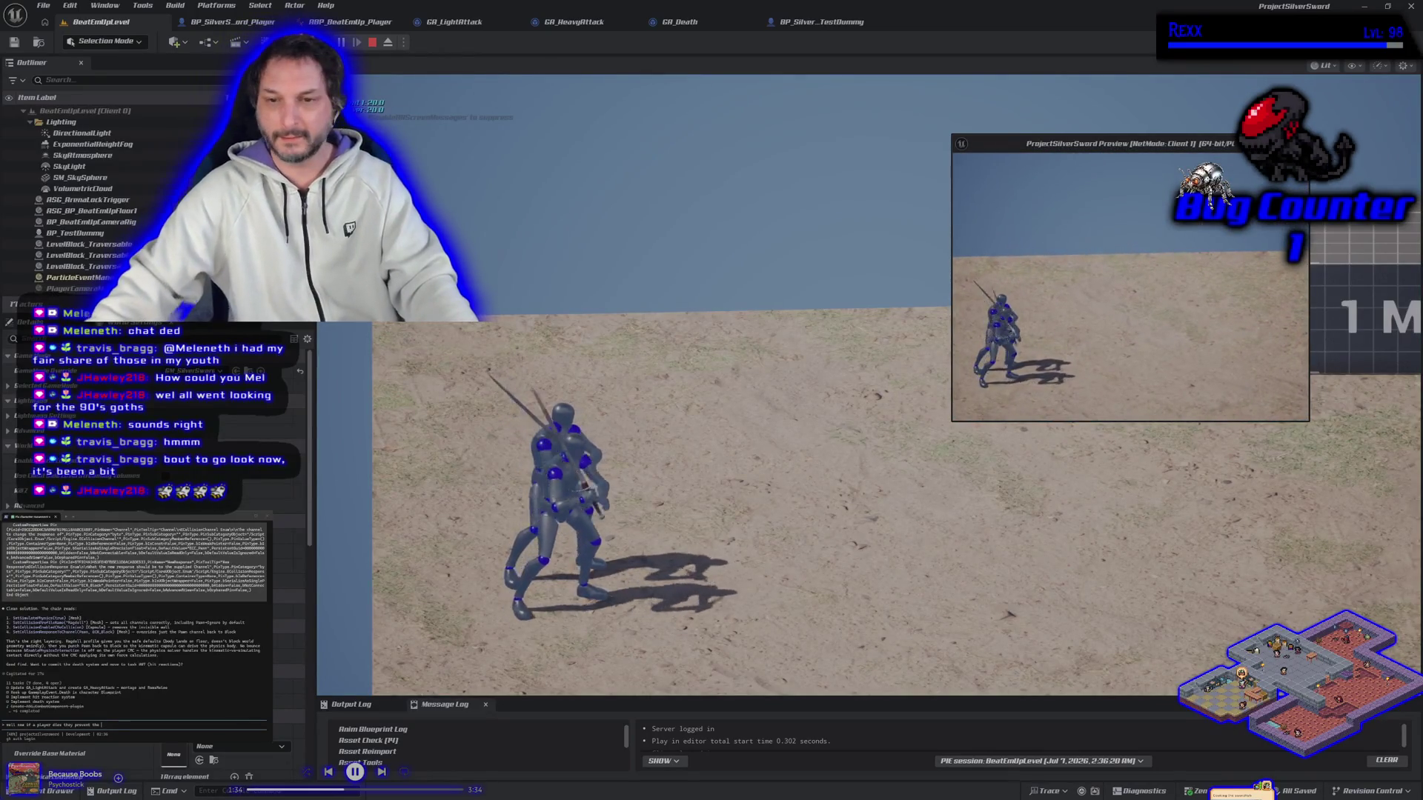
pyautogui.press('a')
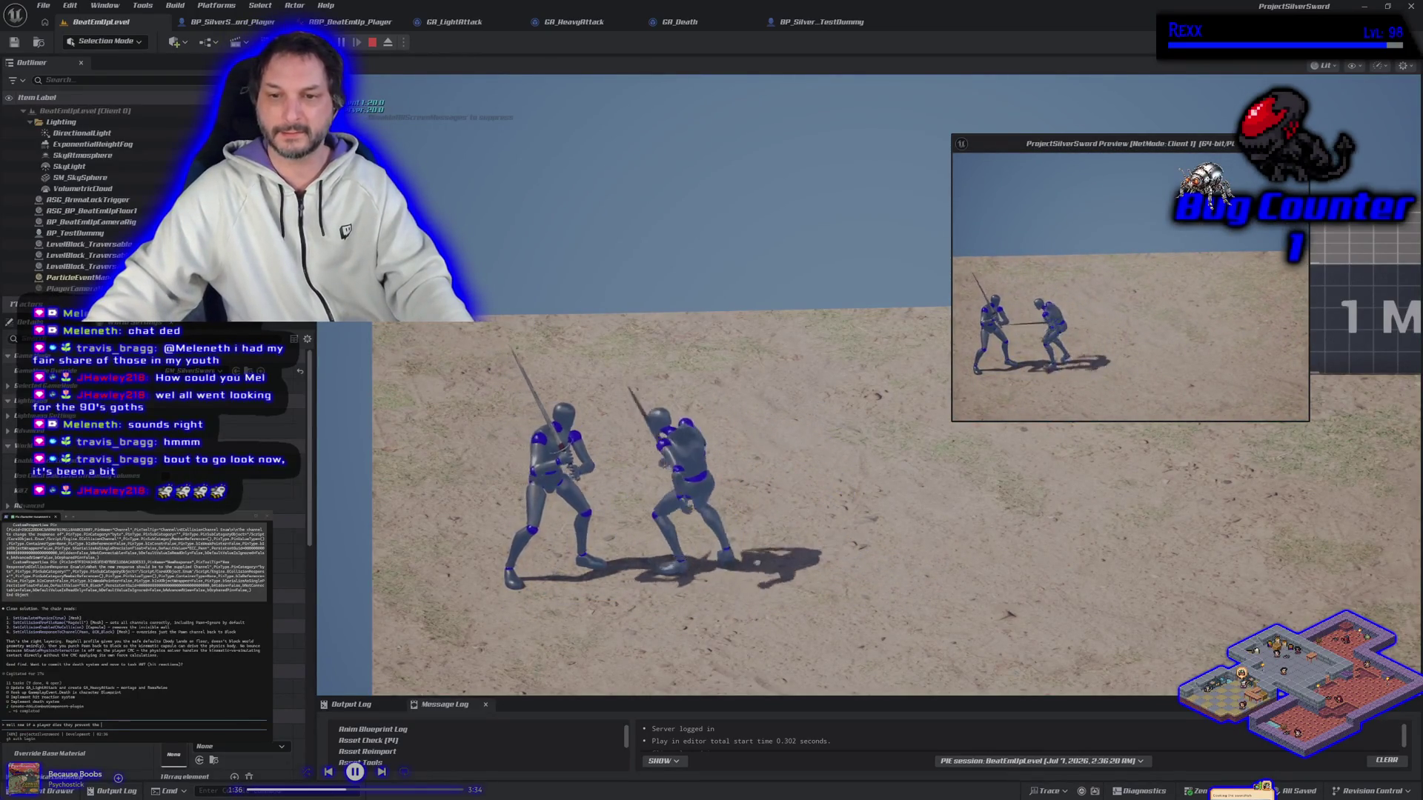